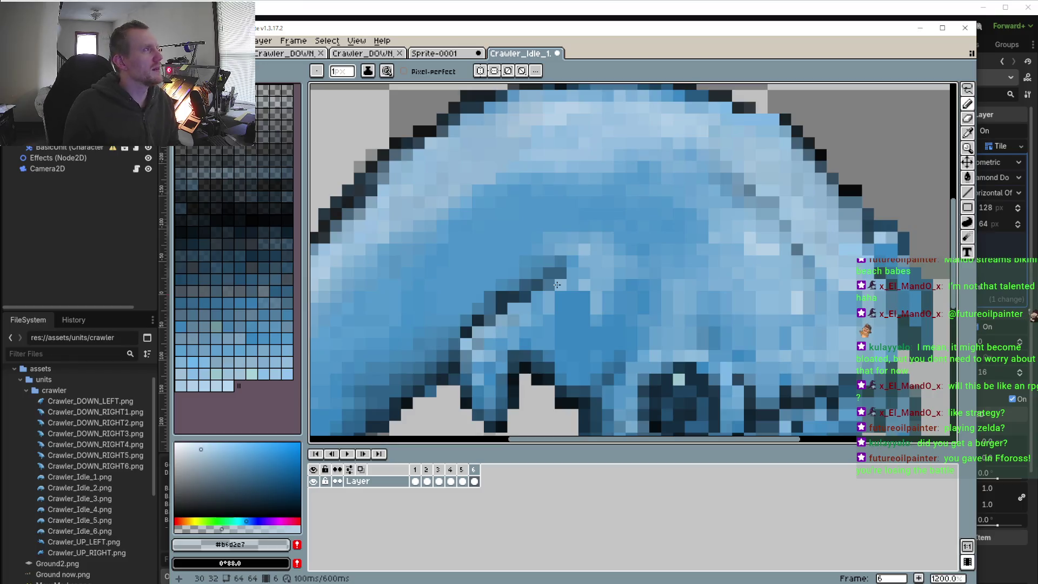
# - Select frame 5 of the animation and zoom in on the crawler's body
pyautogui.scroll(3, 556, 285)
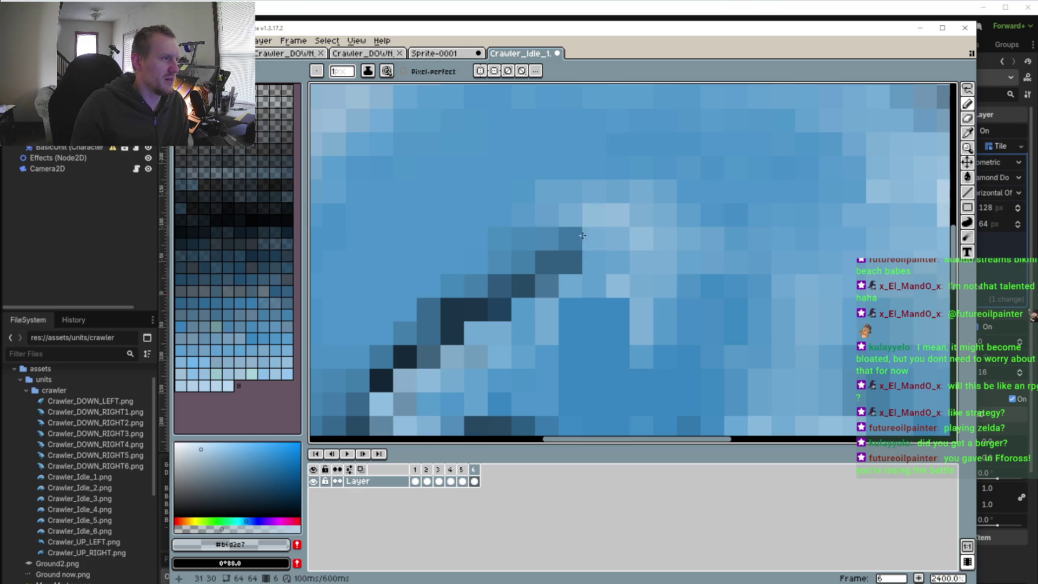
pyautogui.scroll(-5, 587, 230)
pyautogui.scroll(-1, 586, 230)
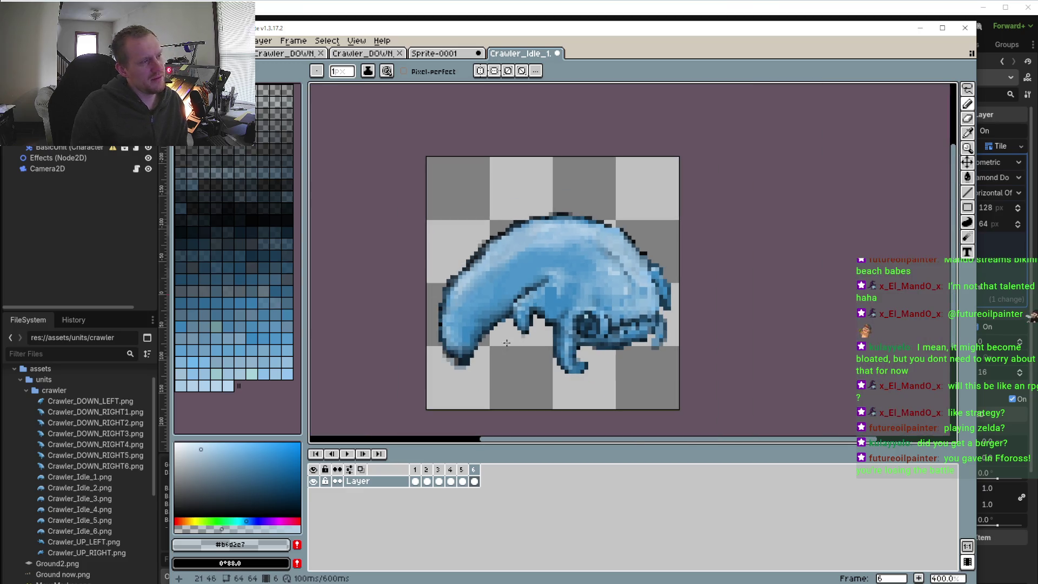
pyautogui.click(461, 469)
pyautogui.click(474, 469)
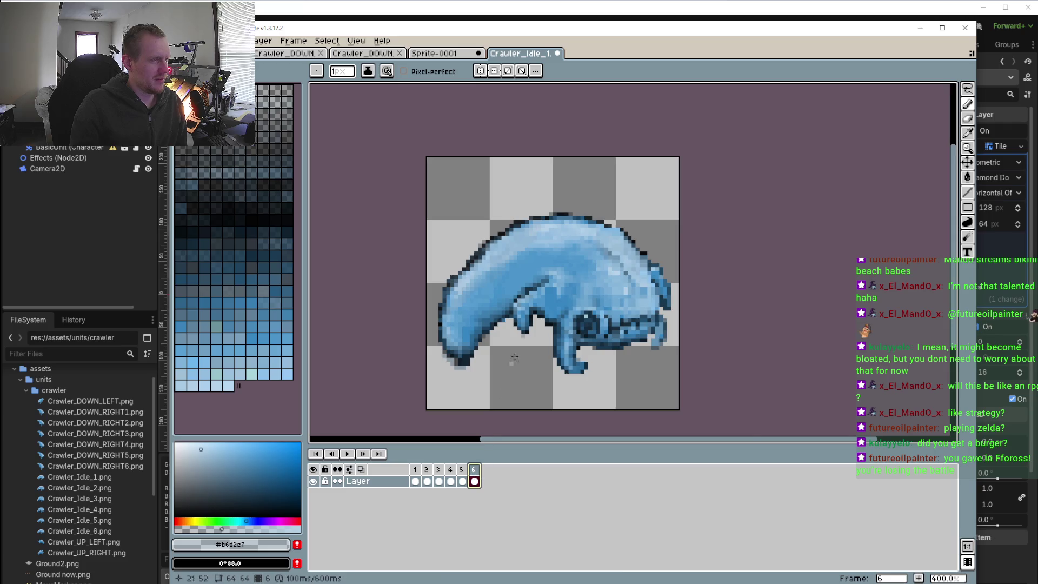
pyautogui.scroll(1, 522, 336)
pyautogui.press('Left')
pyautogui.scroll(4, 514, 184)
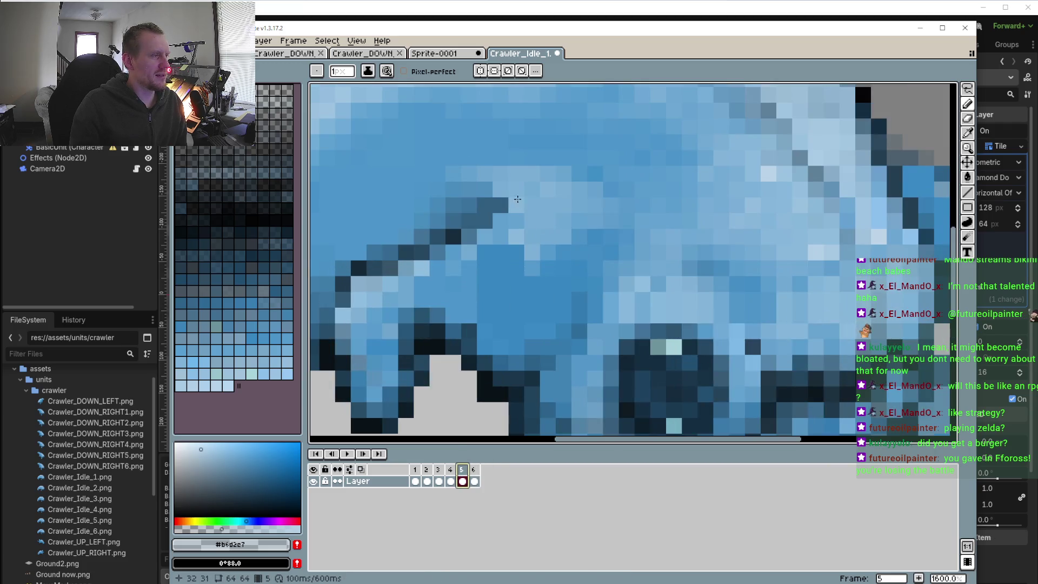
# - Lighten four pixels along the body's shading crease
pyautogui.click(501, 178)
pyautogui.click(516, 177)
pyautogui.click(484, 237)
pyautogui.click(468, 253)
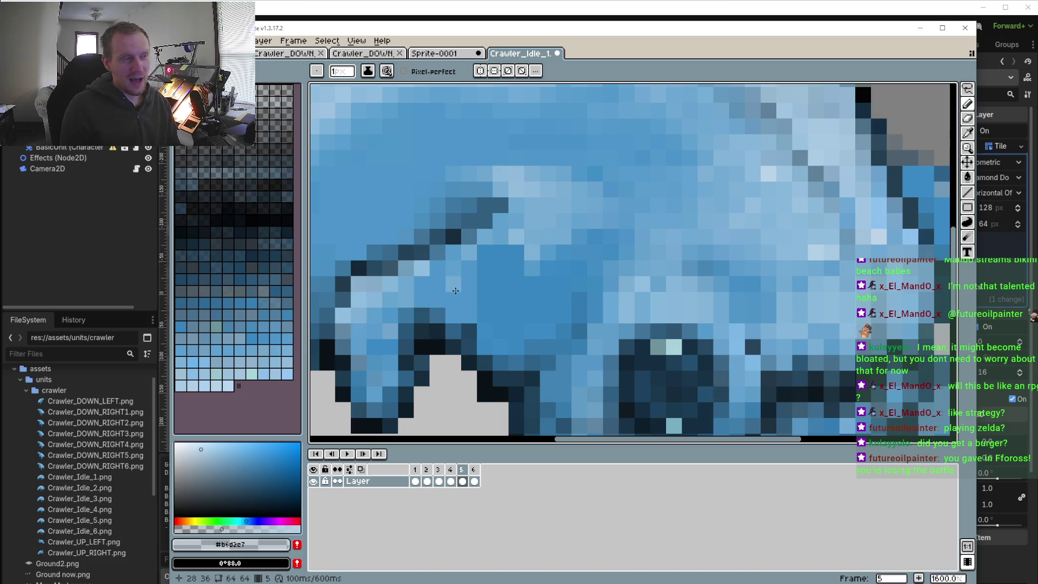
pyautogui.scroll(-3, 522, 184)
# - Bring the crawler's back into view and pick up its dark outline colour for the Pencil
pyautogui.scroll(-1, 522, 216)
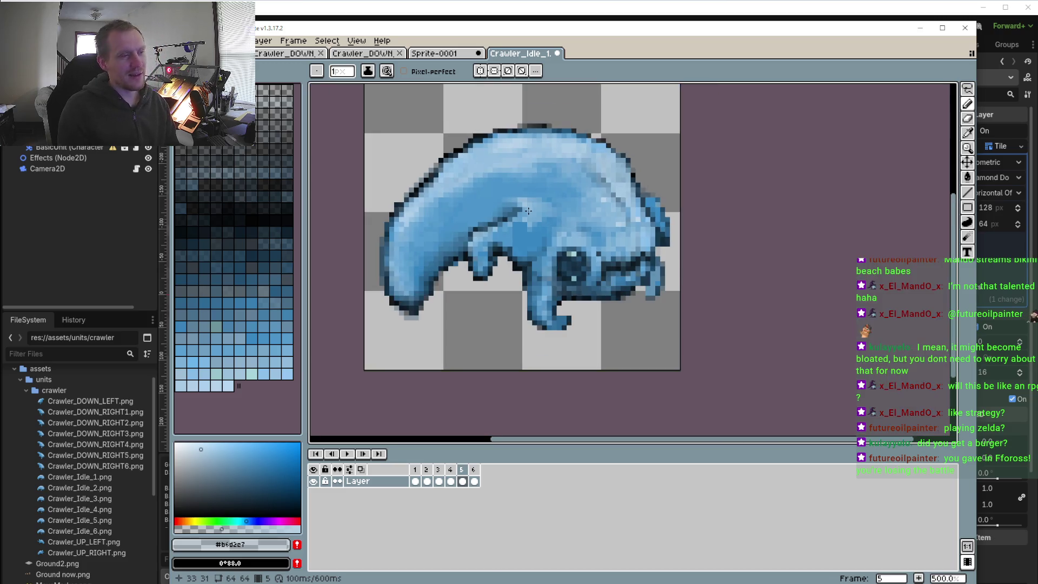
pyautogui.scroll(-1, 524, 256)
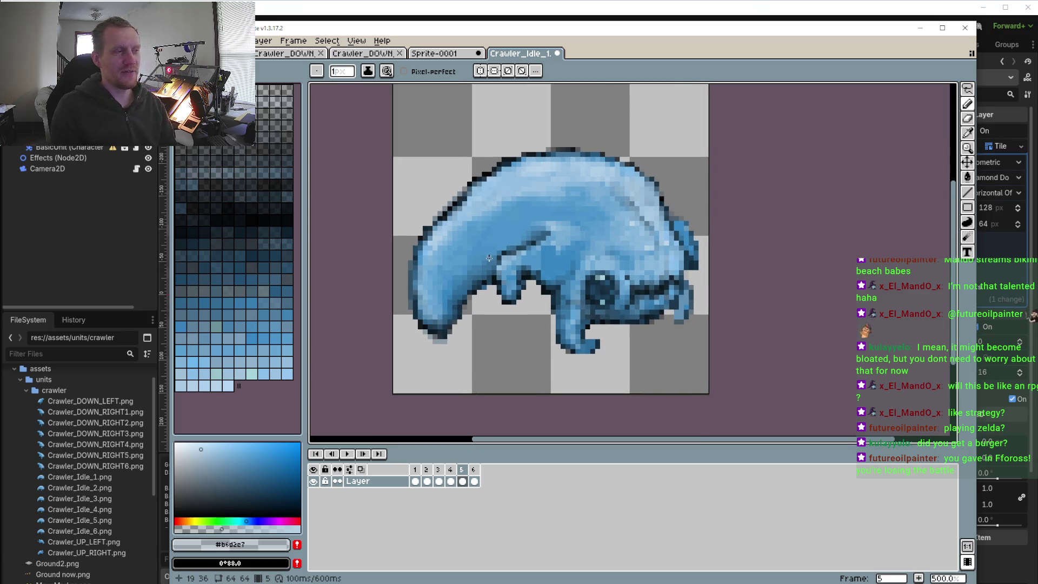
pyautogui.moveTo(509, 223); pyautogui.dragTo(513, 228)
pyautogui.scroll(1, 528, 212)
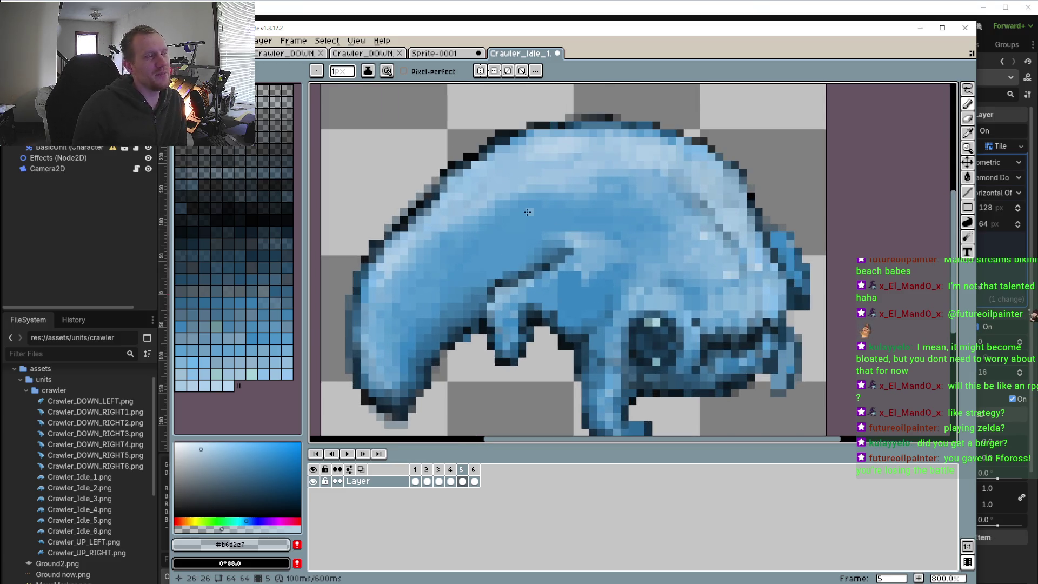
pyautogui.moveTo(428, 204); pyautogui.dragTo(484, 240)
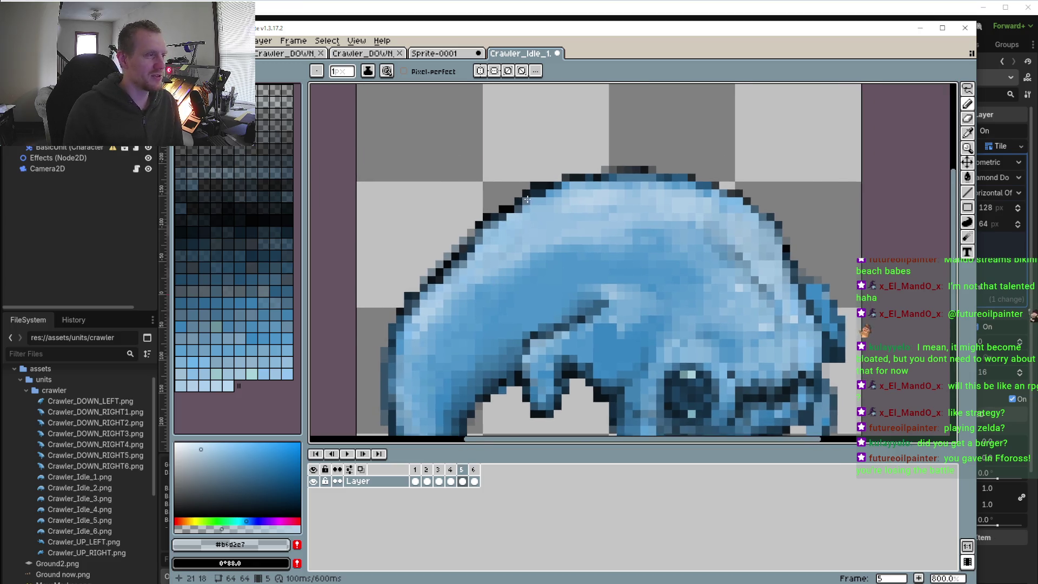
pyautogui.scroll(2, 527, 197)
pyautogui.keyDown('alt'); pyautogui.click(557, 168); pyautogui.keyUp('alt')
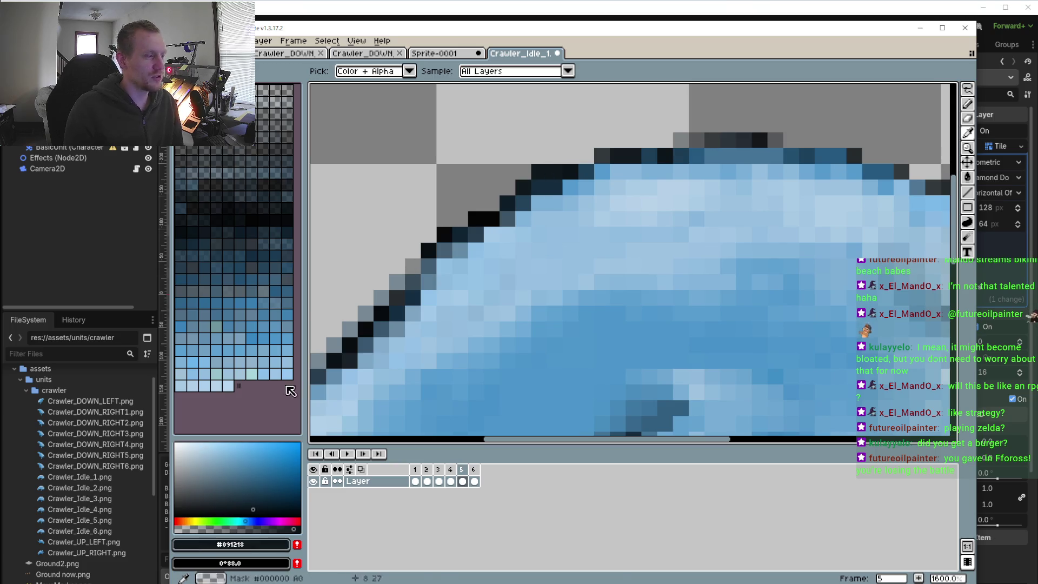
pyautogui.press('b')
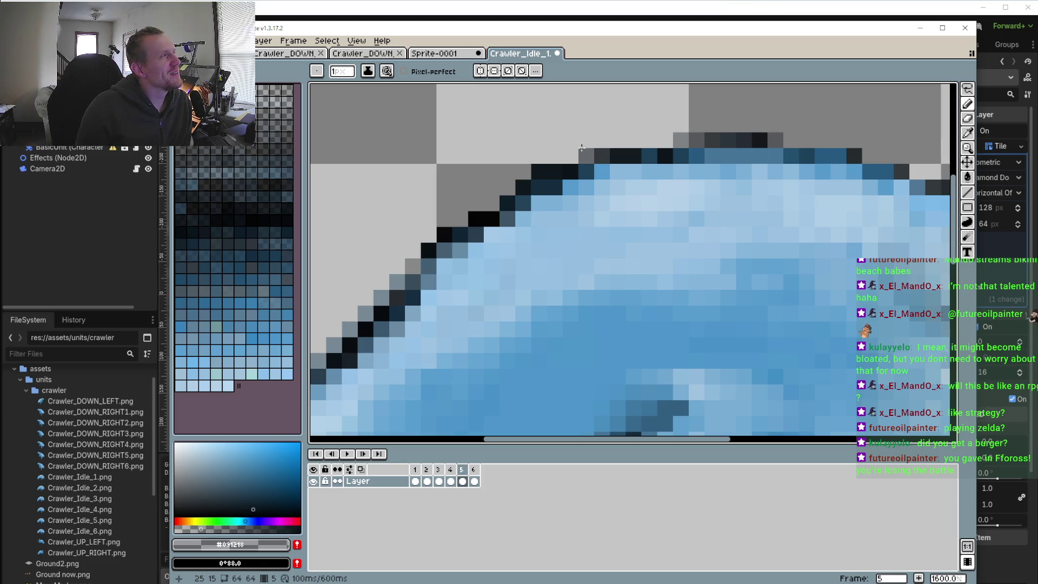
# - Add outline pixels to the back's edge and the end of the top outline
pyautogui.click(460, 219)
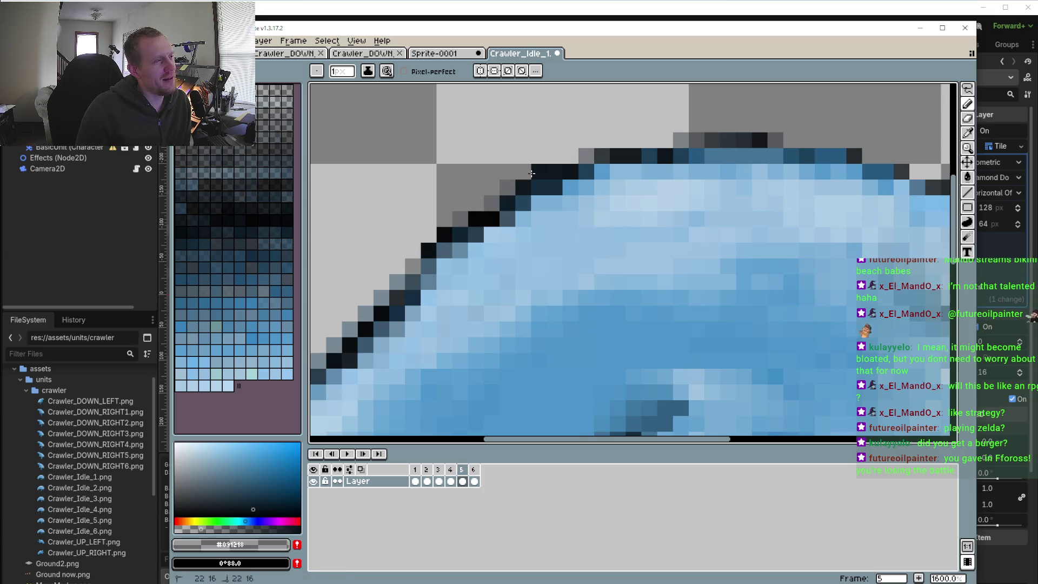
pyautogui.moveTo(664, 138); pyautogui.dragTo(600, 164)
pyautogui.click(728, 167)
pyautogui.click(744, 167)
# - Add three outline pixels along the top-right edge of the back
pyautogui.moveTo(735, 174); pyautogui.dragTo(710, 170)
pyautogui.click(804, 185)
pyautogui.click(789, 184)
pyautogui.click(836, 201)
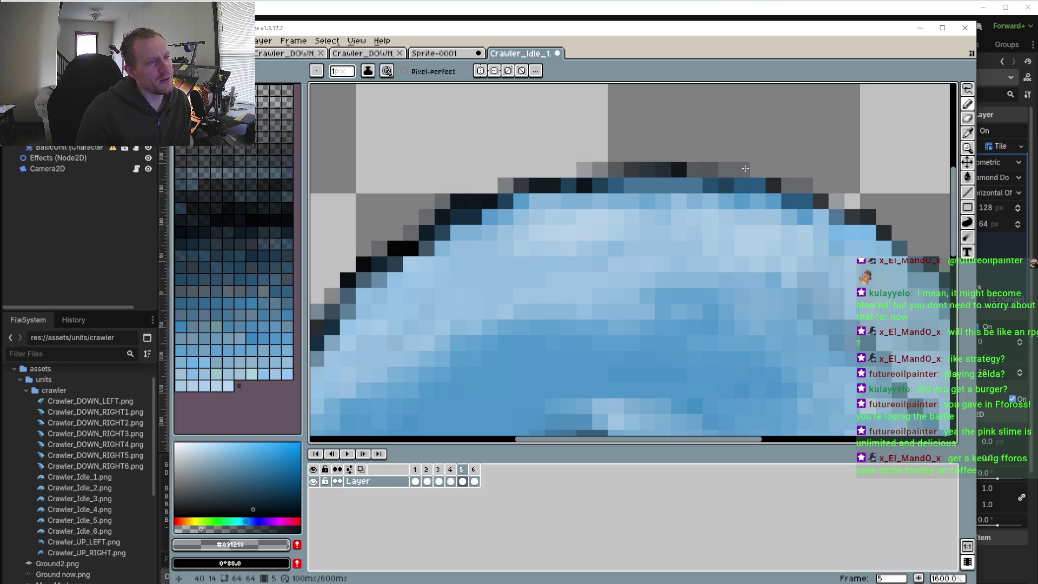
pyautogui.scroll(-1, 660, 238)
pyautogui.scroll(-2, 595, 271)
pyautogui.scroll(-2, 505, 325)
pyautogui.scroll(-1, 504, 325)
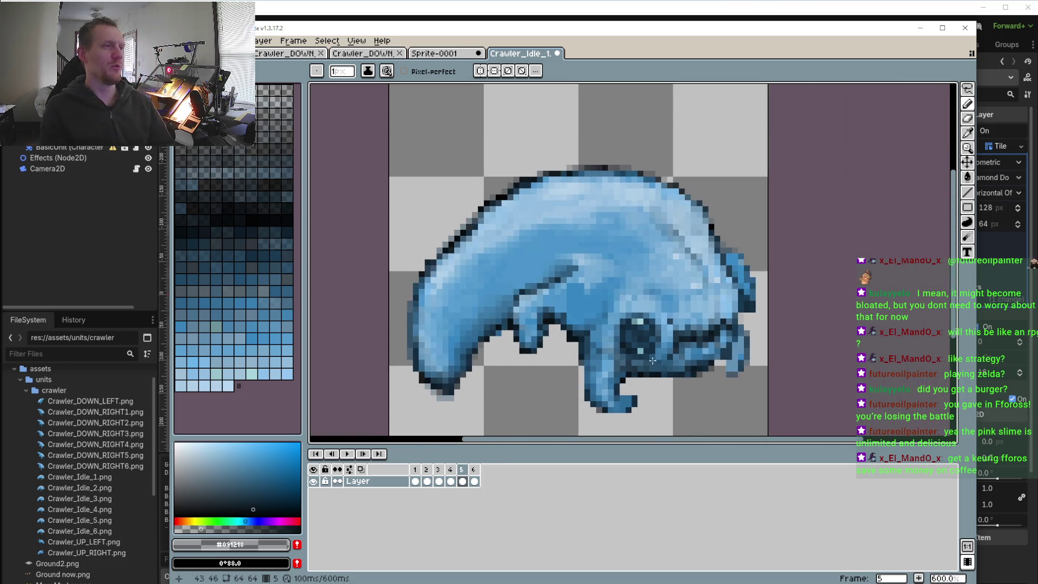
# - Soften a dark outline pixel on the back with the lighter blue #658ba6
pyautogui.scroll(4, 721, 216)
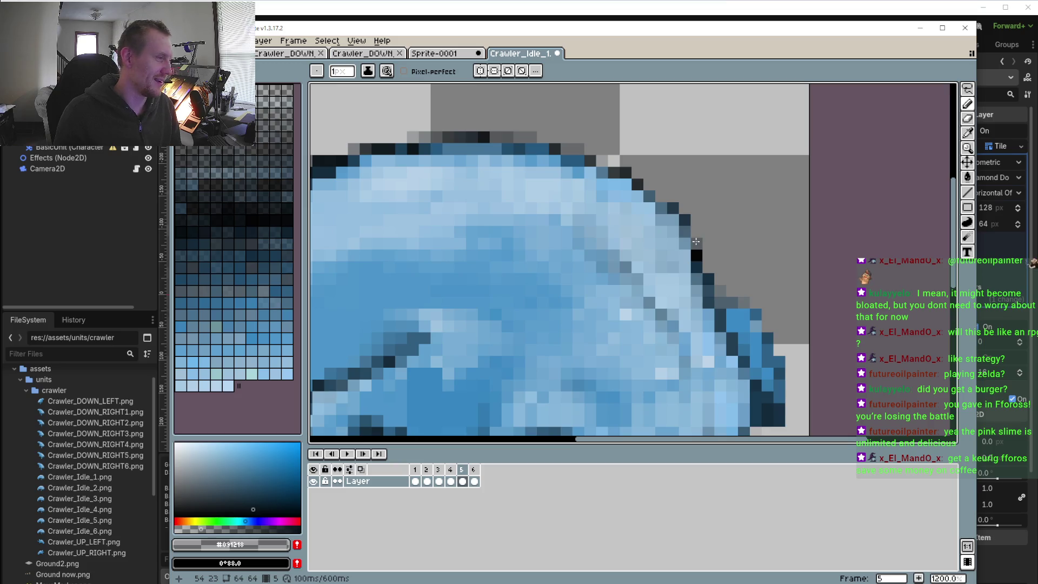
pyautogui.moveTo(683, 312); pyautogui.dragTo(702, 209)
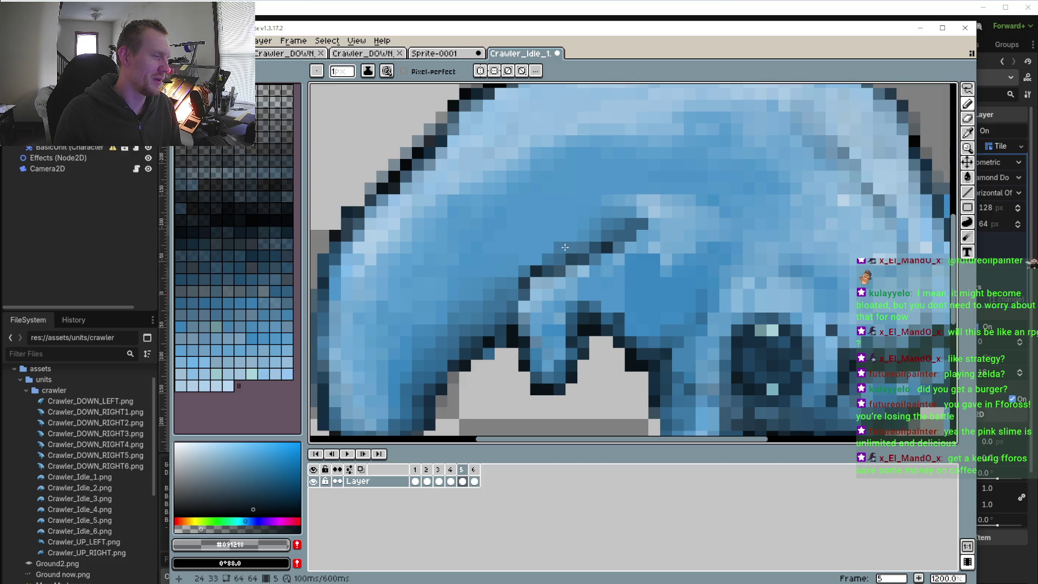
pyautogui.scroll(-2, 513, 280)
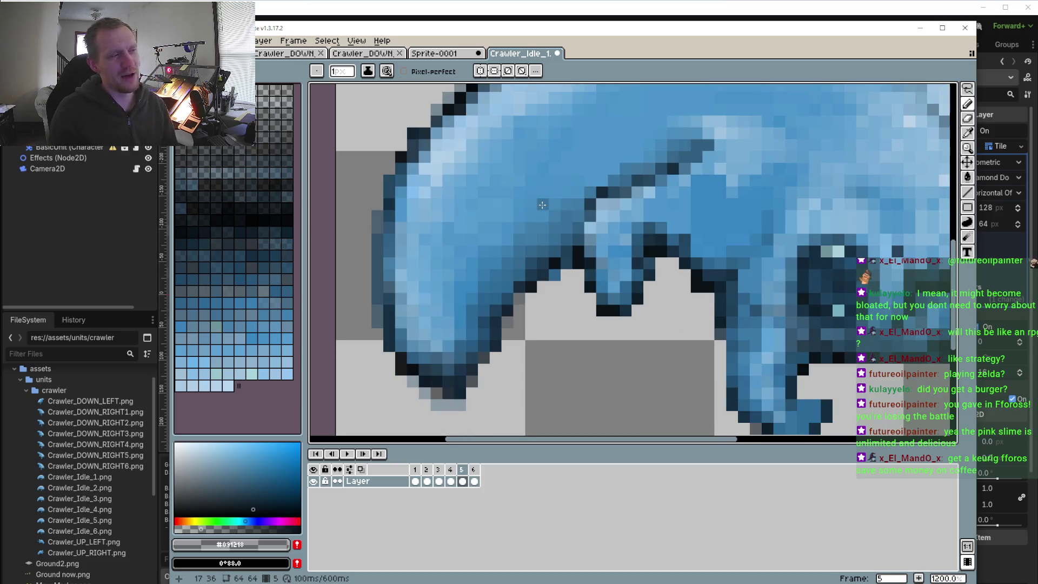
pyautogui.hscroll(-2, 519, 276)
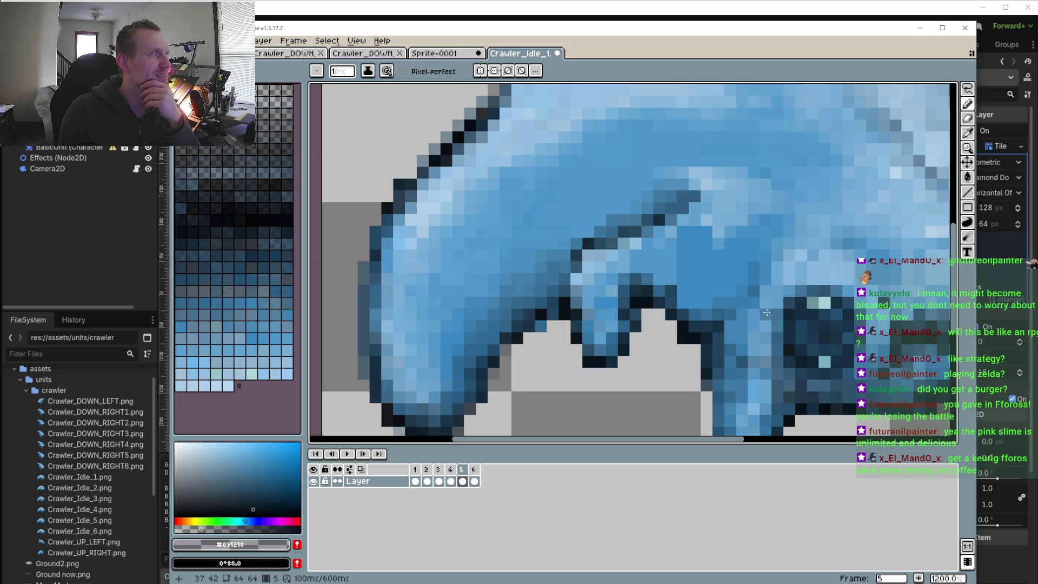
pyautogui.hscroll(3, 694, 261)
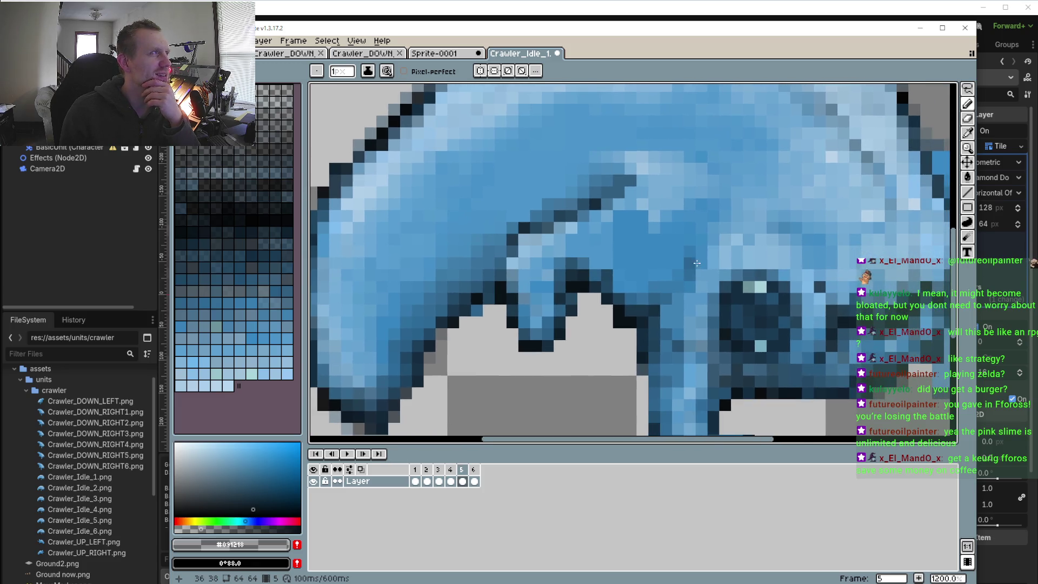
pyautogui.scroll(-4, 694, 261)
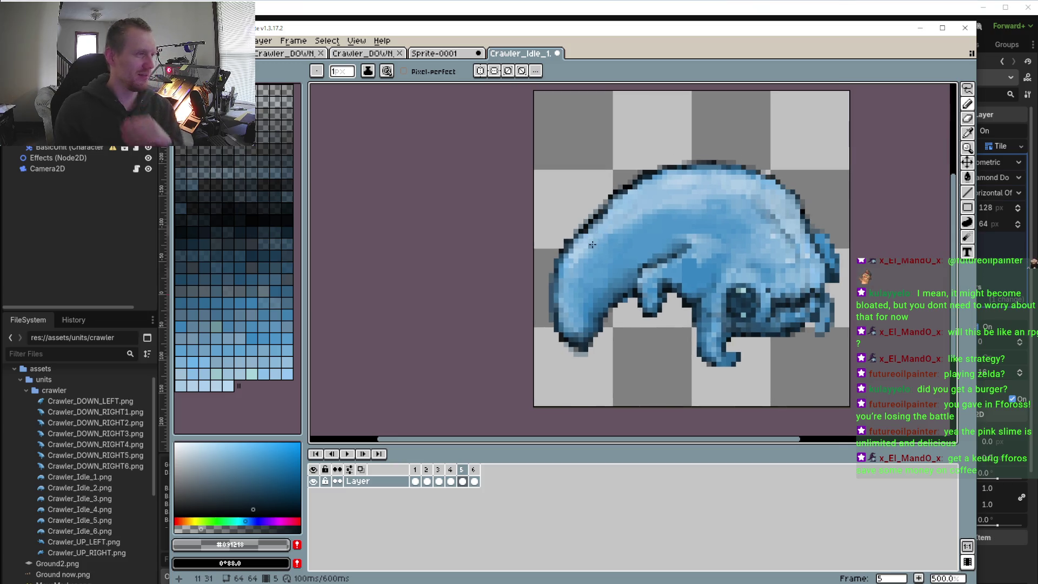
pyautogui.scroll(4, 647, 255)
pyautogui.scroll(2, 647, 255)
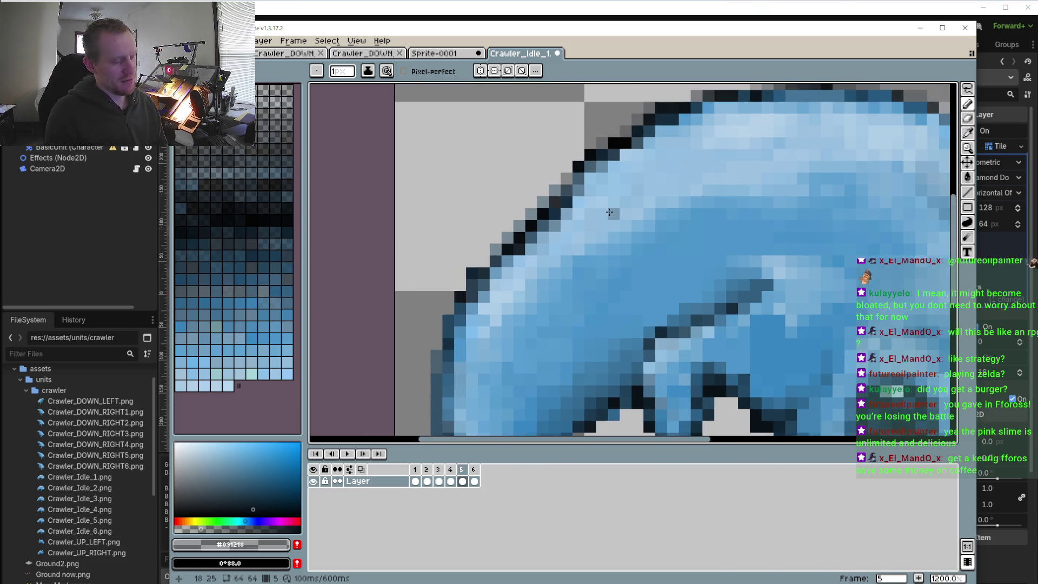
pyautogui.press('i')
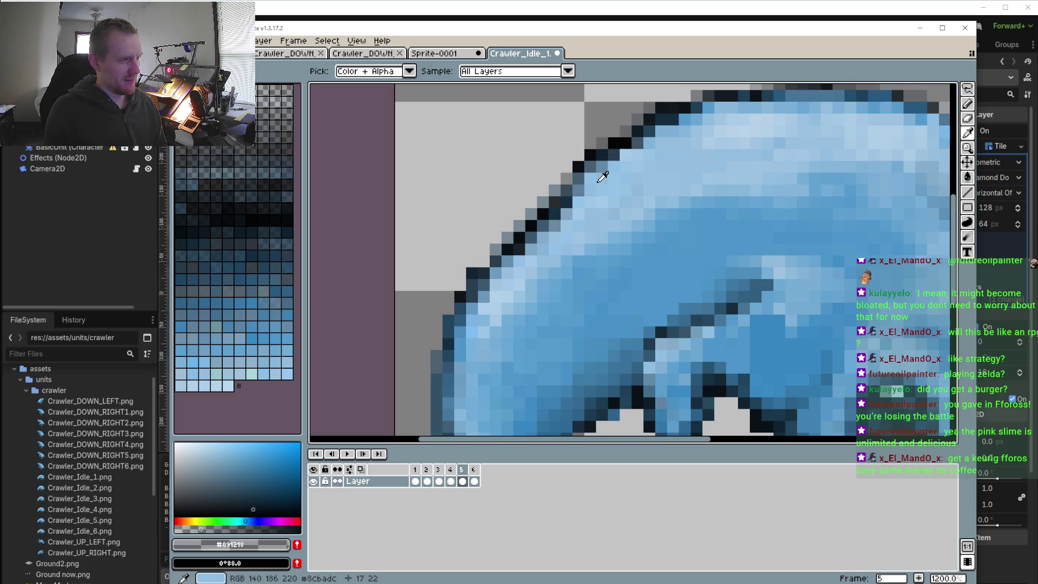
pyautogui.click(605, 172)
pyautogui.click(597, 174)
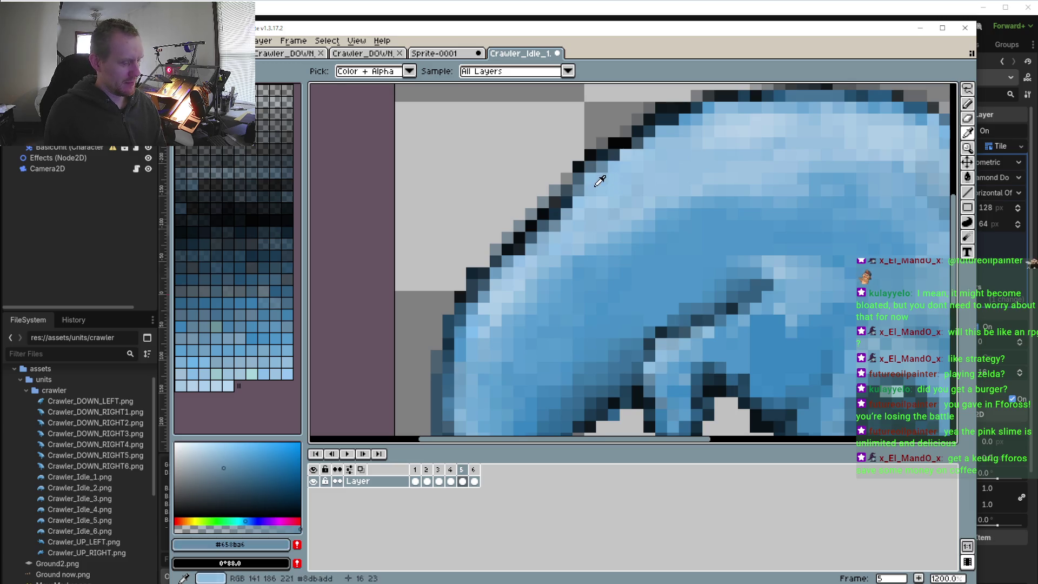
pyautogui.press('b')
pyautogui.click(564, 205)
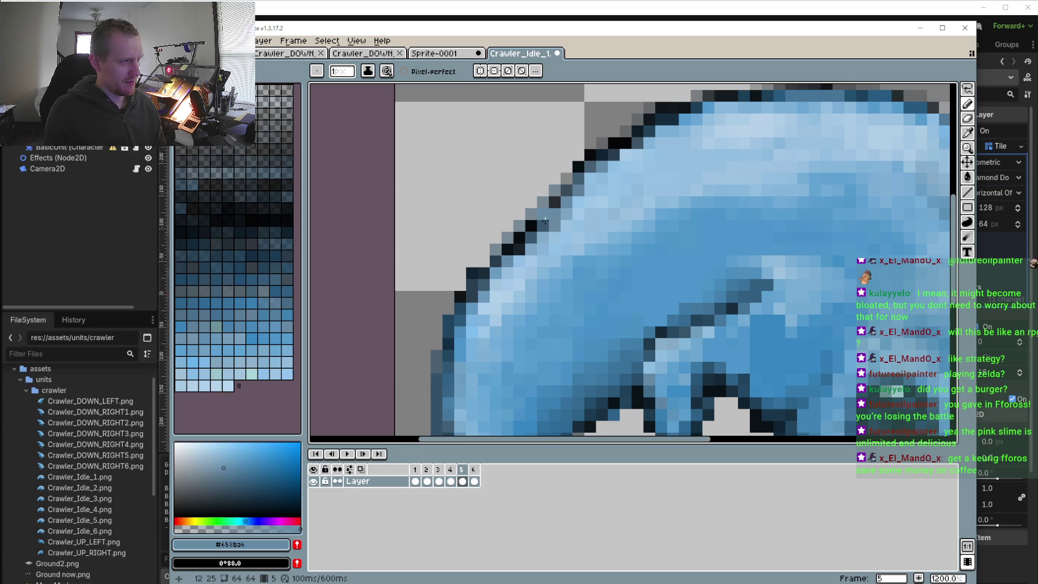
# - Pick up the darker blue #283d4c and move to frame 6
pyautogui.scroll(-1, 477, 319)
pyautogui.scroll(1, 480, 286)
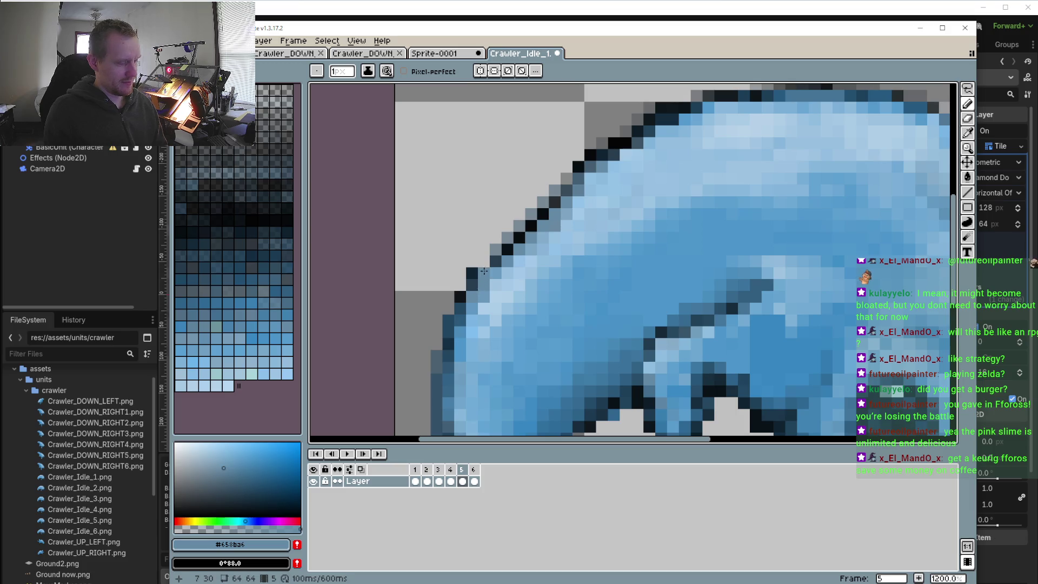
pyautogui.press('i')
pyautogui.click(502, 254)
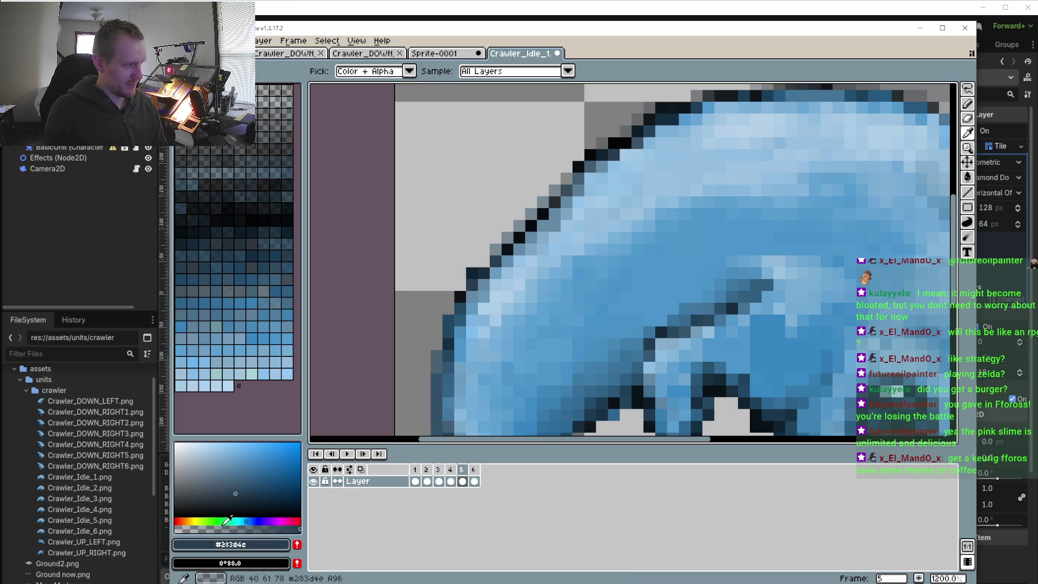
pyautogui.press('b')
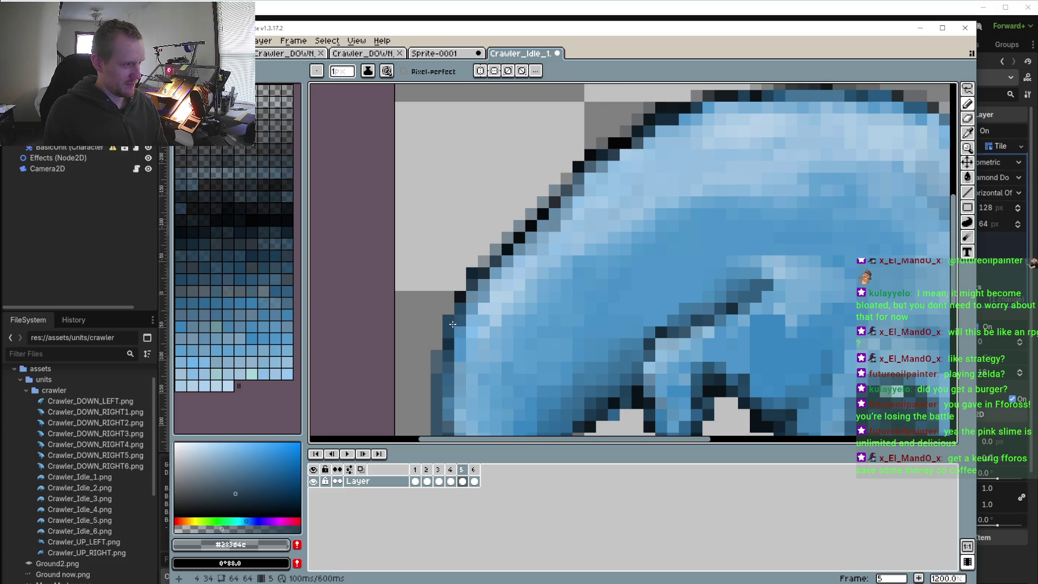
pyautogui.scroll(-1, 453, 324)
pyautogui.click(475, 473)
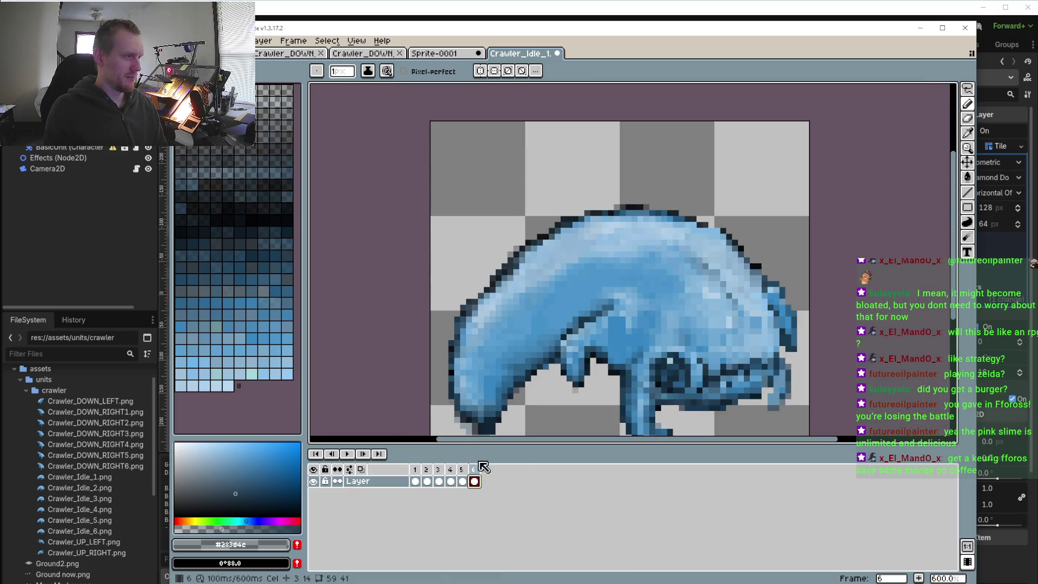
# - Sample body blues and paint the upper-left outline edge pixel a lighter blue
pyautogui.scroll(2, 443, 285)
pyautogui.scroll(1, 443, 286)
pyautogui.press('i')
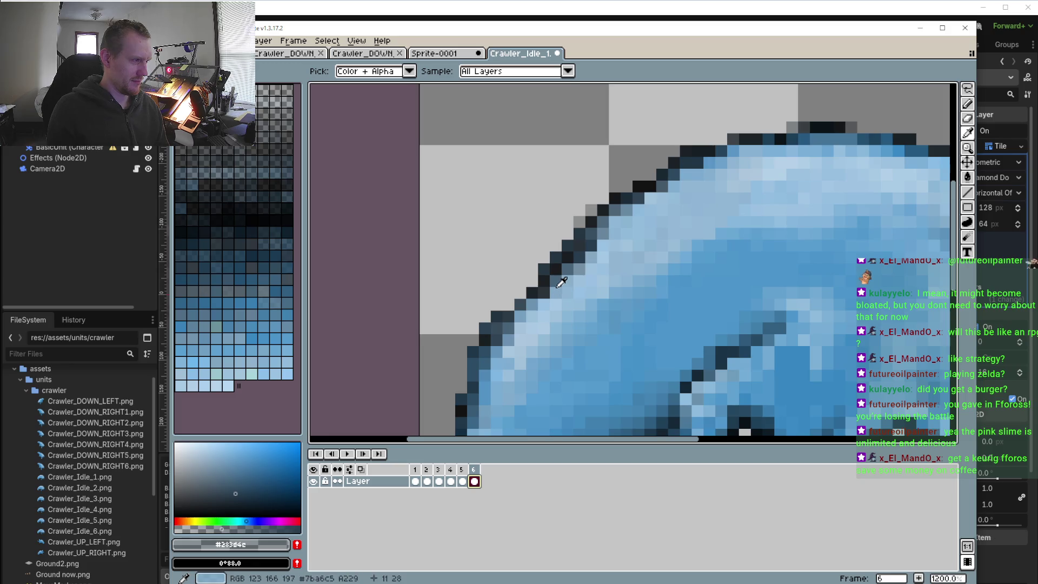
pyautogui.click(557, 287)
pyautogui.press('b')
pyautogui.press('i')
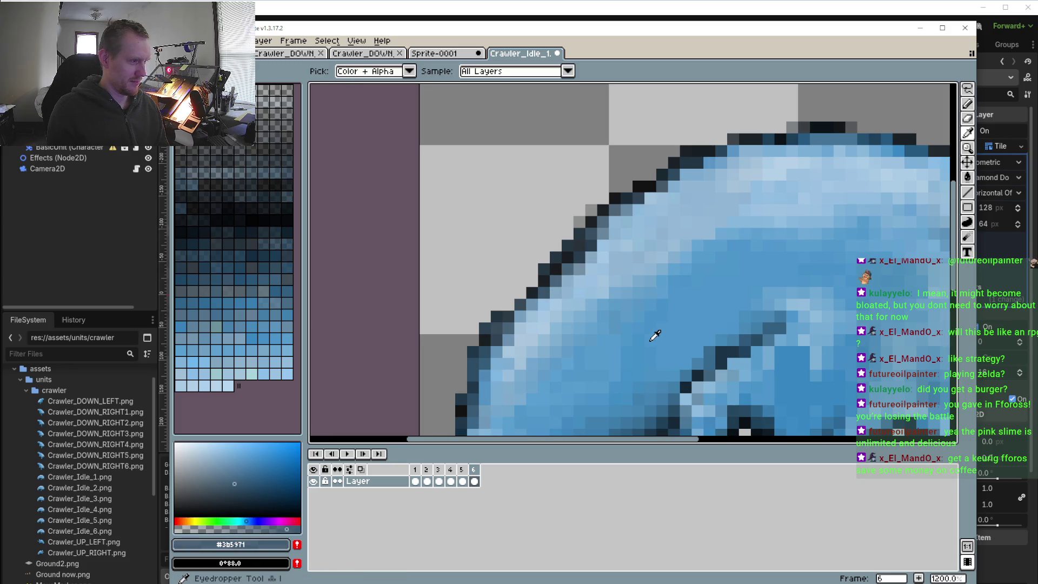
pyautogui.click(657, 335)
pyautogui.press('b')
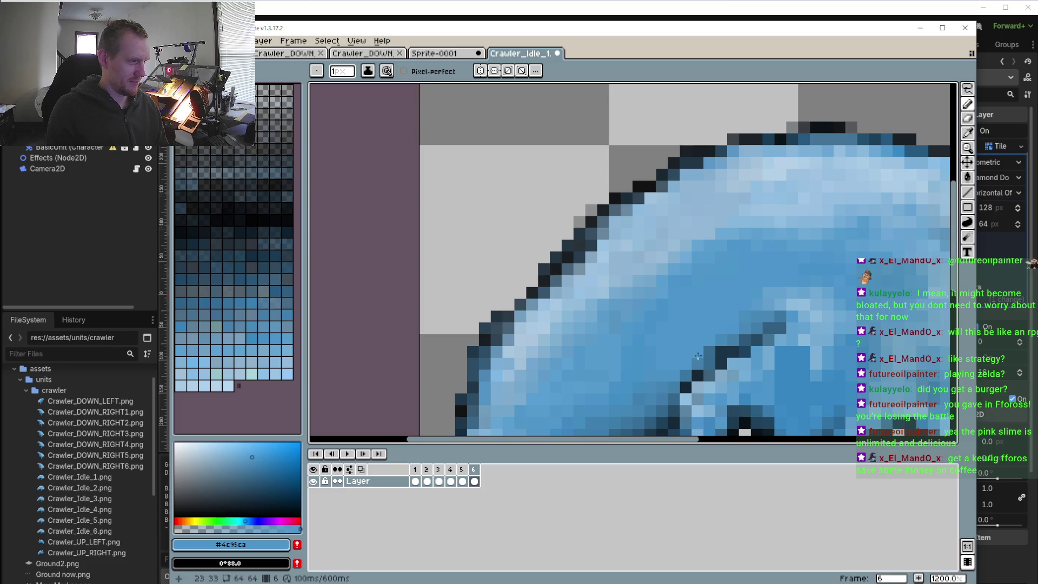
pyautogui.press('i')
pyautogui.click(704, 352)
pyautogui.press('b')
pyautogui.click(555, 281)
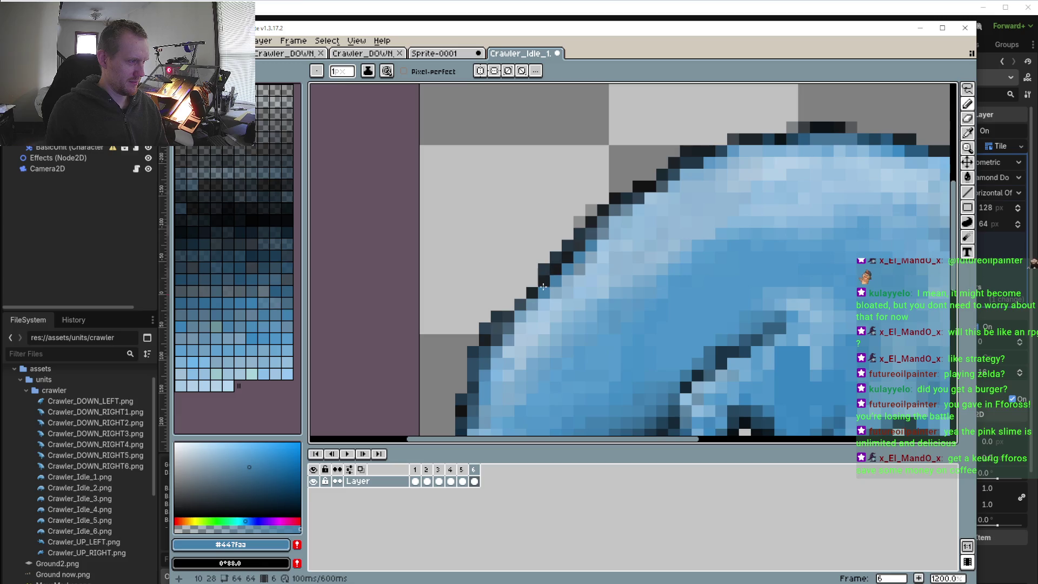
# - Make a greyish blue about half transparent and dot two anti-aliasing pixels on the outline
pyautogui.press('i')
pyautogui.click(515, 306)
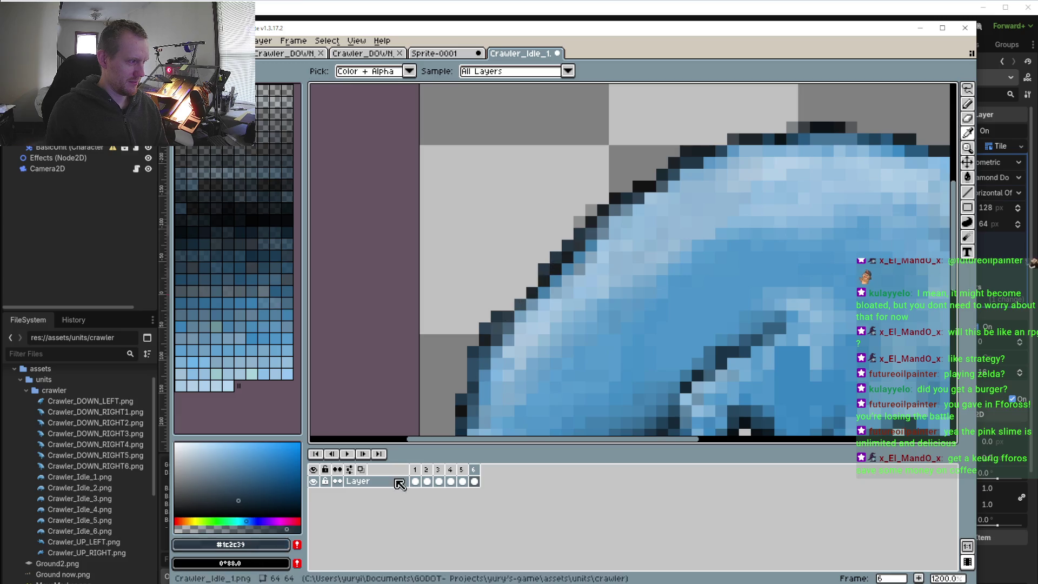
pyautogui.click(218, 528)
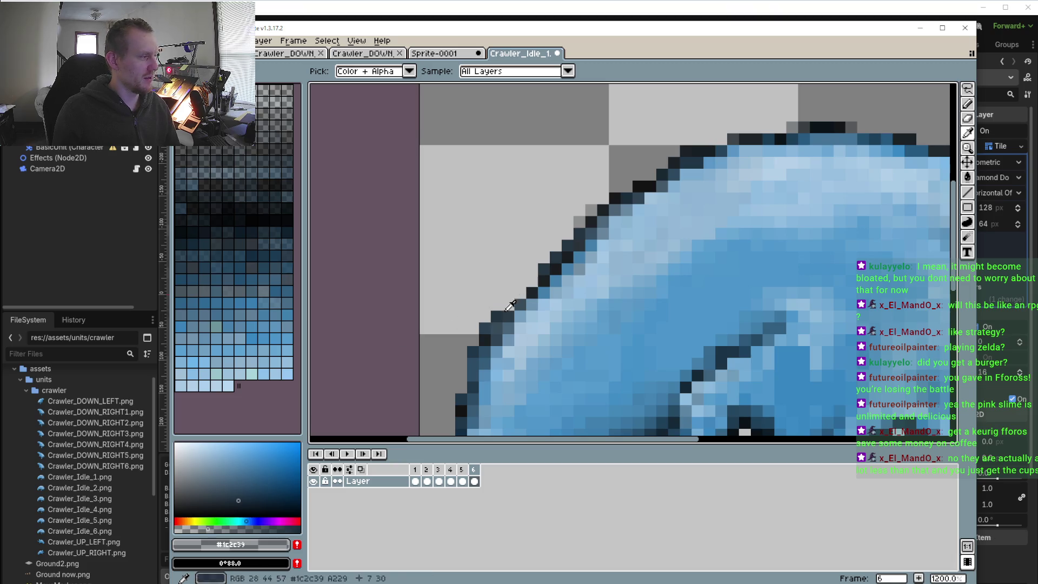
pyautogui.click(513, 287)
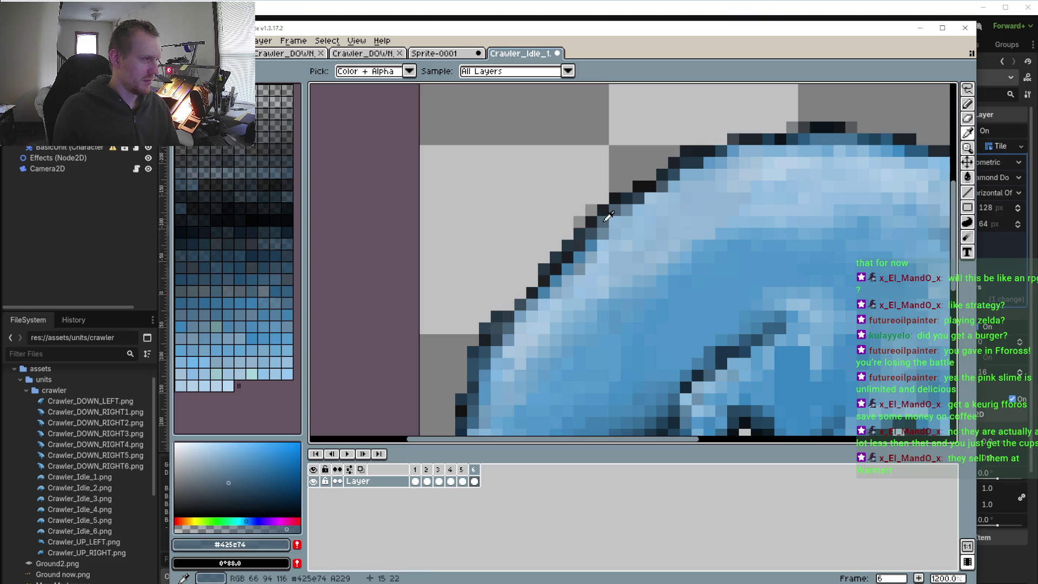
pyautogui.click(229, 528)
pyautogui.press('b')
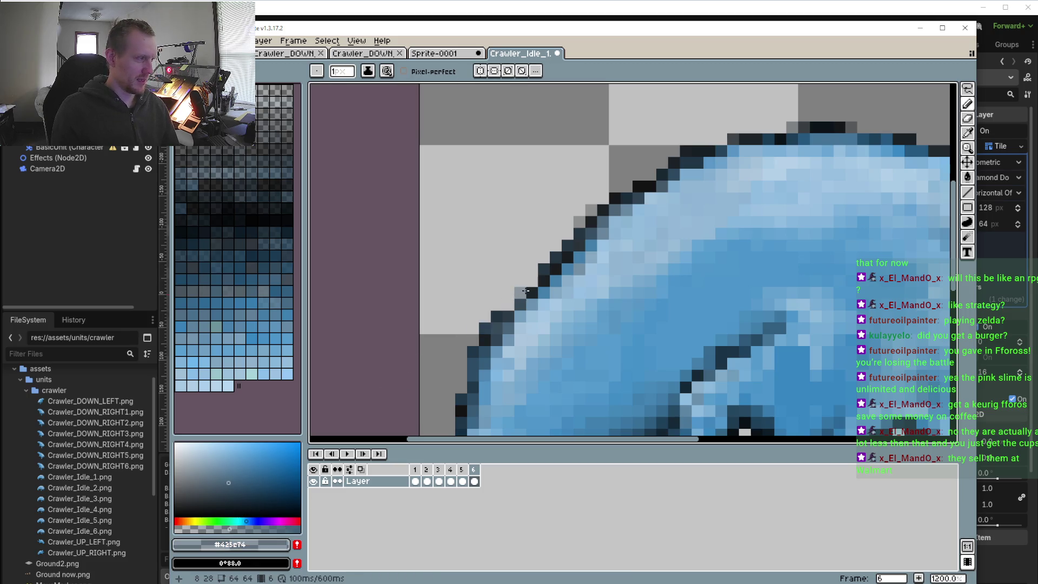
pyautogui.click(510, 304)
pyautogui.click(490, 315)
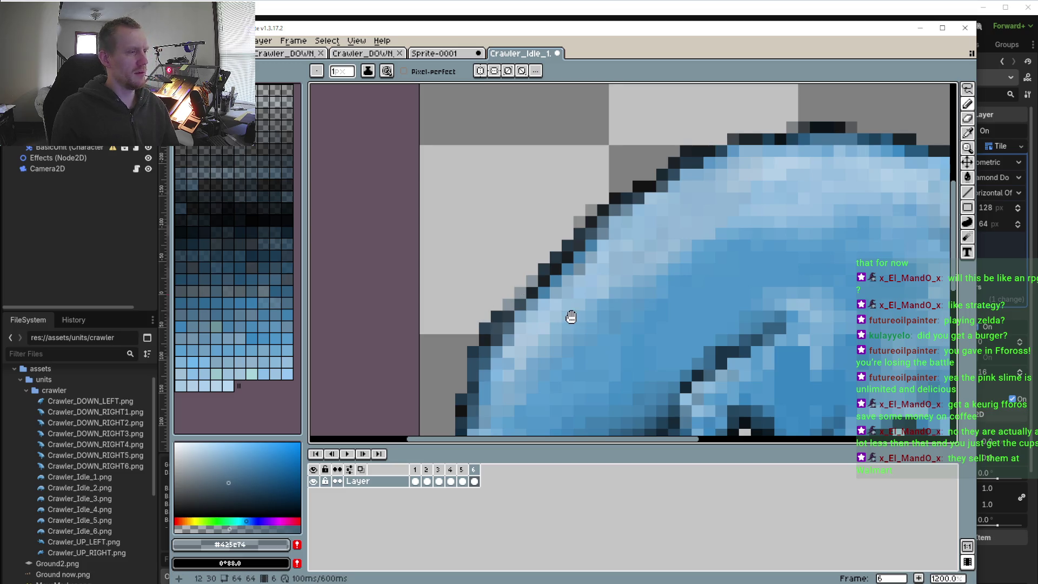
pyautogui.scroll(1, 497, 255)
pyautogui.scroll(-1, 497, 255)
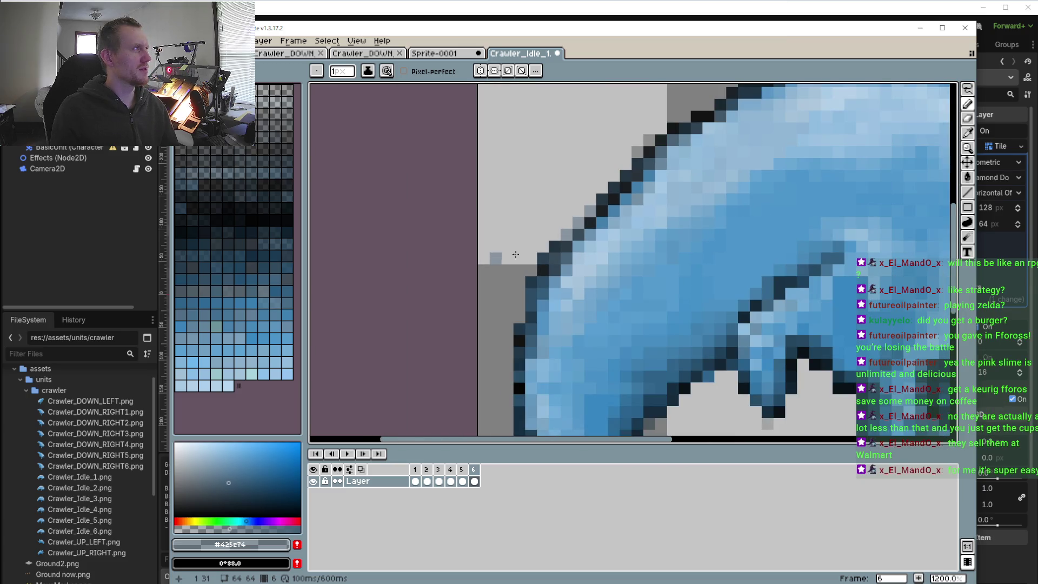
pyautogui.scroll(-1, 620, 308)
pyautogui.scroll(-1, 568, 332)
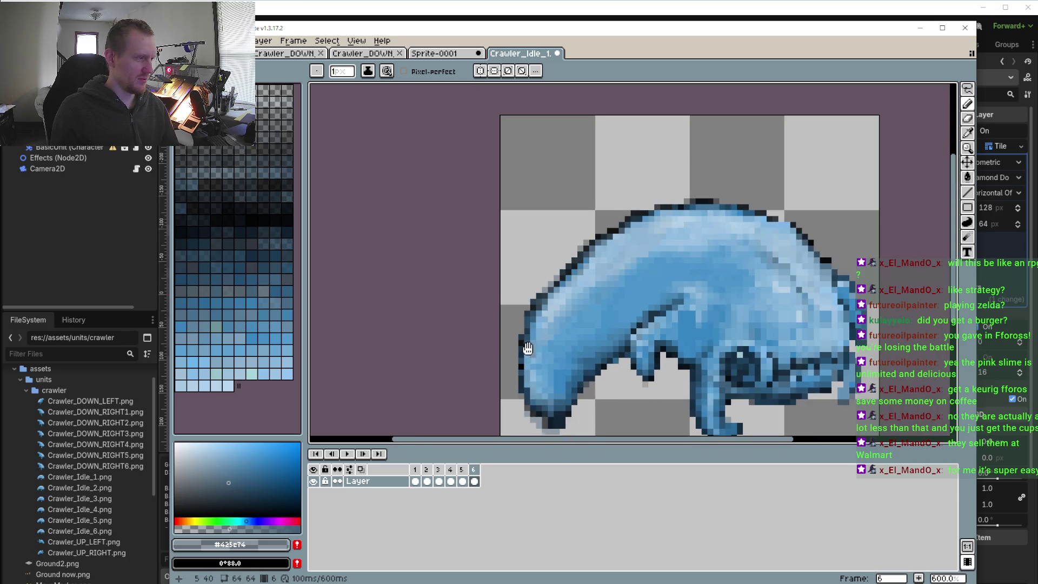
# - Repaint the three grey edge pixels on the lower-left toe in dark navy
pyautogui.moveTo(532, 355); pyautogui.dragTo(527, 300)
pyautogui.scroll(3, 501, 343)
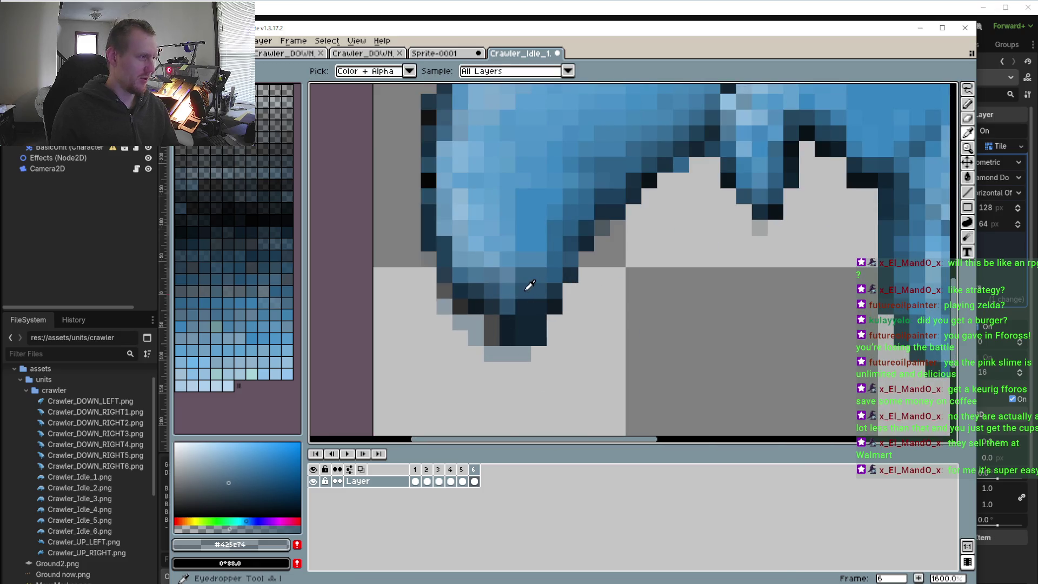
pyautogui.keyDown('alt'); pyautogui.click(528, 284); pyautogui.keyUp('alt')
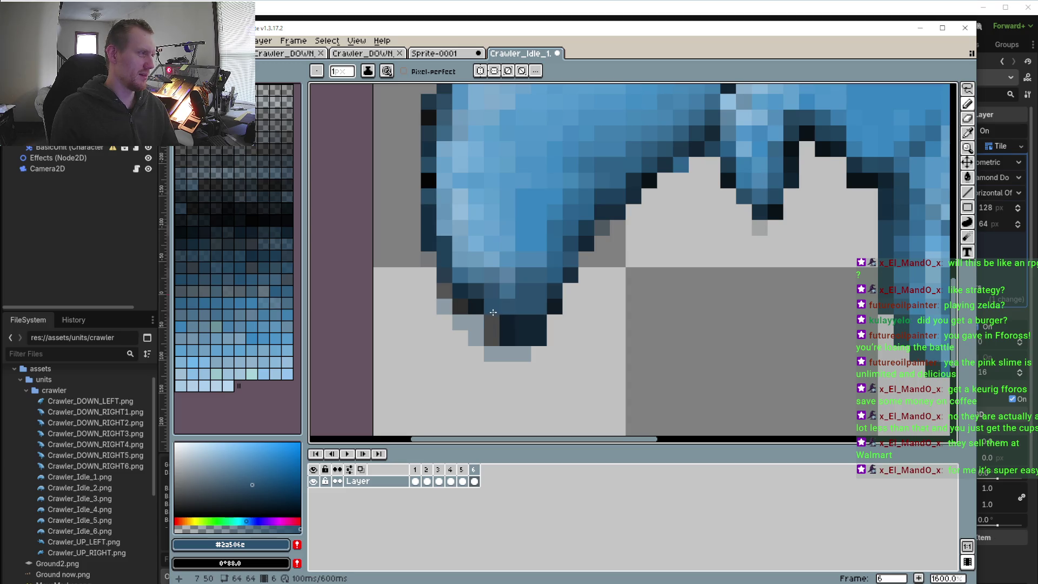
pyautogui.keyDown('alt'); pyautogui.click(509, 326); pyautogui.keyUp('alt')
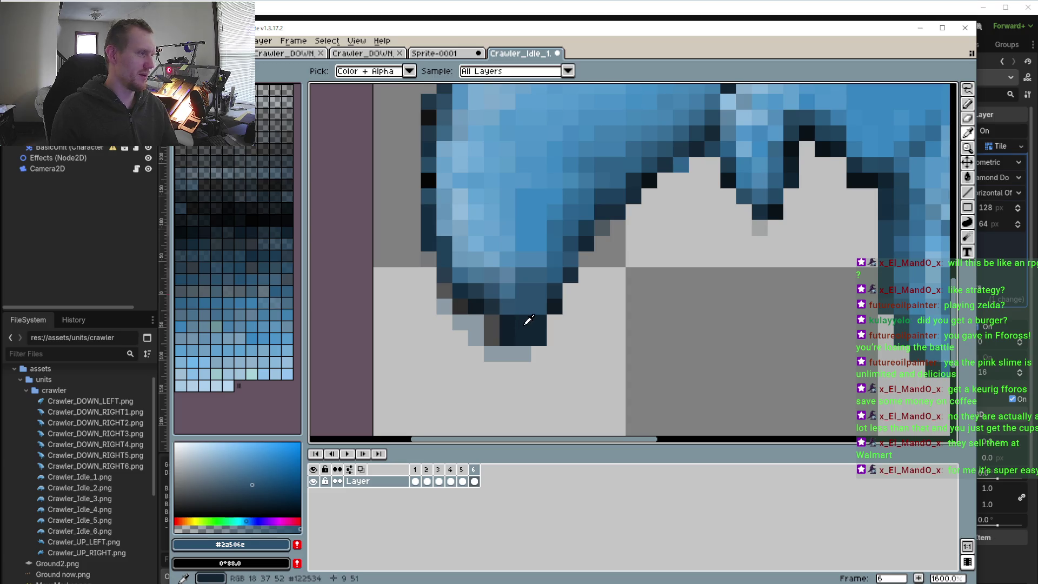
pyautogui.click(489, 318)
pyautogui.click(476, 322)
pyautogui.click(491, 338)
pyautogui.scroll(-3, 493, 337)
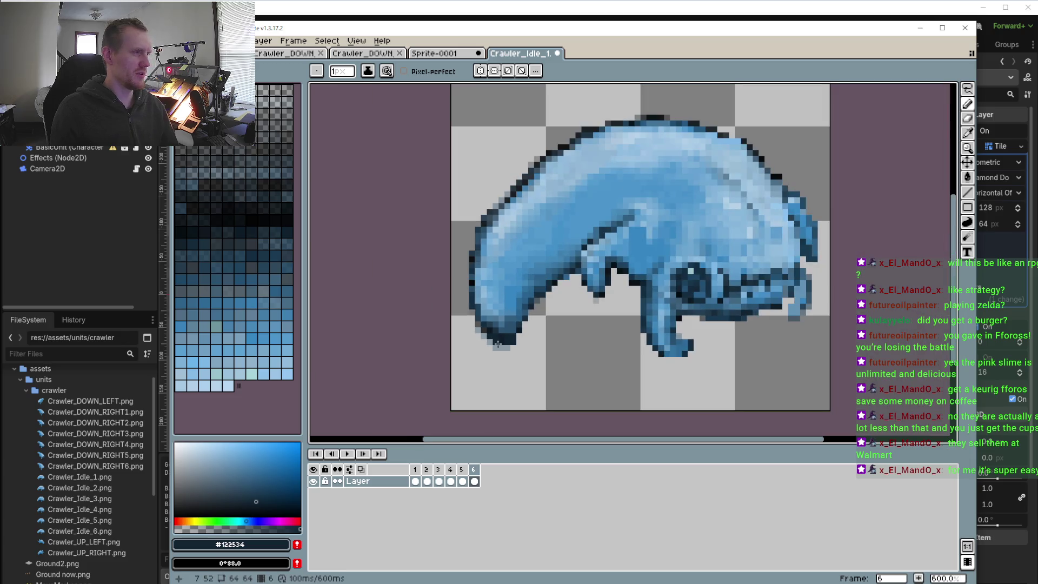
pyautogui.scroll(3, 550, 337)
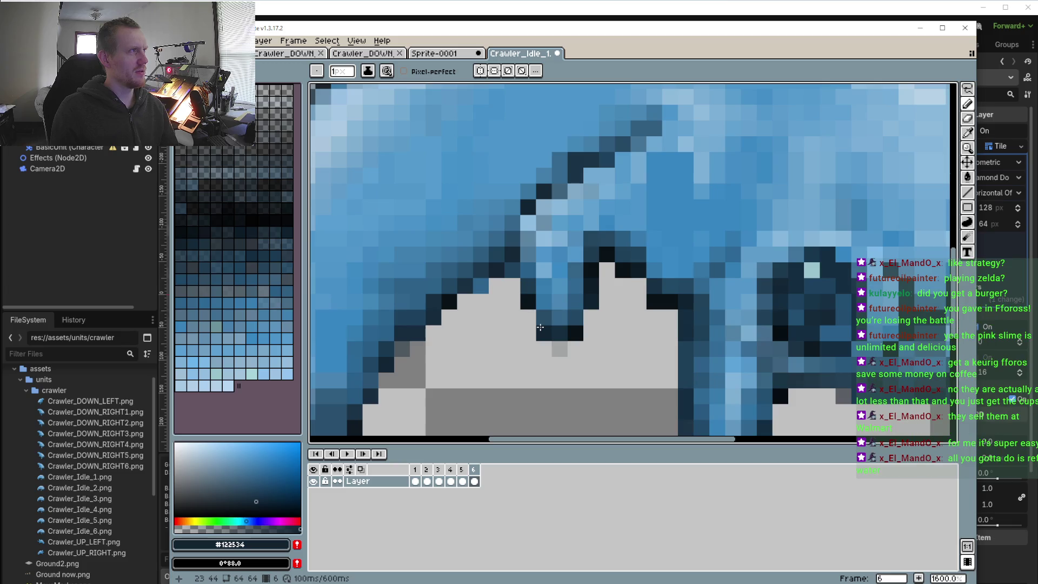
pyautogui.scroll(-3, 654, 331)
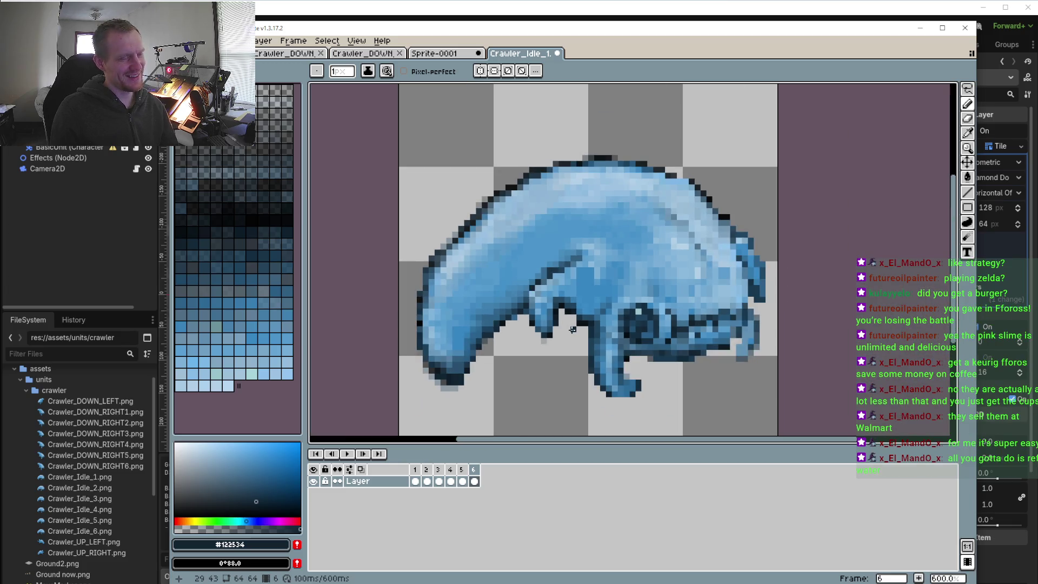
# - Repaint a dark pixel on the crawler's back with light blue
pyautogui.moveTo(664, 340); pyautogui.dragTo(641, 335)
pyautogui.scroll(4, 649, 292)
pyautogui.press('i')
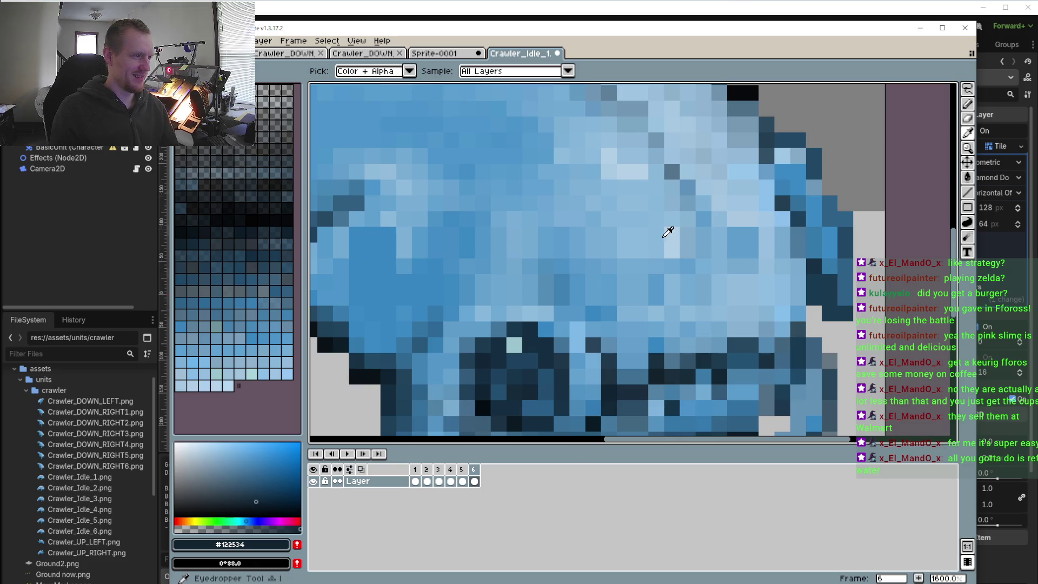
pyautogui.click(659, 244)
pyautogui.press('b')
pyautogui.scroll(1, 657, 264)
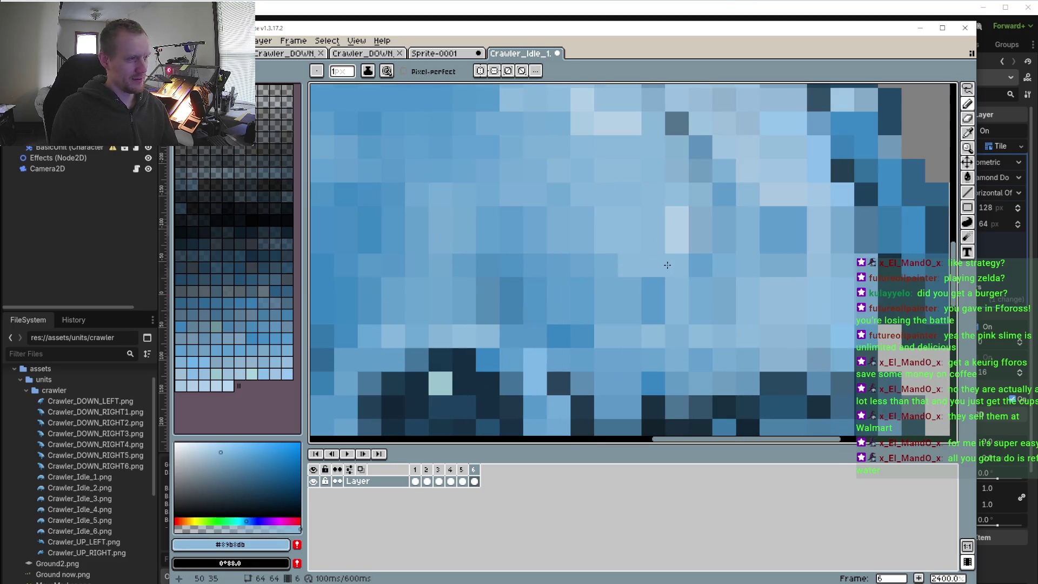
pyautogui.click(659, 288)
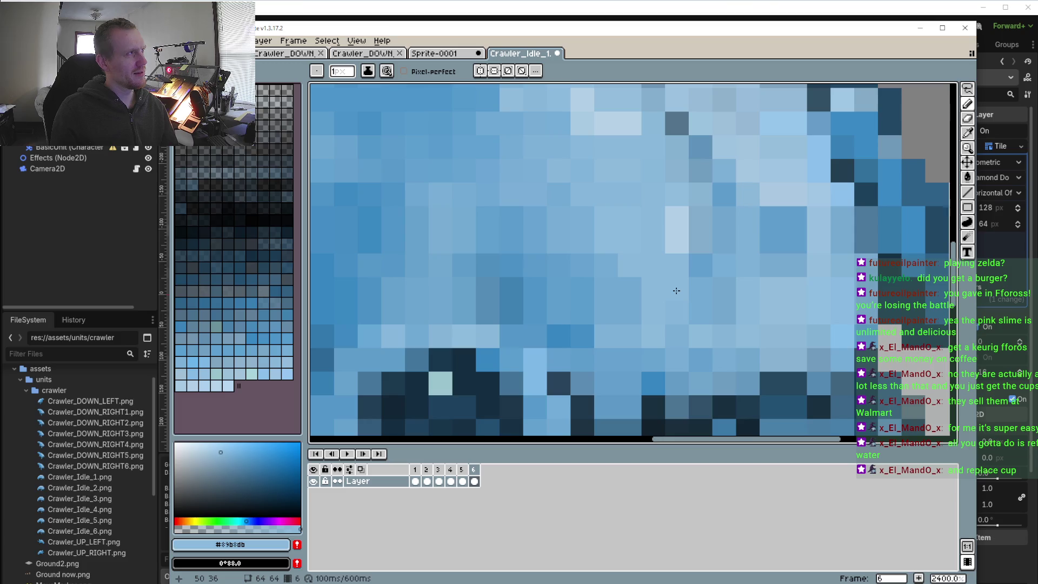
pyautogui.scroll(-5, 676, 291)
pyautogui.scroll(1, 596, 243)
pyautogui.scroll(1, 579, 204)
pyautogui.scroll(-2, 546, 159)
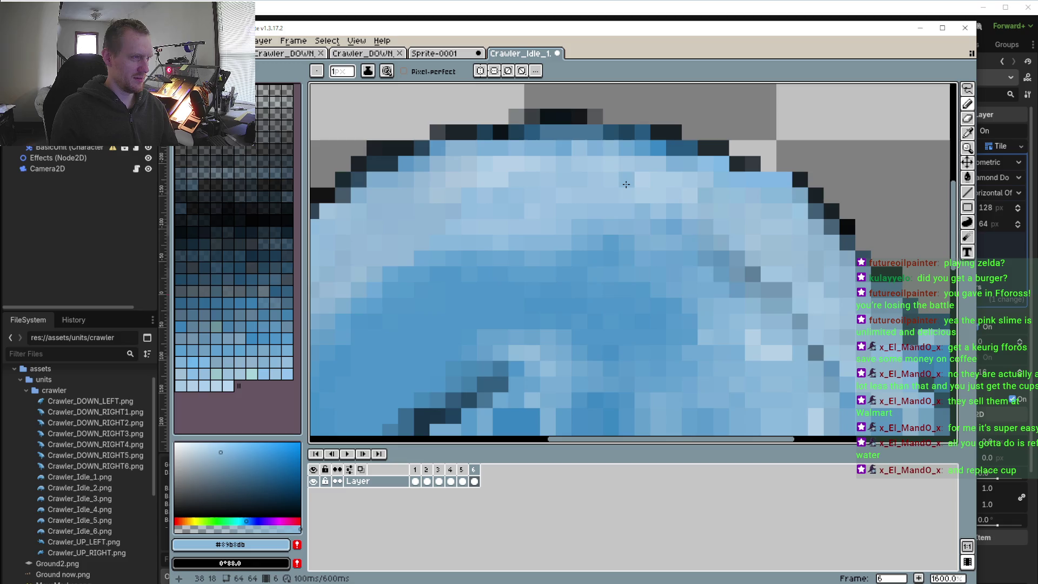
pyautogui.scroll(-3, 711, 305)
pyautogui.scroll(4, 711, 305)
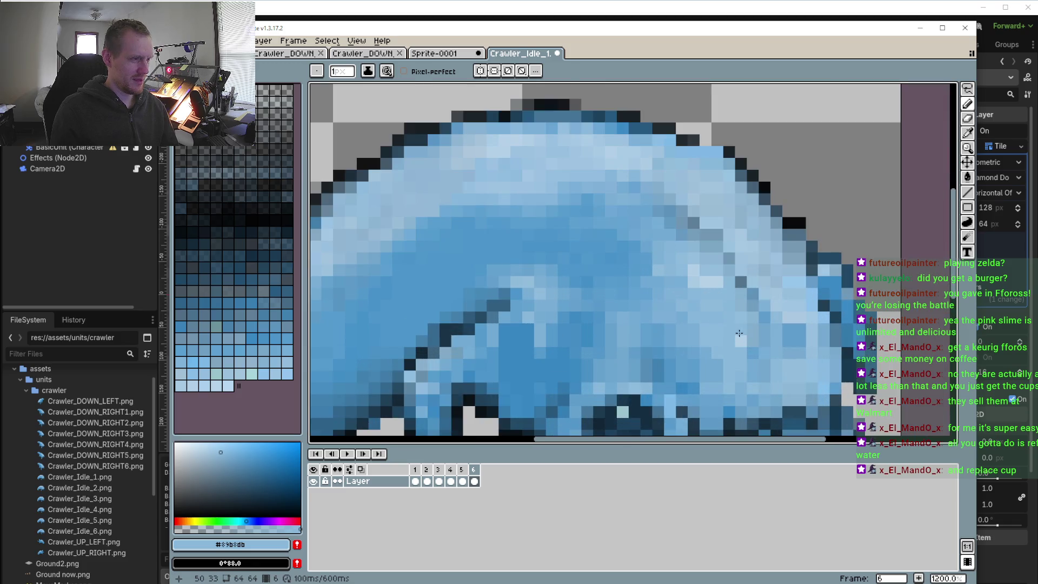
# - Sample a mid blue from the side, make it partly transparent, and return to frame 5
pyautogui.keyDown('alt'); pyautogui.click(739, 333); pyautogui.keyUp('alt')
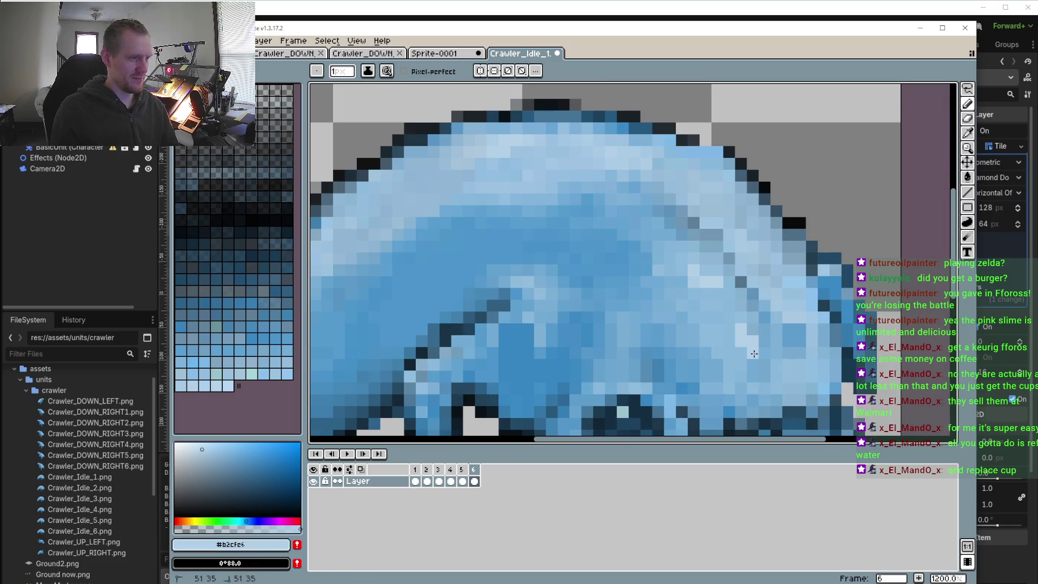
pyautogui.scroll(-2, 751, 350)
pyautogui.scroll(-2, 735, 330)
pyautogui.scroll(4, 715, 307)
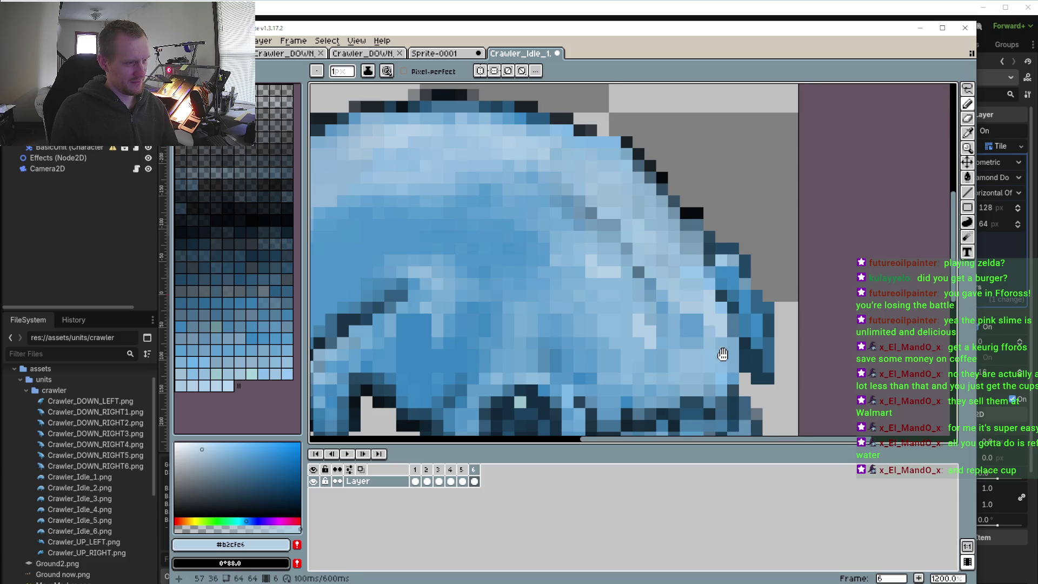
pyautogui.scroll(-2, 723, 357)
pyautogui.scroll(1, 651, 288)
pyautogui.scroll(1, 651, 287)
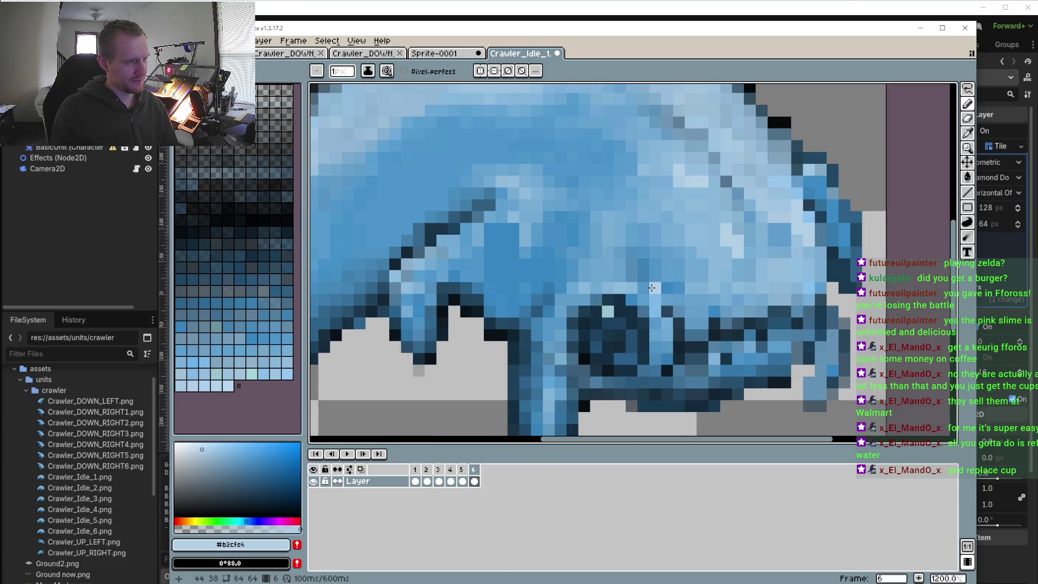
pyautogui.keyDown('alt'); pyautogui.click(656, 292); pyautogui.keyUp('alt')
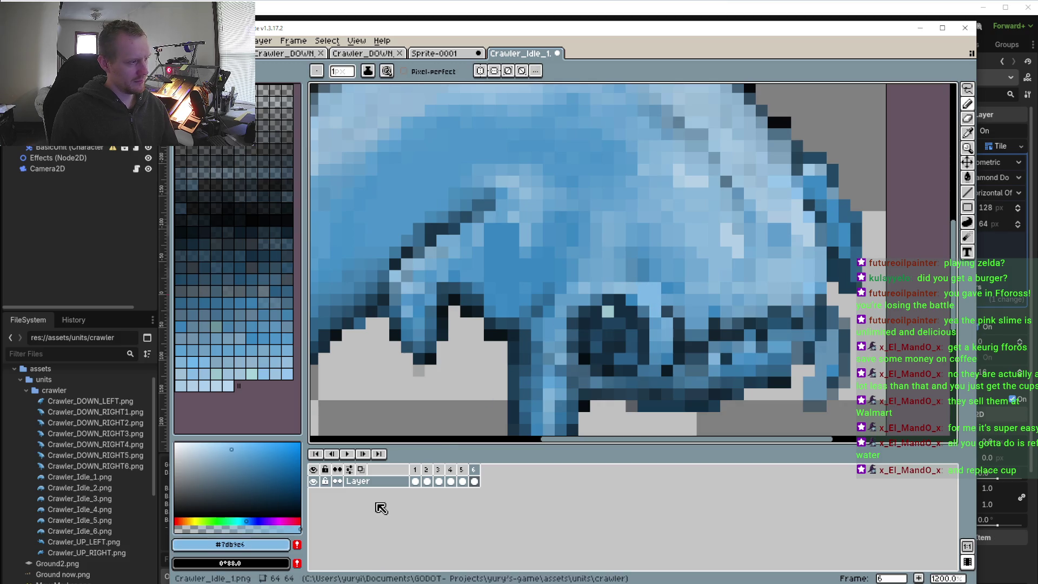
pyautogui.click(238, 527)
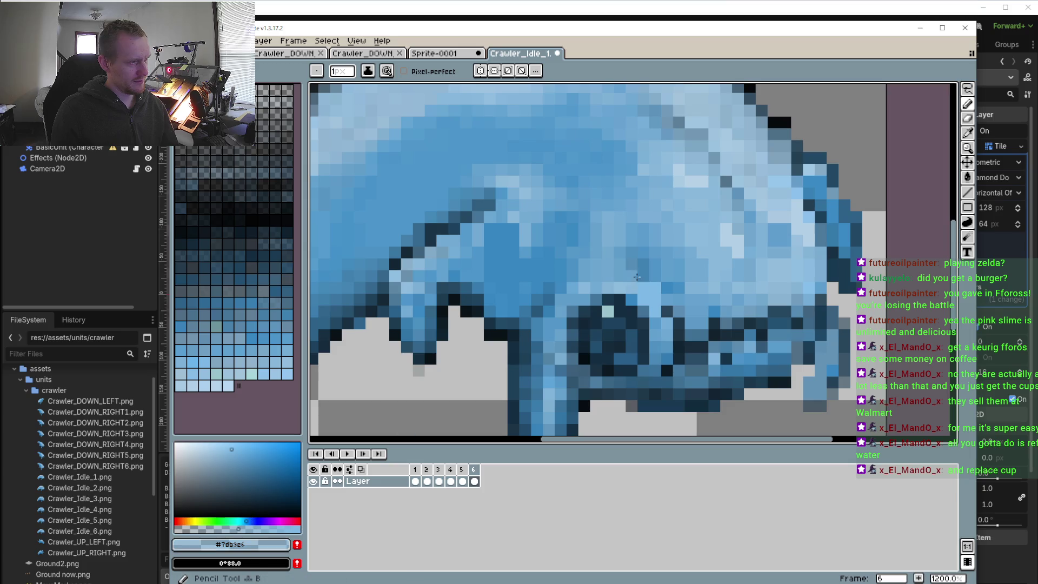
pyautogui.click(461, 469)
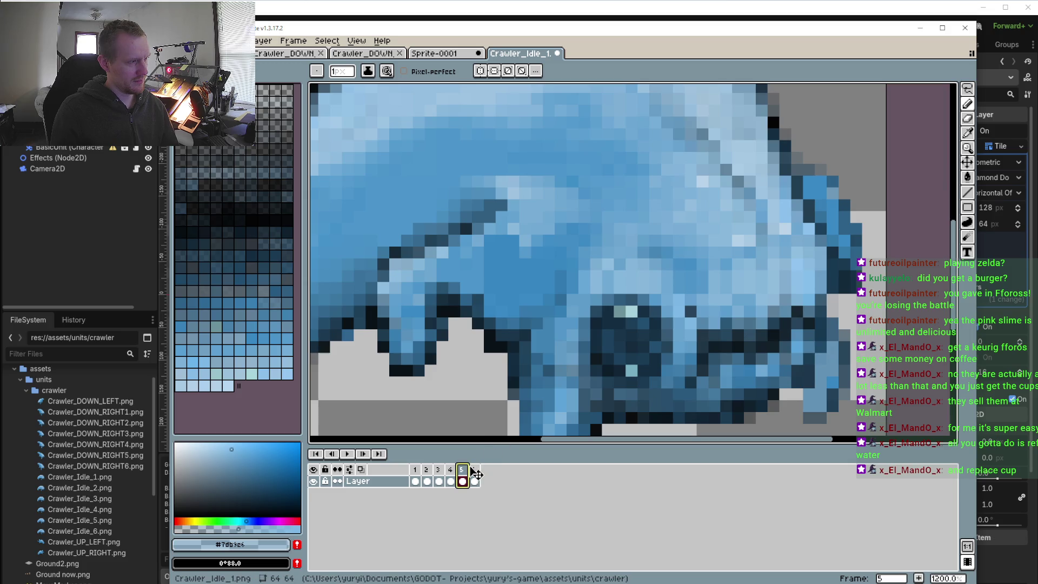
# - Show frame 1 and sample the light body blue
pyautogui.click(415, 470)
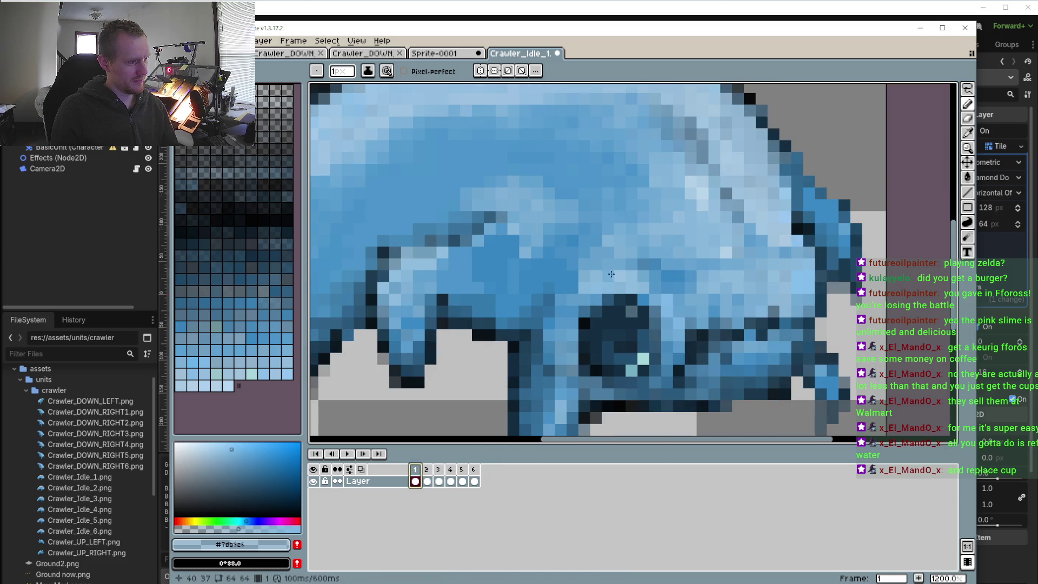
pyautogui.scroll(1, 605, 334)
pyautogui.press('i')
pyautogui.click(585, 301)
pyautogui.keyDown('alt'); pyautogui.click(585, 301); pyautogui.keyUp('alt')
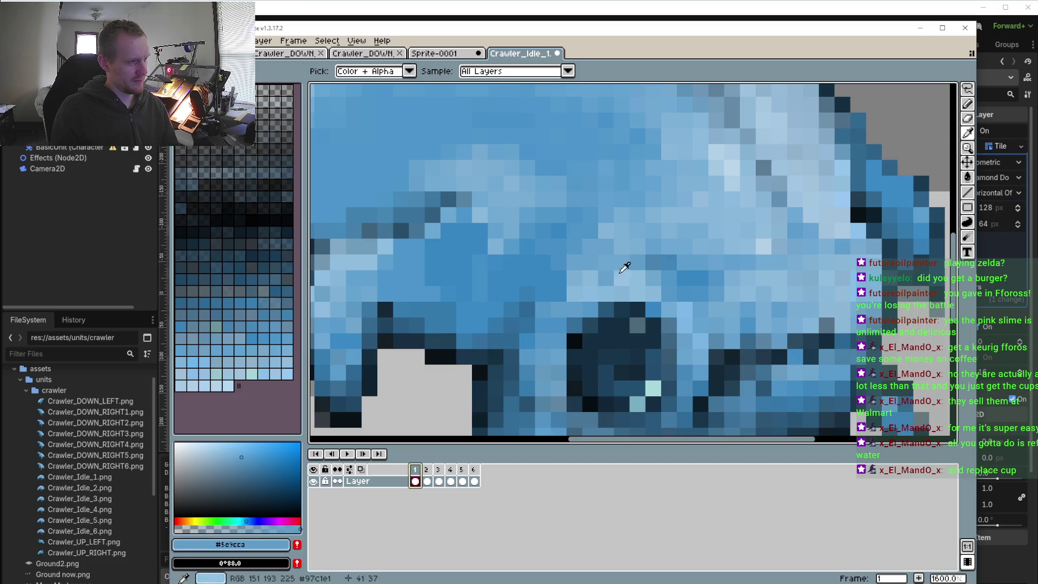
pyautogui.keyDown('alt'); pyautogui.click(586, 304); pyautogui.keyUp('alt')
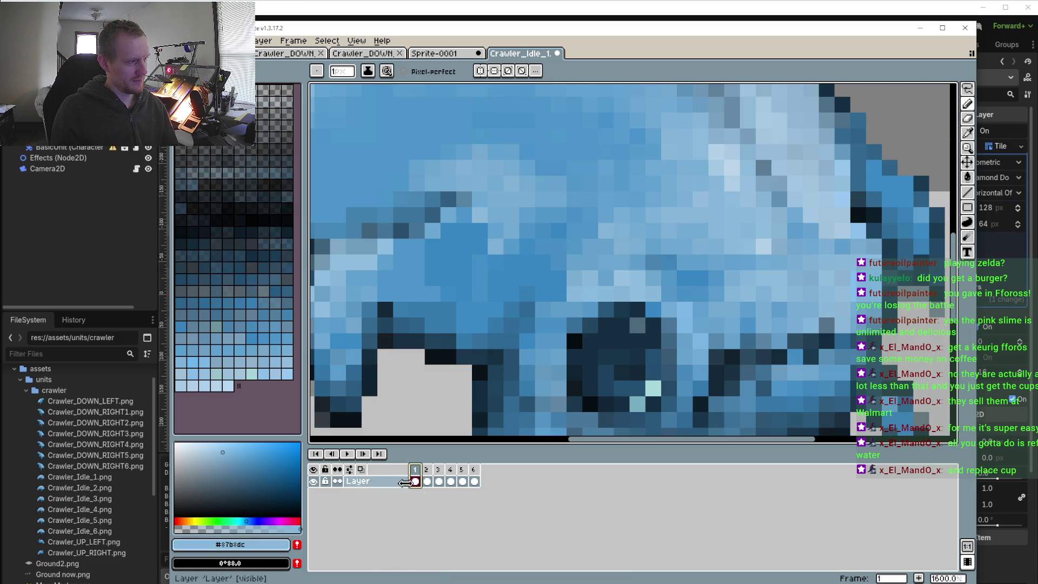
# - Compare frames 1 and 2, then sample the leg blue #3786c1 from frame 1
pyautogui.click(426, 470)
pyautogui.click(416, 470)
pyautogui.click(426, 472)
pyautogui.click(416, 470)
pyautogui.click(427, 471)
pyautogui.click(416, 470)
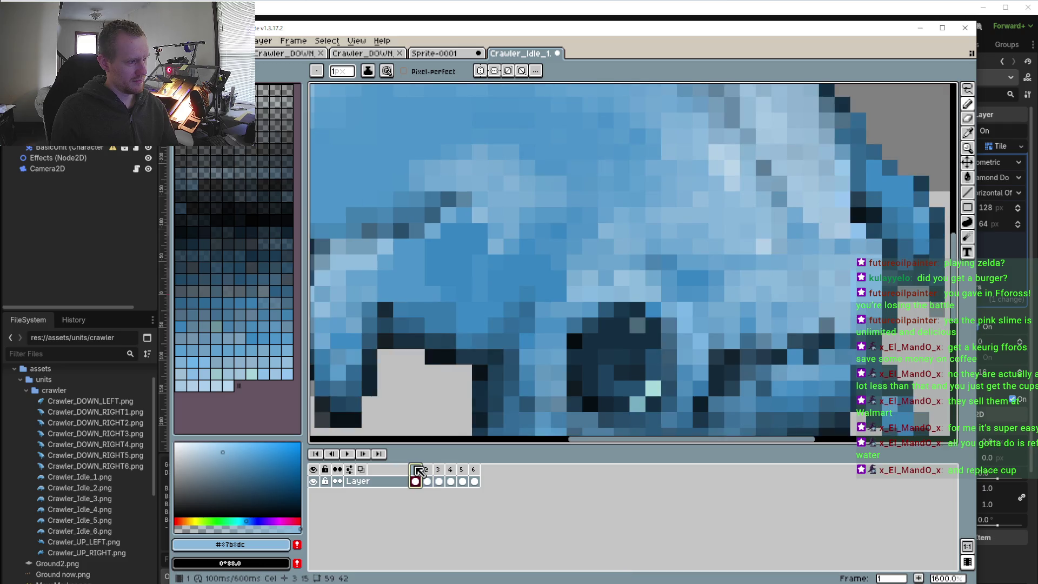
pyautogui.keyDown('alt'); pyautogui.click(557, 269); pyautogui.keyUp('alt')
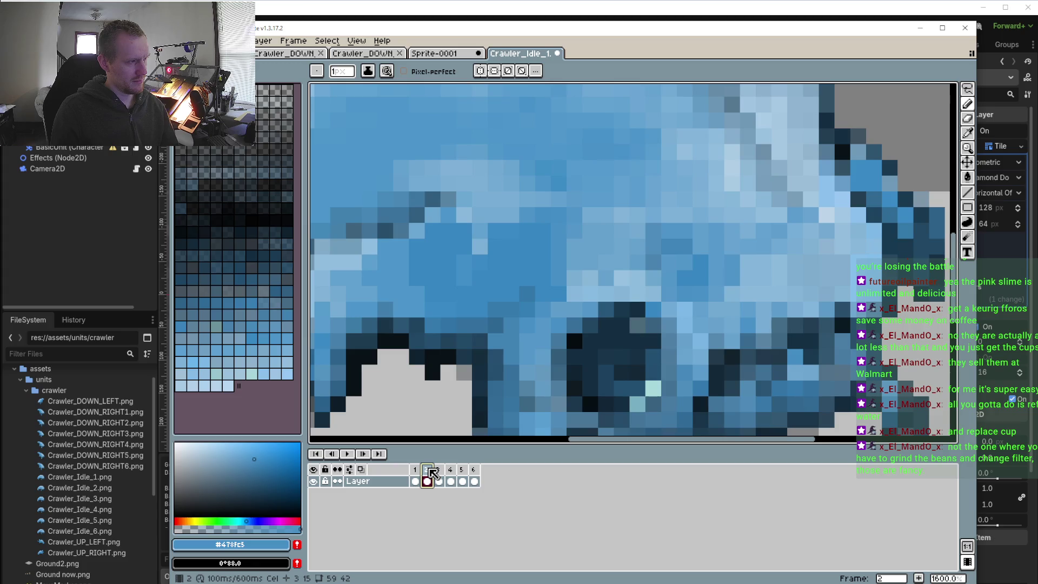
pyautogui.click(419, 470)
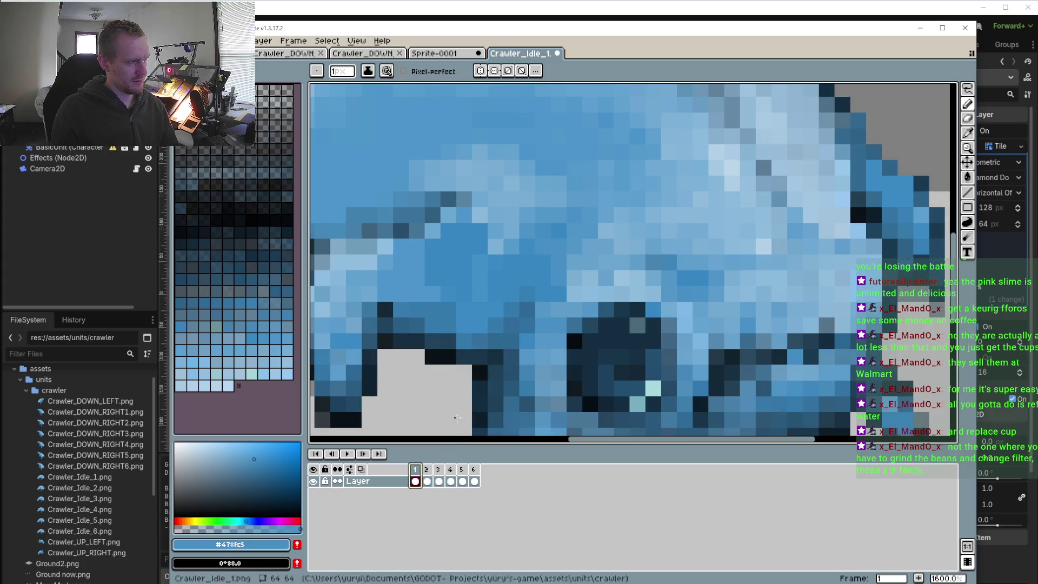
pyautogui.keyDown('alt'); pyautogui.click(544, 267); pyautogui.keyUp('alt')
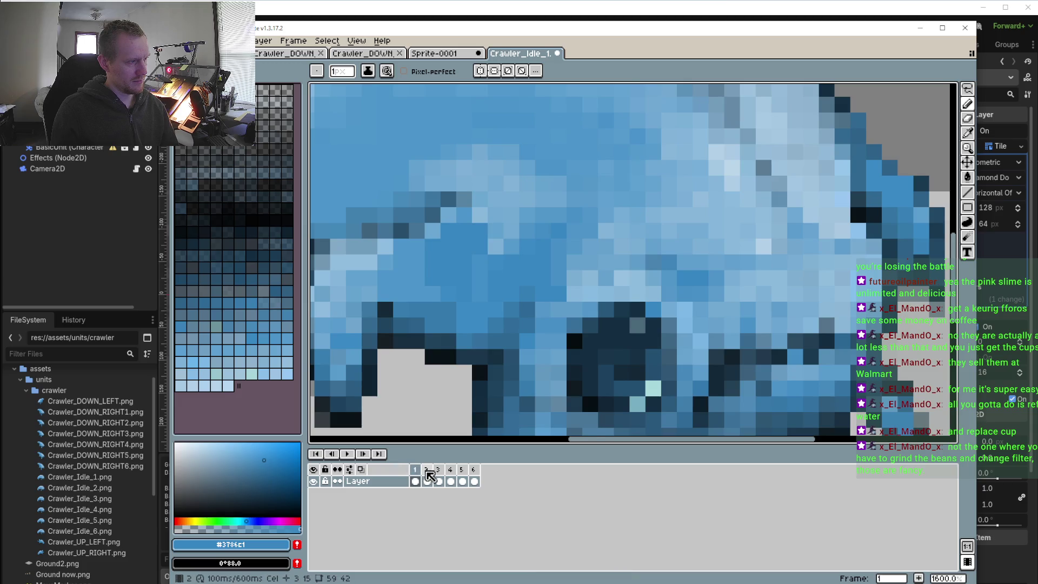
# - Zoom out to the whole crawler and play the idle animation
pyautogui.click(426, 470)
pyautogui.press('-')
pyautogui.press('-')
pyautogui.press('-')
pyautogui.click(350, 457)
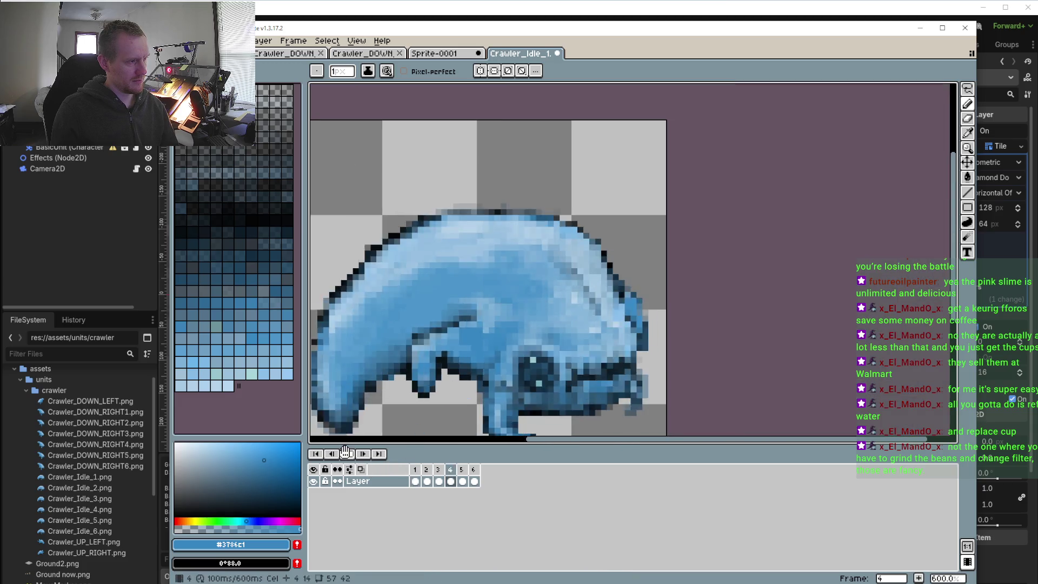
# - Stop playback and flip between frames 2 and 3, zoomed in closely on the legs
pyautogui.click(350, 457)
pyautogui.press('Left')
pyautogui.press('Left')
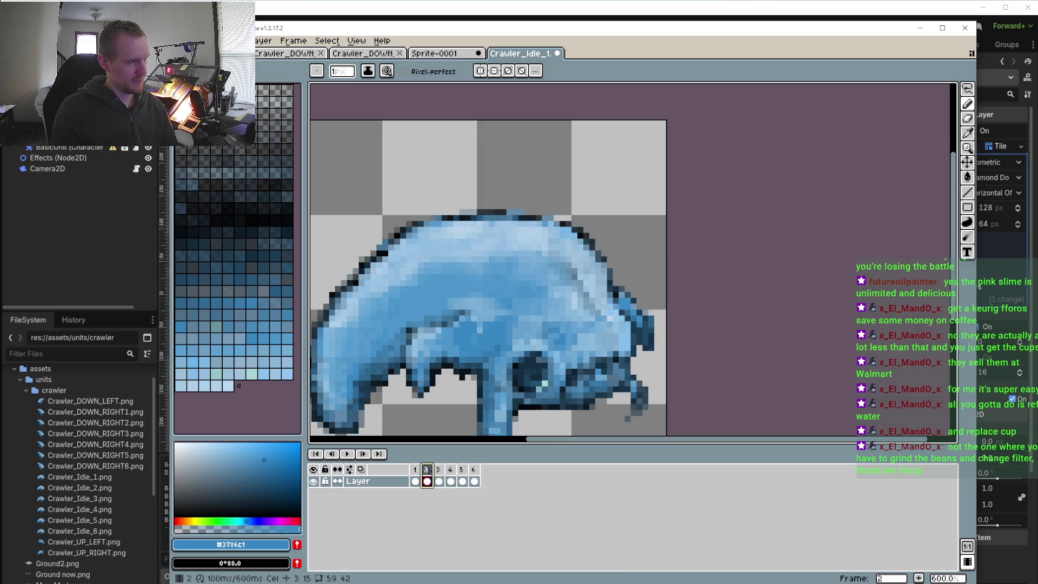
pyautogui.click(438, 470)
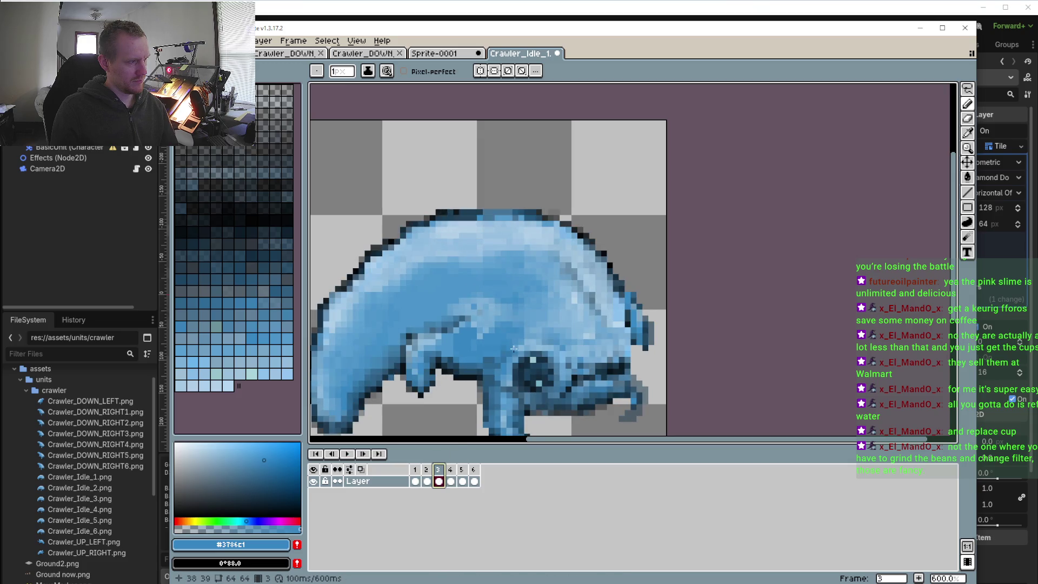
pyautogui.press('+')
pyautogui.press('+')
pyautogui.press('+')
pyautogui.press('+')
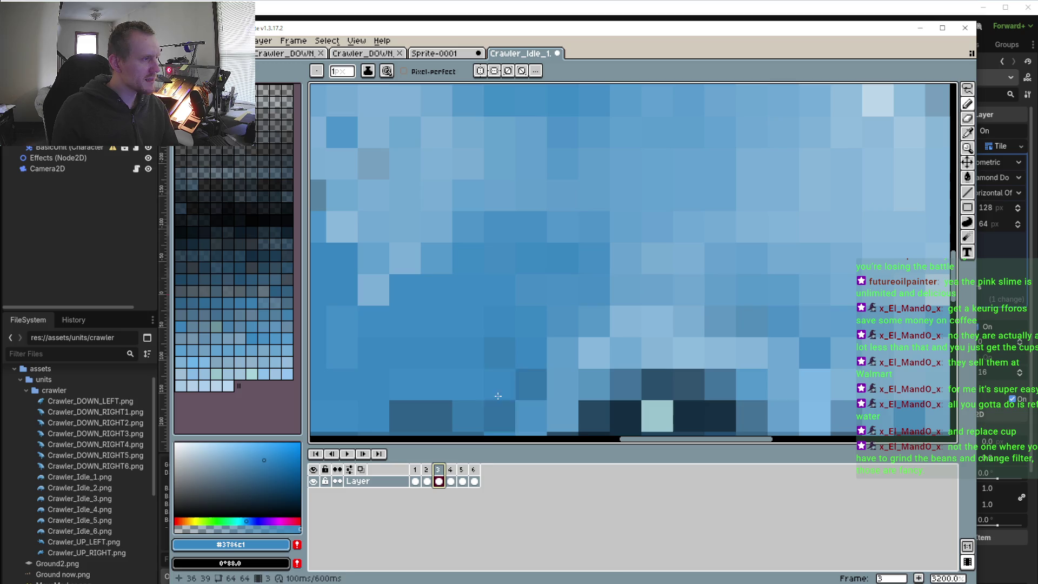
pyautogui.click(427, 470)
pyautogui.click(442, 470)
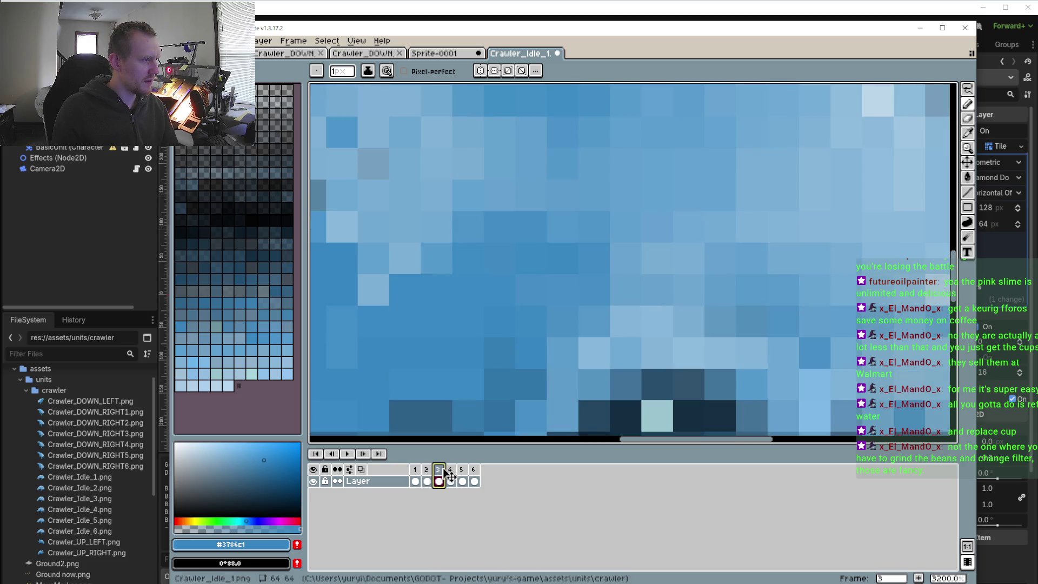
pyautogui.click(430, 470)
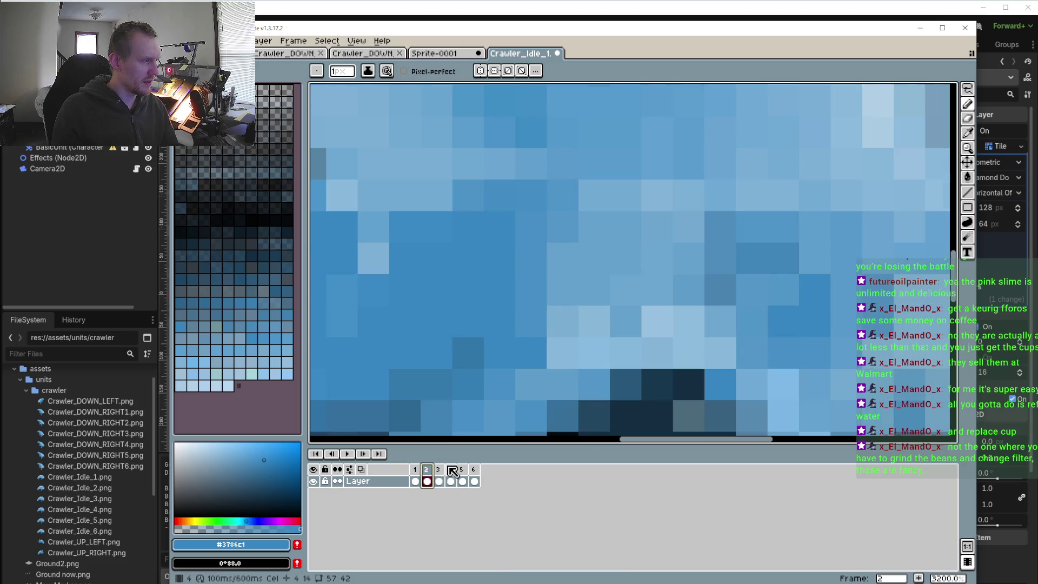
pyautogui.click(446, 471)
# - Sample the leg blue #3a88c2 from frame 3, then return to the Pencil on frame 2
pyautogui.press('o')
pyautogui.click(533, 250)
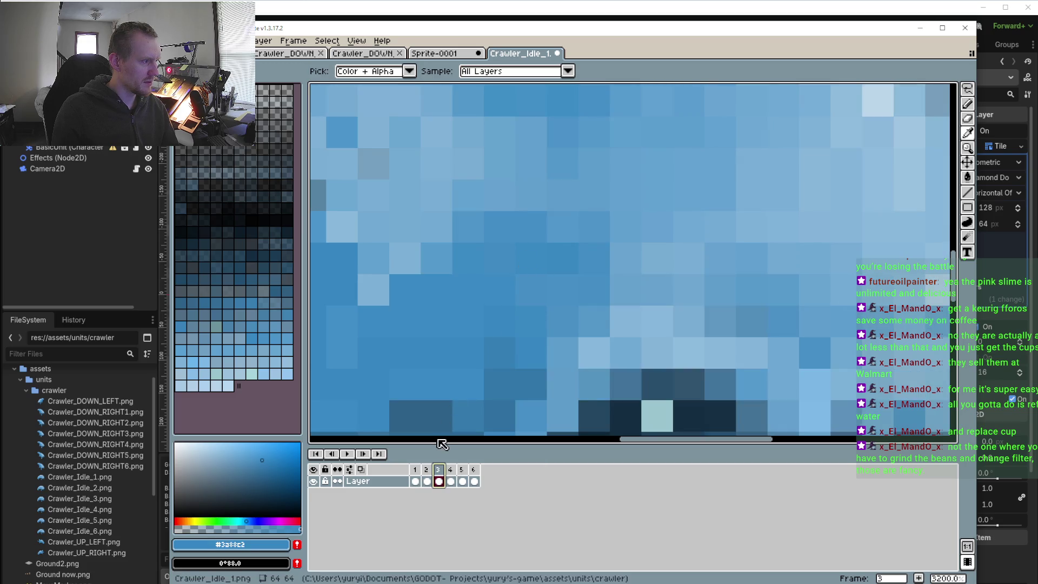
pyautogui.click(432, 469)
pyautogui.press('b')
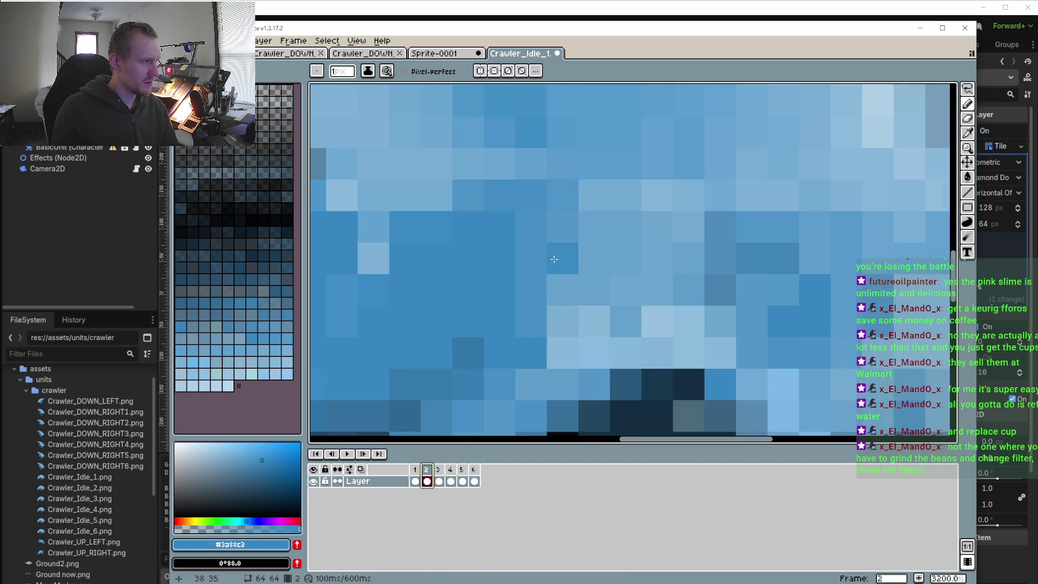
# - Compare the leg shading on frames 3 and 4
pyautogui.click(438, 470)
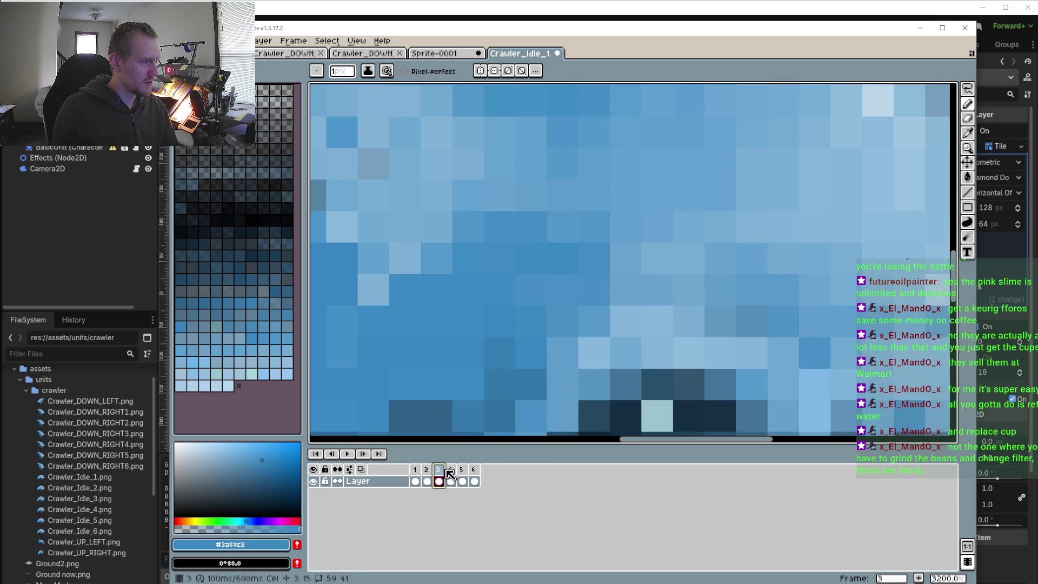
pyautogui.scroll(-1, 470, 418)
pyautogui.click(454, 470)
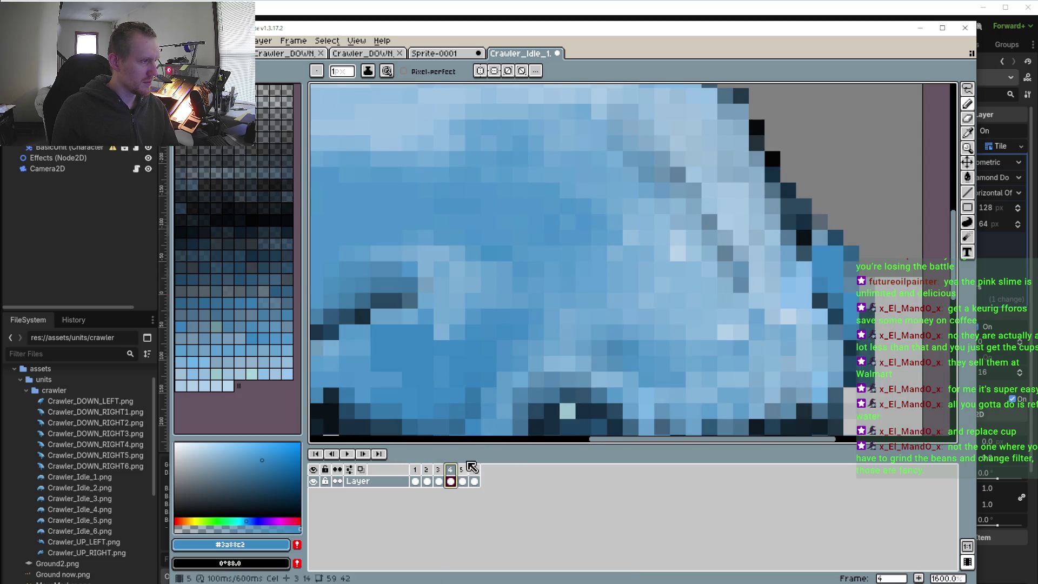
pyautogui.scroll(-1, 602, 304)
pyautogui.scroll(-1, 602, 303)
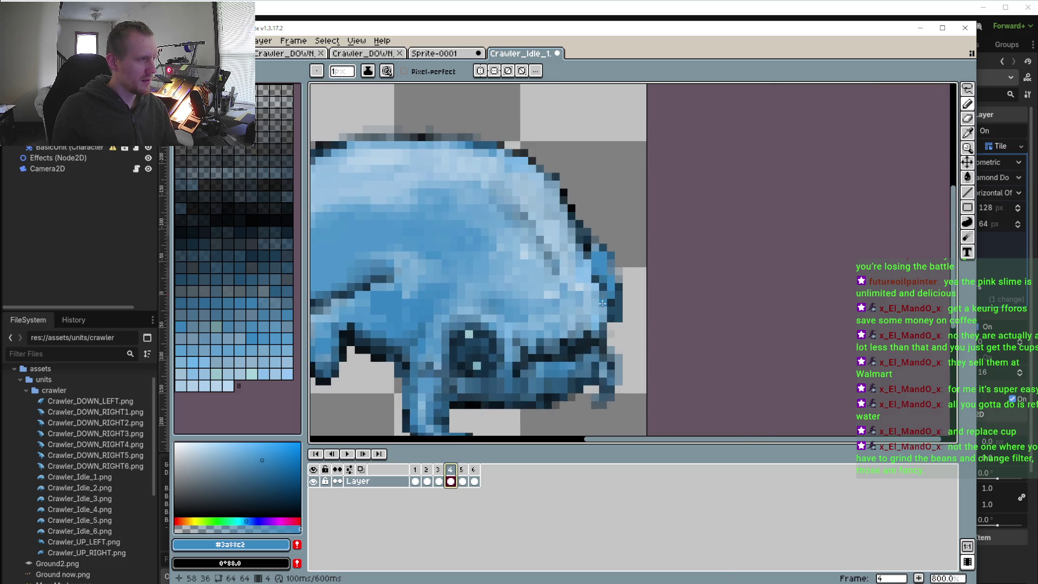
pyautogui.scroll(1, 602, 303)
# - Check frame 5 against frame 4, then play the idle animation
pyautogui.click(463, 470)
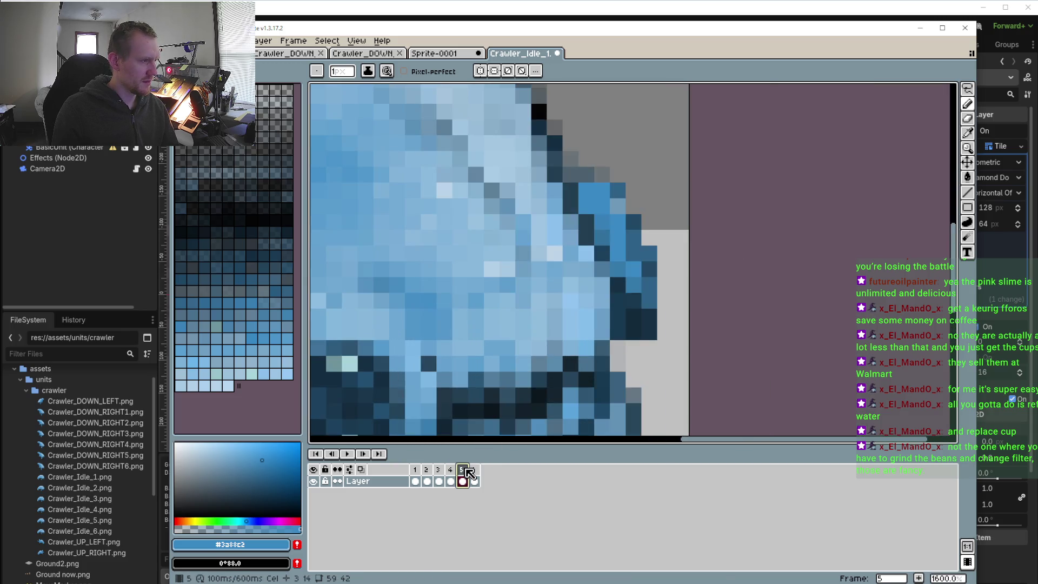
pyautogui.press('Left')
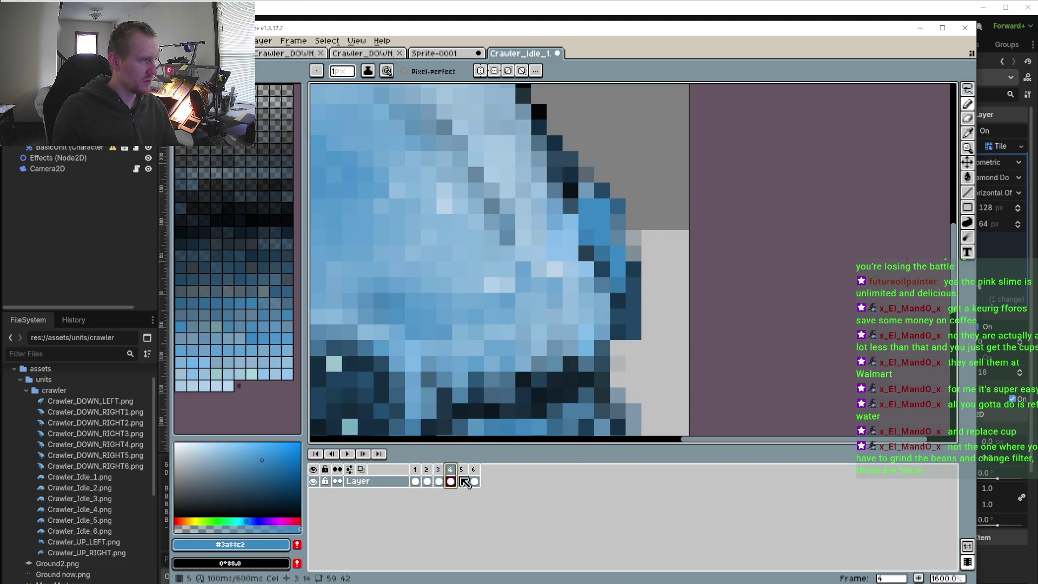
pyautogui.click(463, 470)
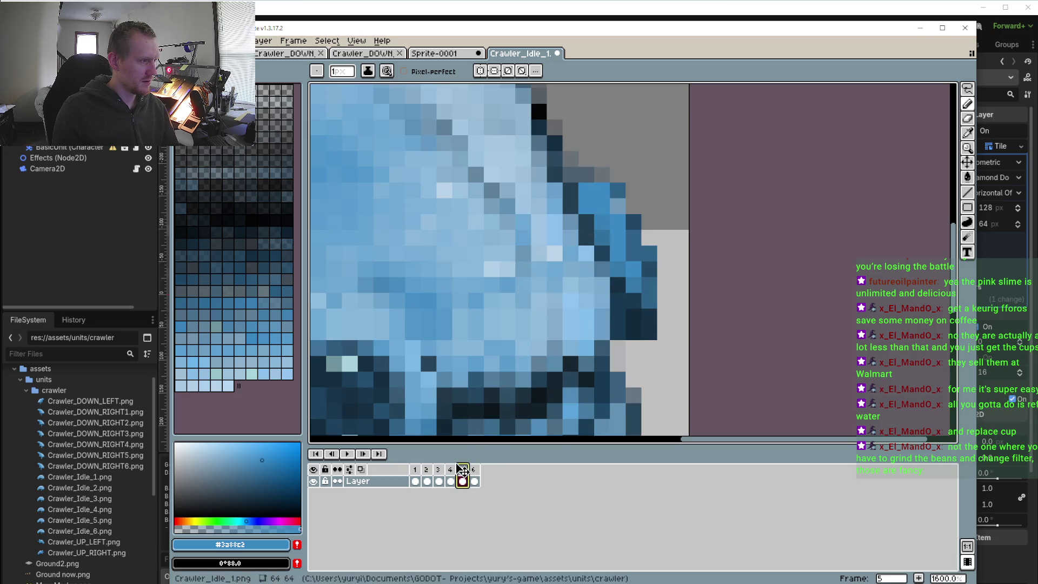
pyautogui.scroll(1, 594, 249)
pyautogui.scroll(-2, 593, 365)
pyautogui.scroll(-2, 593, 365)
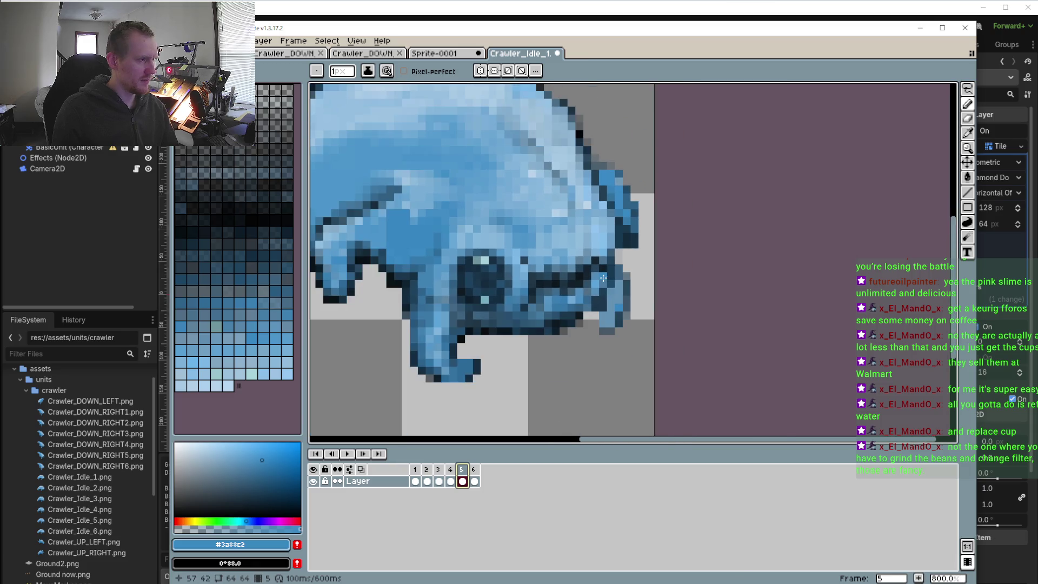
pyautogui.scroll(1, 593, 365)
pyautogui.click(347, 455)
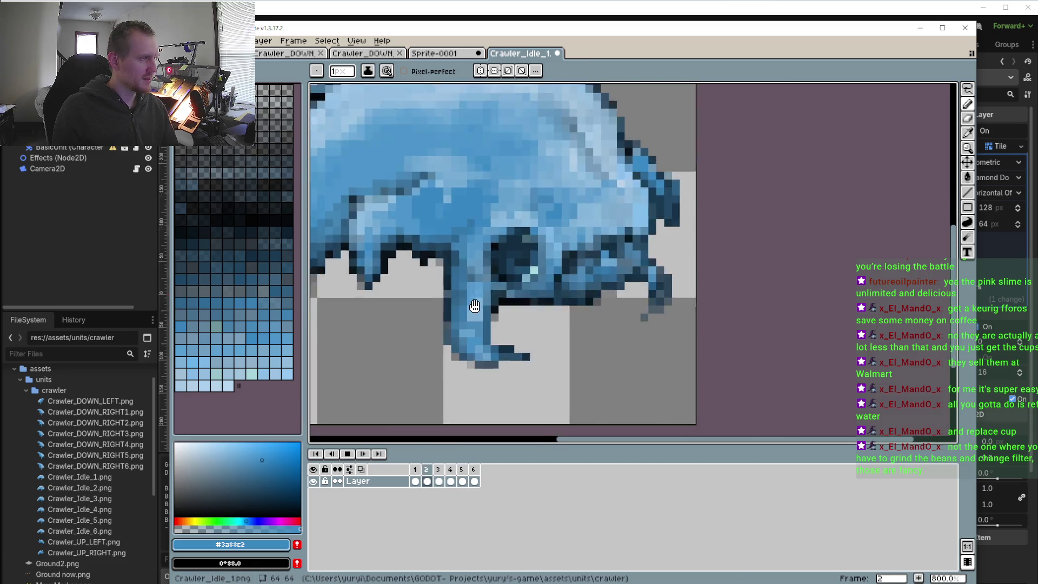
# - Flip between frames 2 and 3 to inspect the belly edge
pyautogui.scroll(-2, 475, 303)
pyautogui.scroll(-2, 481, 313)
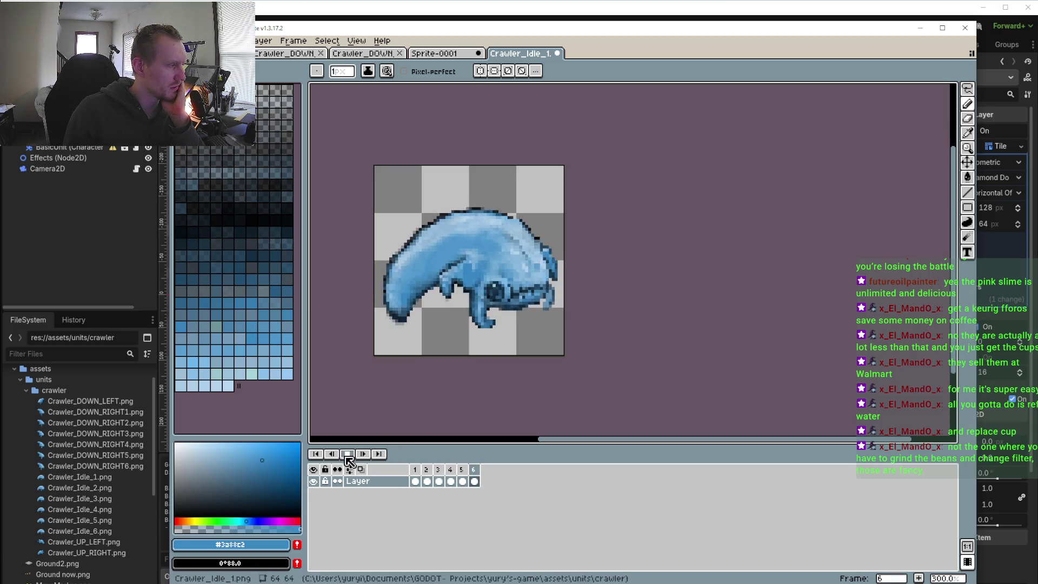
pyautogui.scroll(3, 476, 321)
pyautogui.scroll(1, 476, 321)
pyautogui.click(427, 479)
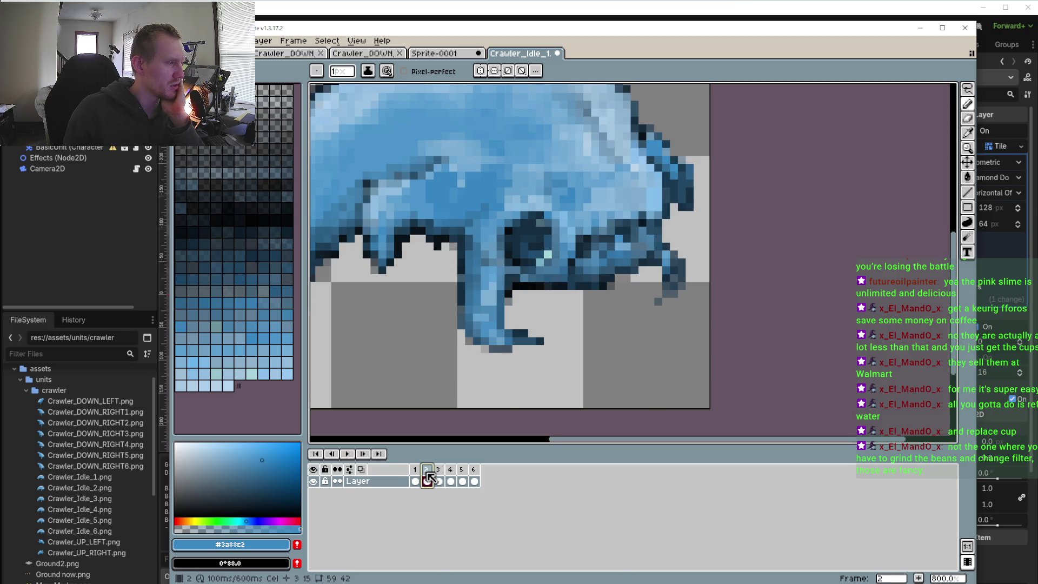
pyautogui.click(439, 474)
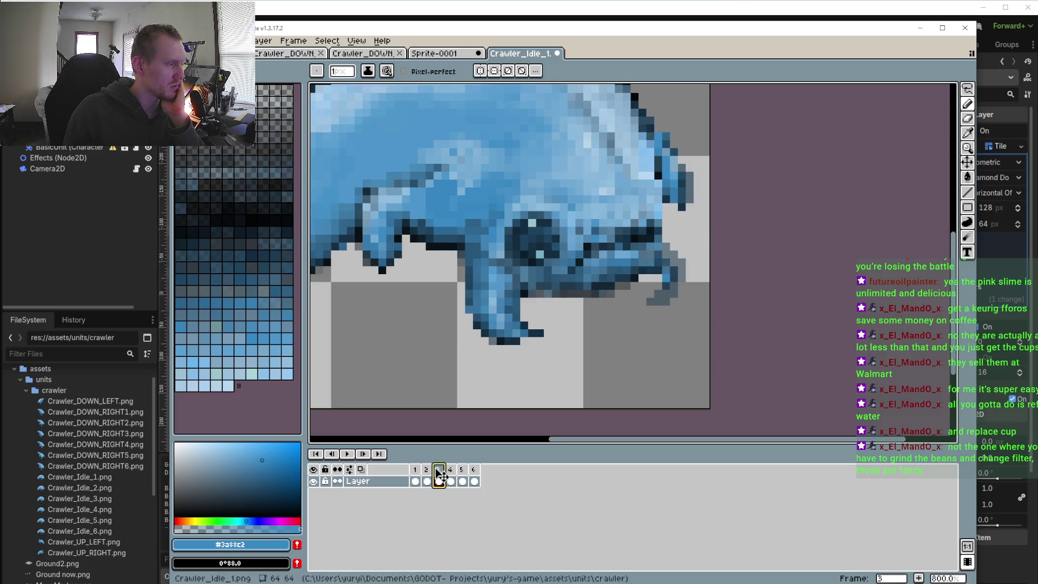
pyautogui.click(427, 480)
pyautogui.scroll(2, 584, 296)
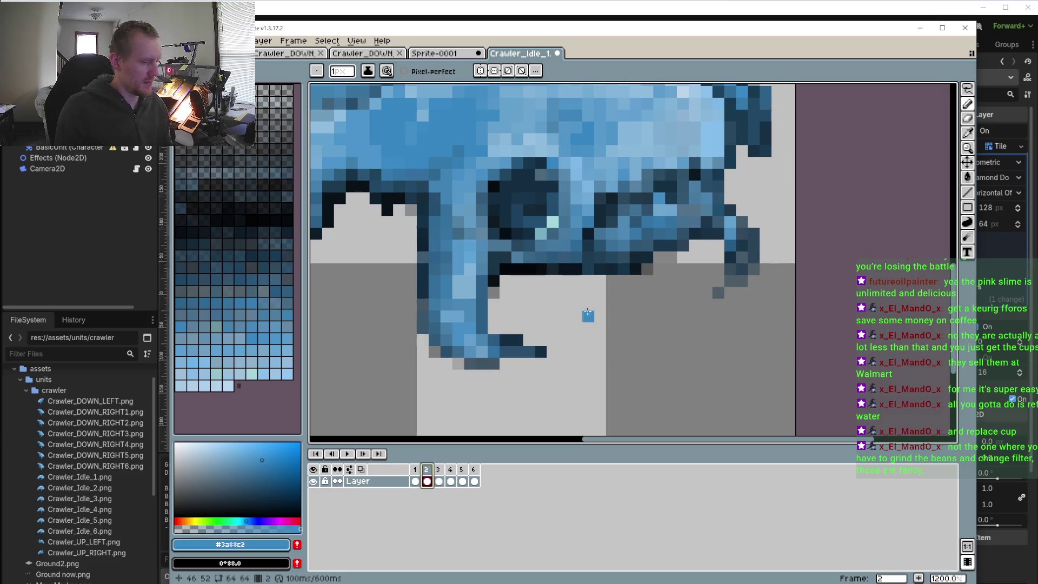
# - Sample the dark navy #0a1620 outline and paint shadow rows under the belly on frames 2 and 1
pyautogui.press('i')
pyautogui.click(576, 268)
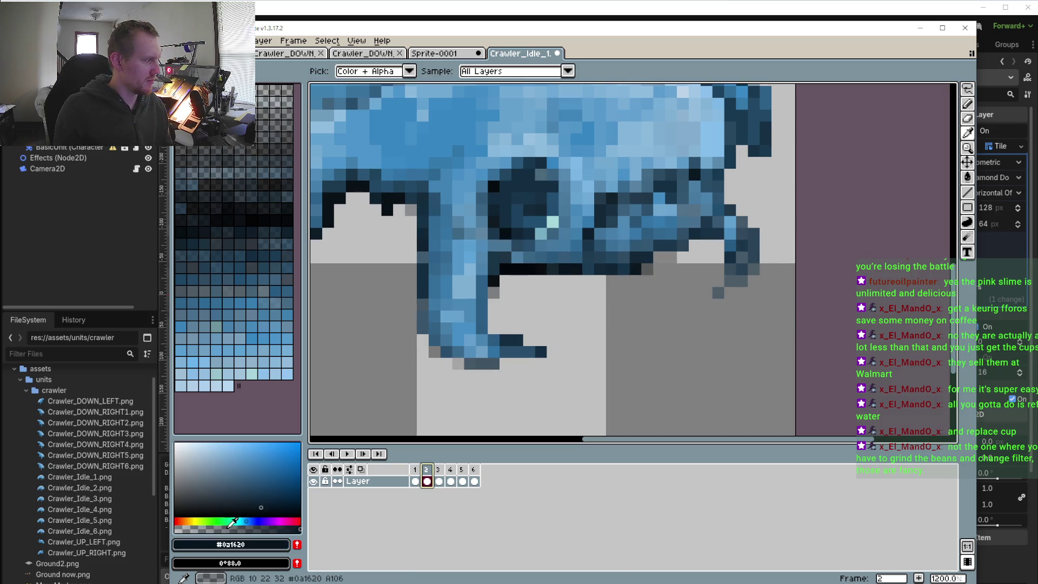
pyautogui.press('b')
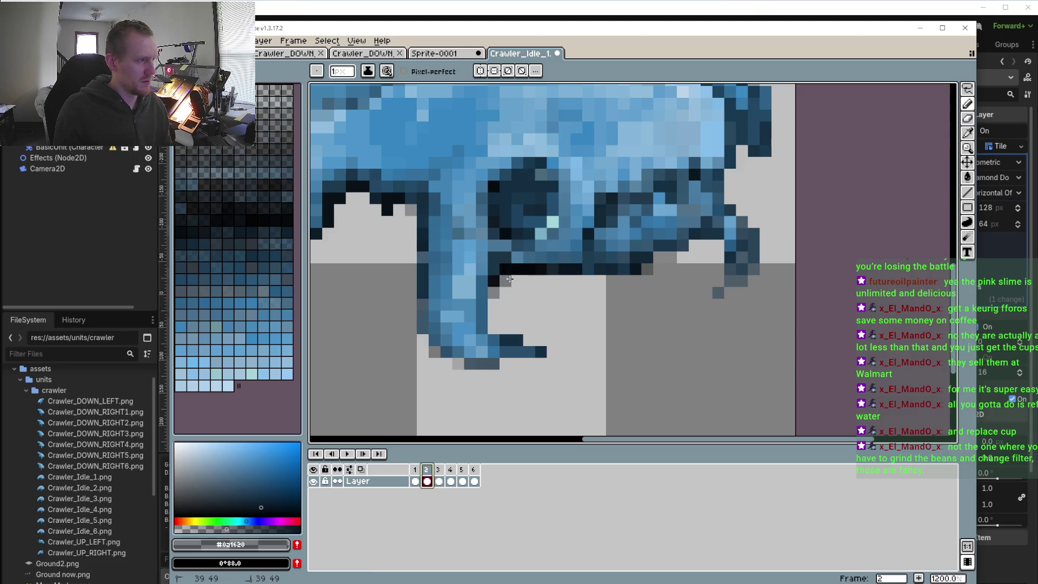
pyautogui.moveTo(508, 278); pyautogui.dragTo(529, 292)
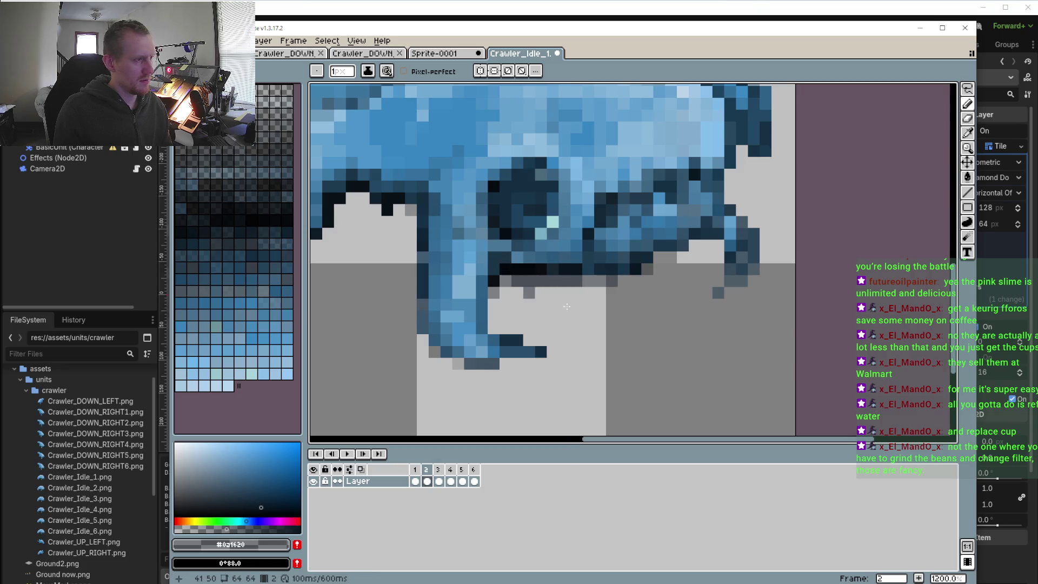
pyautogui.click(414, 475)
pyautogui.moveTo(527, 279)
pyautogui.mouseDown()
pyautogui.moveTo(594, 294)
pyautogui.moveTo(523, 280)
pyautogui.mouseUp()
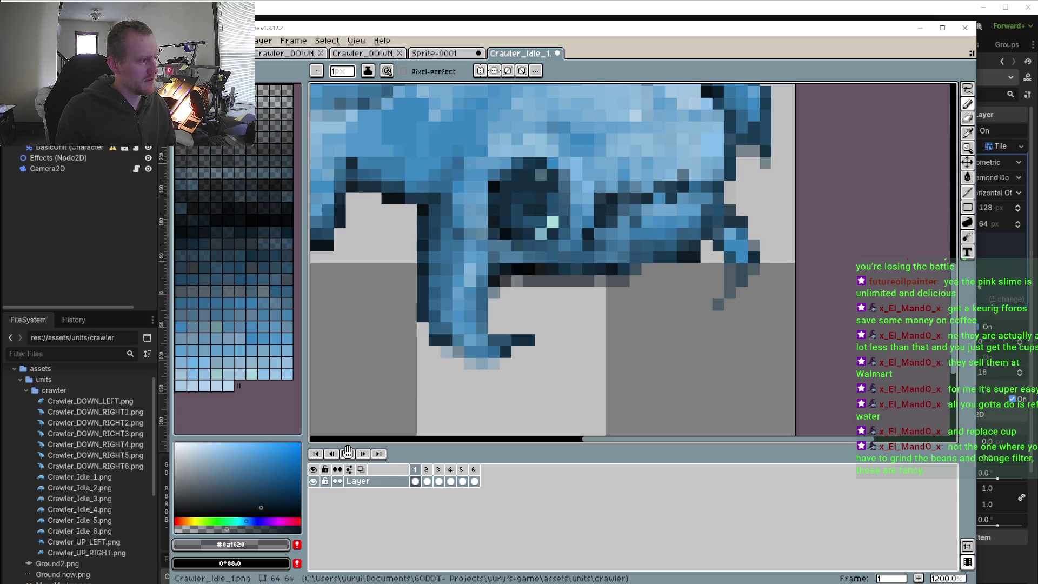
# - Play the animation, then darken pixels along the leg's underside on frame 3
pyautogui.click(347, 453)
pyautogui.scroll(-5, 486, 377)
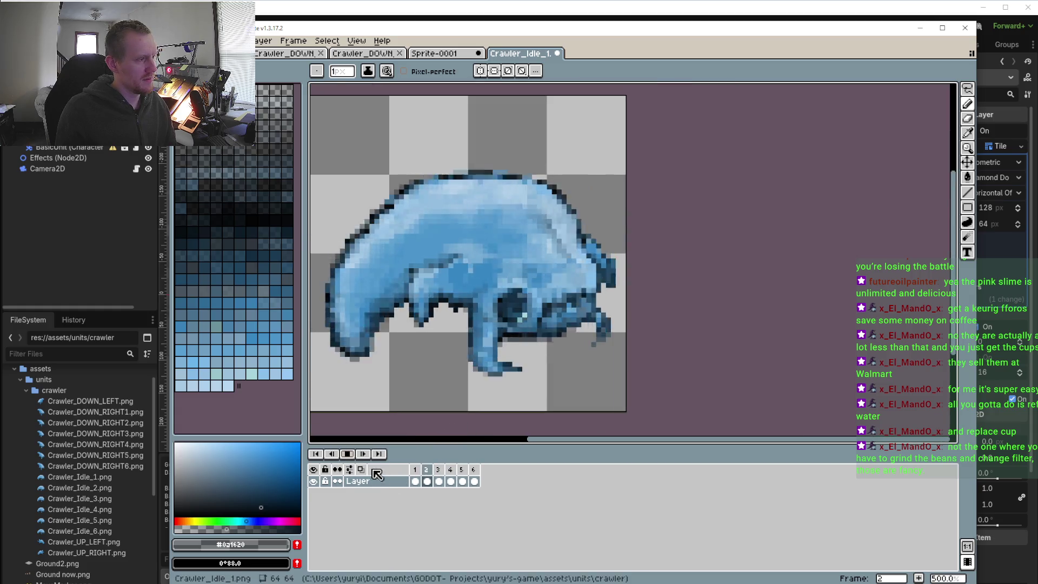
pyautogui.click(415, 470)
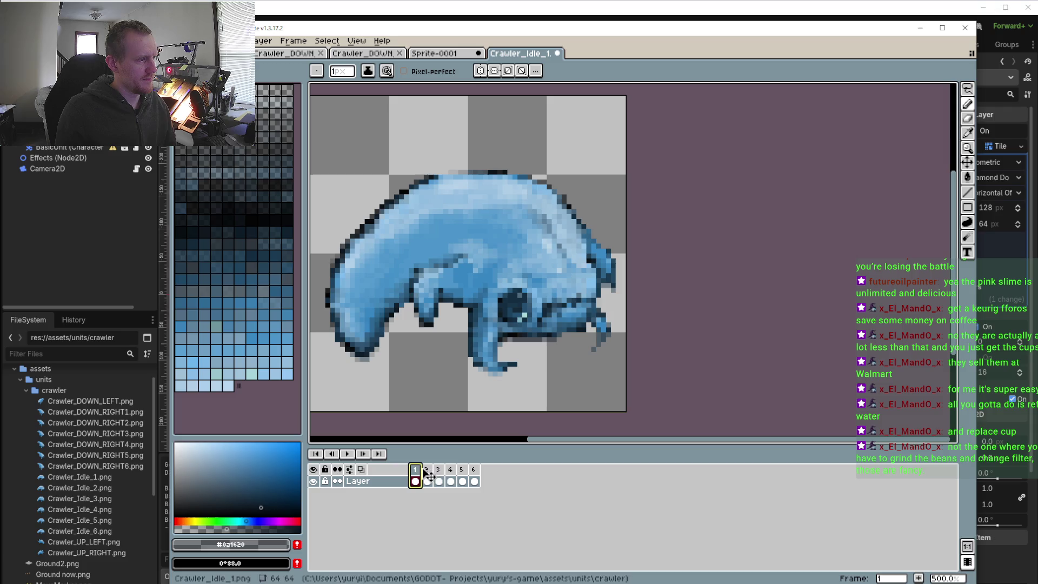
pyautogui.click(426, 471)
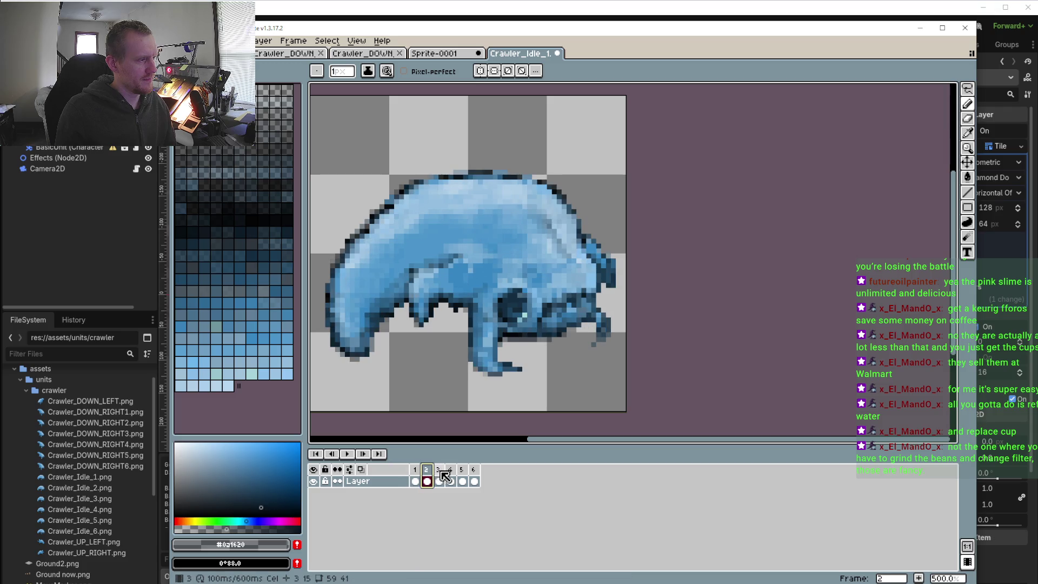
pyautogui.click(439, 470)
pyautogui.scroll(7, 576, 301)
pyautogui.moveTo(576, 301)
pyautogui.mouseDown()
pyautogui.moveTo(562, 315)
pyautogui.moveTo(585, 318)
pyautogui.mouseUp()
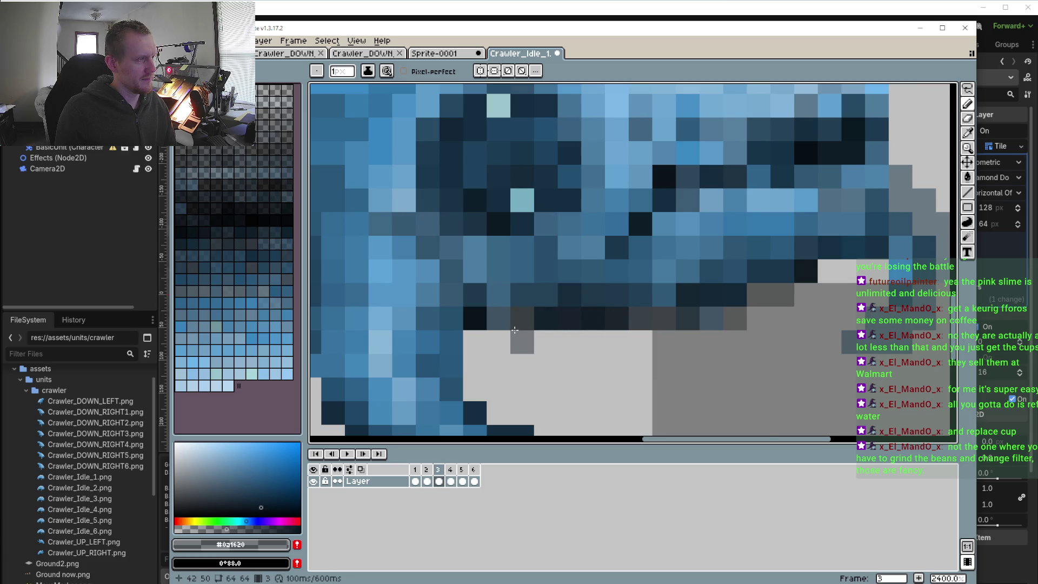
# - Compare frames 2 and 3, then step through frames 4, 5 and 6
pyautogui.scroll(-3, 547, 324)
pyautogui.click(427, 480)
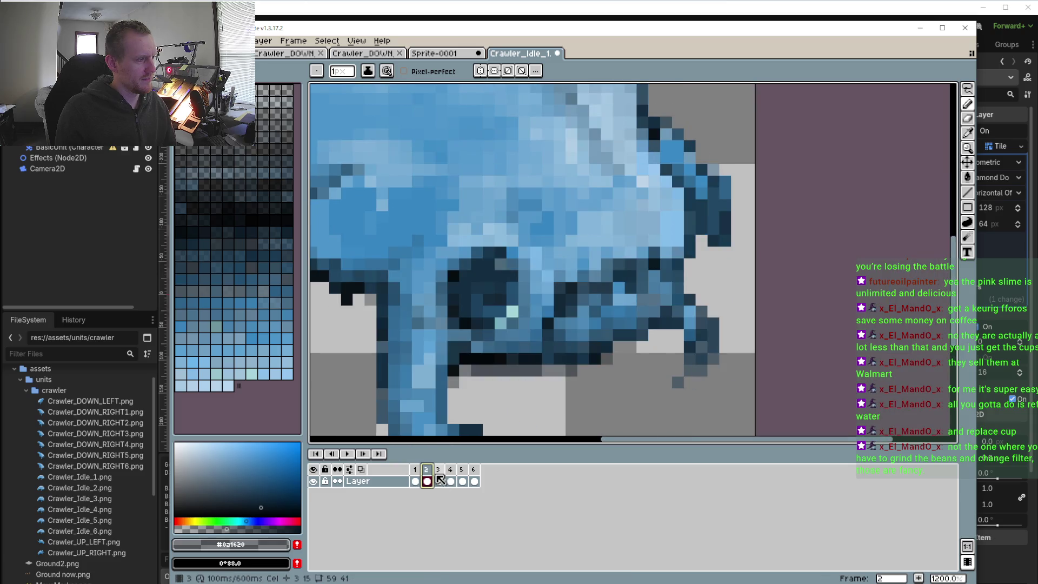
pyautogui.click(442, 470)
pyautogui.click(431, 471)
pyautogui.click(443, 471)
pyautogui.click(454, 470)
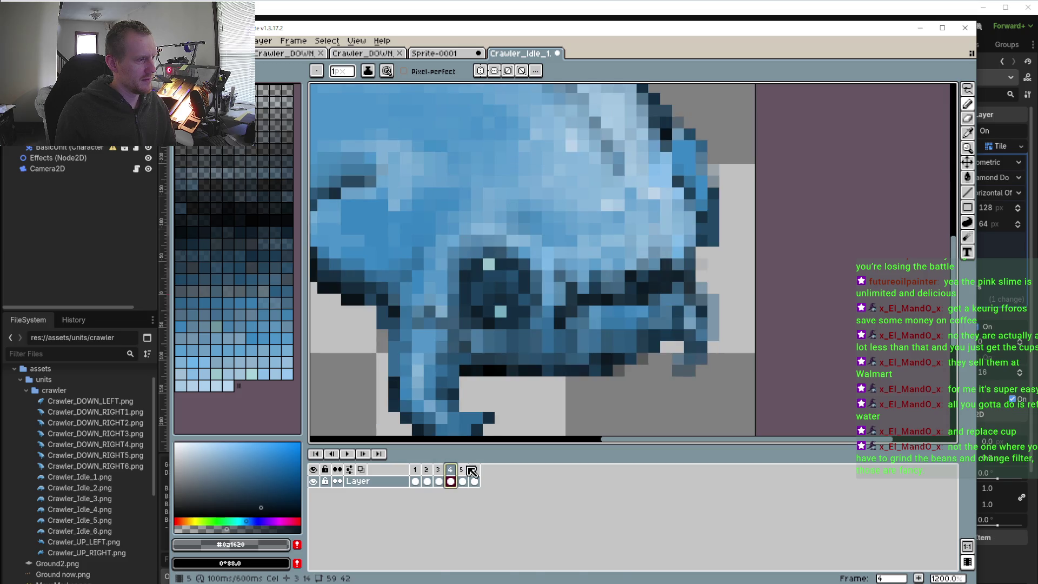
pyautogui.click(465, 469)
pyautogui.click(476, 469)
# - Paint a row of grey shadow pixels beneath the body on frame 6
pyautogui.scroll(3, 430, 332)
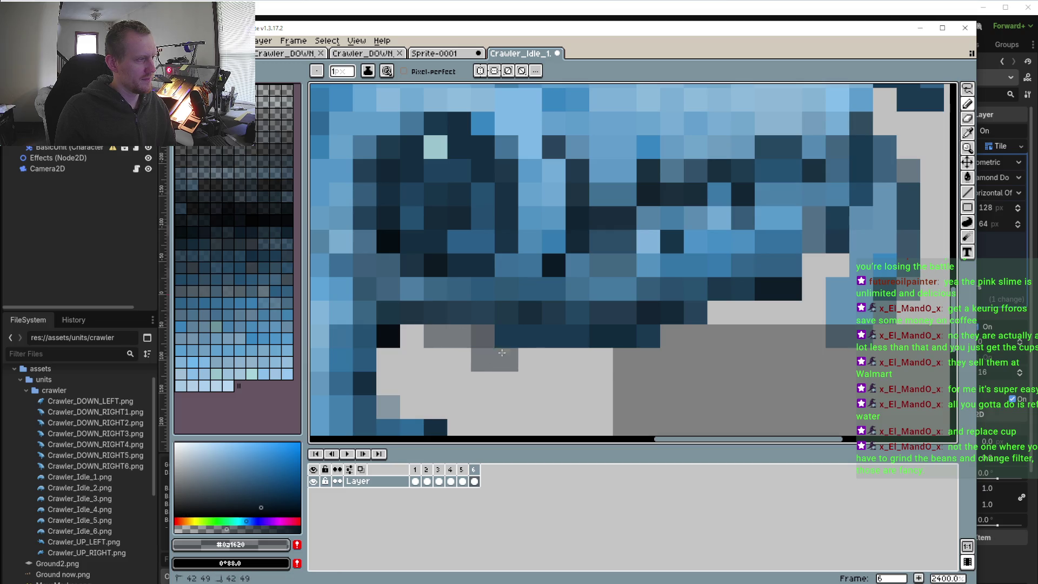
pyautogui.moveTo(507, 359); pyautogui.dragTo(601, 360)
pyautogui.click(672, 336)
pyautogui.click(625, 359)
pyautogui.click(718, 313)
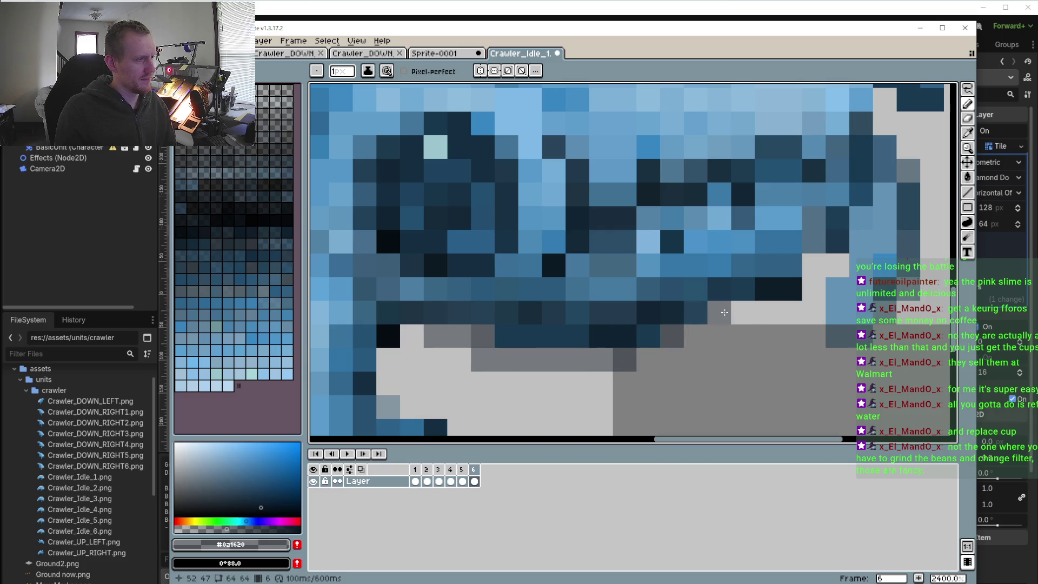
pyautogui.click(742, 312)
pyautogui.click(695, 336)
pyautogui.click(719, 312)
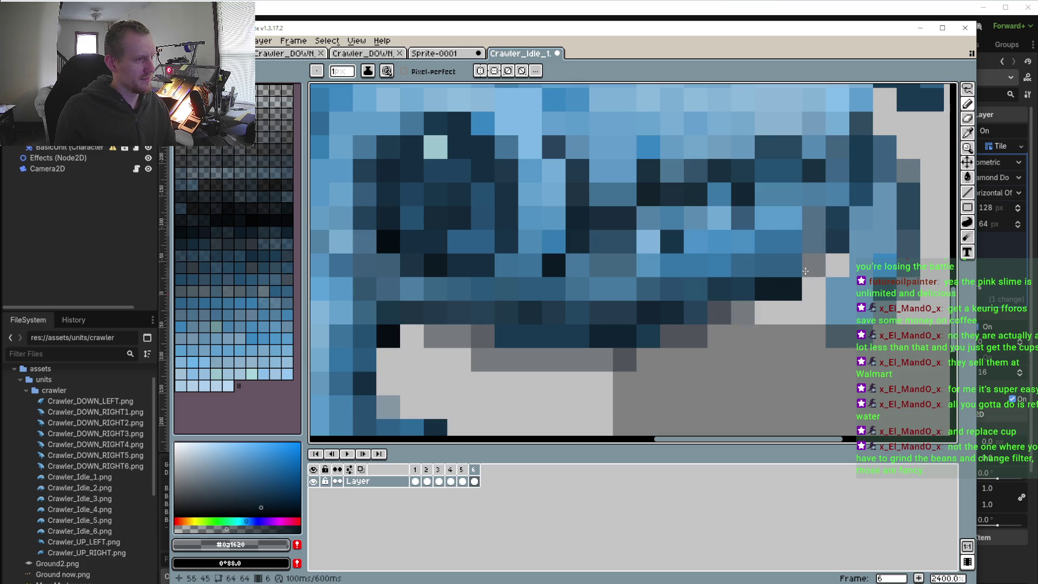
# - Play the idle animation and recentre the crawler on the canvas
pyautogui.scroll(-6, 808, 270)
pyautogui.click(348, 454)
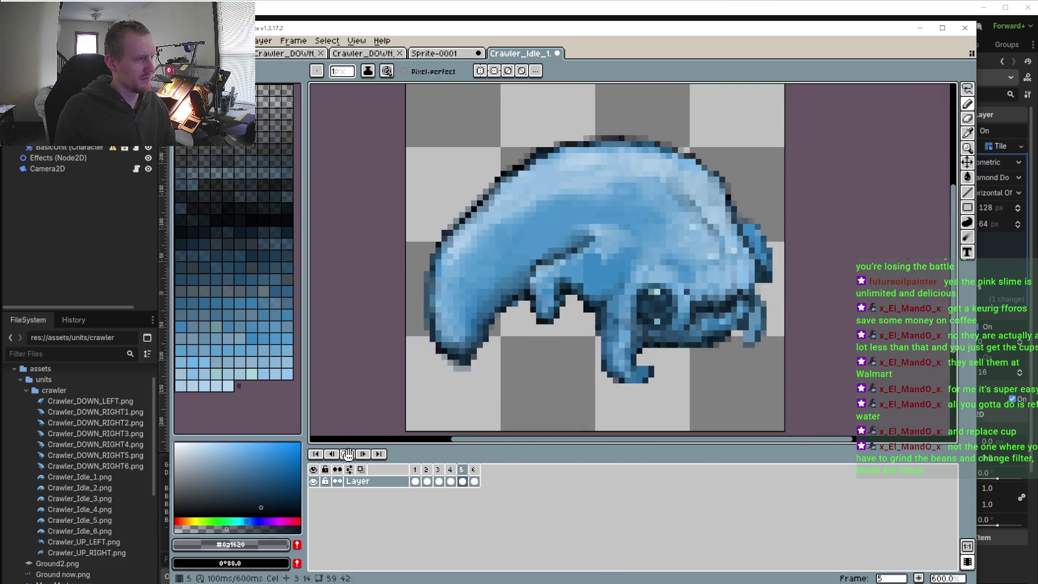
pyautogui.scroll(-1, 669, 431)
pyautogui.moveTo(671, 431); pyautogui.dragTo(633, 354)
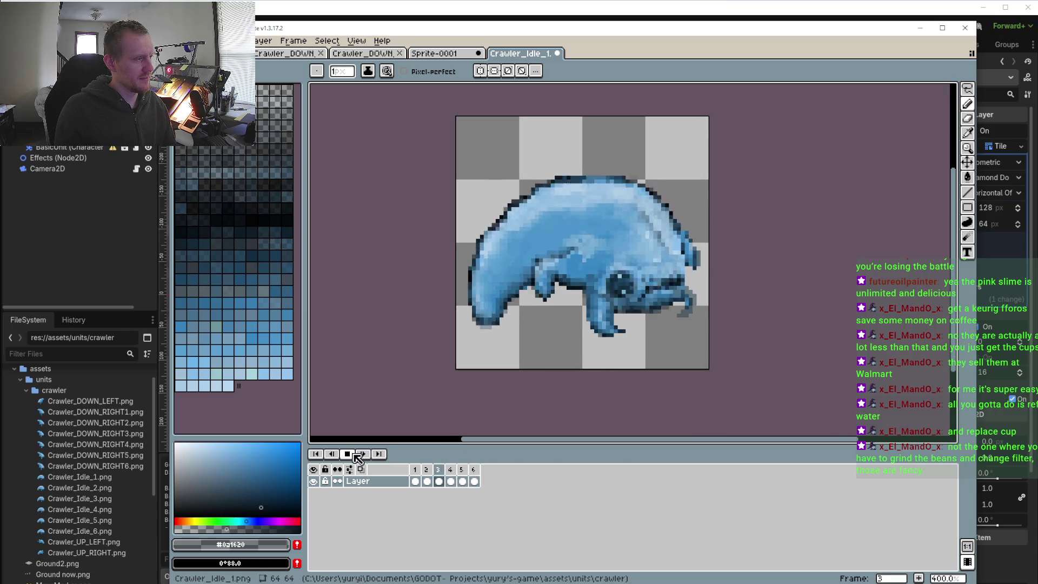
pyautogui.scroll(1, 559, 389)
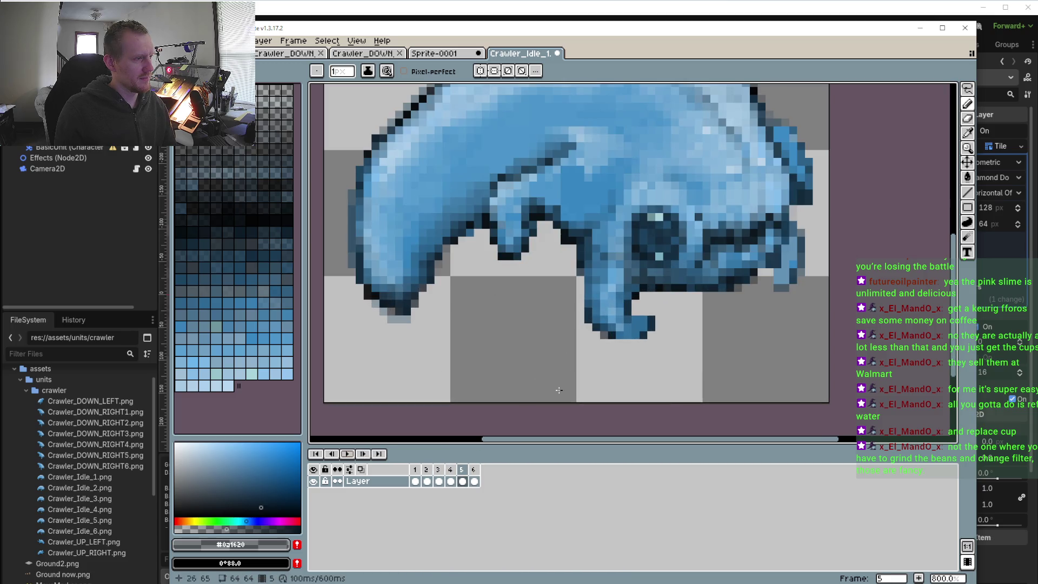
# - Recolour two pixels in frame 2's dark underside row
pyautogui.click(426, 469)
pyautogui.scroll(2, 562, 358)
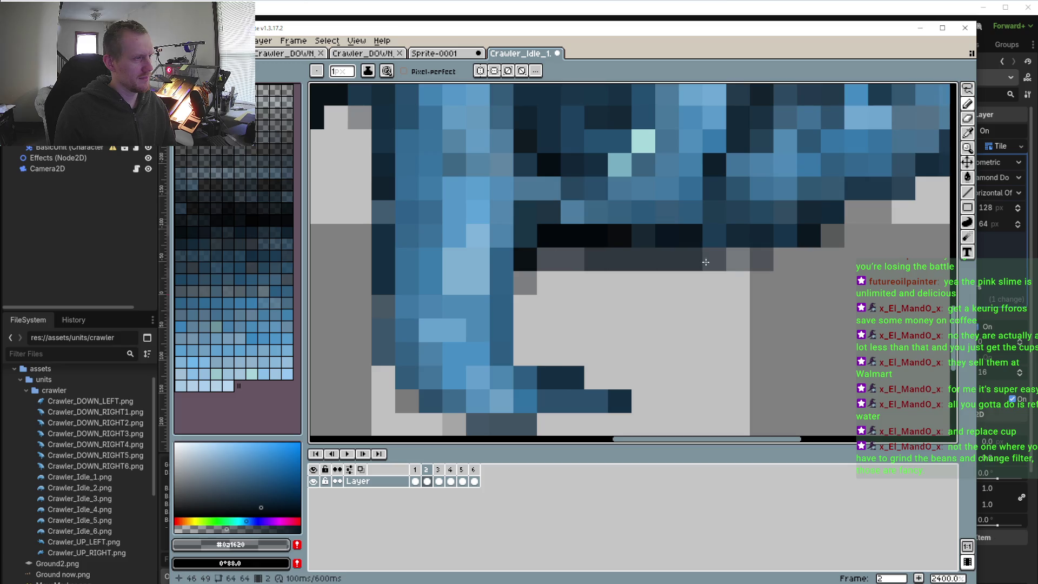
pyautogui.click(667, 260)
# - Step through frames 2 to 6 to compare the underside shading
pyautogui.click(438, 469)
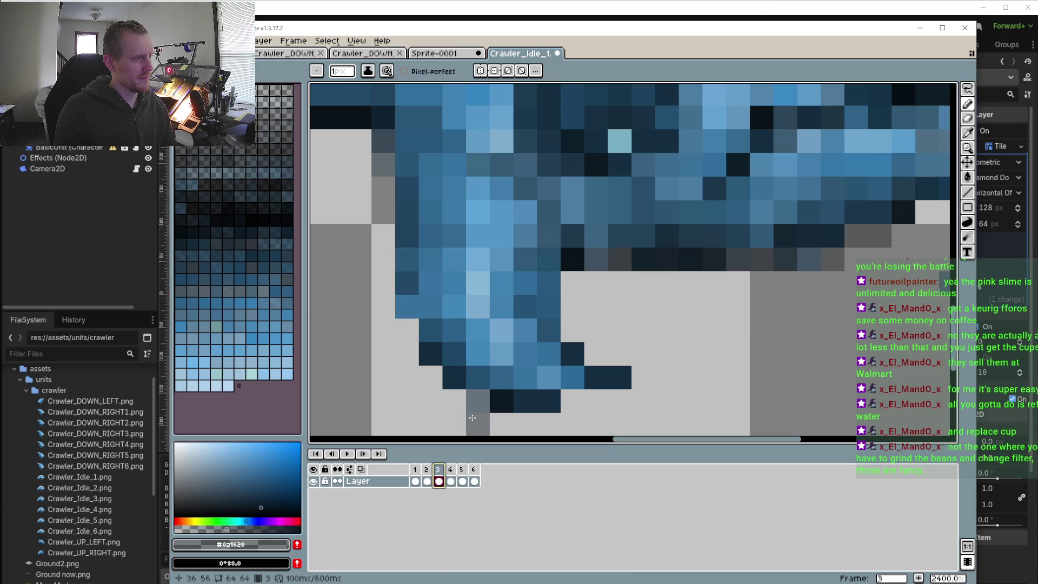
pyautogui.press(',')
pyautogui.click(443, 469)
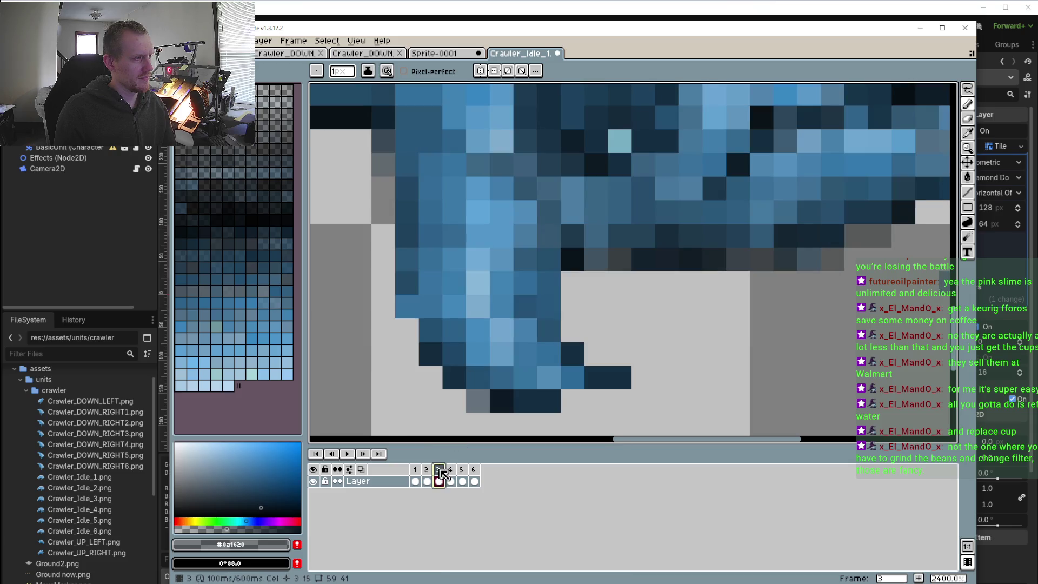
pyautogui.click(456, 470)
pyautogui.click(463, 470)
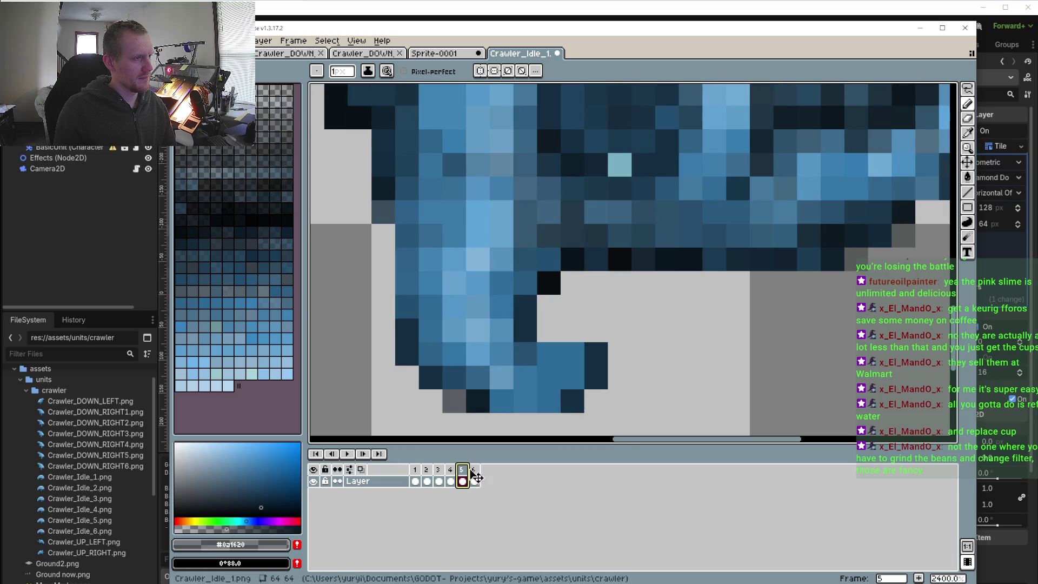
pyautogui.click(474, 470)
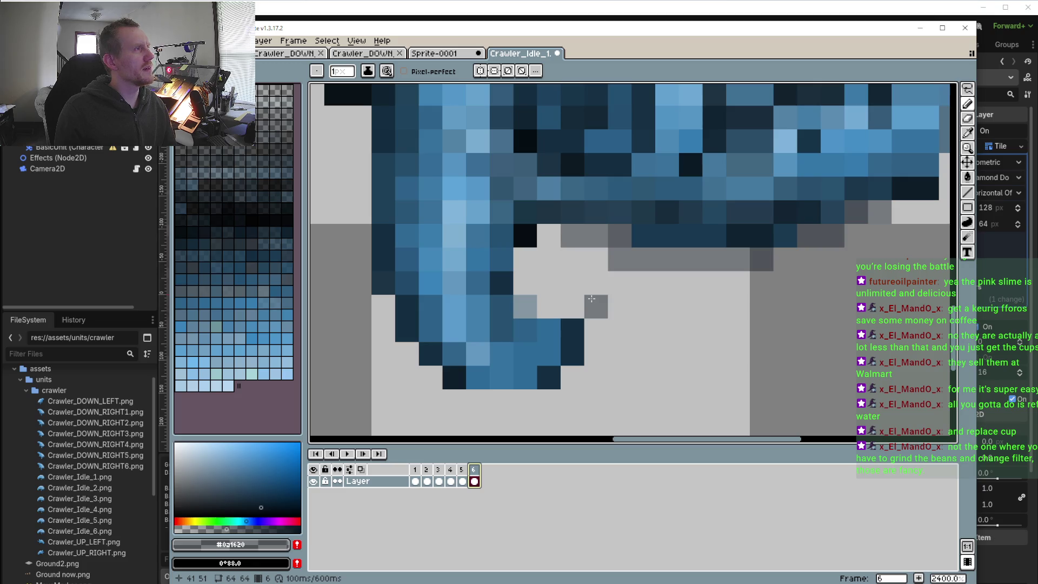
# - Pick the leg's dark blue #265171 and paint a pixel on frame 6's front leg
pyautogui.scroll(-3, 591, 298)
pyautogui.scroll(-3, 587, 335)
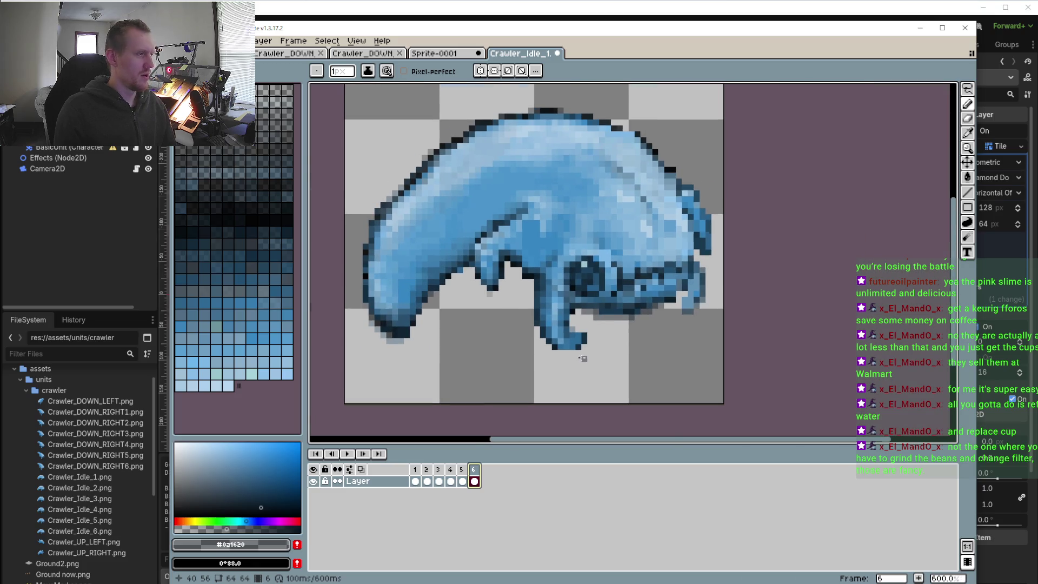
pyautogui.scroll(2, 582, 357)
pyautogui.scroll(2, 578, 346)
pyautogui.press('i')
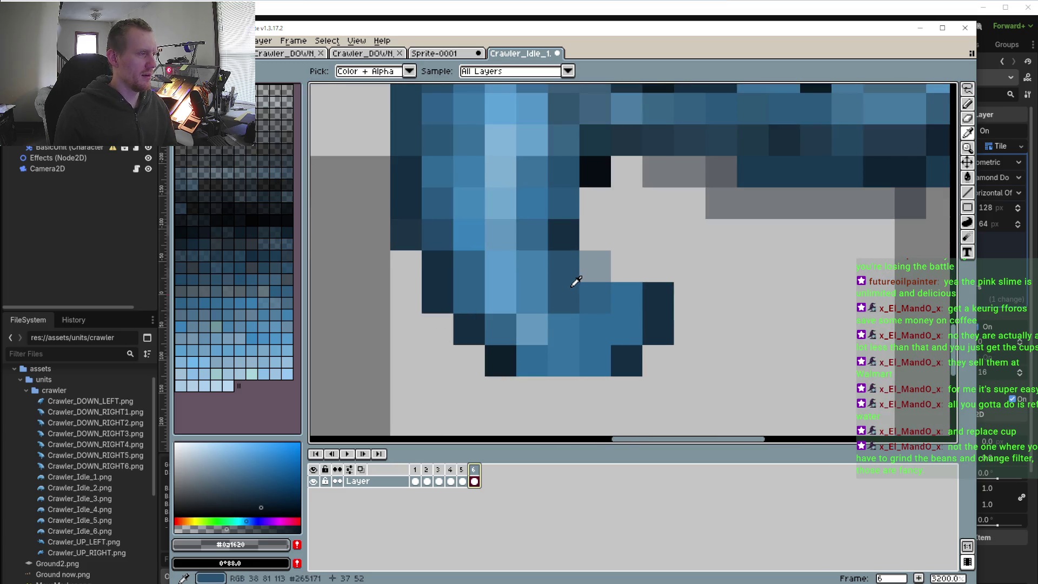
pyautogui.keyDown('alt'); pyautogui.click(575, 281); pyautogui.keyUp('alt')
pyautogui.scroll(-4, 603, 300)
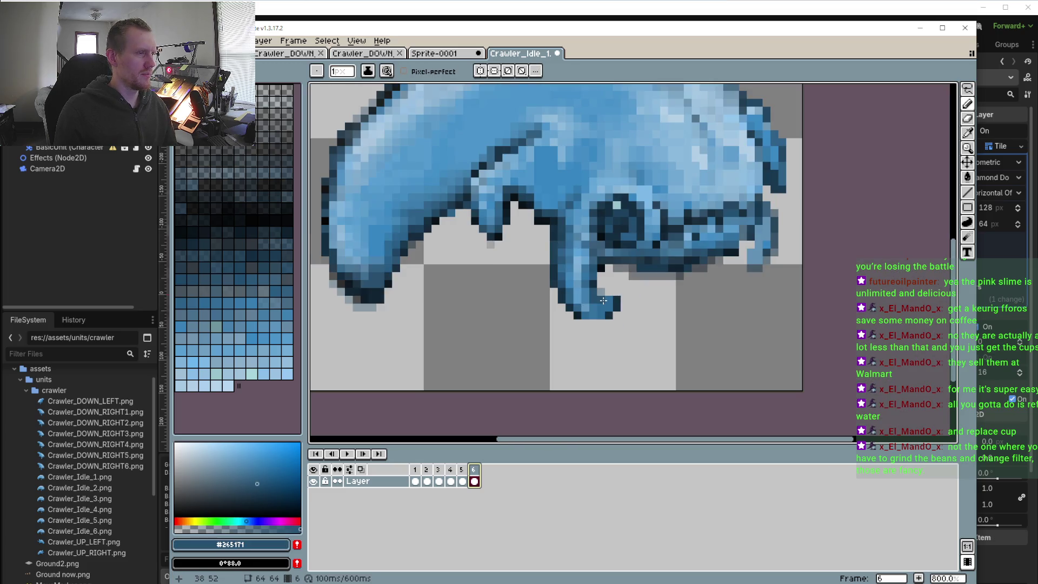
pyautogui.scroll(-1, 702, 281)
pyautogui.click(732, 287)
# - Sample #1F4968, then #5e9cca, and finally light blue #7eb0d6 from the crawler's back
pyautogui.scroll(4, 735, 268)
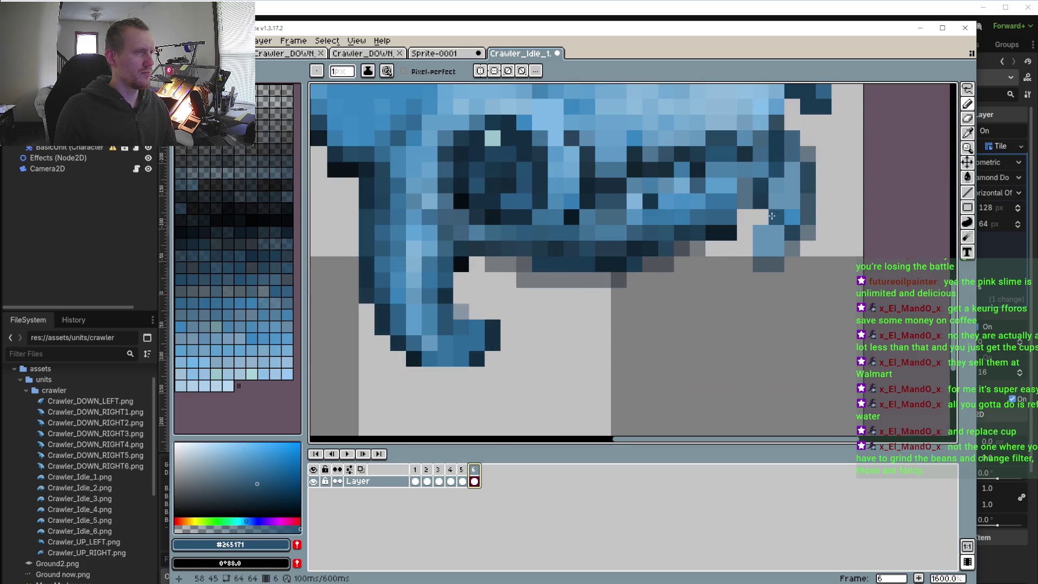
pyautogui.keyDown('alt'); pyautogui.click(782, 158); pyautogui.keyUp('alt')
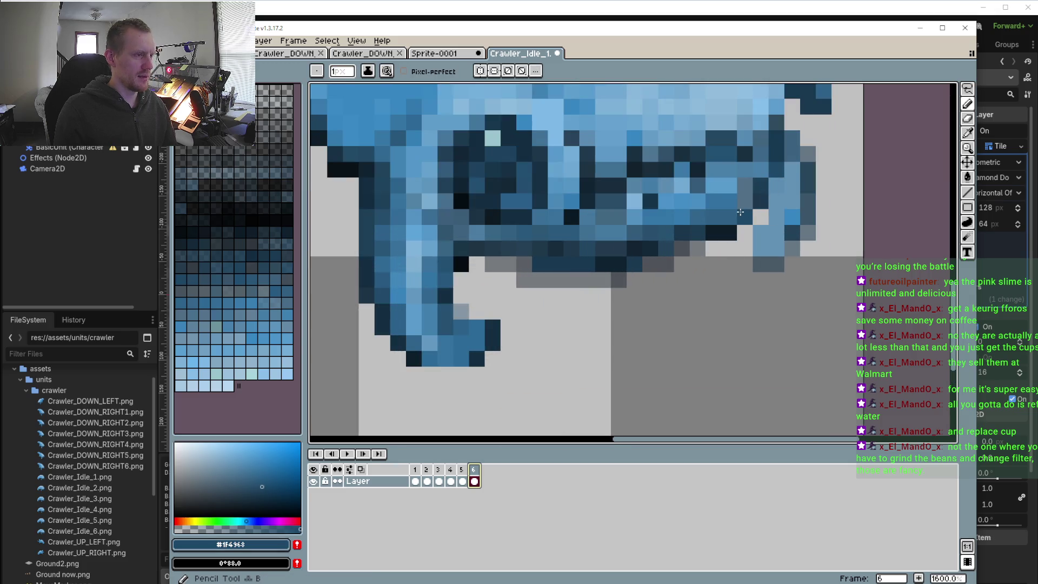
pyautogui.scroll(-1, 740, 212)
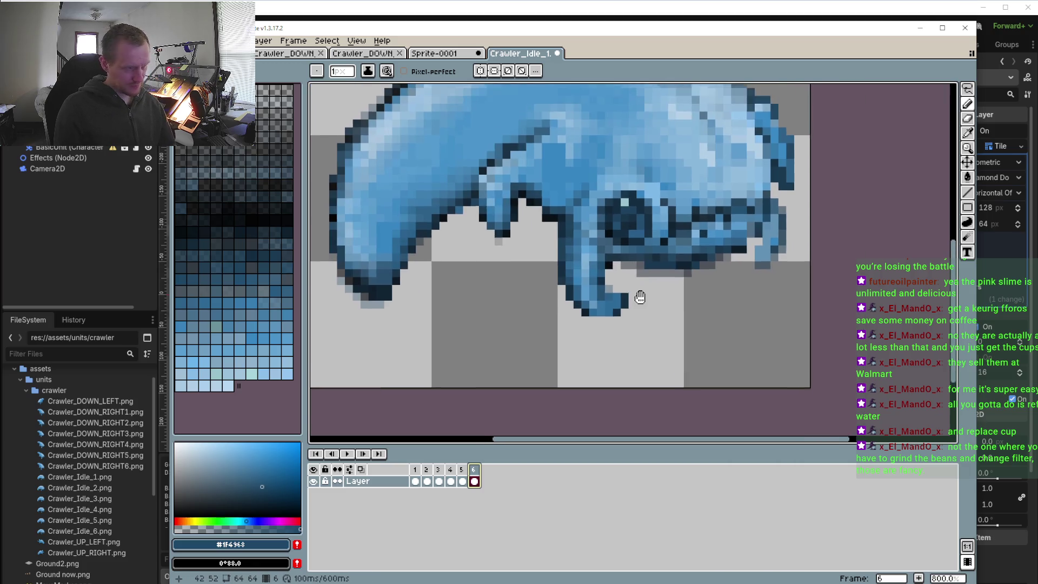
pyautogui.scroll(2, 638, 296)
pyautogui.scroll(1, 542, 224)
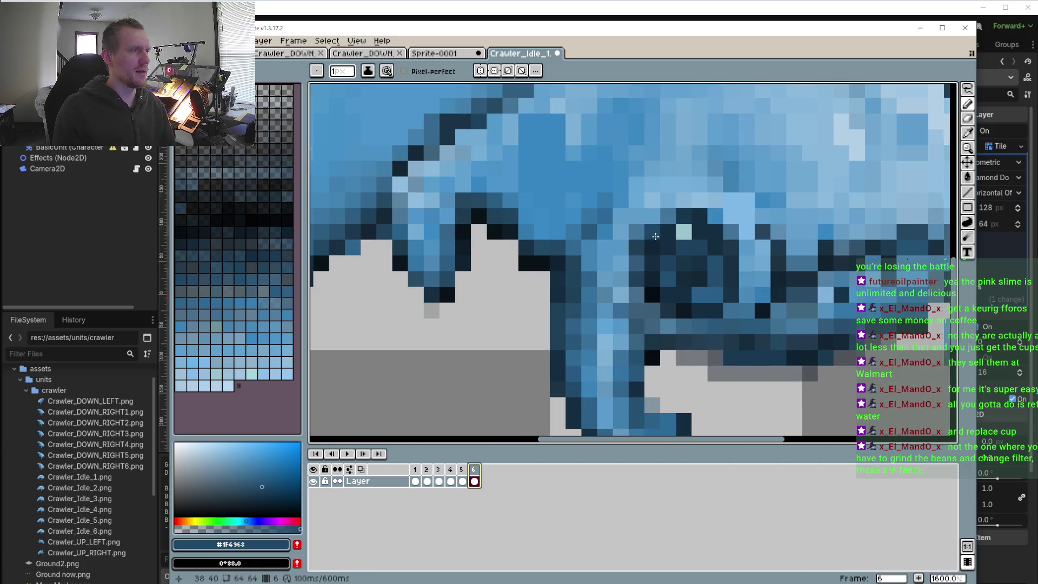
pyautogui.keyDown('alt'); pyautogui.click(622, 216); pyautogui.keyUp('alt')
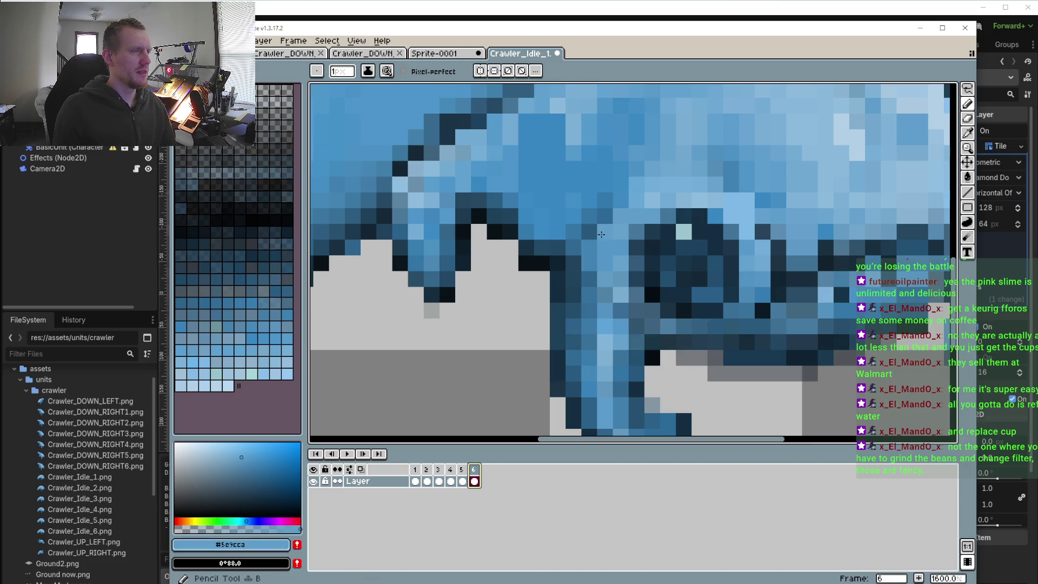
pyautogui.scroll(-1, 602, 234)
pyautogui.scroll(-1, 602, 234)
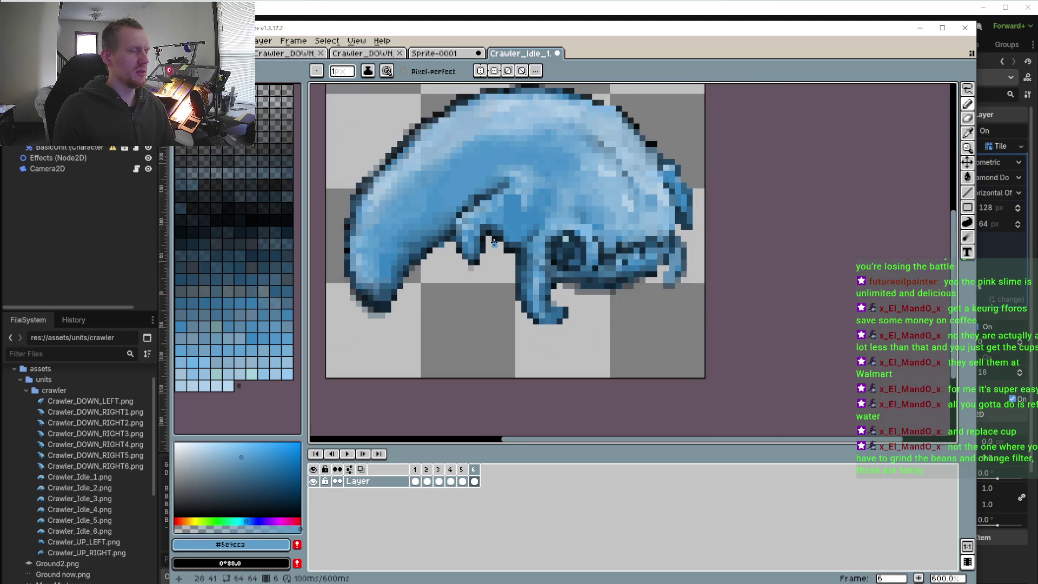
pyautogui.scroll(2, 515, 219)
pyautogui.press('alt')
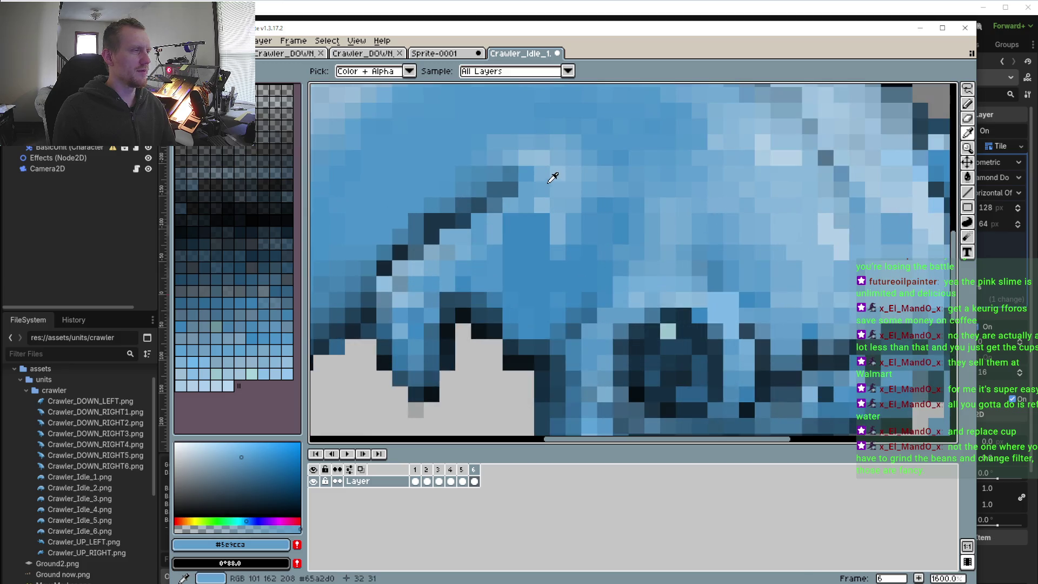
pyautogui.keyDown('alt'); pyautogui.click(574, 169); pyautogui.keyUp('alt')
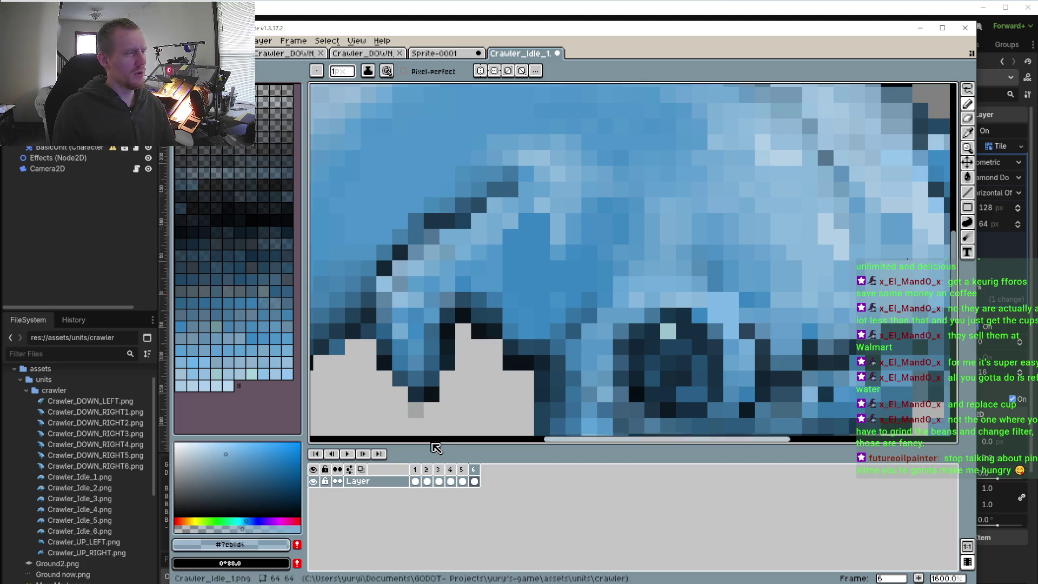
# - Compare frames 4, 5 and 6, then jump back through frames 3, 2 and 1
pyautogui.click(462, 473)
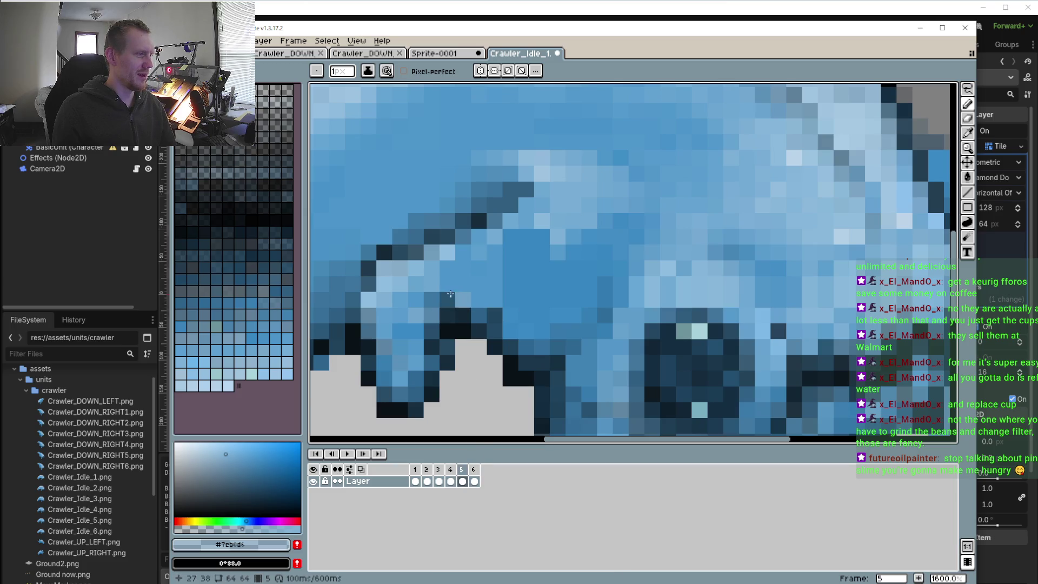
pyautogui.click(473, 473)
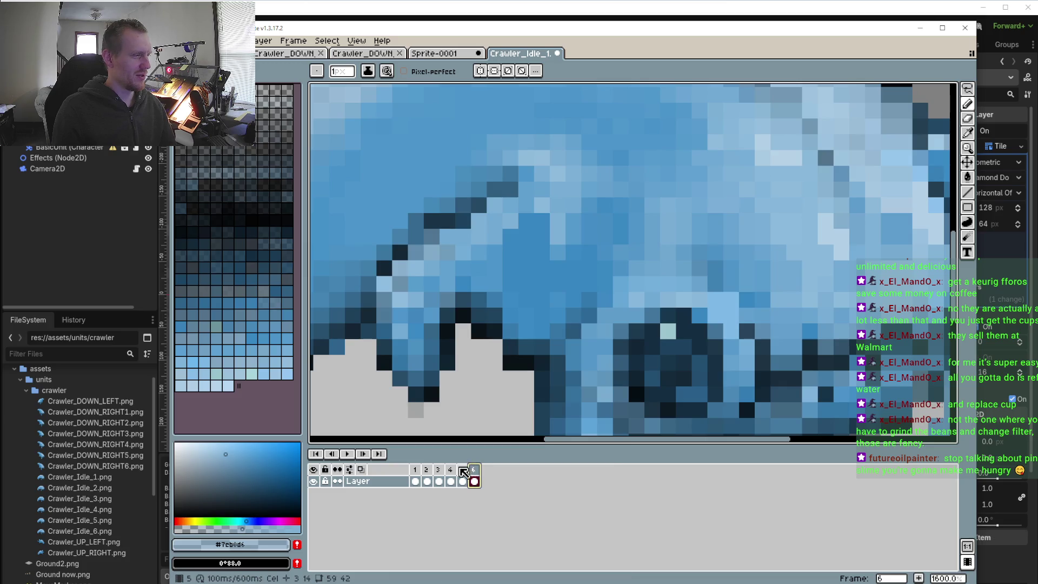
pyautogui.click(462, 476)
pyautogui.click(450, 481)
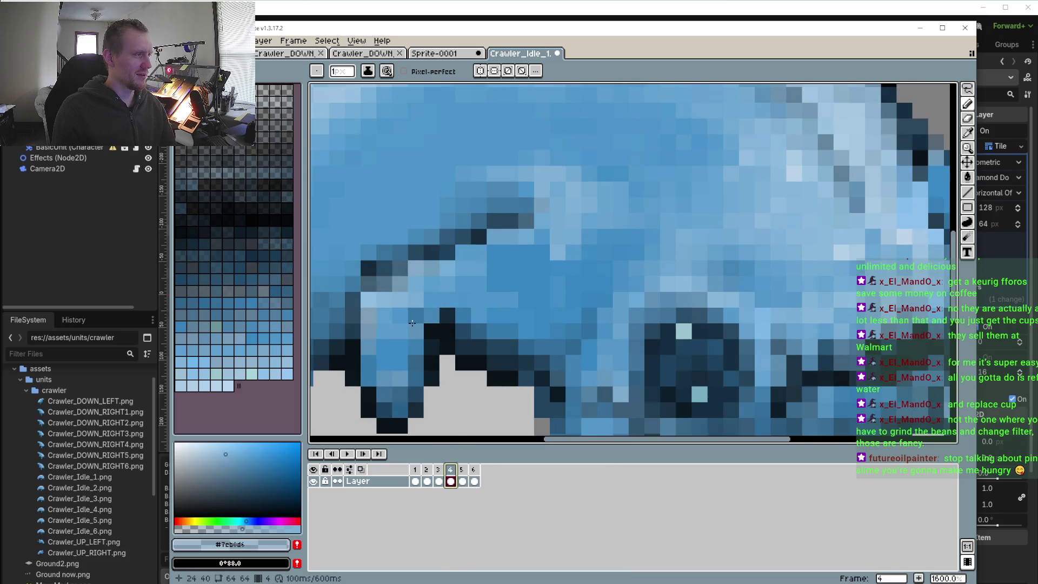
pyautogui.click(466, 469)
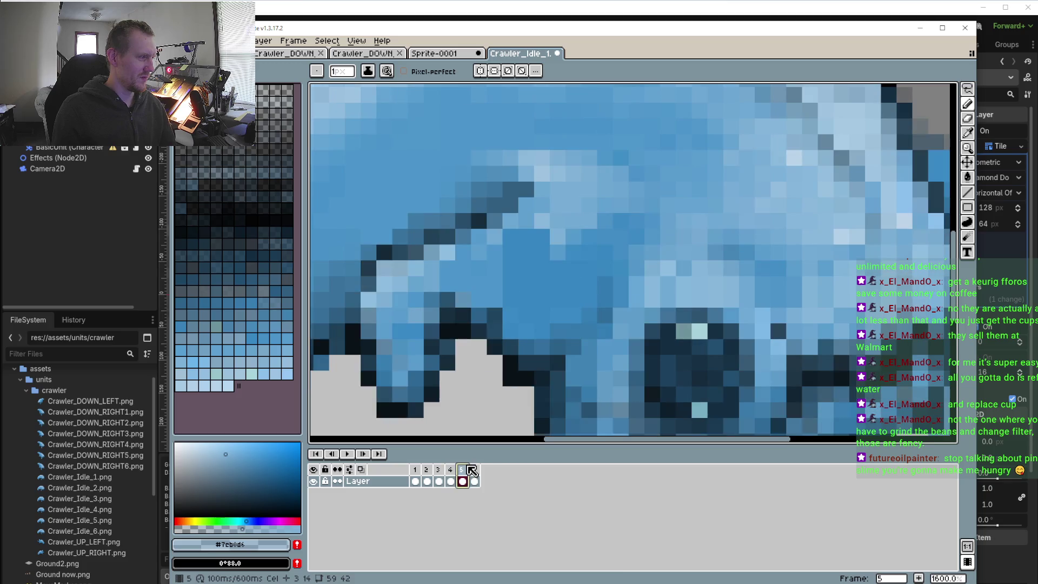
pyautogui.click(474, 478)
pyautogui.click(438, 480)
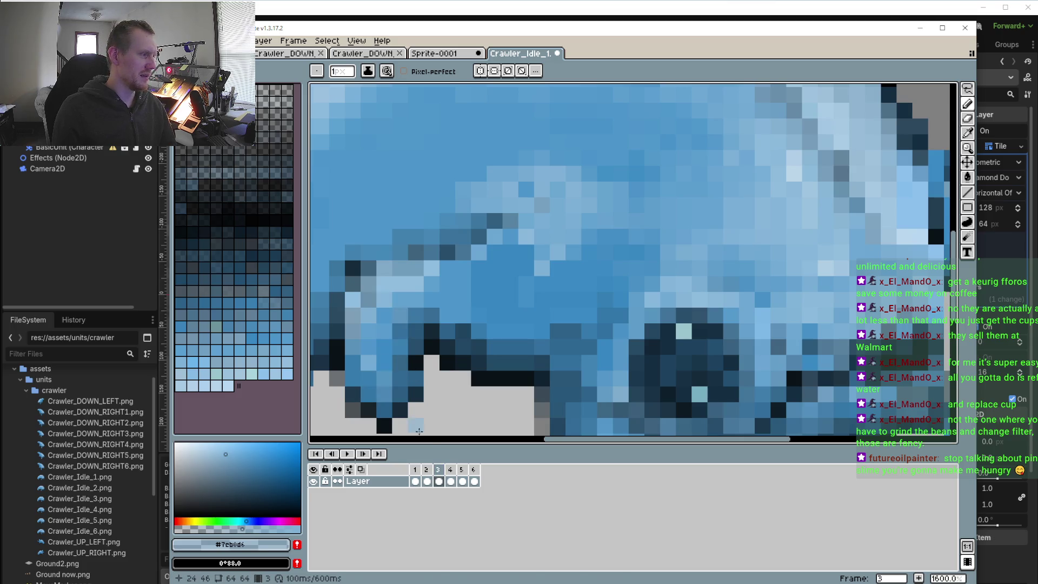
pyautogui.click(426, 475)
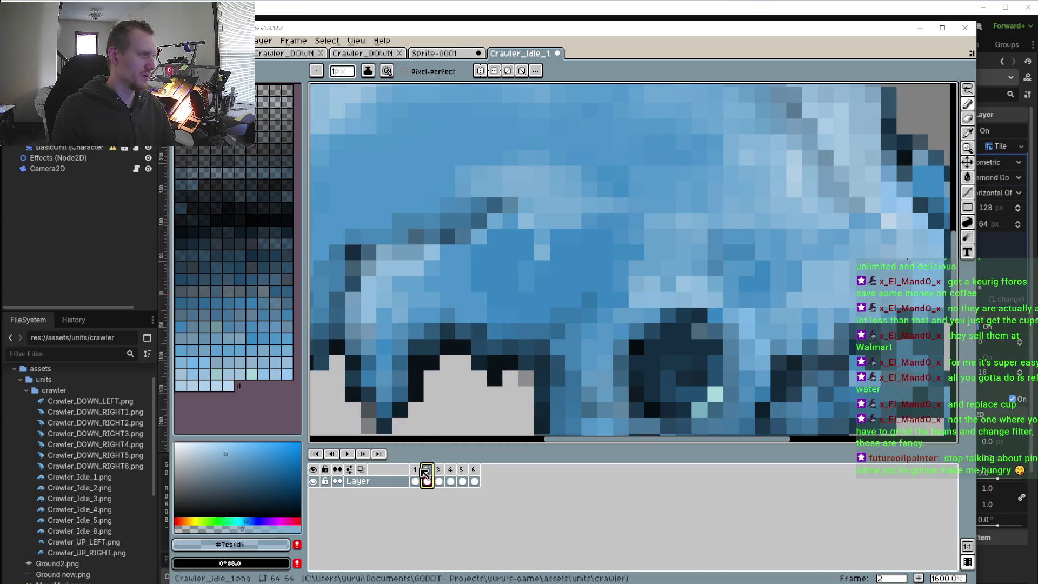
pyautogui.click(414, 469)
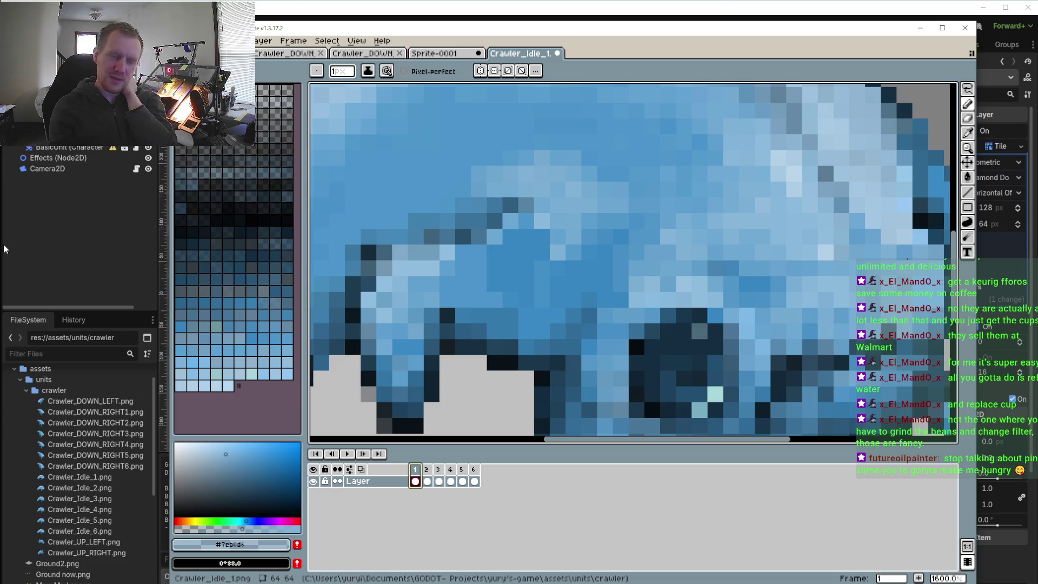
# - Pick dark blue #325F80 from the sprite as the drawing colour
pyautogui.scroll(-5, 478, 269)
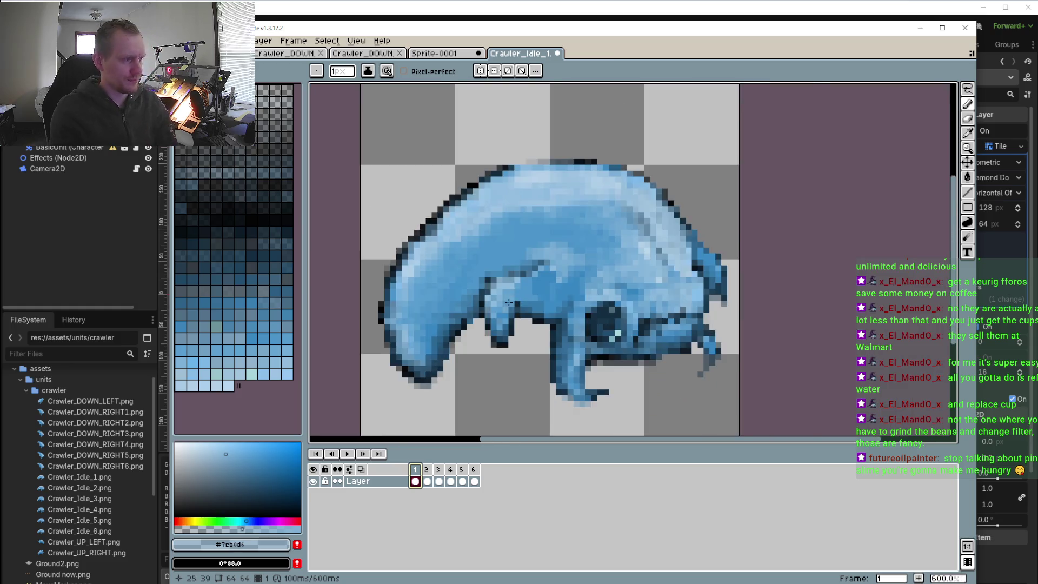
pyautogui.scroll(4, 478, 269)
pyautogui.scroll(3, 542, 257)
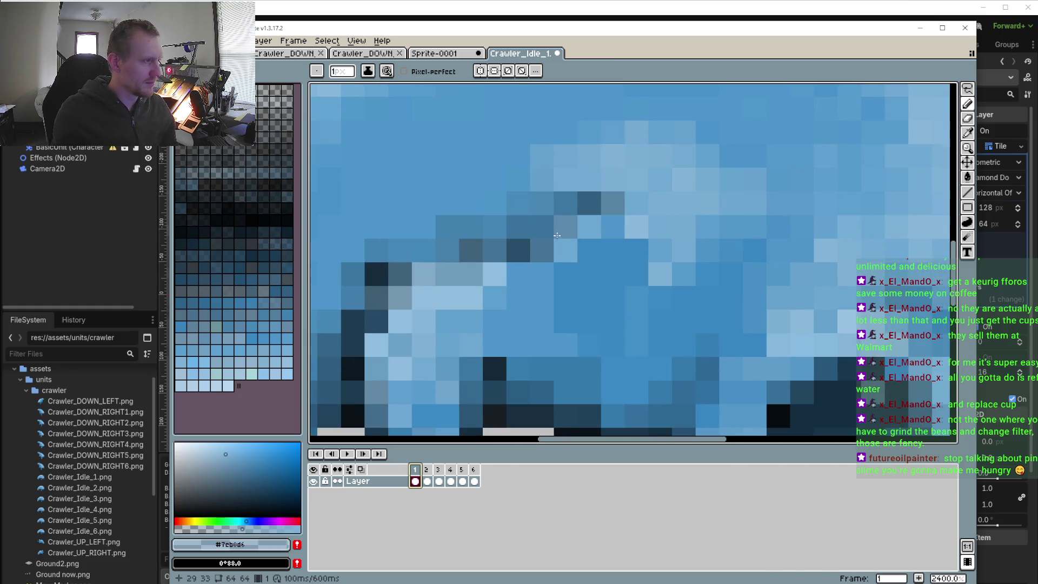
pyautogui.press('i')
pyautogui.click(566, 221)
# - Step to frames 2 and 3 to compare poses
pyautogui.scroll(-3, 565, 239)
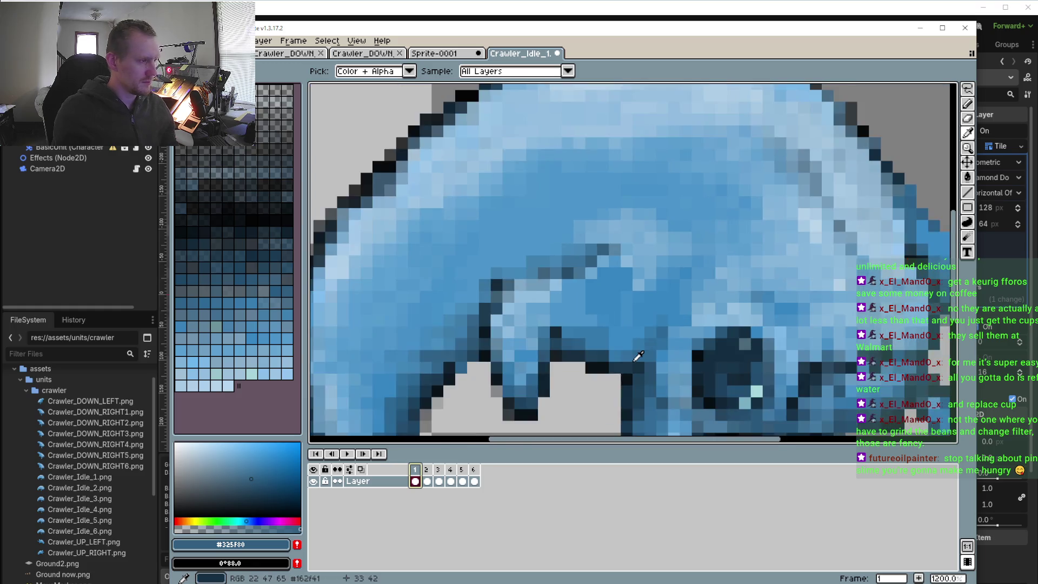
pyautogui.scroll(-3, 565, 238)
pyautogui.click(426, 469)
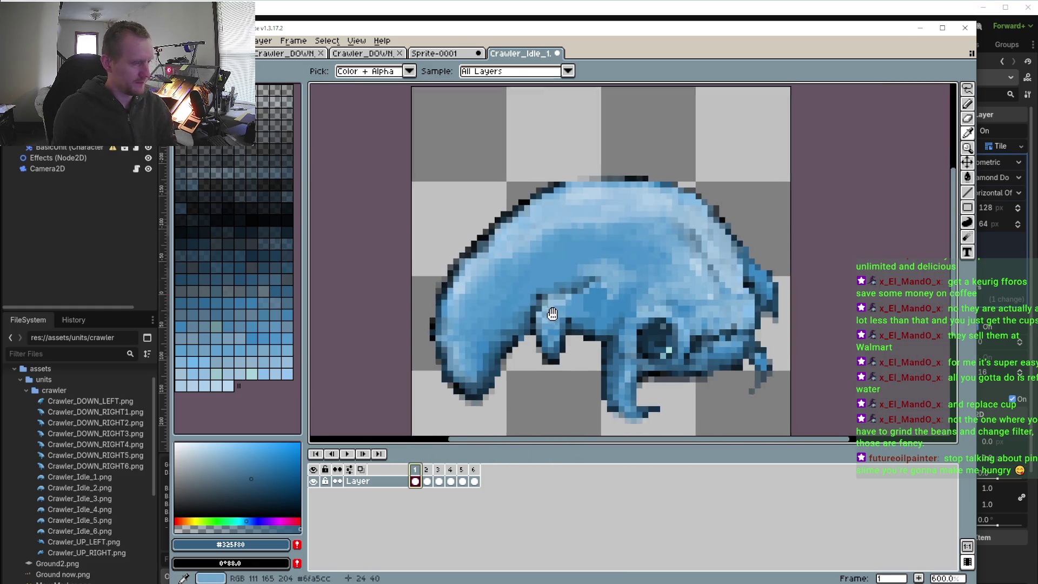
pyautogui.press('Return')
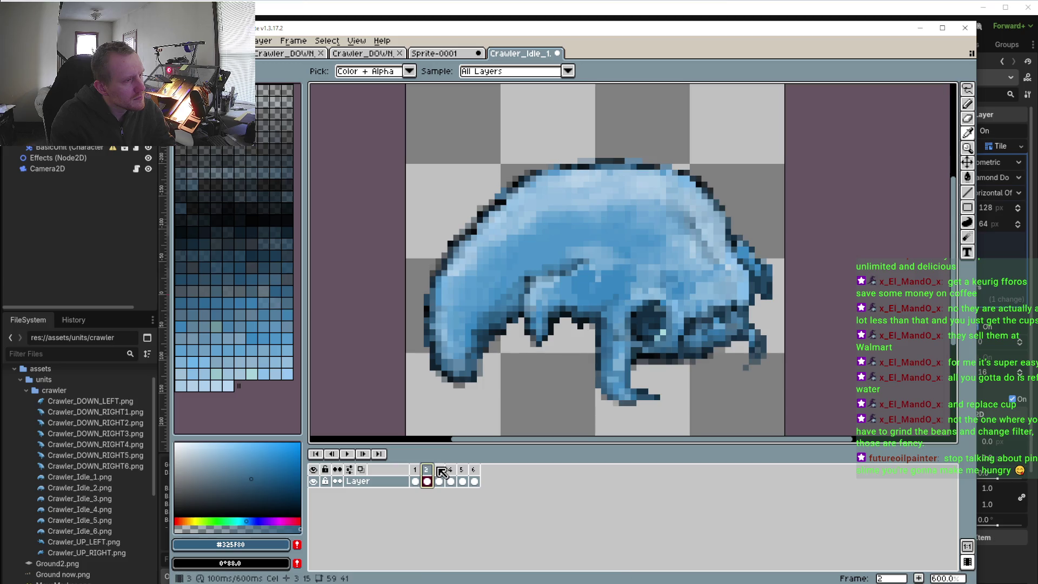
# - Copy the lower front leg from frame 3 and paste it in place on frame 2
pyautogui.click(441, 470)
pyautogui.moveTo(674, 325); pyautogui.dragTo(715, 252)
pyautogui.press('m')
pyautogui.scroll(3, 715, 251)
pyautogui.press('q')
pyautogui.moveTo(676, 295)
pyautogui.mouseDown()
pyautogui.moveTo(731, 318)
pyautogui.moveTo(703, 290)
pyautogui.mouseUp()
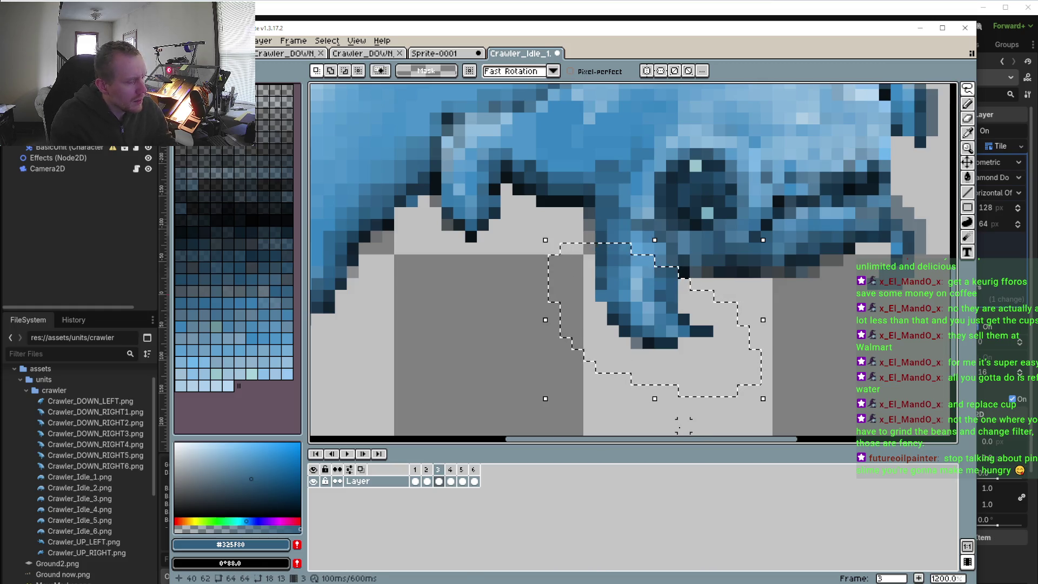
pyautogui.hotkey('ctrl', 'c')
pyautogui.click(427, 470)
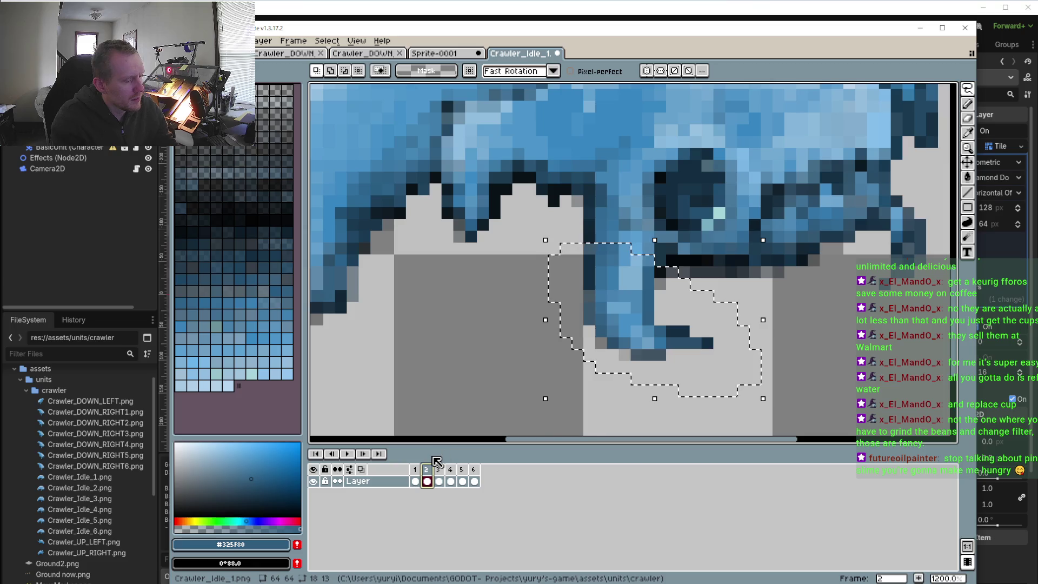
pyautogui.hotkey('ctrl', 'v')
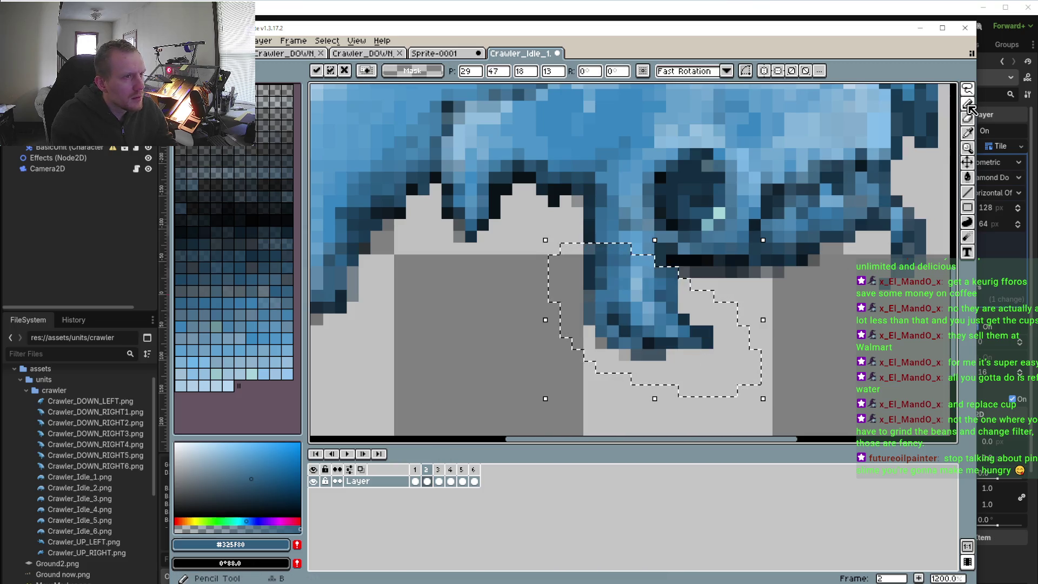
pyautogui.click(968, 103)
# - Erase the stray pixels along the pasted leg's left edge with the transparent mask colour
pyautogui.scroll(3, 615, 366)
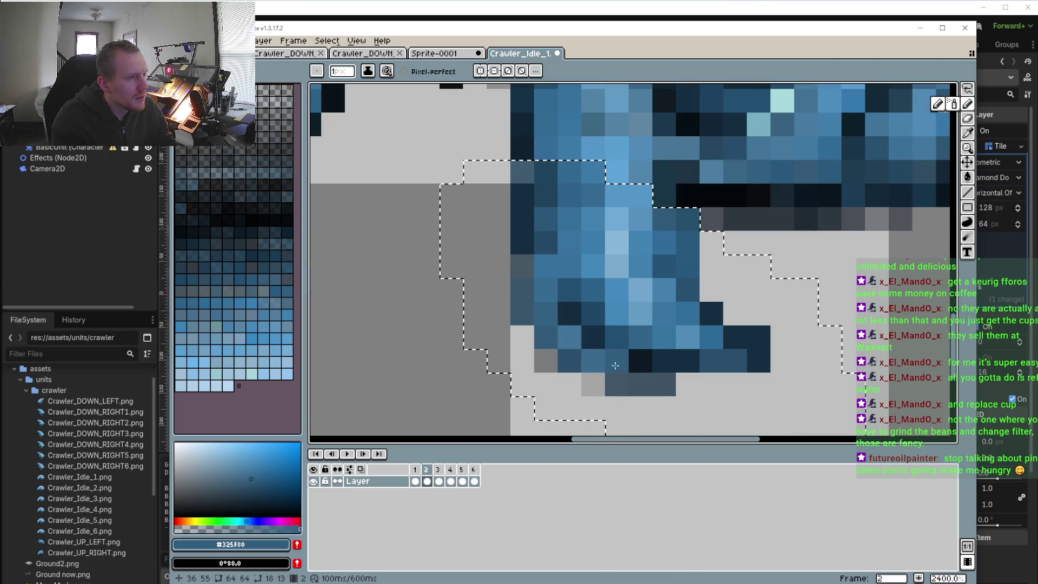
pyautogui.keyDown('alt'); pyautogui.click(723, 389); pyautogui.keyUp('alt')
pyautogui.moveTo(664, 384)
pyautogui.mouseDown()
pyautogui.moveTo(590, 382)
pyautogui.moveTo(546, 359)
pyautogui.moveTo(522, 314)
pyautogui.moveTo(522, 268)
pyautogui.mouseUp()
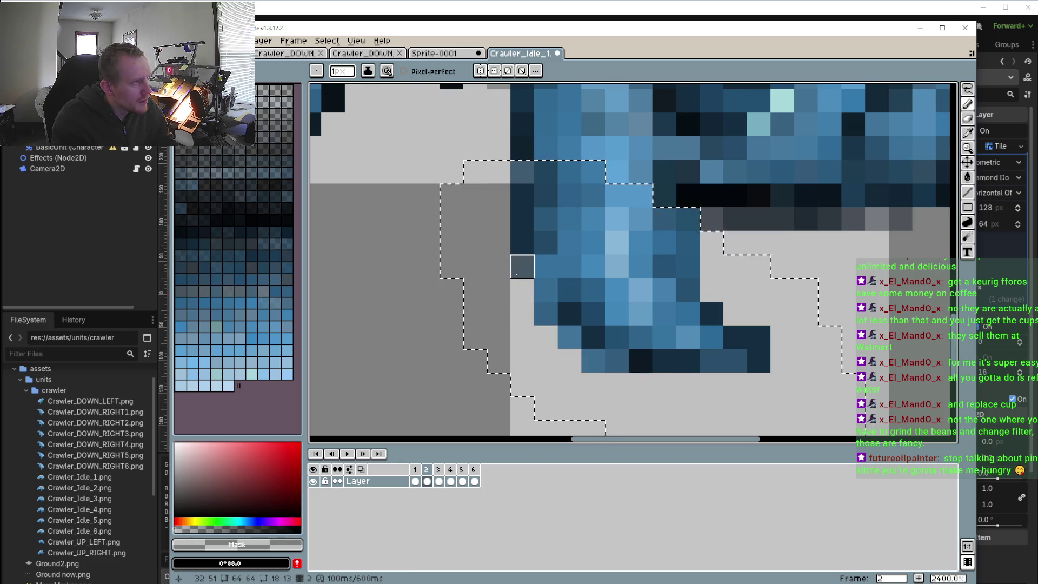
pyautogui.scroll(-5, 510, 293)
pyautogui.scroll(2, 544, 324)
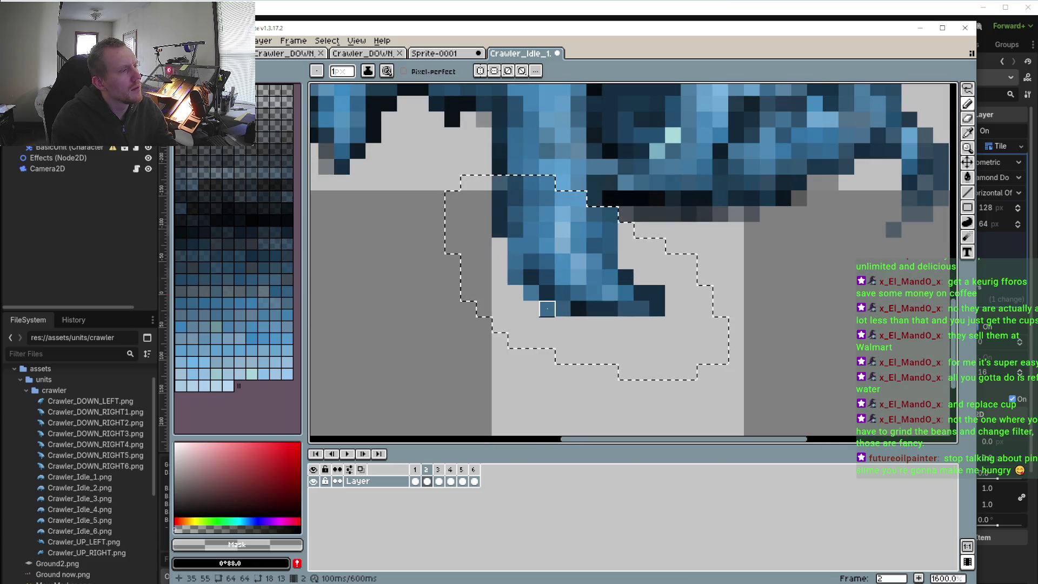
# - Compare the leg across frames 1–3 and sample the blue #528bb5 from it
pyautogui.click(417, 469)
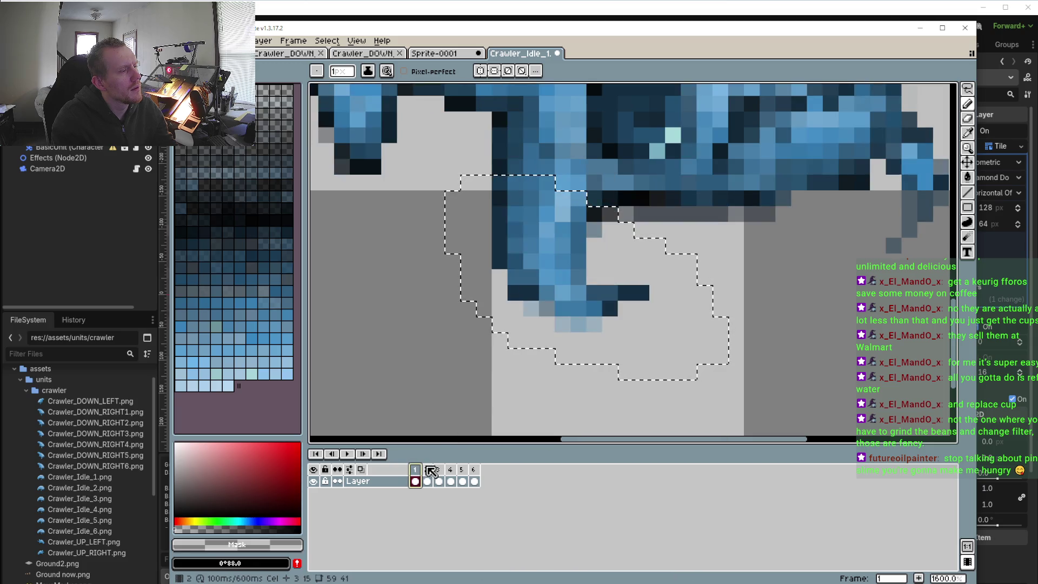
pyautogui.click(426, 469)
pyautogui.click(438, 469)
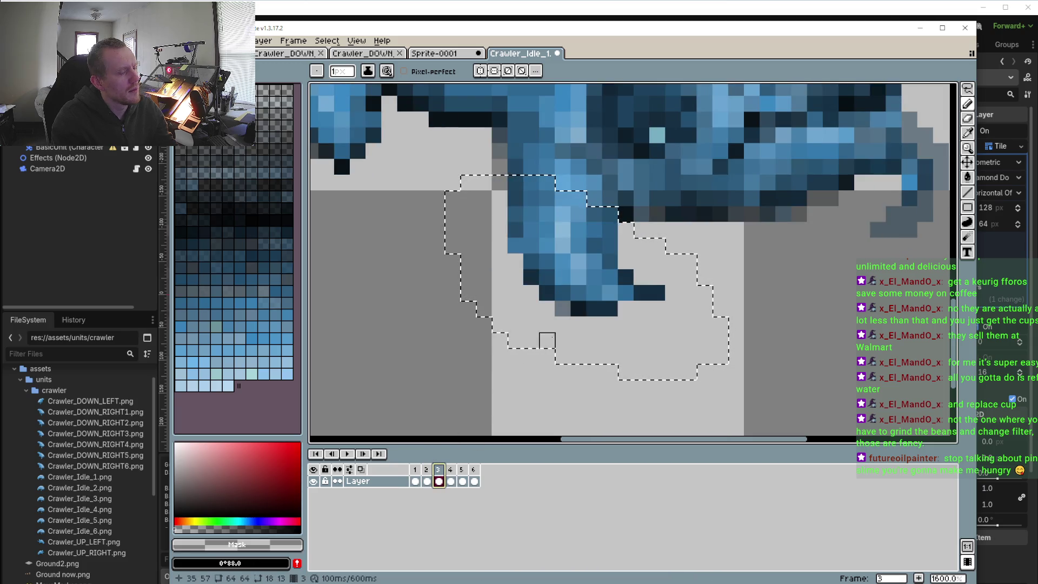
pyautogui.press('i')
pyautogui.click(622, 289)
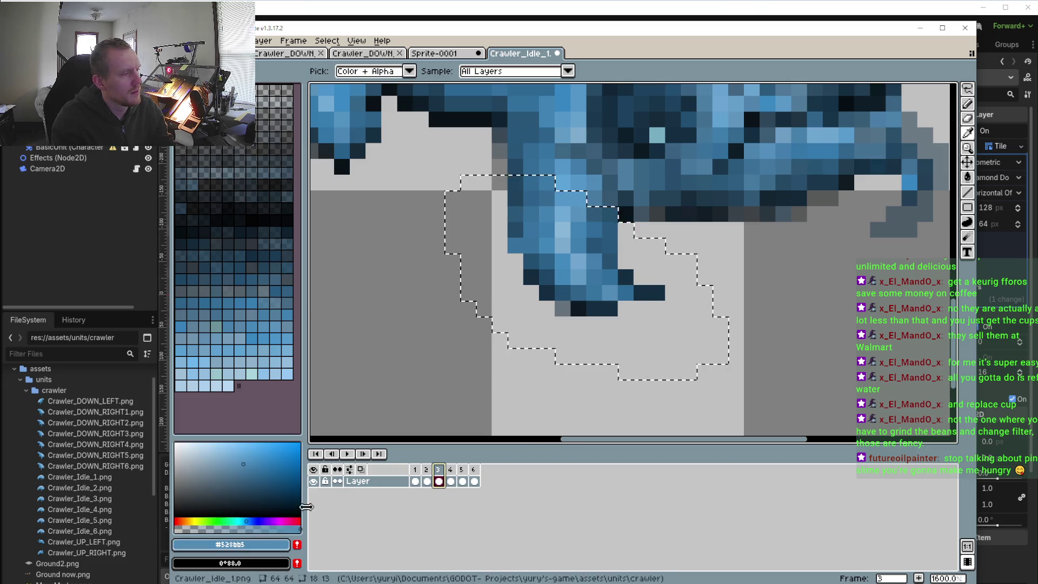
pyautogui.press('b')
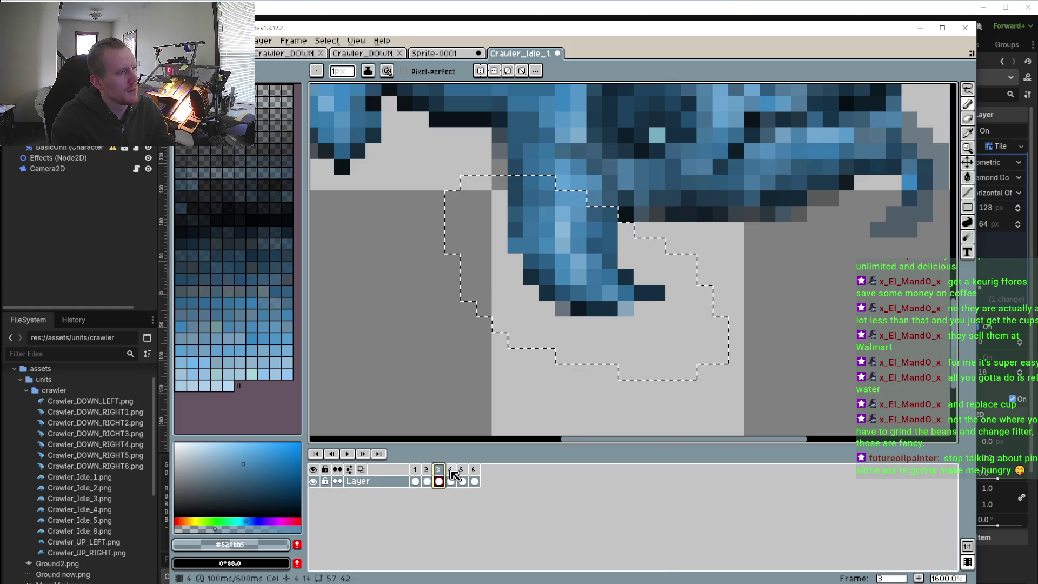
# - Compare the leg across frames 4, 5 and 6, ending on frame 6
pyautogui.click(450, 470)
pyautogui.click(462, 469)
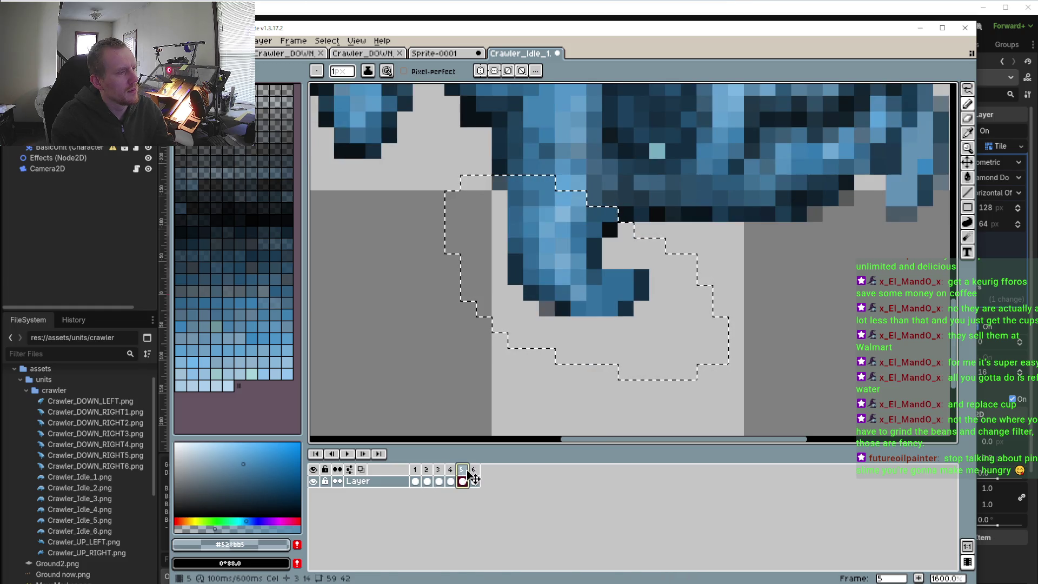
pyautogui.click(452, 471)
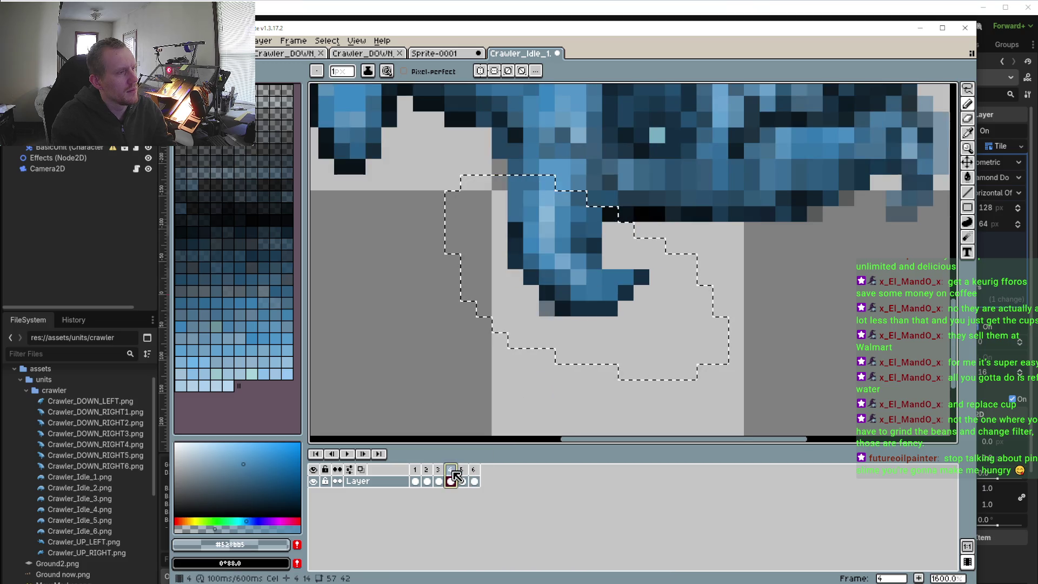
pyautogui.click(464, 470)
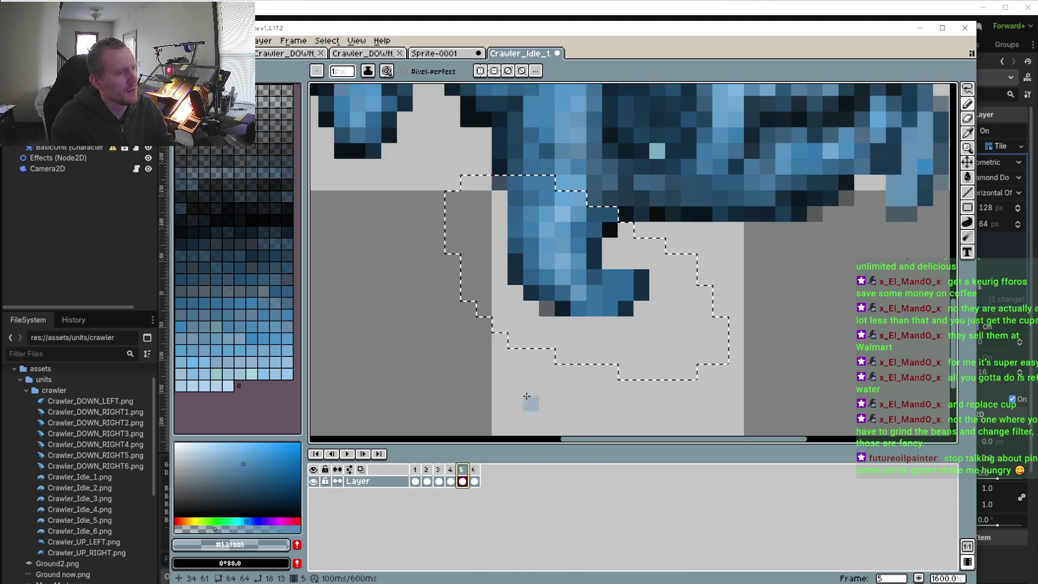
pyautogui.press('Left')
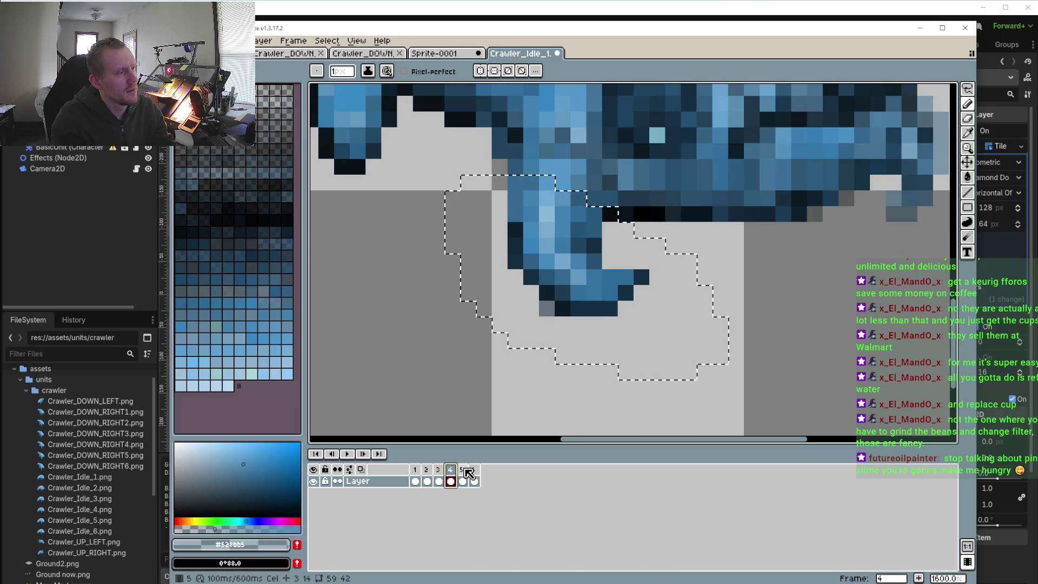
pyautogui.click(465, 471)
pyautogui.press('i')
pyautogui.press('b')
pyautogui.click(456, 469)
pyautogui.click(461, 470)
pyautogui.click(474, 470)
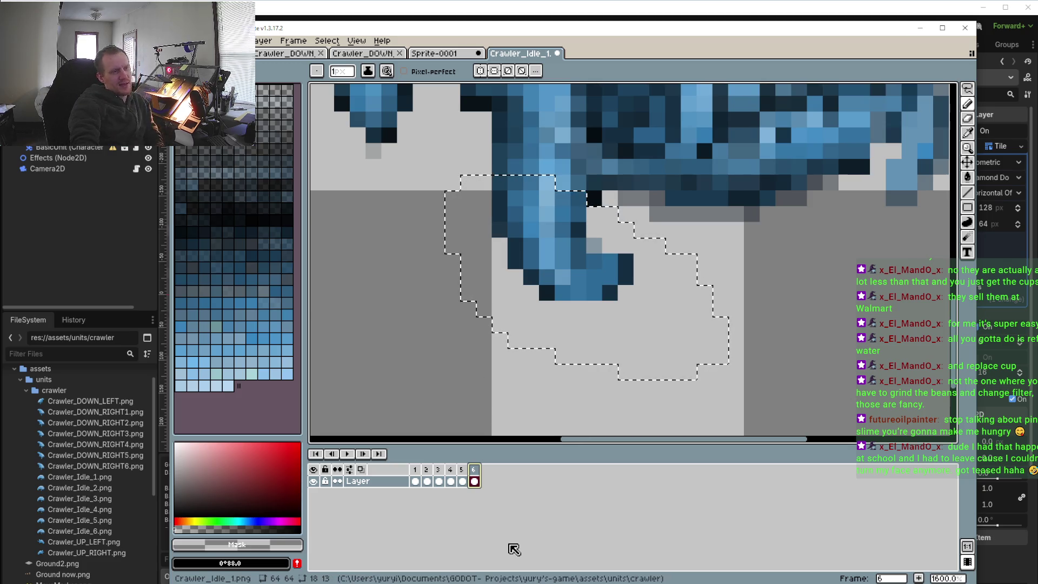
# - On frame 5, sample the light blue #6298c0 and lower its alpha to semi-transparent
pyautogui.click(464, 478)
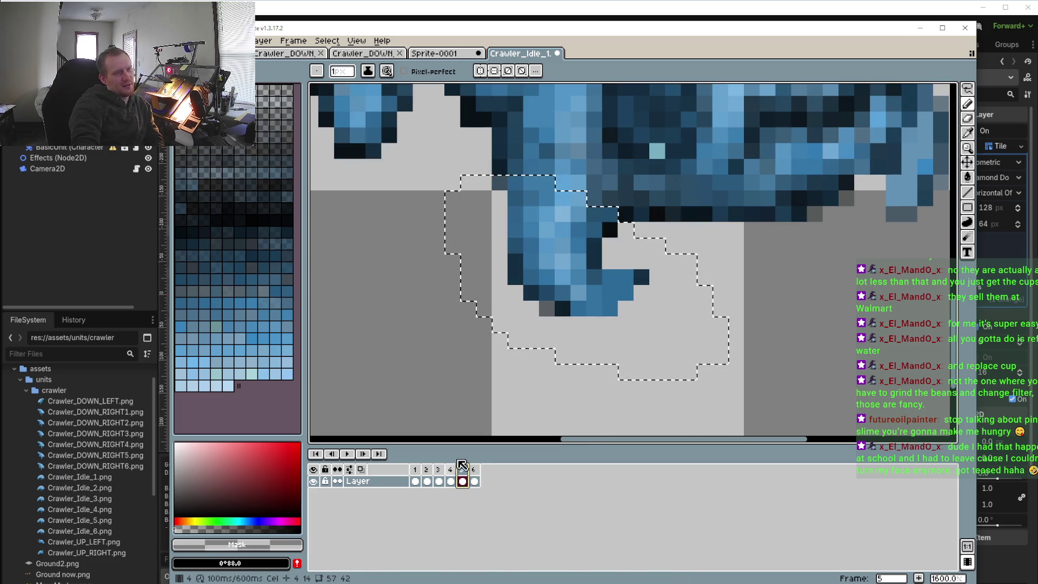
pyautogui.scroll(-2, 546, 329)
pyautogui.scroll(1, 506, 387)
pyautogui.moveTo(545, 373); pyautogui.dragTo(532, 420)
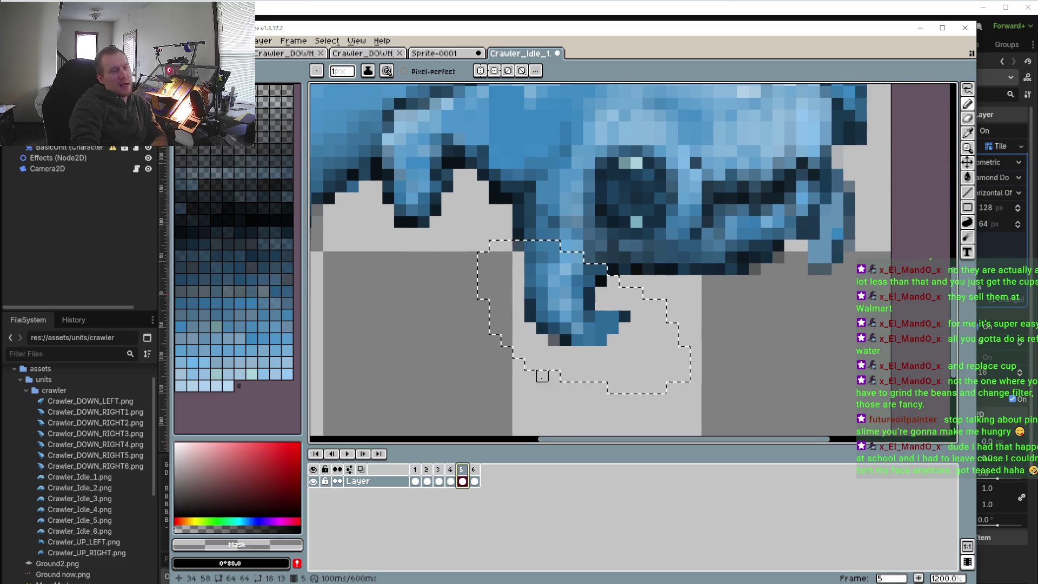
pyautogui.hscroll(3, 542, 351)
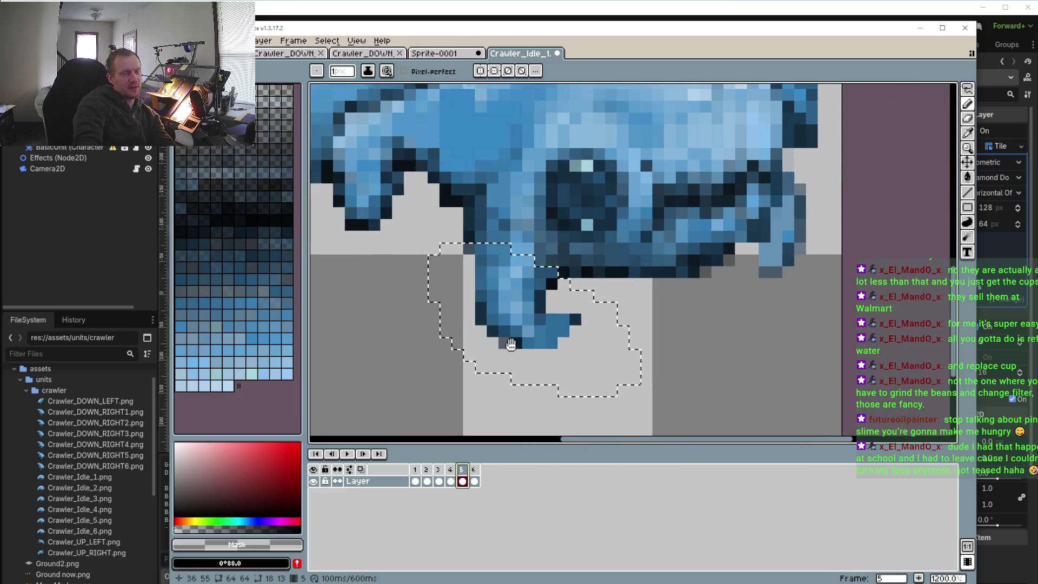
pyautogui.keyDown('alt'); pyautogui.click(530, 333); pyautogui.keyUp('alt')
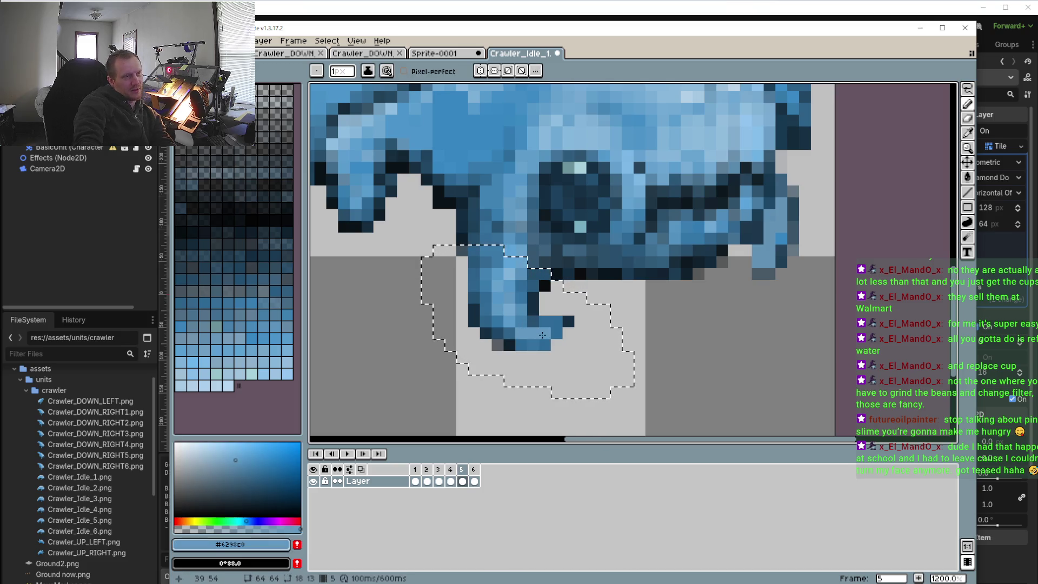
pyautogui.moveTo(298, 528); pyautogui.dragTo(217, 528)
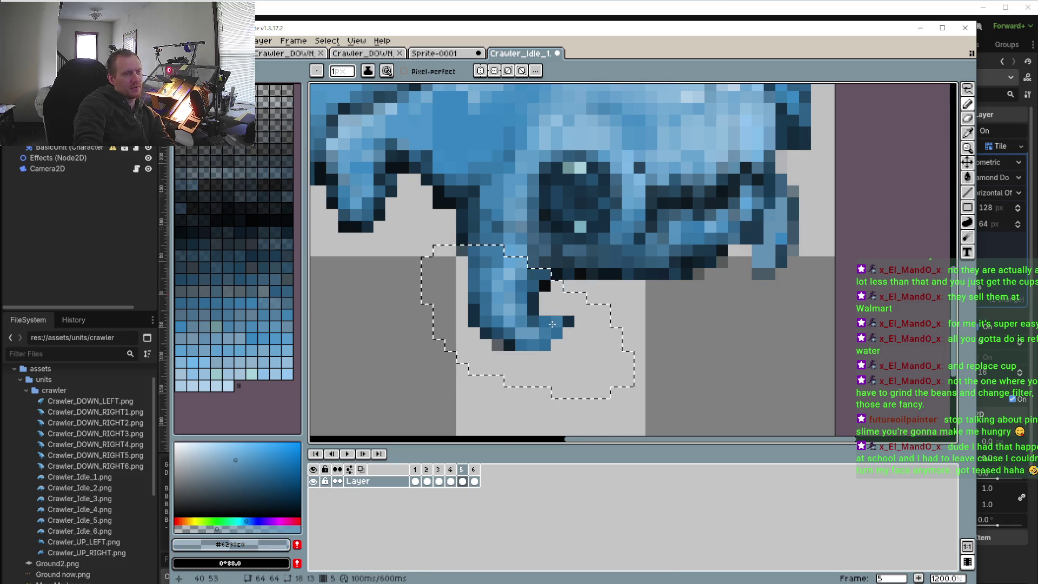
# - Paint the translucent blue over several front-leg pixels in frame 4
pyautogui.click(450, 475)
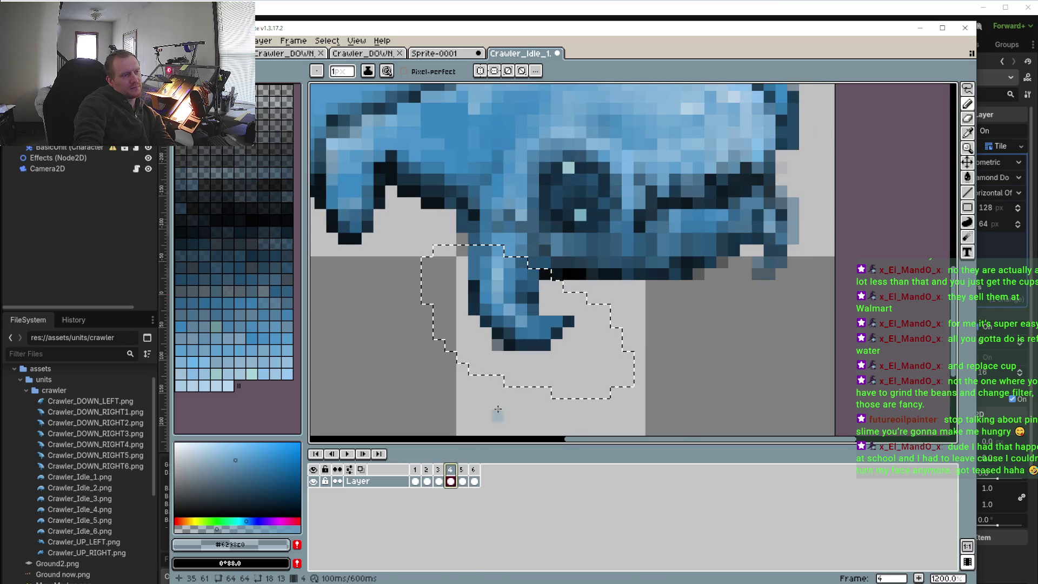
pyautogui.scroll(4, 549, 252)
pyautogui.moveTo(549, 251); pyautogui.dragTo(568, 228)
pyautogui.click(568, 227)
pyautogui.click(600, 228)
pyautogui.click(475, 228)
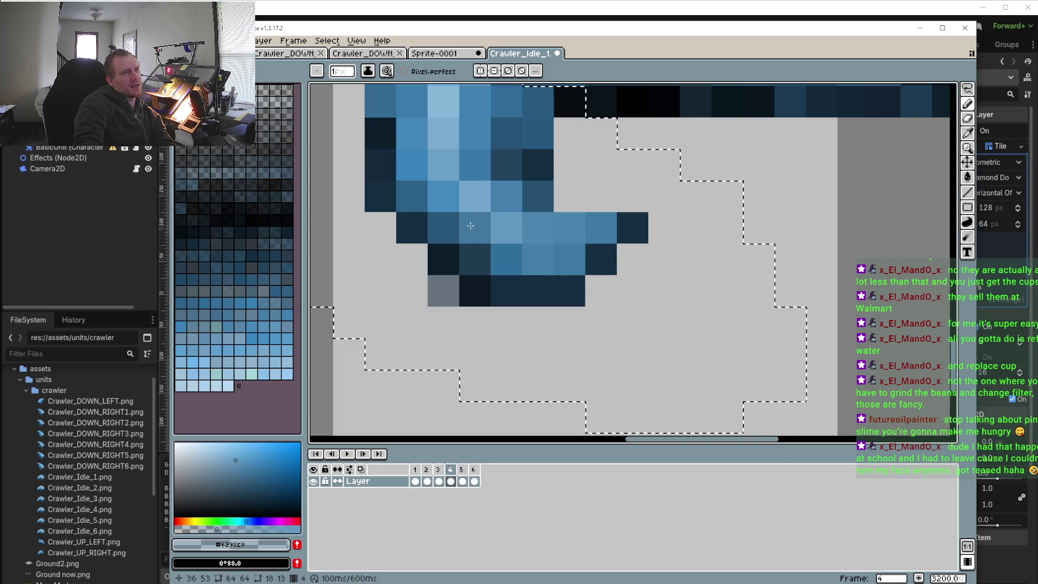
# - Lighten two more front-leg pixels in frame 4 with the translucent blue
pyautogui.click(538, 196)
pyautogui.click(474, 165)
pyautogui.scroll(-4, 494, 198)
pyautogui.scroll(2, 493, 198)
pyautogui.scroll(1, 489, 200)
pyautogui.scroll(2, 457, 214)
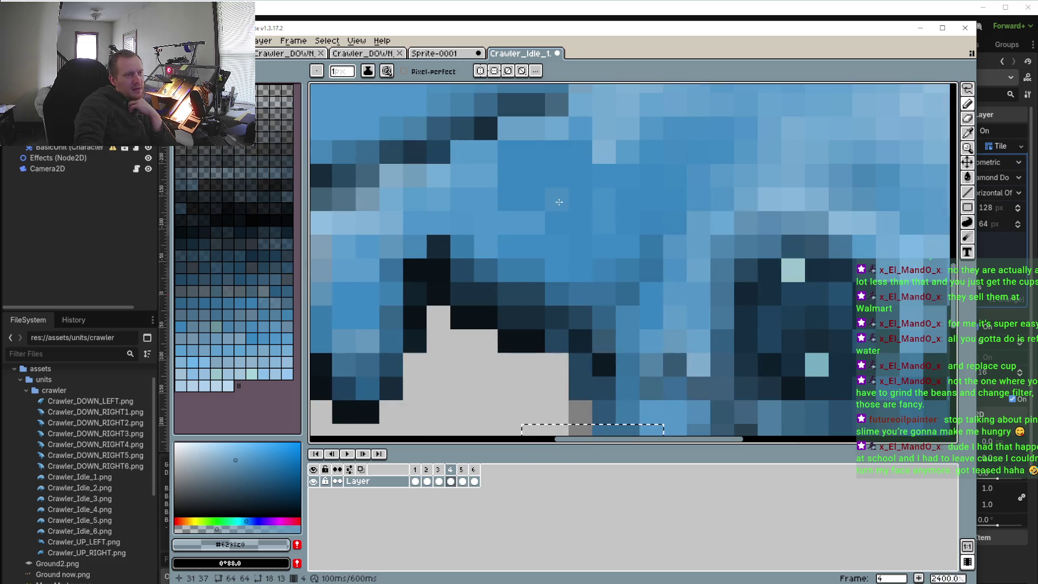
pyautogui.scroll(2, 559, 201)
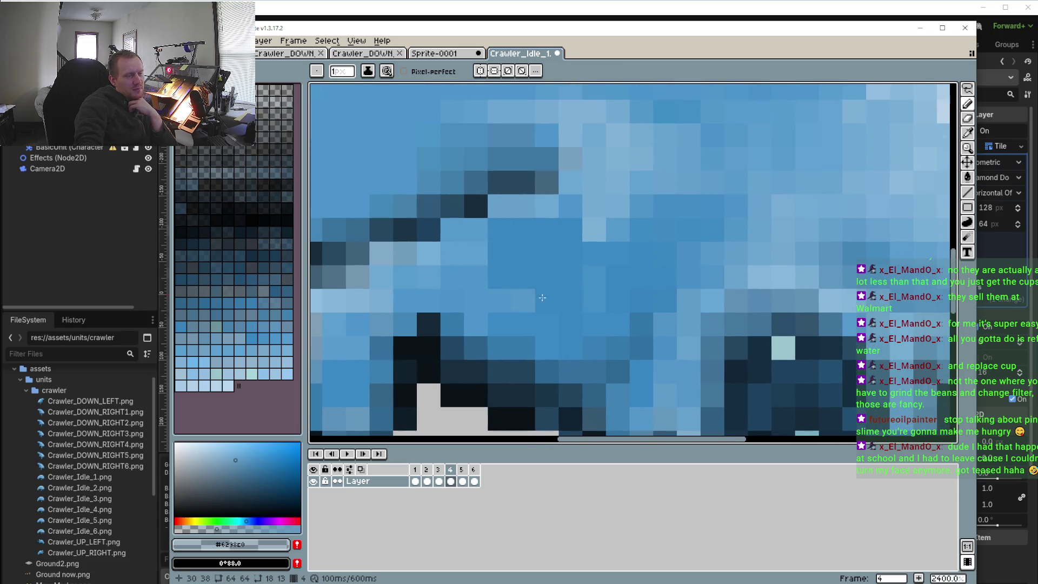
pyautogui.scroll(-1, 532, 300)
# - Lasso the inner body and front leg, then paint one lighter #689fc8 pixel on the shading
pyautogui.press('m')
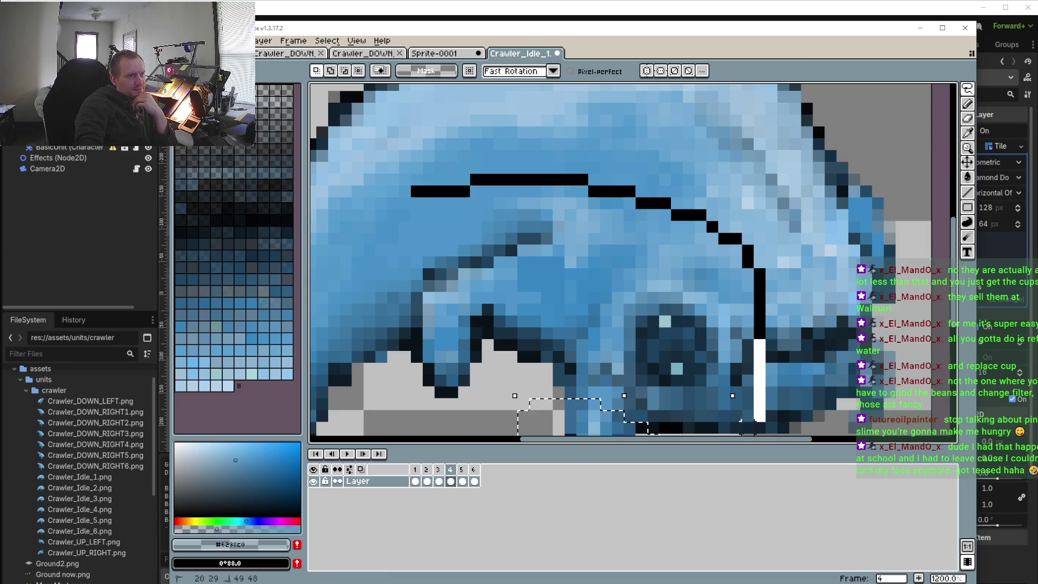
pyautogui.moveTo(759, 399); pyautogui.dragTo(562, 261)
pyautogui.scroll(1, 563, 262)
pyautogui.press('i')
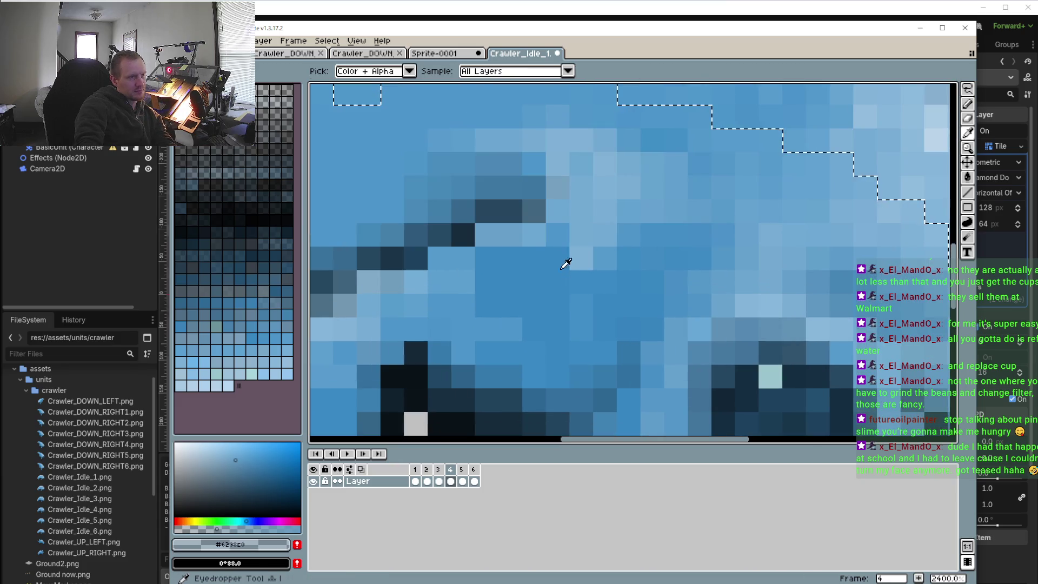
pyautogui.click(500, 227)
pyautogui.press('b')
pyautogui.click(463, 401)
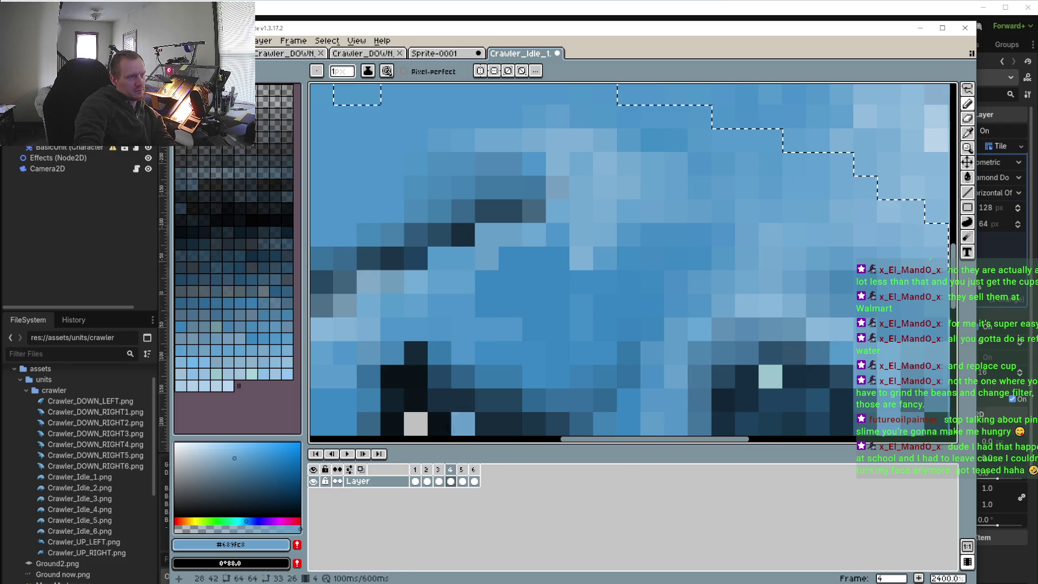
# - Compare the leg shading across frames 5, 6, 5, 4, 5 and 6
pyautogui.click(461, 469)
pyautogui.scroll(-1, 505, 314)
pyautogui.scroll(-1, 505, 314)
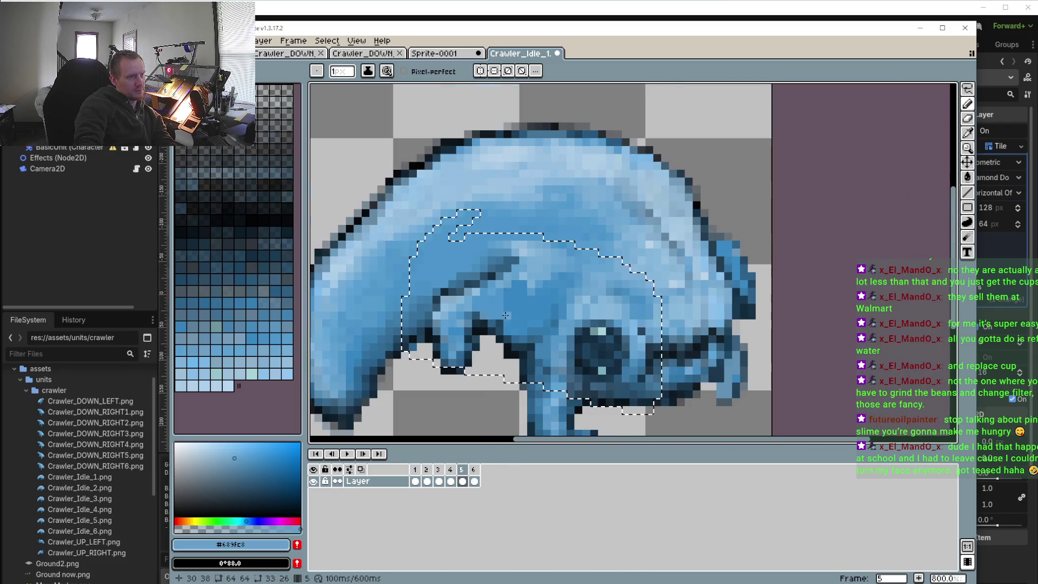
pyautogui.click(474, 470)
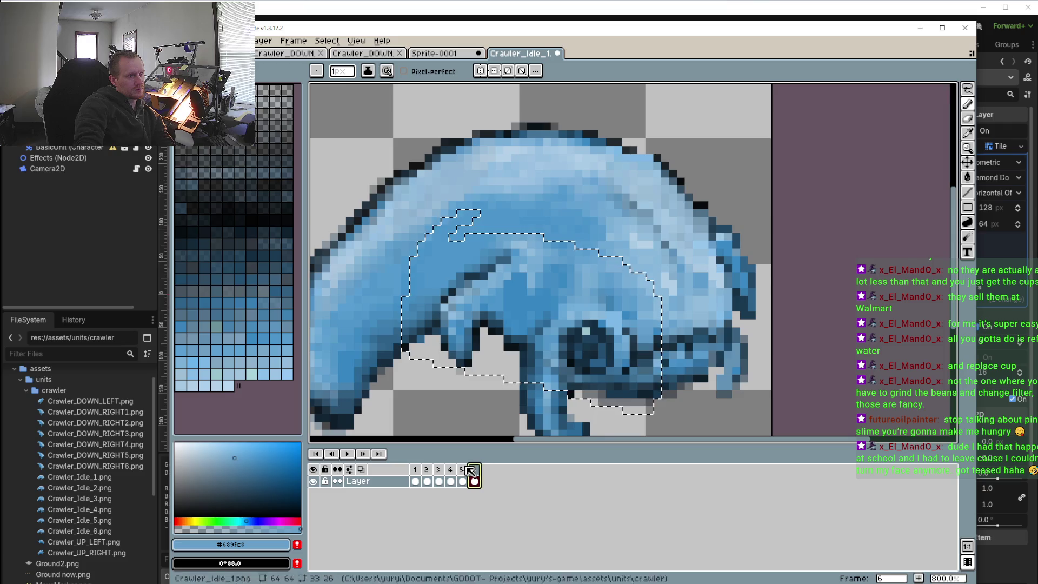
pyautogui.click(463, 470)
pyautogui.click(452, 469)
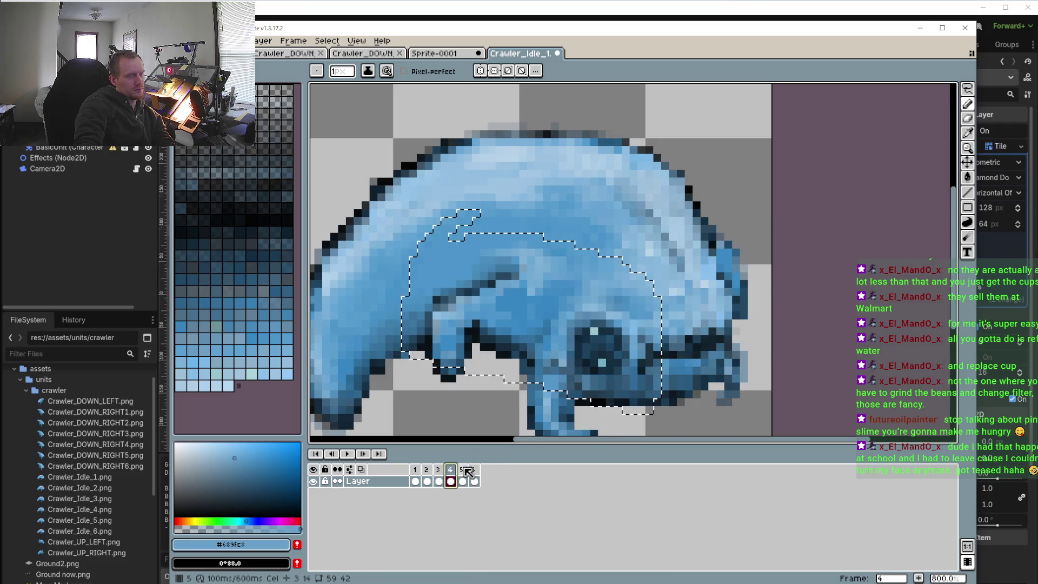
pyautogui.click(463, 470)
pyautogui.click(474, 470)
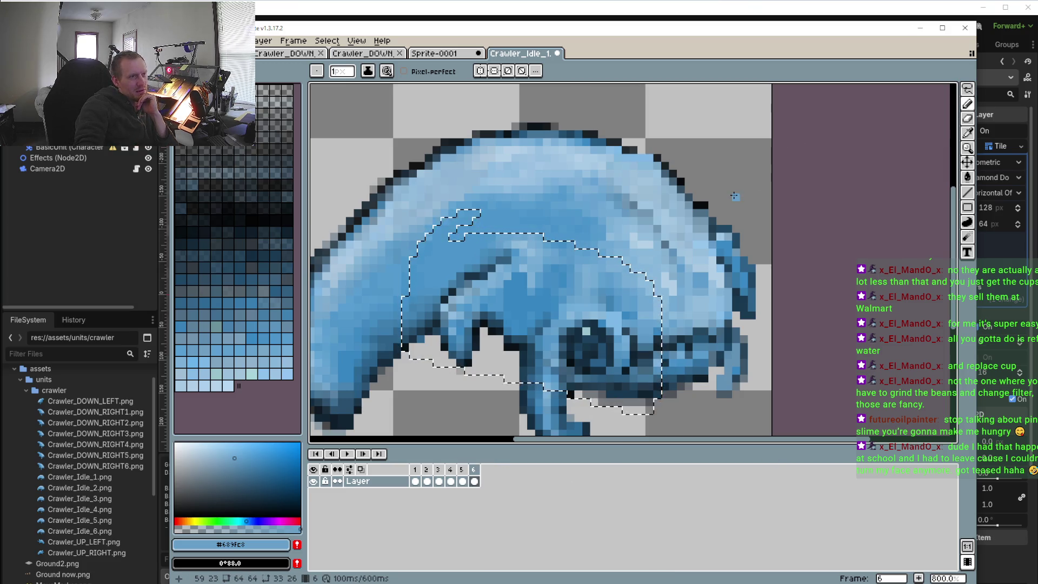
pyautogui.scroll(-2, 734, 140)
# - Replace the body selection with a tiny lasso, play and stop the animation, then step to frame 2
pyautogui.press('m')
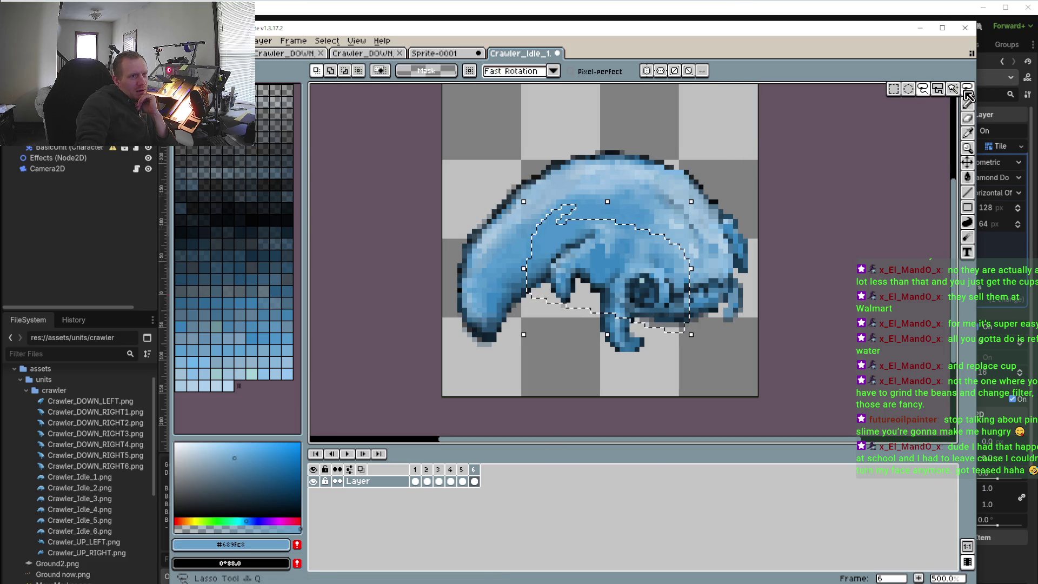
pyautogui.moveTo(696, 152); pyautogui.dragTo(718, 169)
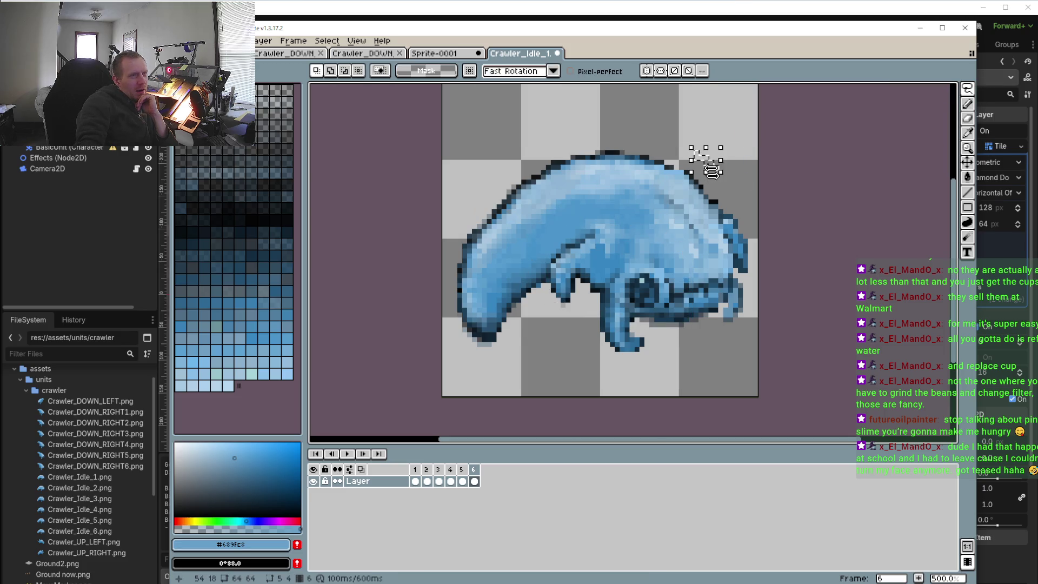
pyautogui.click(348, 453)
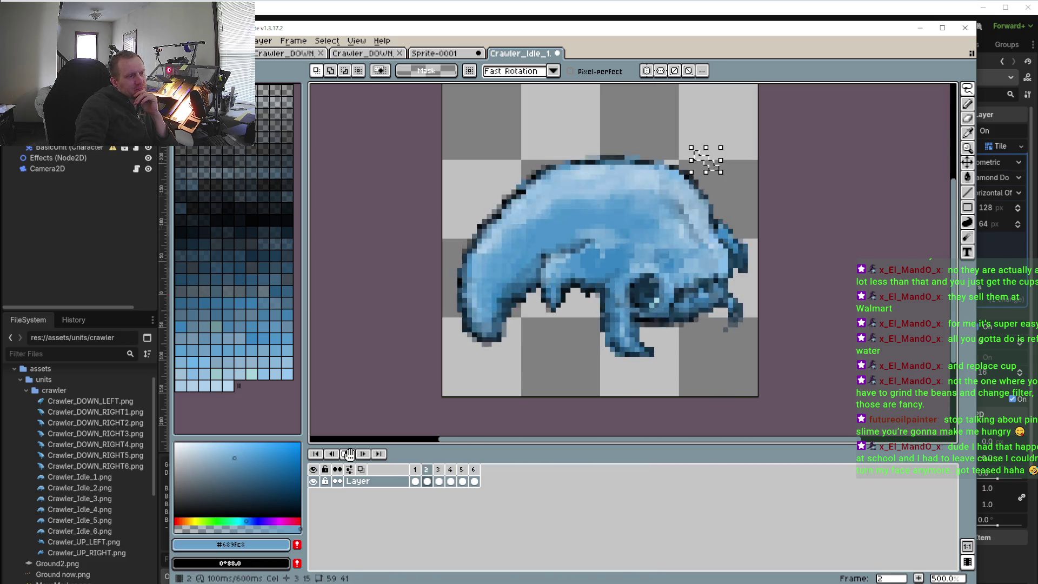
pyautogui.click(415, 481)
pyautogui.press('Right')
pyautogui.press('Right')
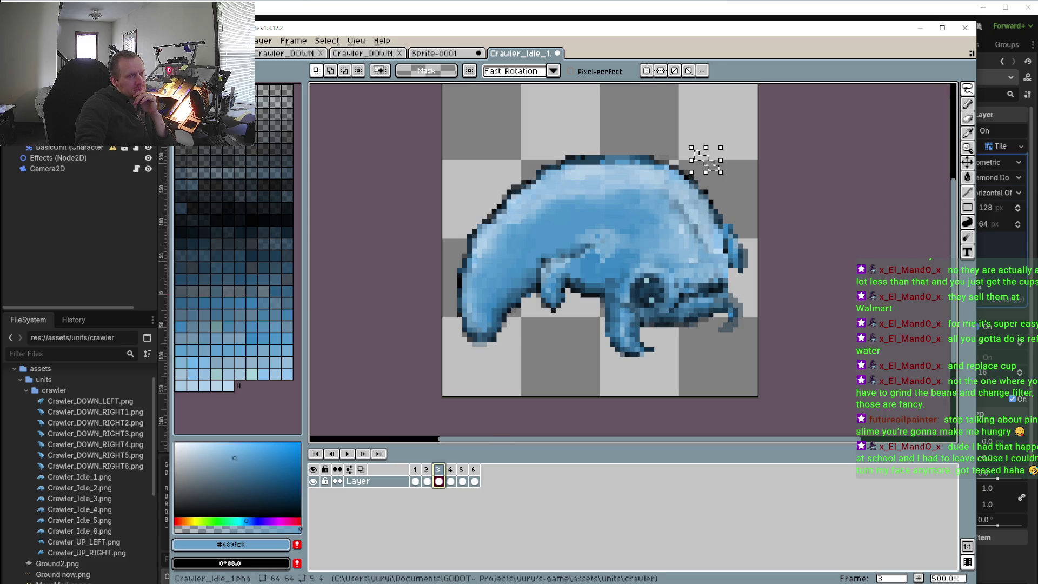
pyautogui.scroll(3, 579, 272)
pyautogui.scroll(1, 579, 272)
pyautogui.scroll(1, 580, 273)
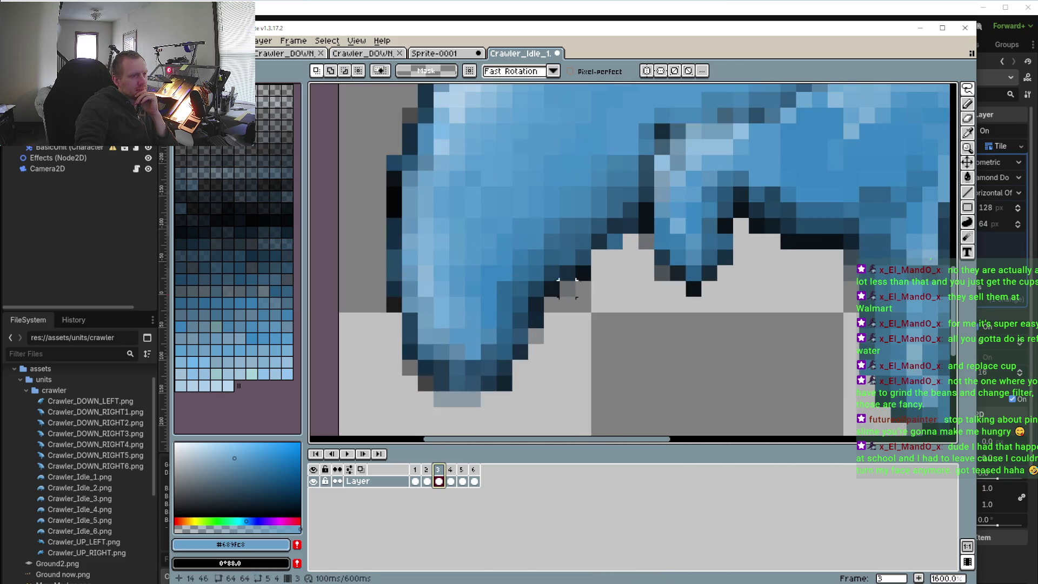
# - Lasso the front leg and paste it into frame 2
pyautogui.moveTo(630, 179); pyautogui.dragTo(488, 311)
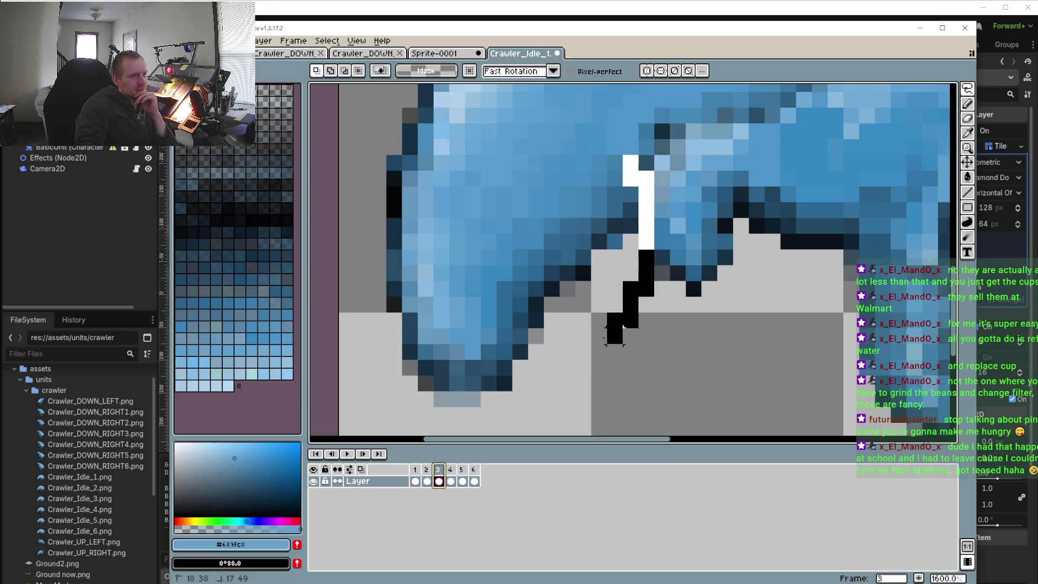
pyautogui.moveTo(489, 308); pyautogui.dragTo(643, 178)
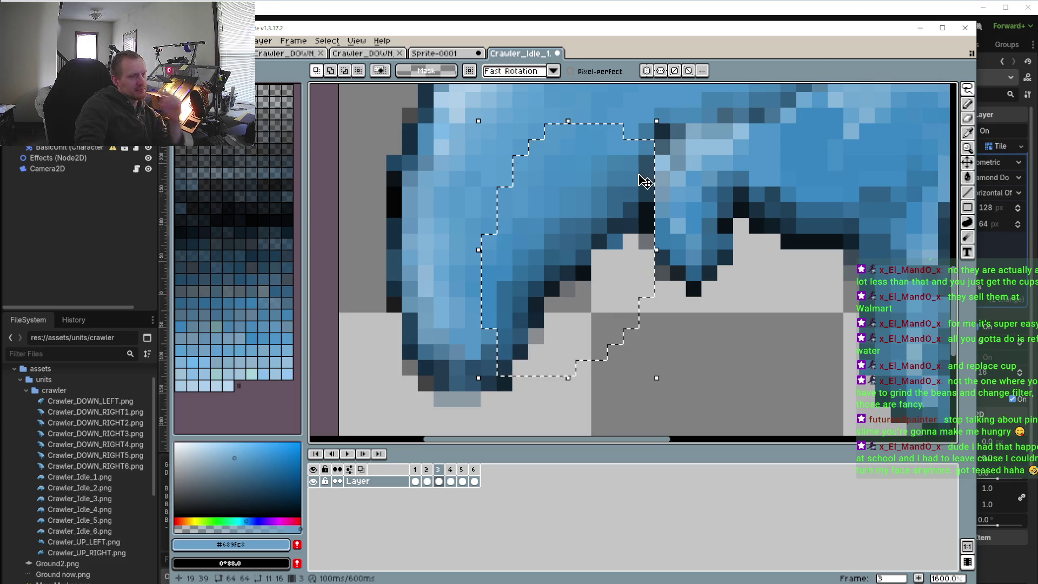
pyautogui.click(426, 470)
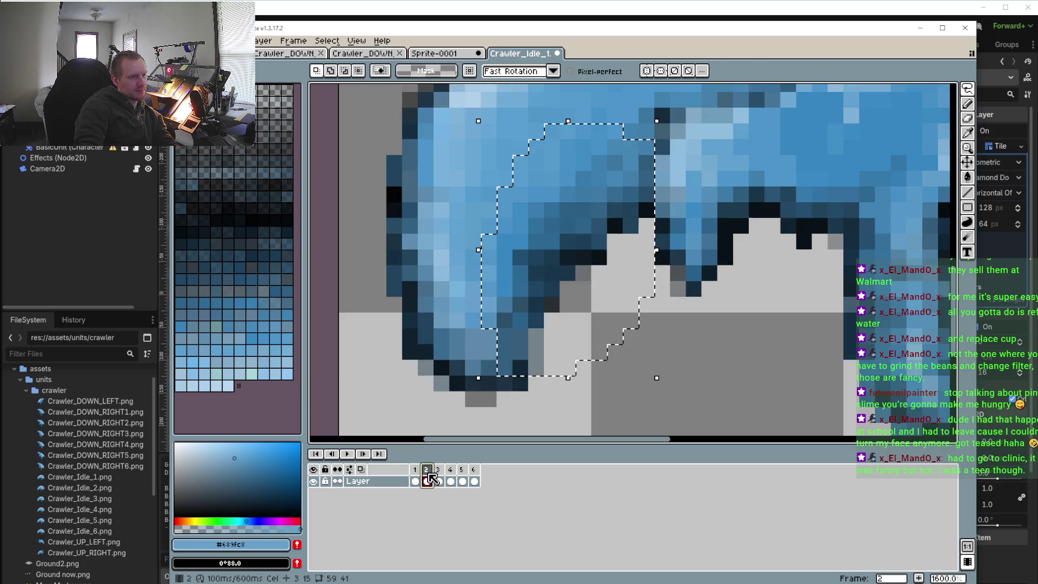
pyautogui.hotkey('ctrl', 'v')
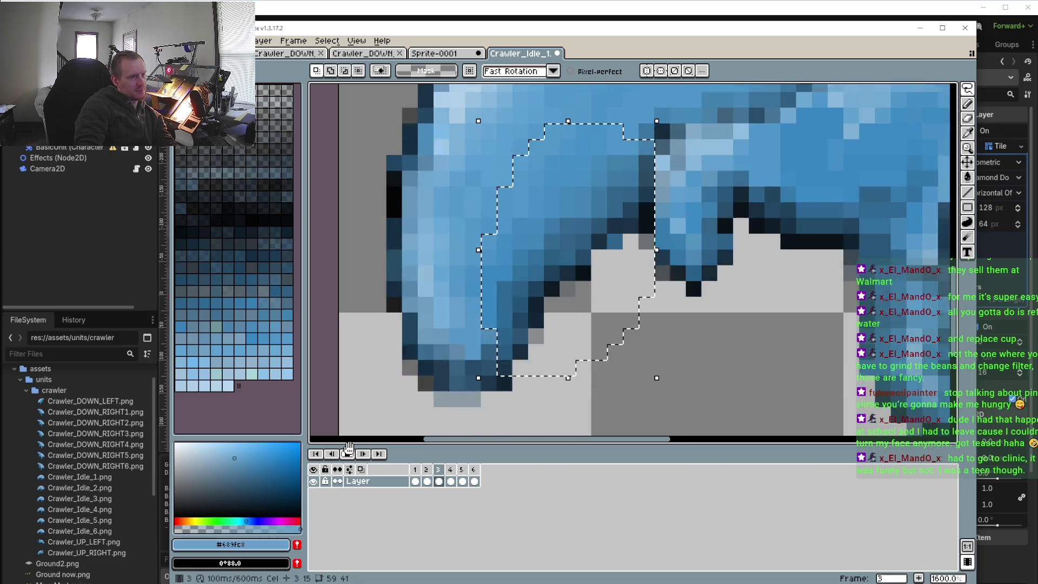
pyautogui.scroll(-3, 411, 427)
# - Paste the leg into frame 6 and play the animation to check it
pyautogui.click(450, 479)
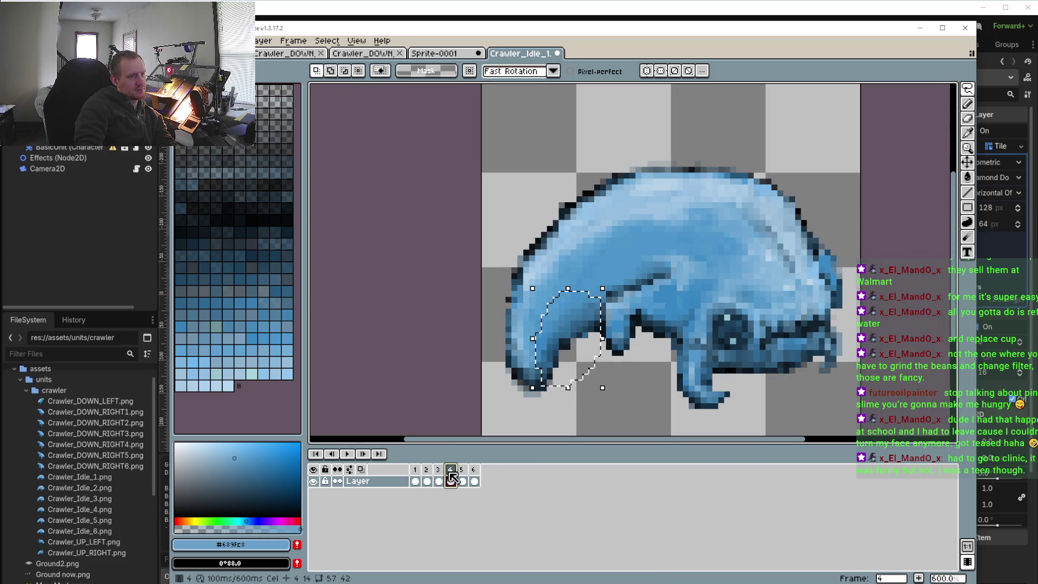
pyautogui.click(464, 479)
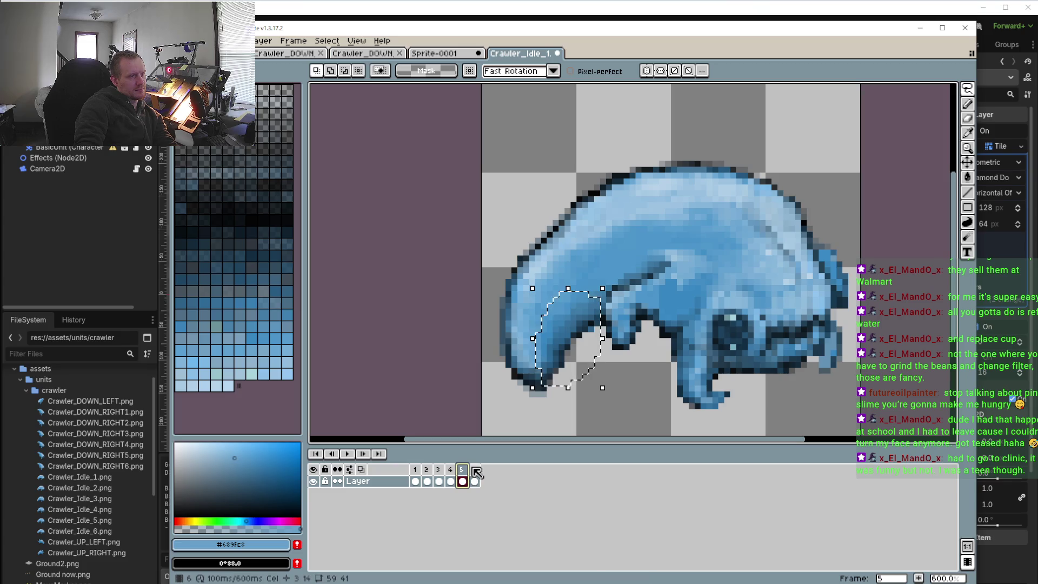
pyautogui.click(475, 472)
pyautogui.hotkey('ctrl', 't')
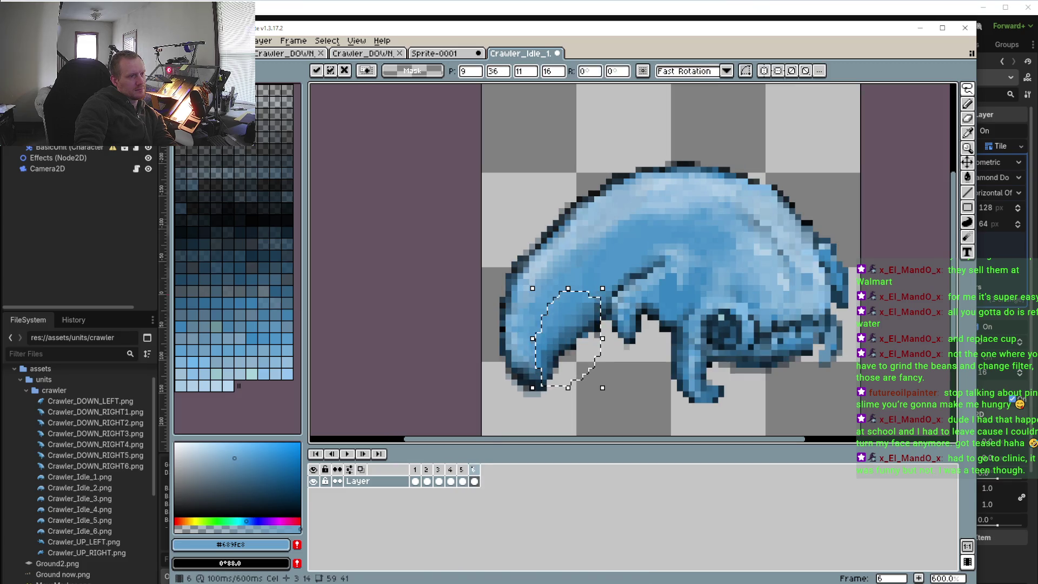
pyautogui.click(354, 456)
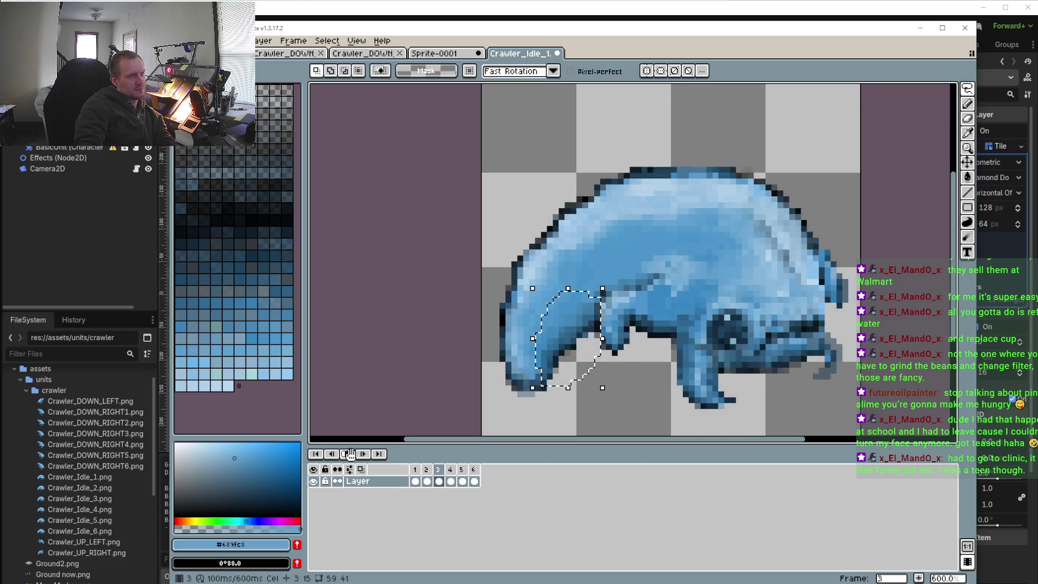
pyautogui.scroll(-3, 497, 431)
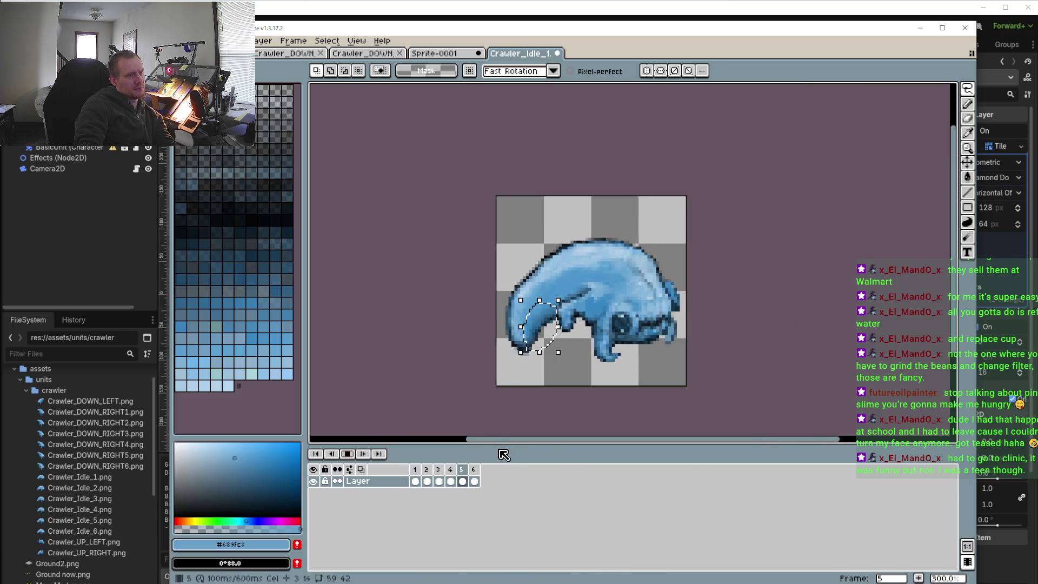
pyautogui.click(347, 454)
# - Paste the leg into frame 5, replay the animation and zoom in
pyautogui.click(462, 481)
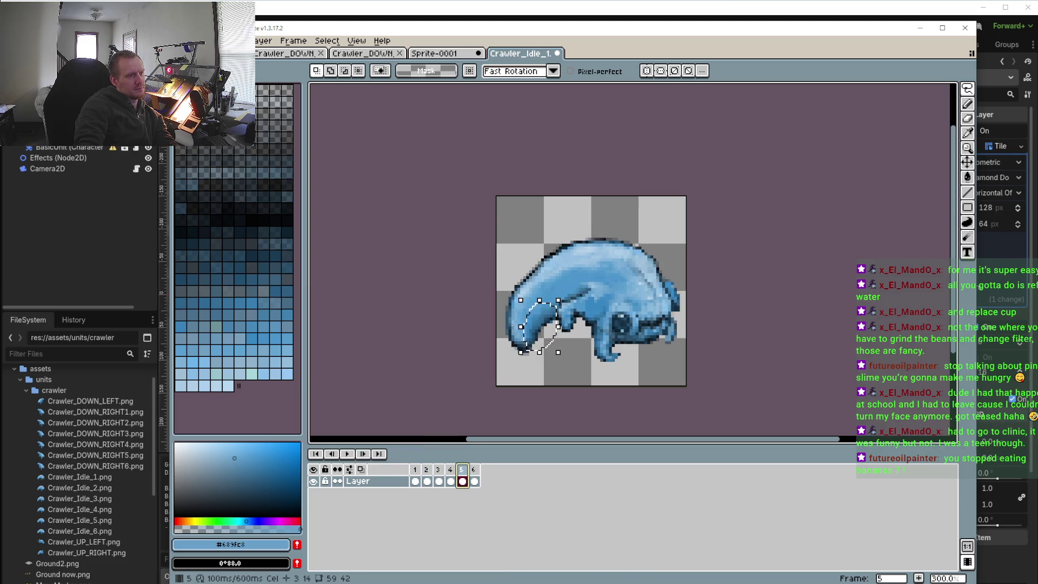
pyautogui.hotkey('ctrl', 't')
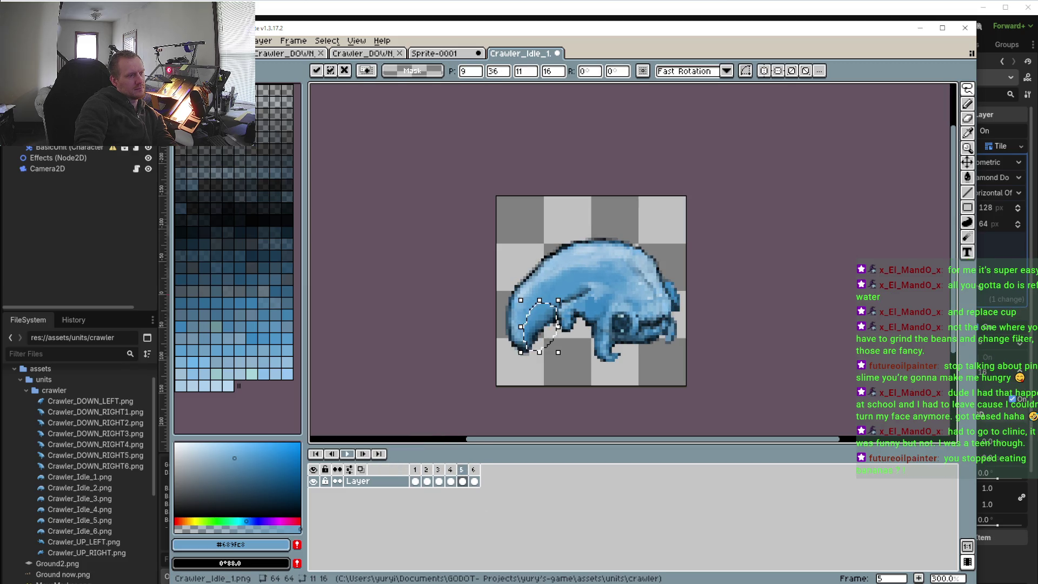
pyautogui.click(350, 454)
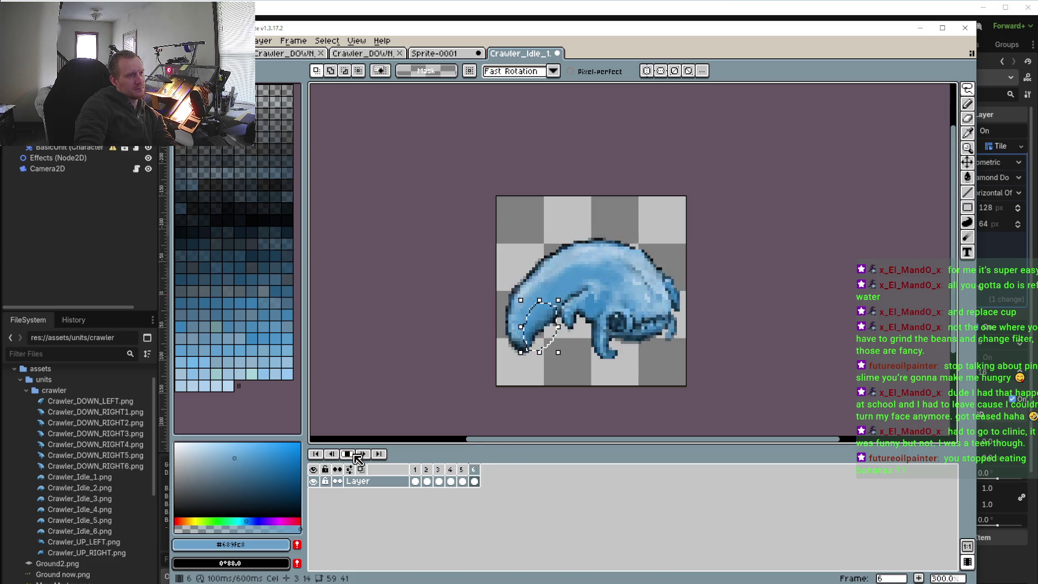
pyautogui.click(349, 454)
pyautogui.hotkey('ctrl', '=')
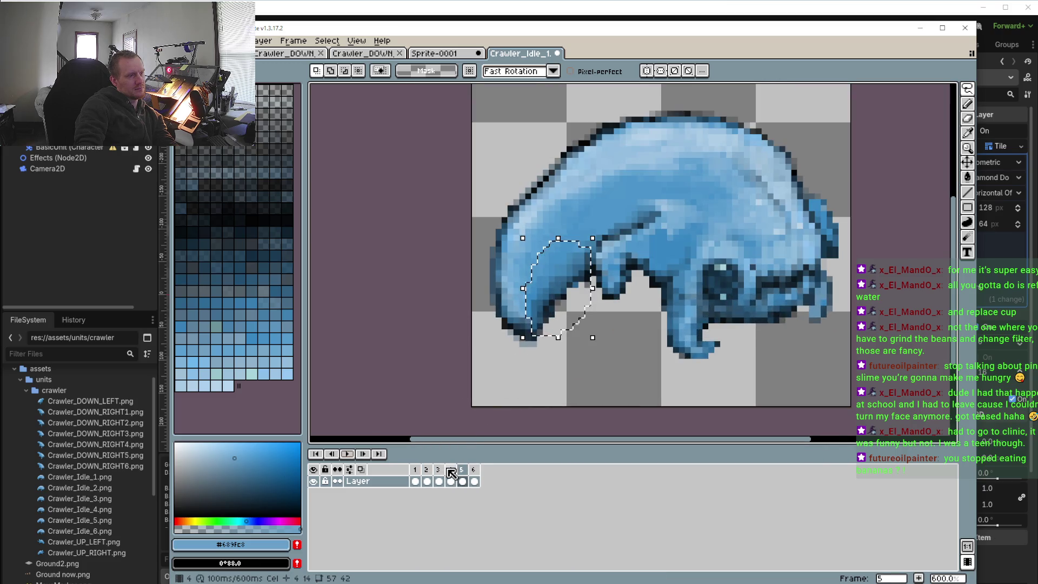
# - Compare the leg across frames 4–6 and 1–3, settling on frame 4
pyautogui.click(451, 470)
pyautogui.click(464, 469)
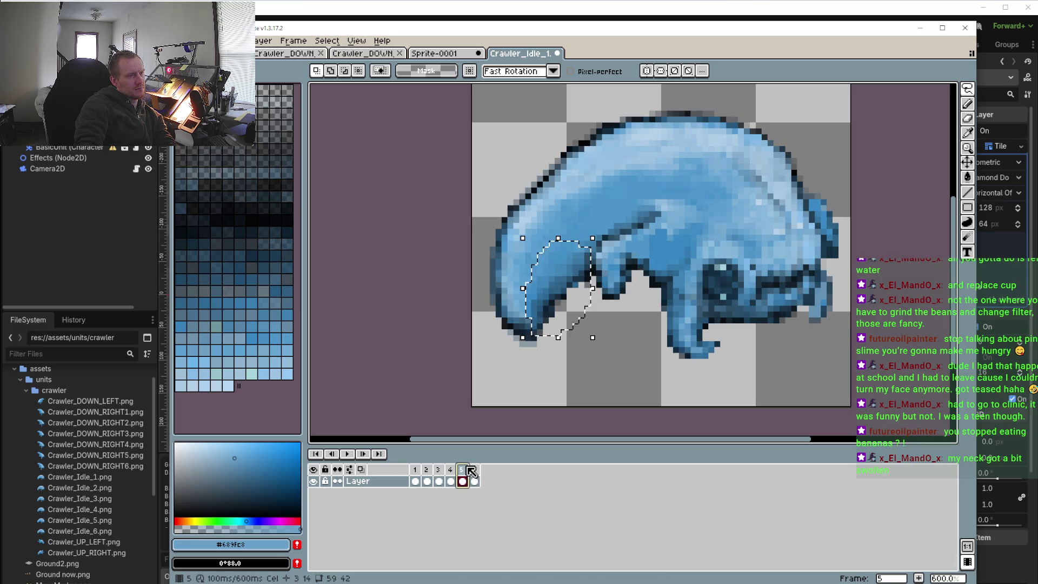
pyautogui.click(474, 470)
pyautogui.click(464, 471)
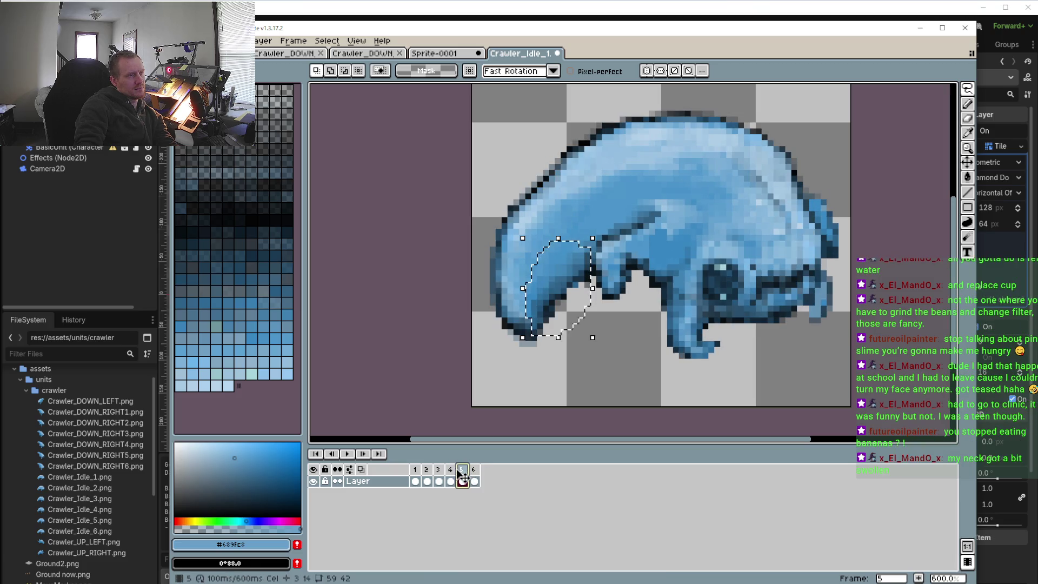
pyautogui.click(438, 476)
pyautogui.click(427, 476)
pyautogui.click(419, 471)
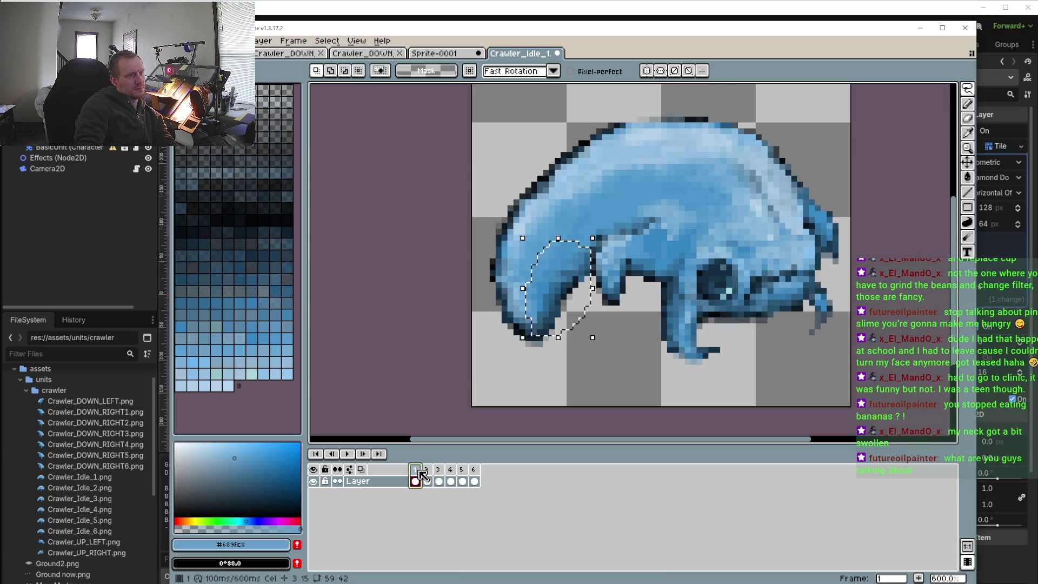
pyautogui.click(427, 471)
pyautogui.click(439, 471)
pyautogui.click(454, 473)
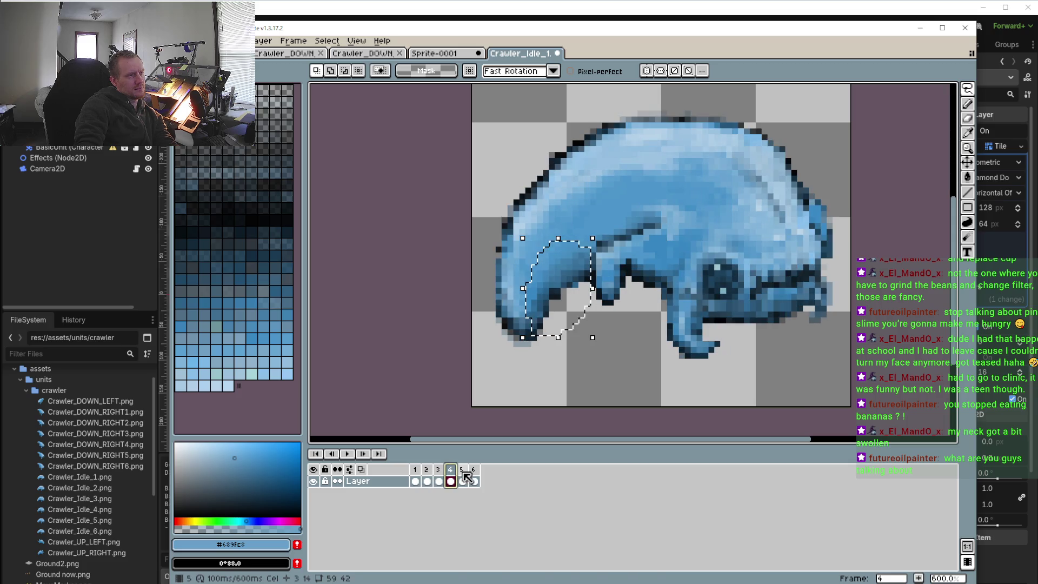
pyautogui.scroll(3, 584, 307)
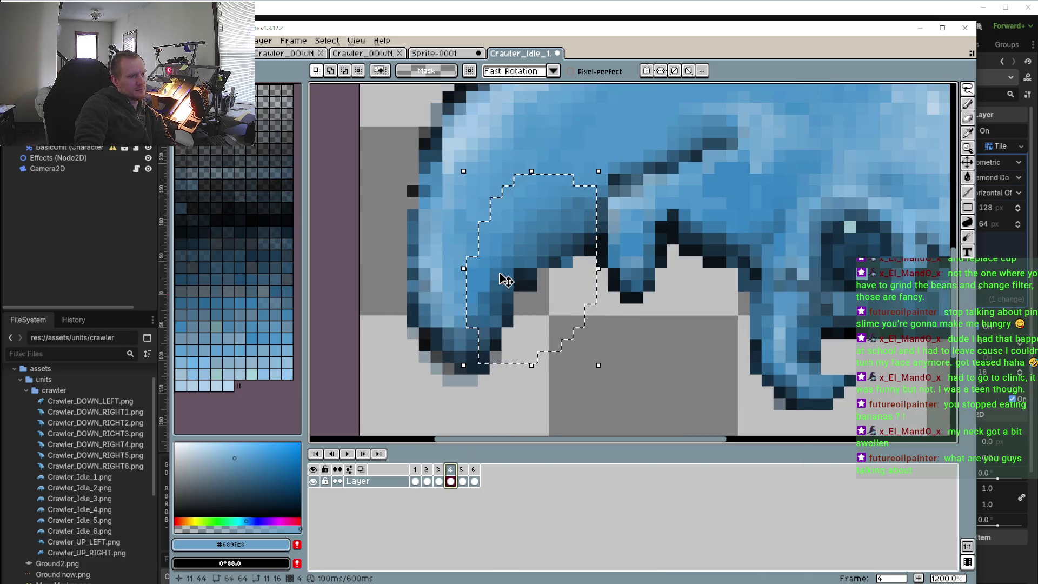
# - Sample the mid blue and try a pixel on frame 4's leg, then undo it
pyautogui.press('o')
pyautogui.click(511, 257)
pyautogui.press('b')
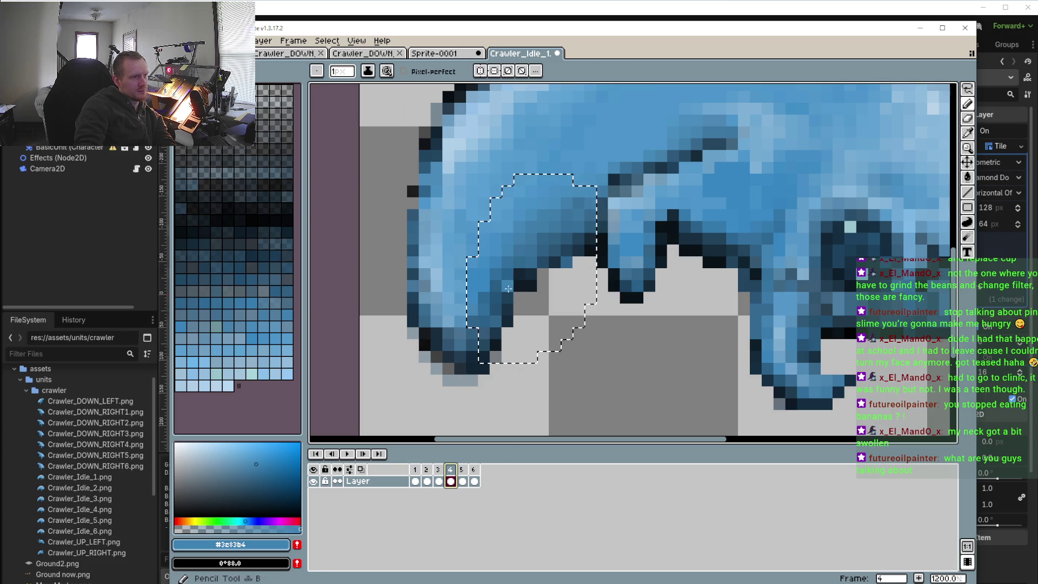
pyautogui.click(486, 353)
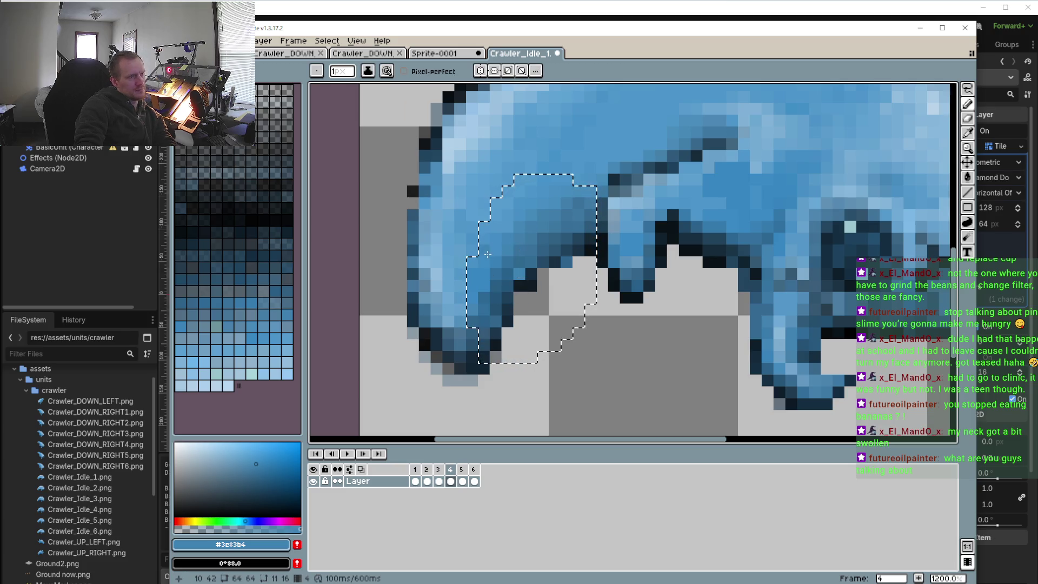
pyautogui.hotkey('ctrl', 'z')
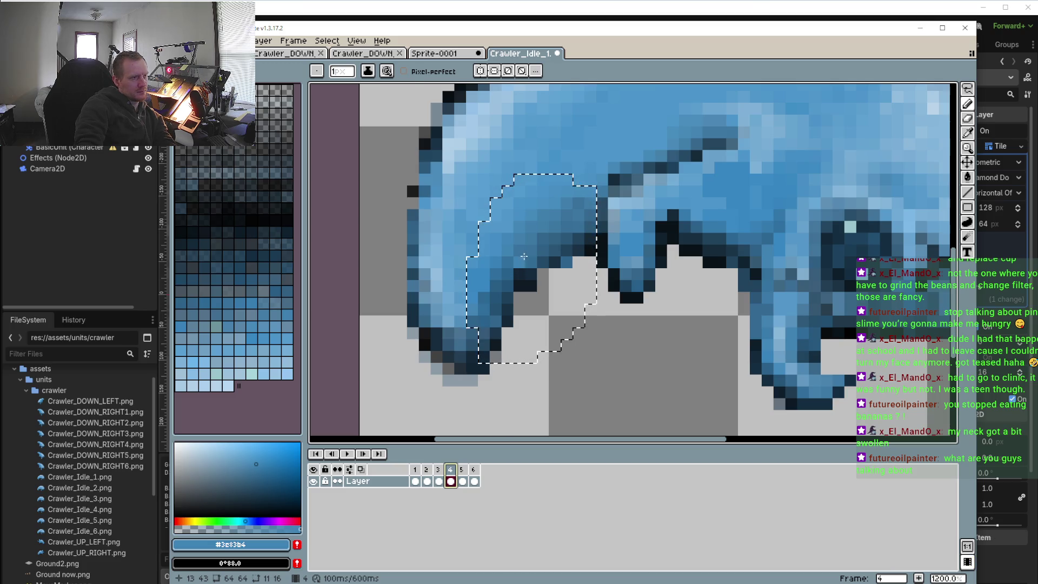
# - Sample a darker blue from the leg and move to frame 5
pyautogui.press('o')
pyautogui.click(524, 256)
pyautogui.press('b')
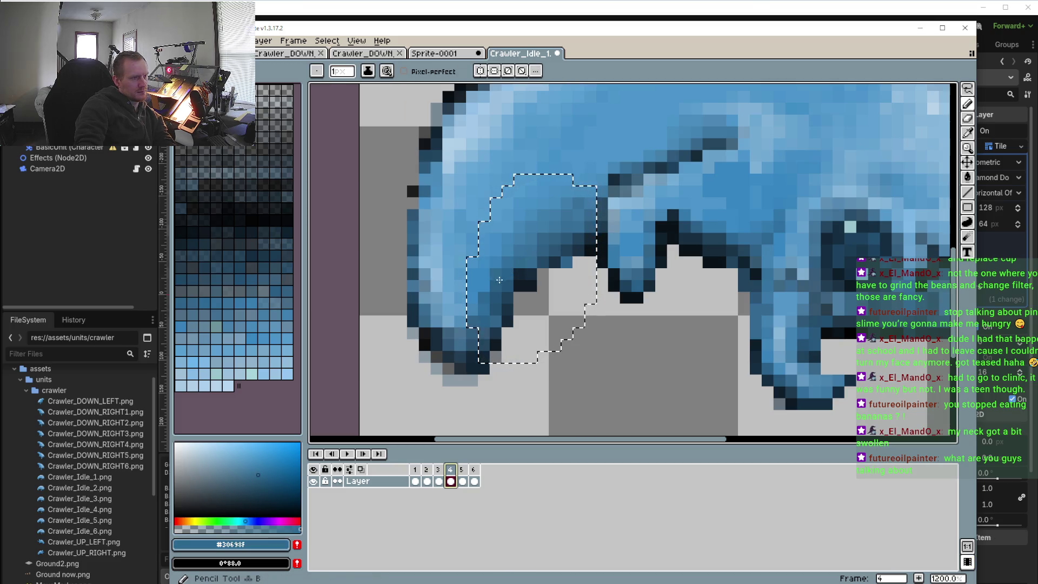
pyautogui.scroll(-4, 529, 284)
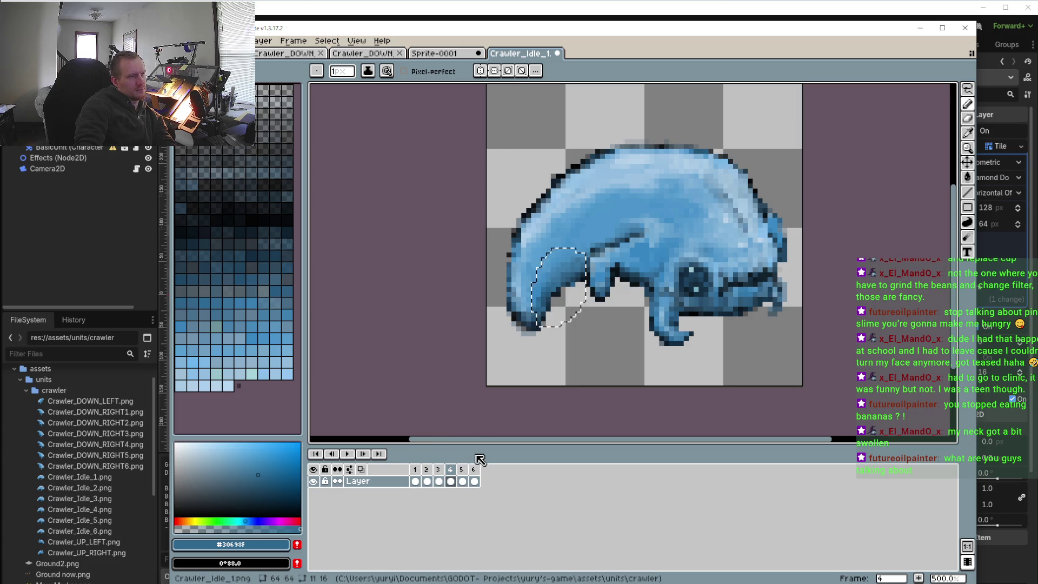
pyautogui.click(462, 481)
pyautogui.scroll(2, 528, 325)
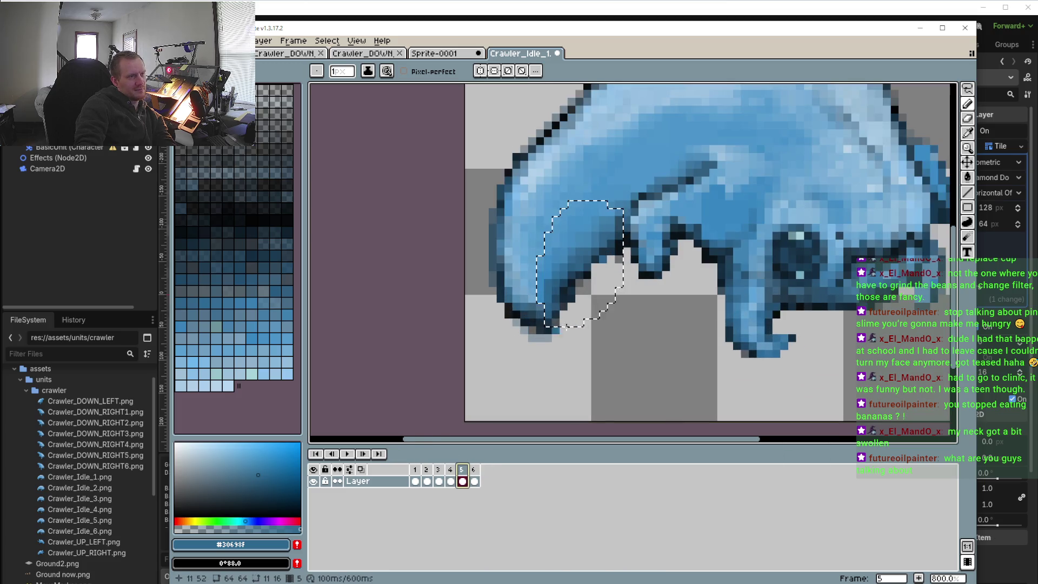
pyautogui.scroll(2, 598, 297)
pyautogui.scroll(1, 598, 297)
# - On frame 5, sample the darkest navy and a dark blue, then clear leg edge pixels to transparent
pyautogui.press('i')
pyautogui.click(588, 213)
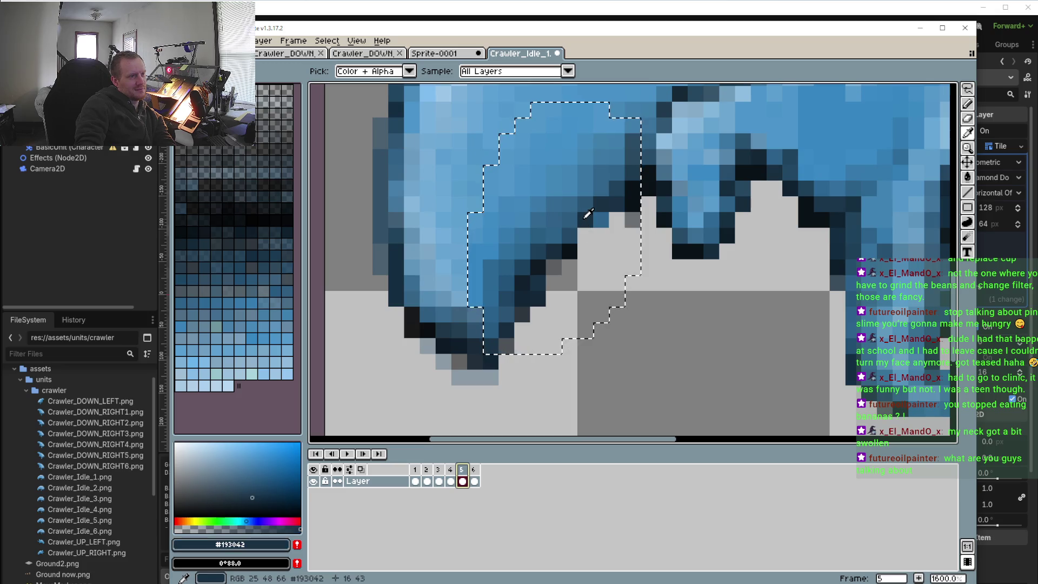
pyautogui.press('b')
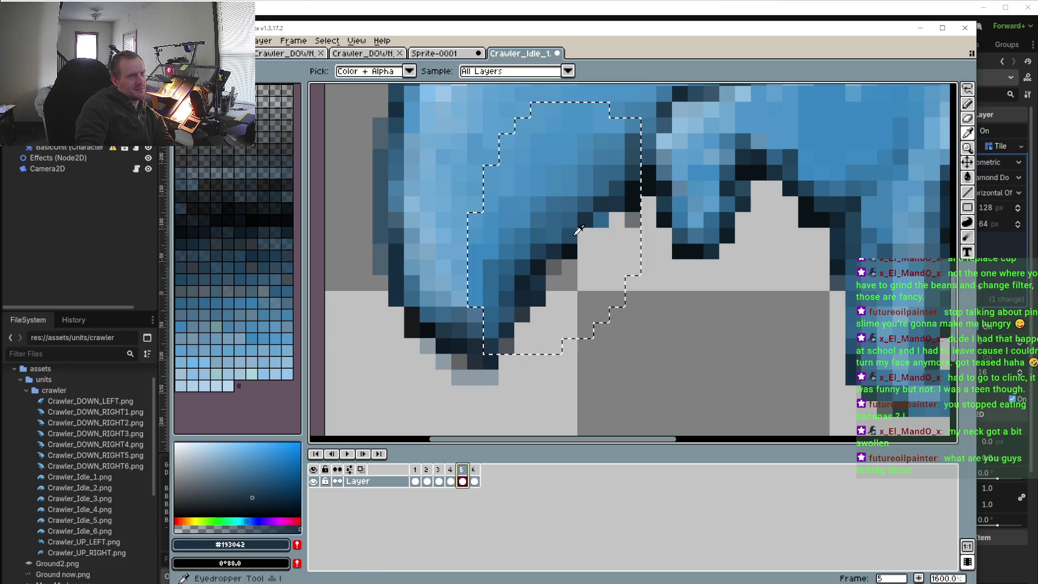
pyautogui.keyDown('alt'); pyautogui.click(565, 231); pyautogui.keyUp('alt')
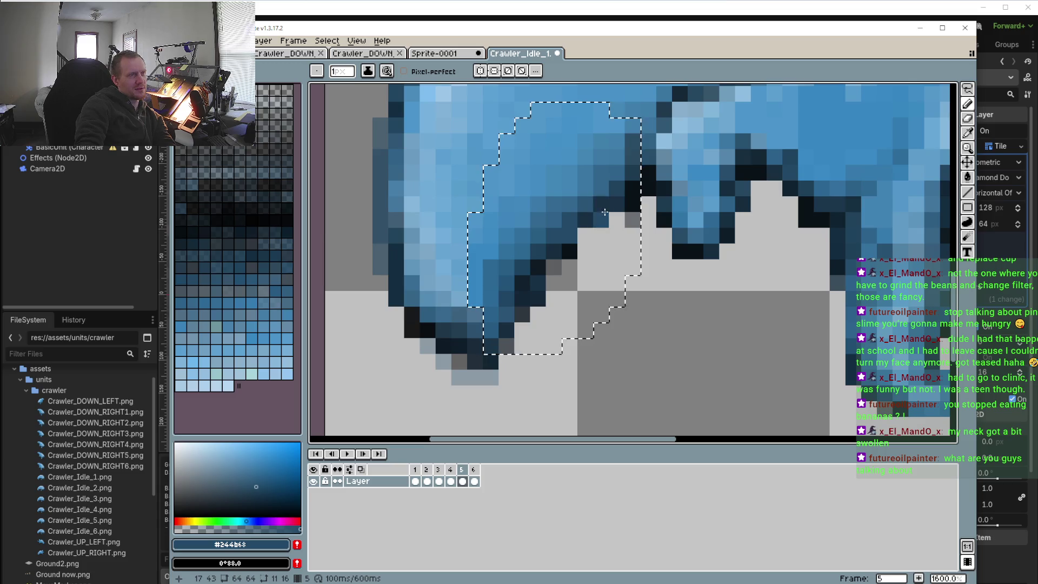
pyautogui.keyDown('alt'); pyautogui.click(632, 235); pyautogui.keyUp('alt')
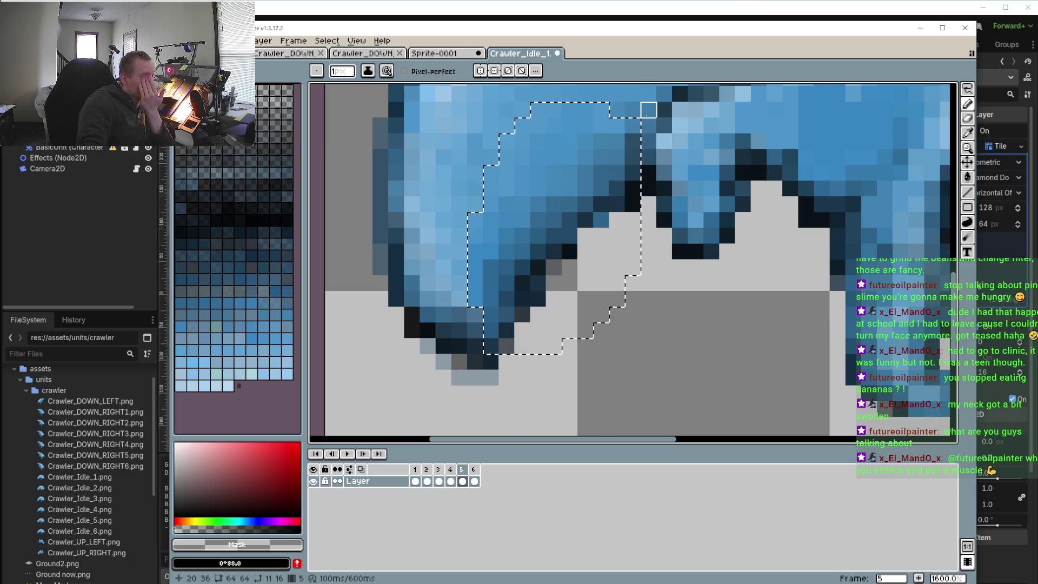
pyautogui.scroll(-3, 507, 283)
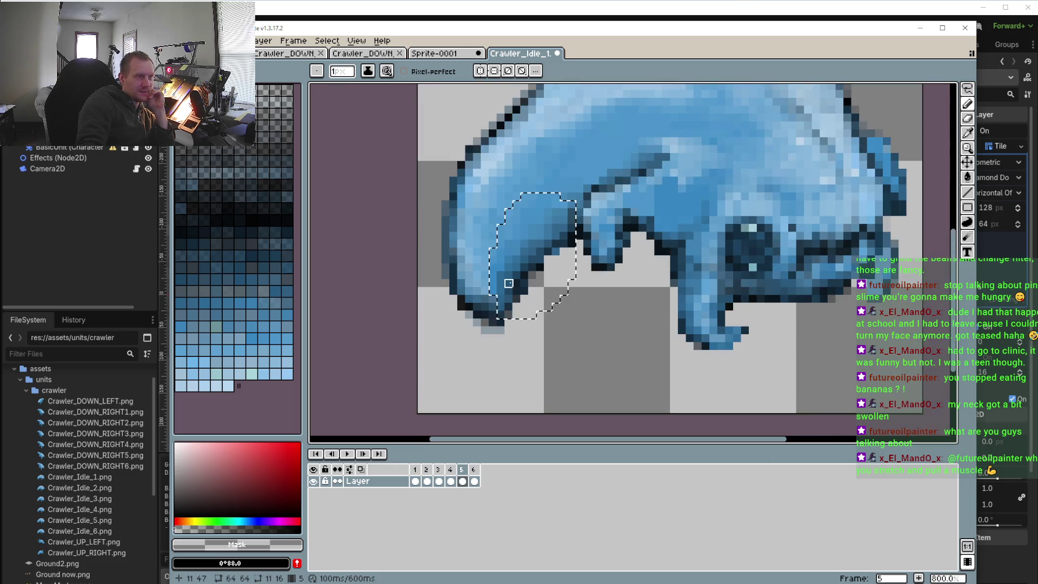
# - Flip through frames 1–6, back through 5, 4 and 3, to compare the front leg, ending on 6
pyautogui.scroll(-3, 506, 283)
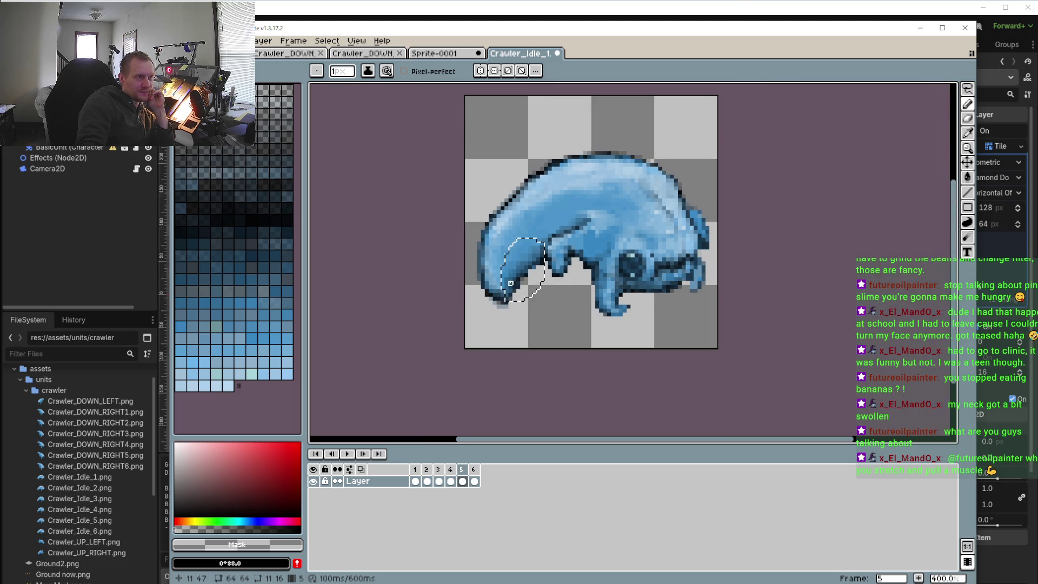
pyautogui.click(475, 473)
pyautogui.click(416, 469)
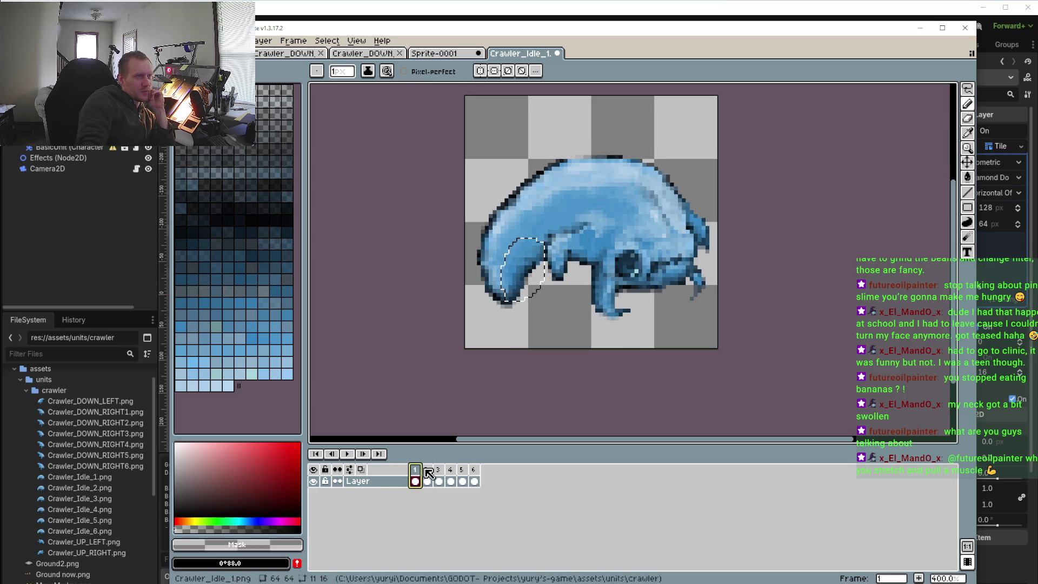
pyautogui.click(427, 470)
pyautogui.click(439, 470)
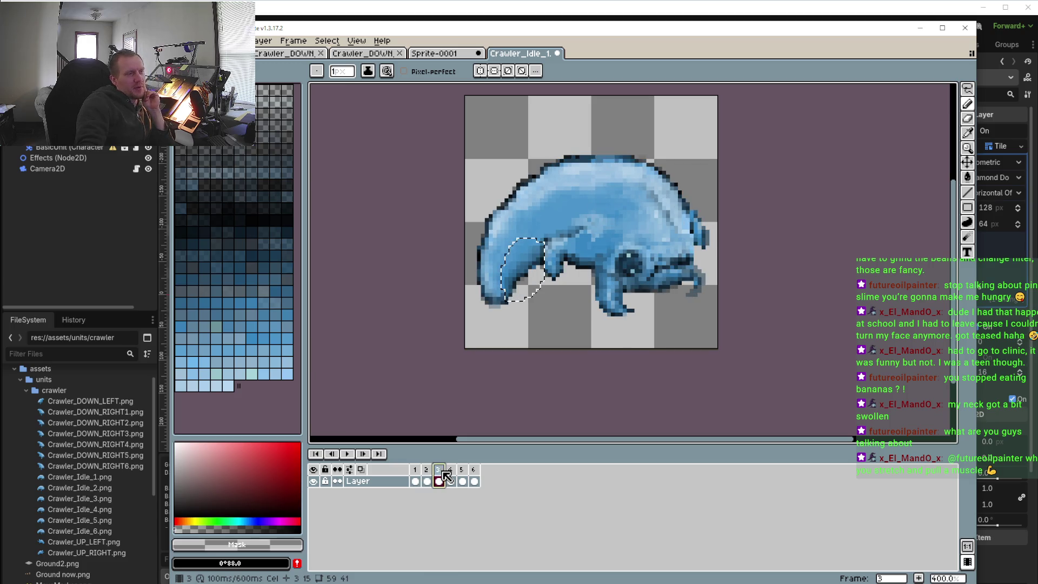
pyautogui.click(451, 470)
pyautogui.click(463, 476)
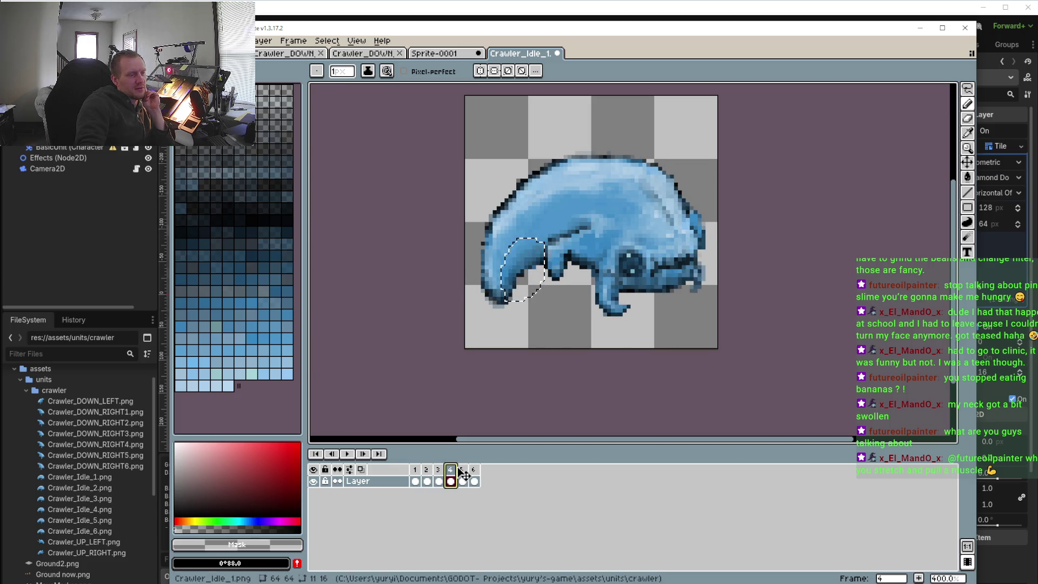
pyautogui.click(474, 478)
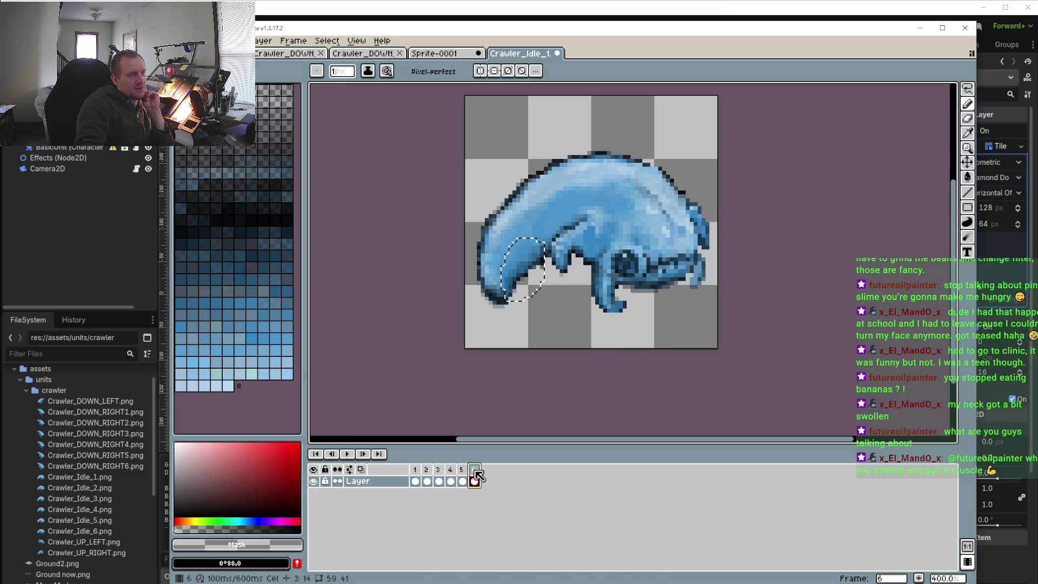
pyautogui.click(463, 480)
pyautogui.click(451, 480)
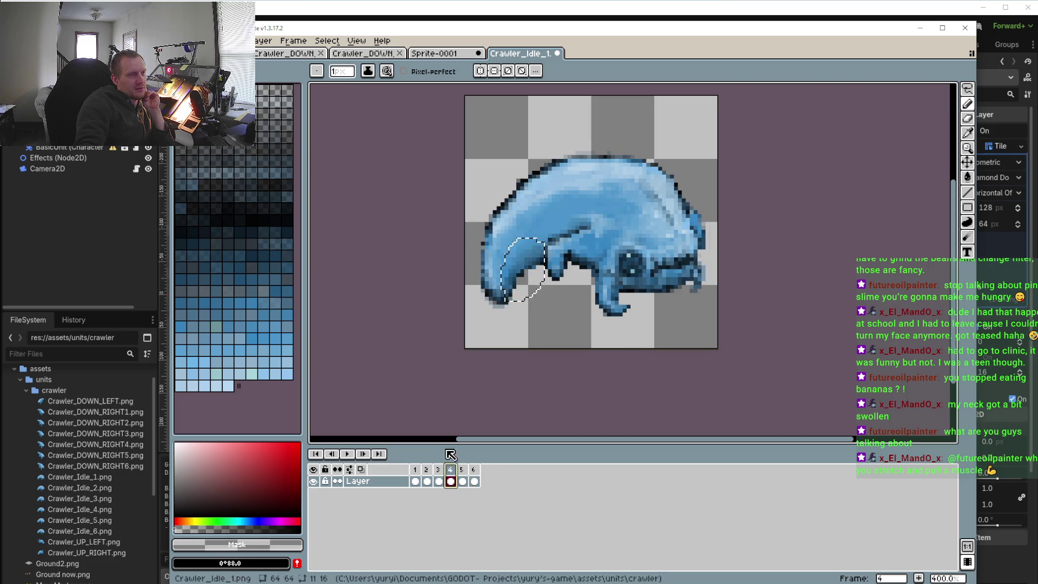
pyautogui.click(439, 480)
pyautogui.click(474, 469)
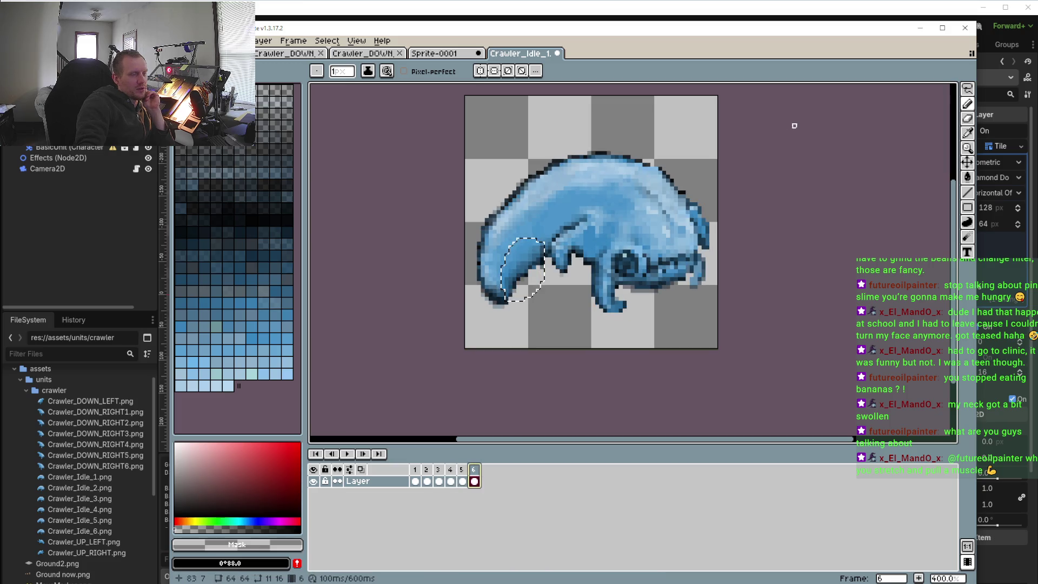
pyautogui.click(969, 88)
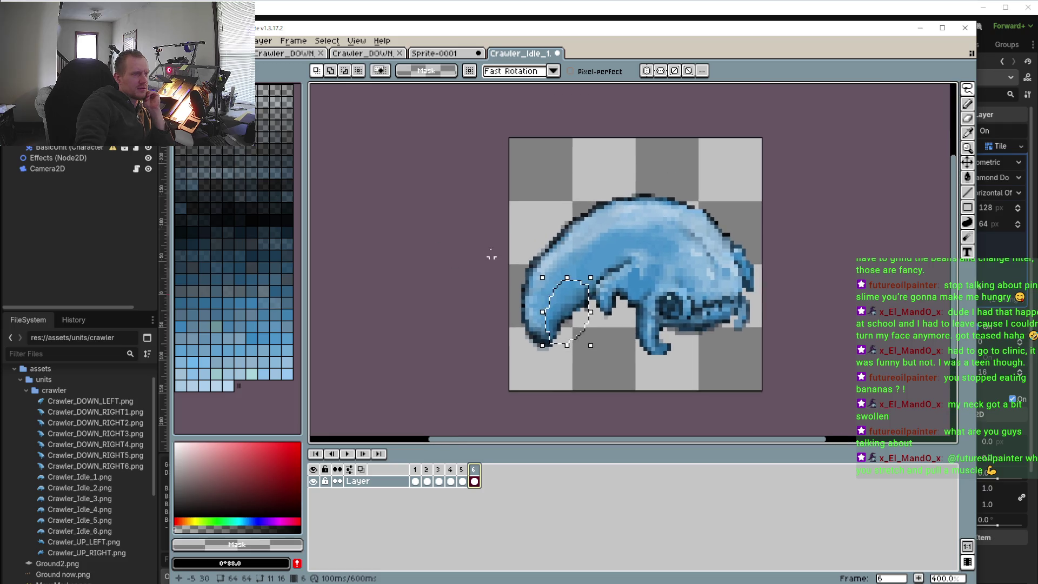
# - Lasso the front leg on frame 6, then flip back through frames 5 and 4
pyautogui.scroll(3, 519, 251)
pyautogui.moveTo(523, 255)
pyautogui.mouseDown()
pyautogui.moveTo(608, 193)
pyautogui.moveTo(512, 274)
pyautogui.mouseUp()
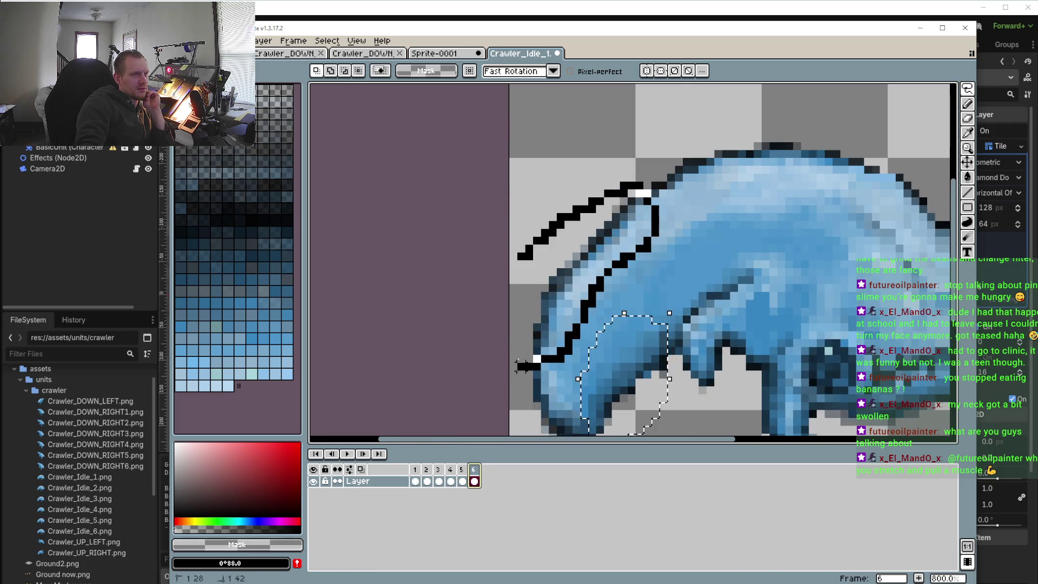
pyautogui.click(462, 469)
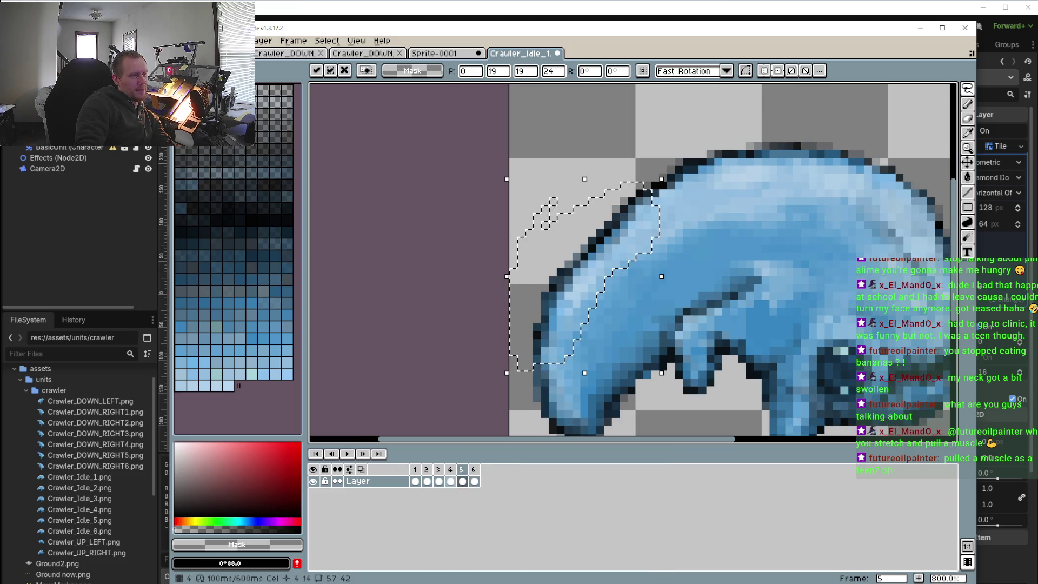
pyautogui.click(450, 481)
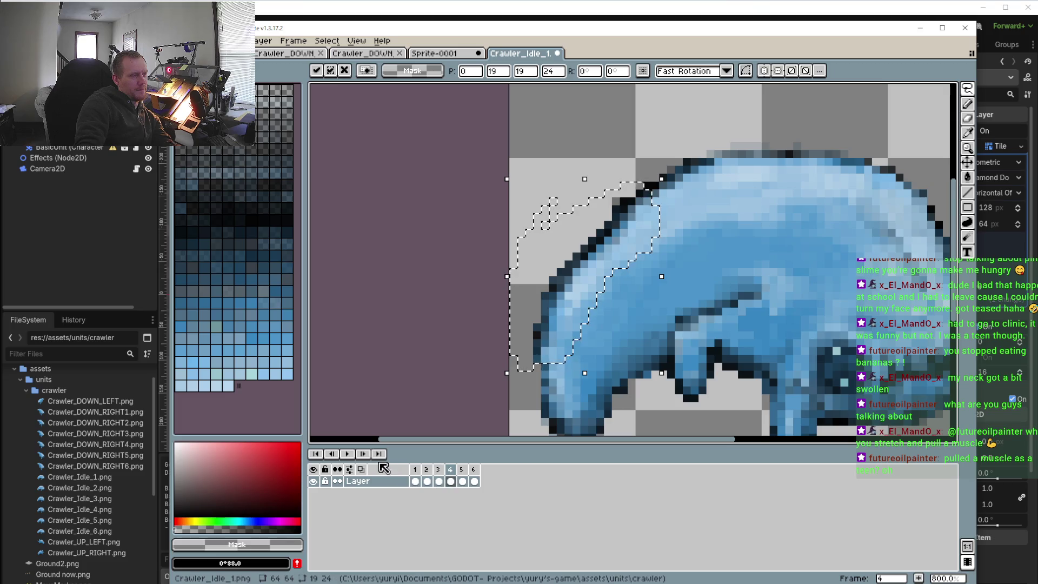
# - Play the idle animation, stop it, and settle on frame 4 via frame 3
pyautogui.click(349, 454)
pyautogui.scroll(-4, 528, 400)
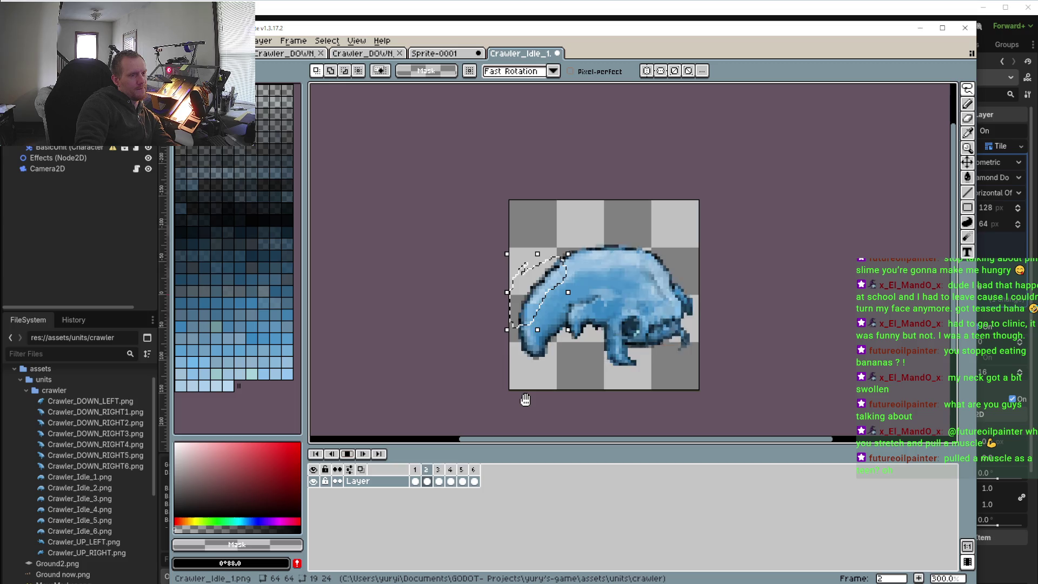
pyautogui.click(452, 470)
pyautogui.click(440, 469)
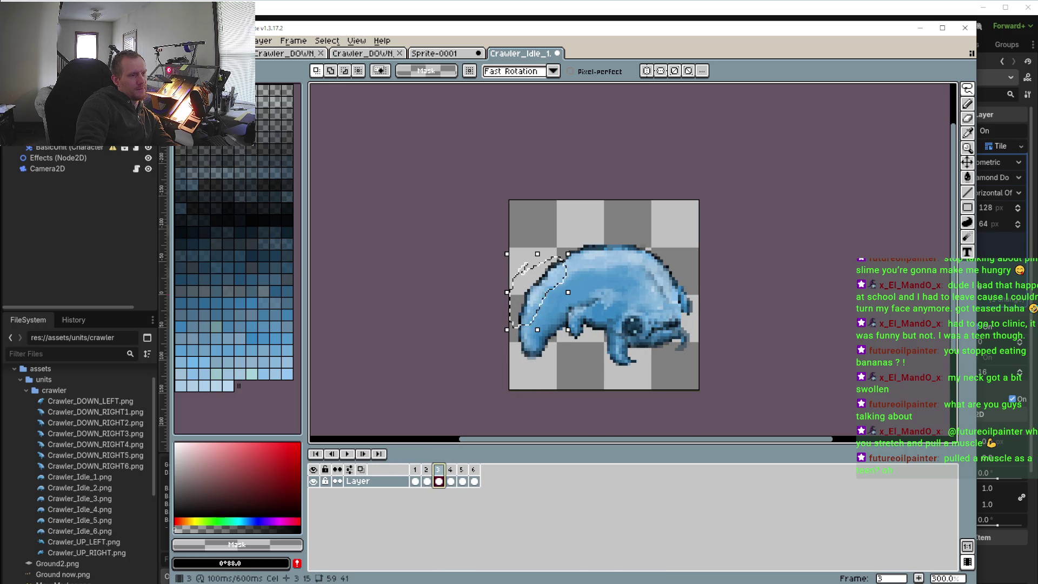
pyautogui.press('Right')
pyautogui.scroll(2, 595, 314)
pyautogui.scroll(2, 623, 335)
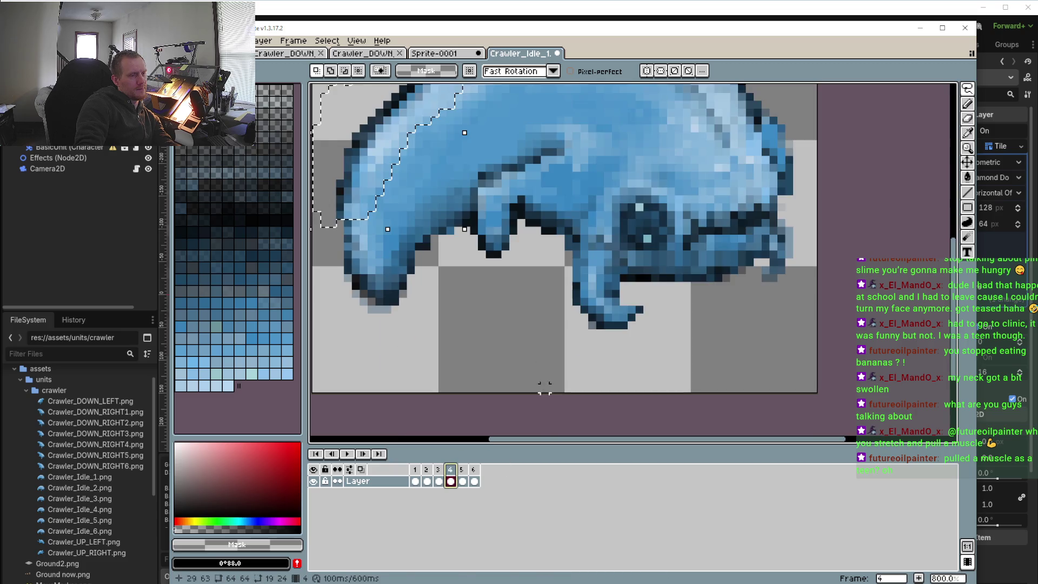
# - Outline the rear leg on frame 4 and bring up frame 3
pyautogui.moveTo(680, 349)
pyautogui.mouseDown()
pyautogui.moveTo(601, 287)
pyautogui.moveTo(665, 375)
pyautogui.mouseUp()
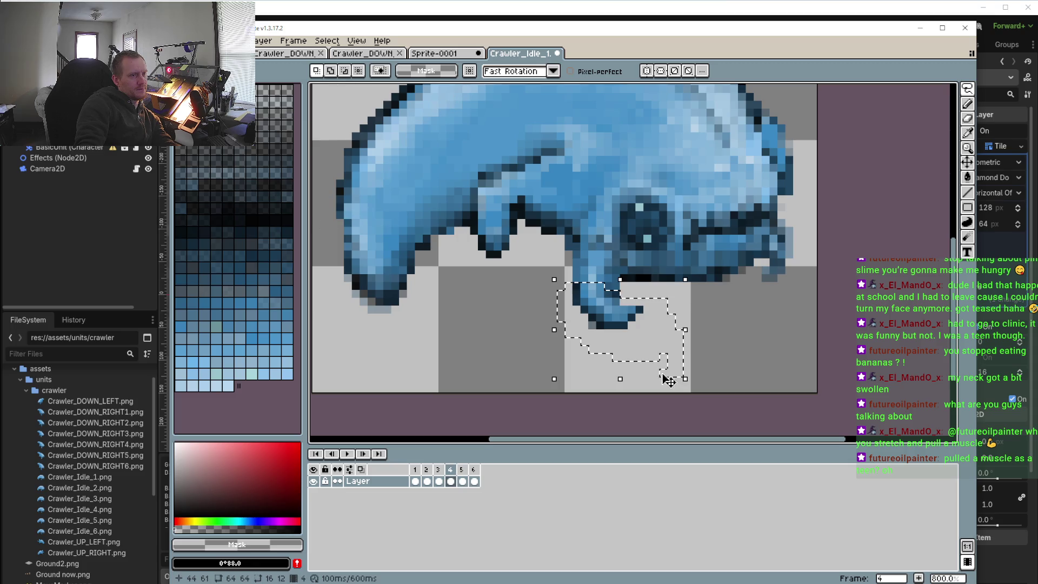
pyautogui.click(463, 470)
pyautogui.click(439, 470)
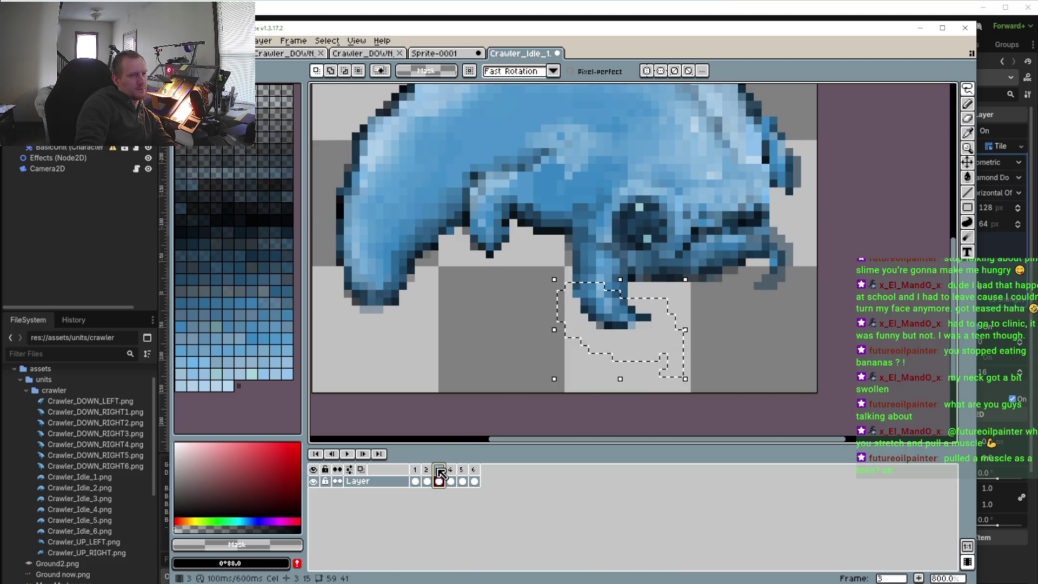
# - Paste the leg piece onto frame 3, nudge it one pixel right, and drop it
pyautogui.hotkey('ctrl', 'v')
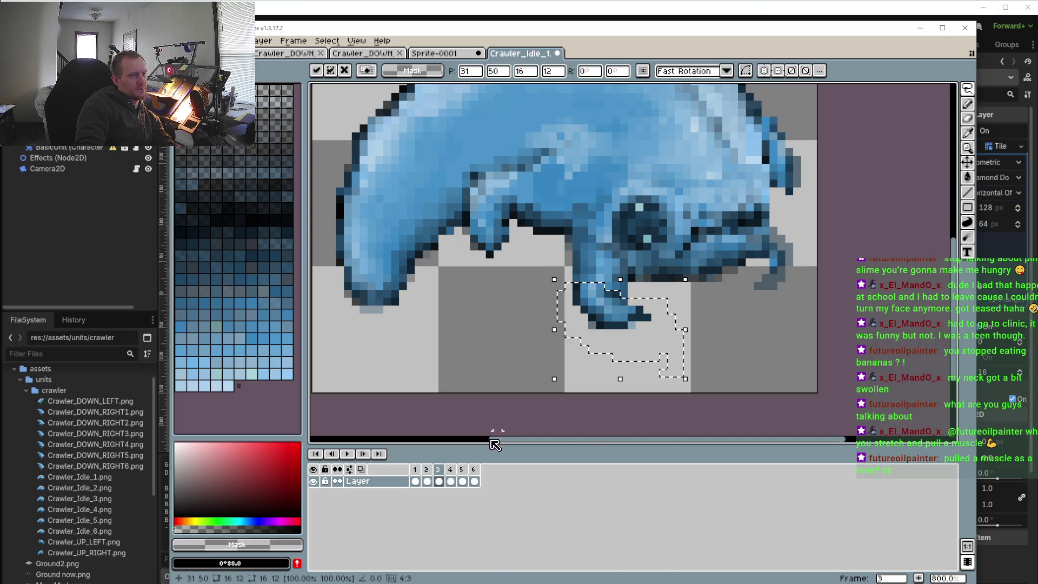
pyautogui.scroll(2, 644, 348)
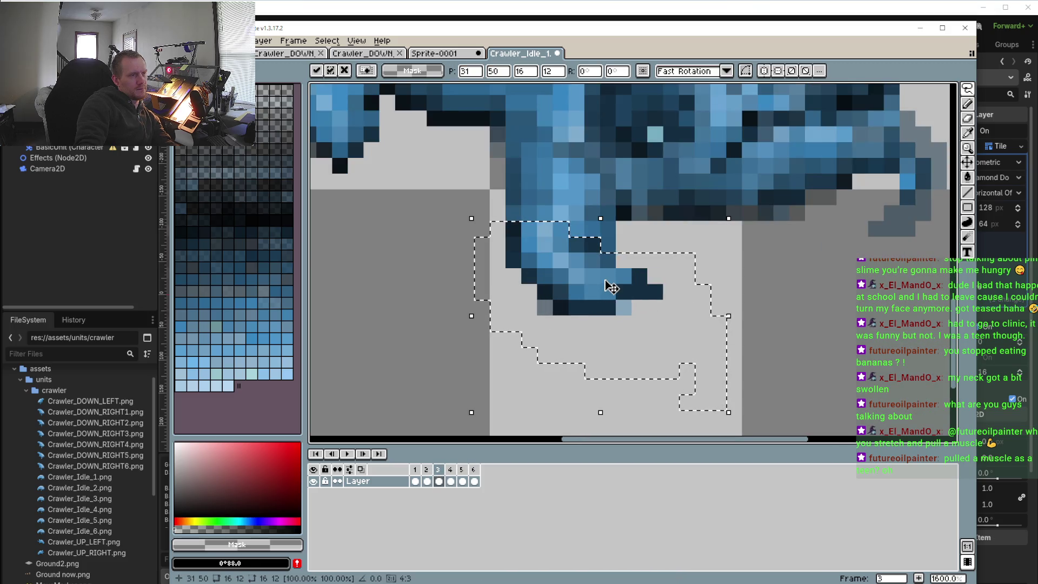
pyautogui.moveTo(602, 308); pyautogui.dragTo(628, 305)
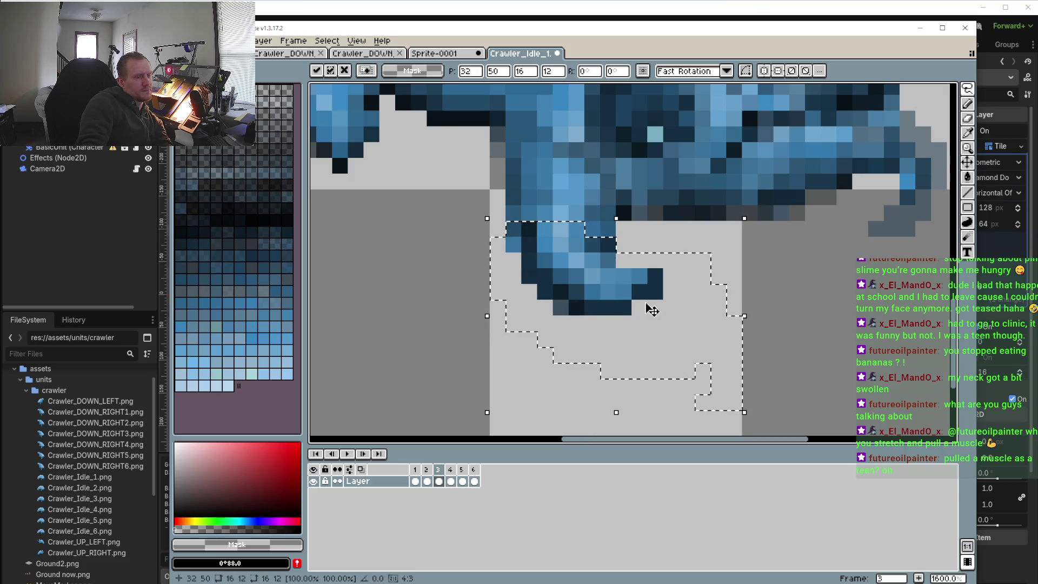
pyautogui.hotkey('ctrl', 'd')
# - Sample dark blue #20455F from the leg and paint dark pixels along its inner edge
pyautogui.press('i')
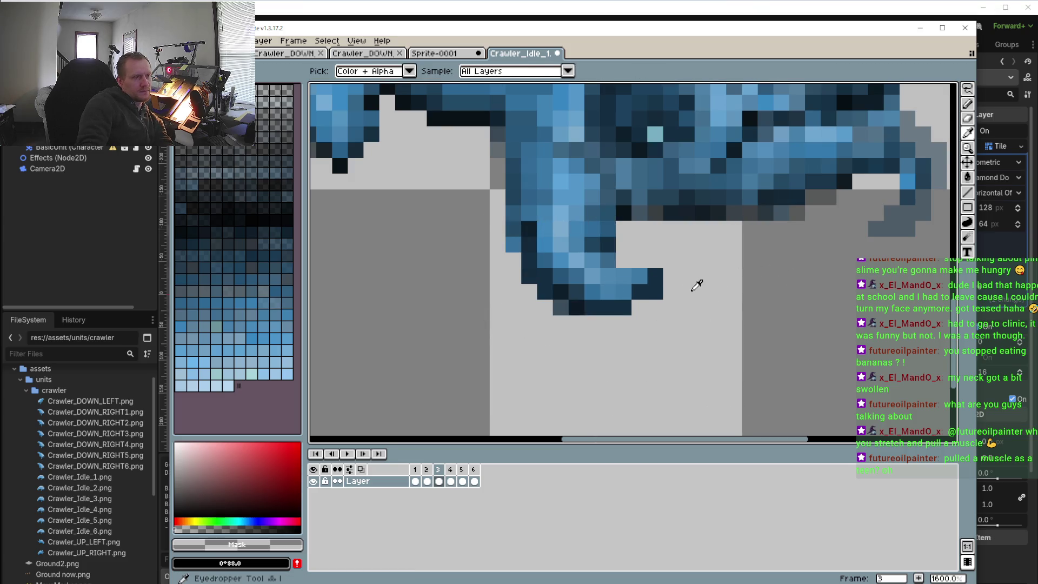
pyautogui.press('b')
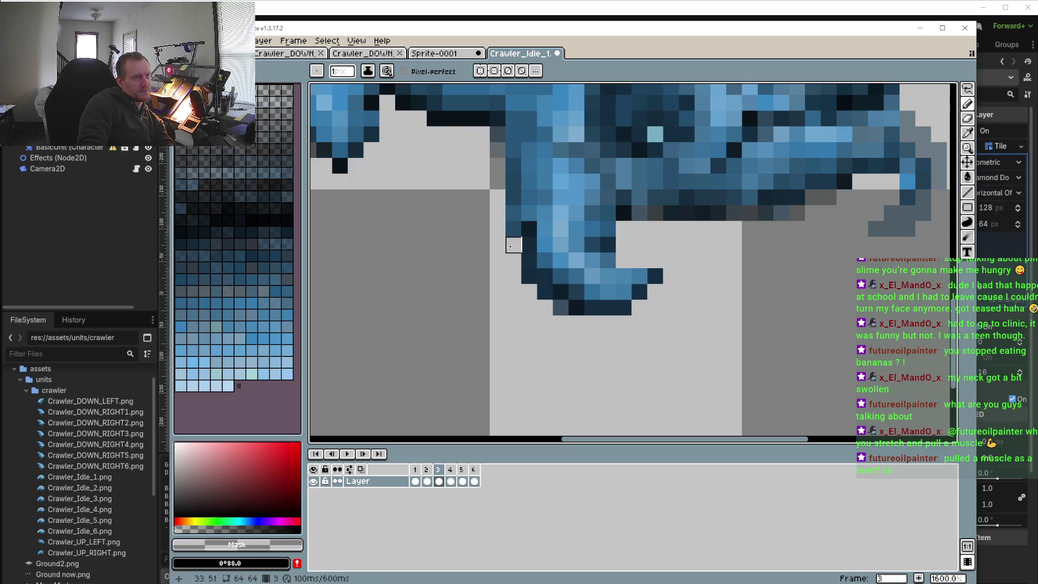
pyautogui.press('i')
pyautogui.click(523, 181)
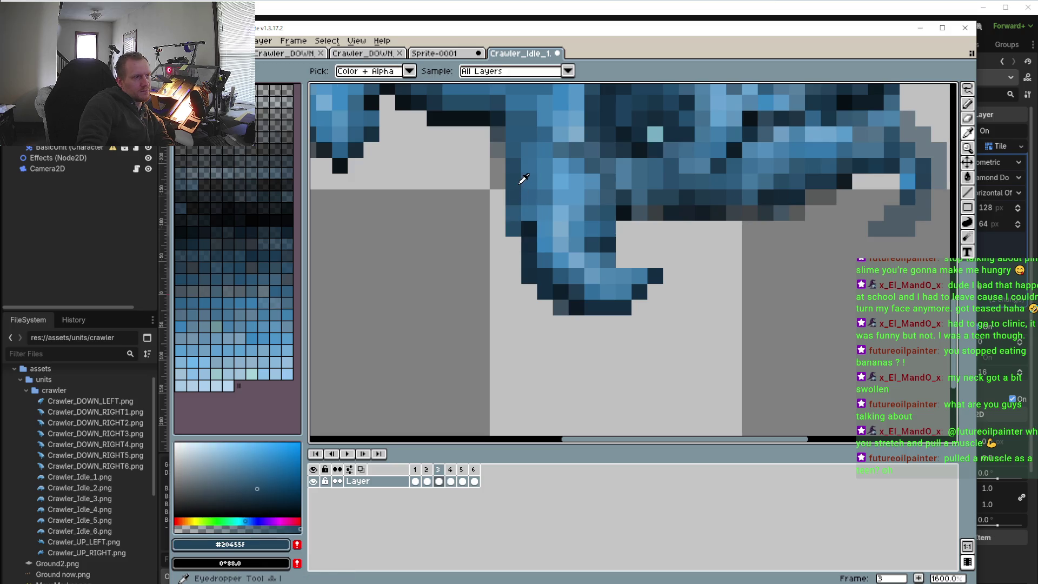
pyautogui.press('b')
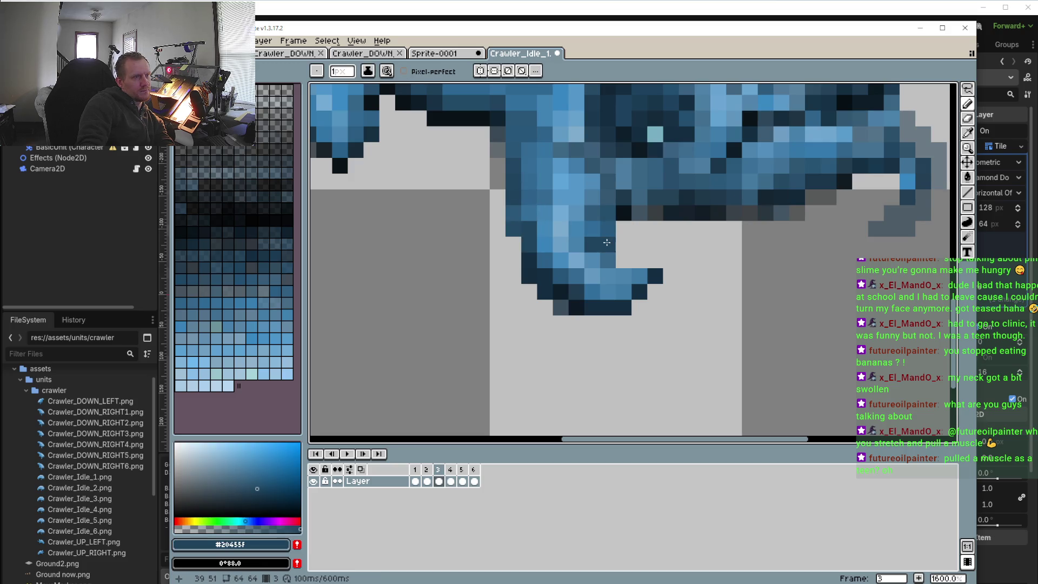
pyautogui.press('i')
pyautogui.click(606, 242)
pyautogui.press('b')
pyautogui.click(599, 269)
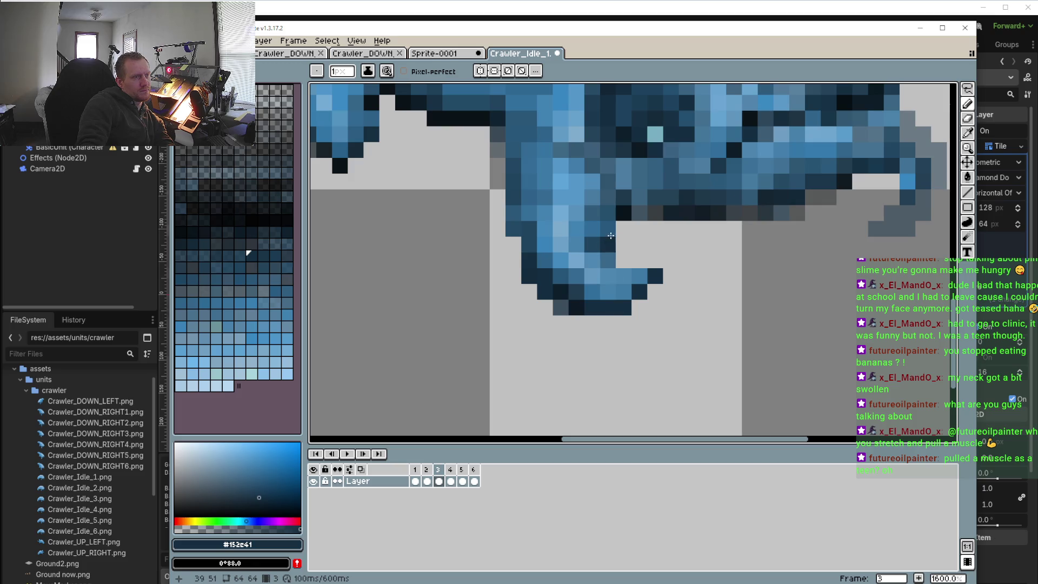
# - Sample dark blue #1e3a4d and paint a dark pixel where the leg meets the body
pyautogui.press('i')
pyautogui.click(619, 195)
pyautogui.press('b')
pyautogui.click(618, 257)
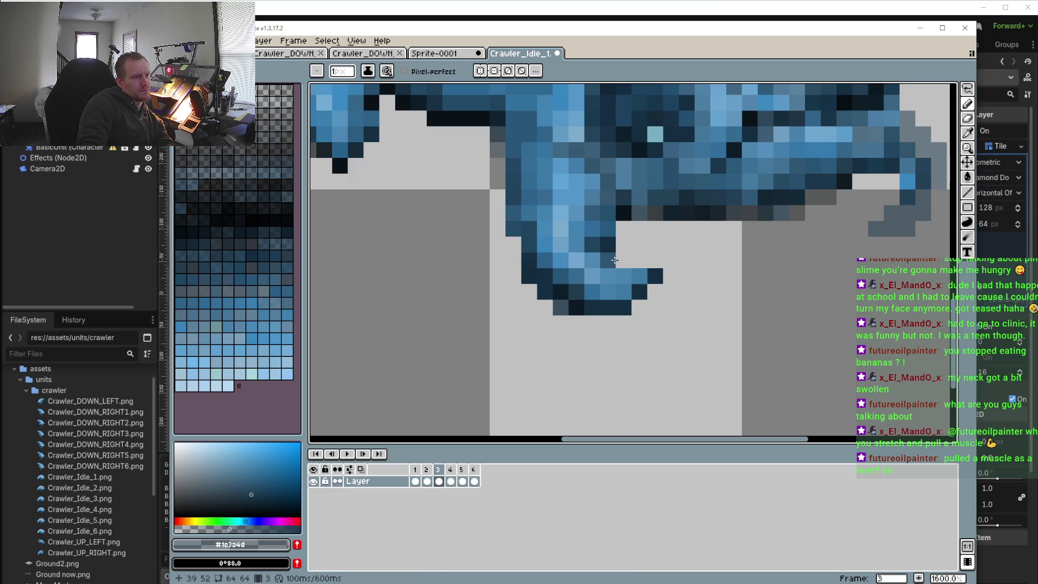
pyautogui.scroll(-3, 609, 285)
pyautogui.scroll(3, 486, 270)
pyautogui.scroll(-3, 486, 270)
pyautogui.scroll(3, 478, 268)
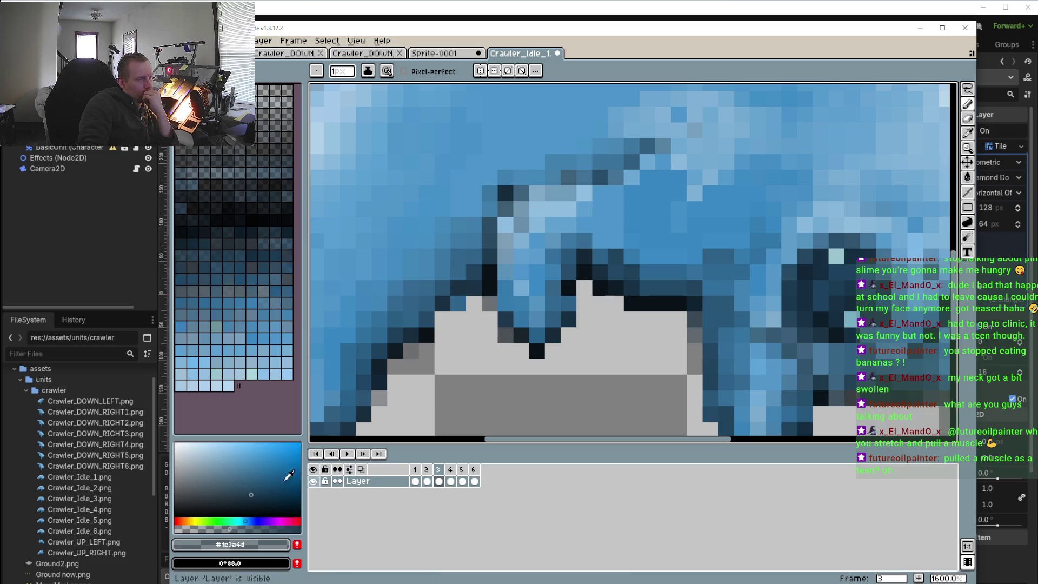
# - Play the idle animation to review it, then stop playback
pyautogui.click(350, 455)
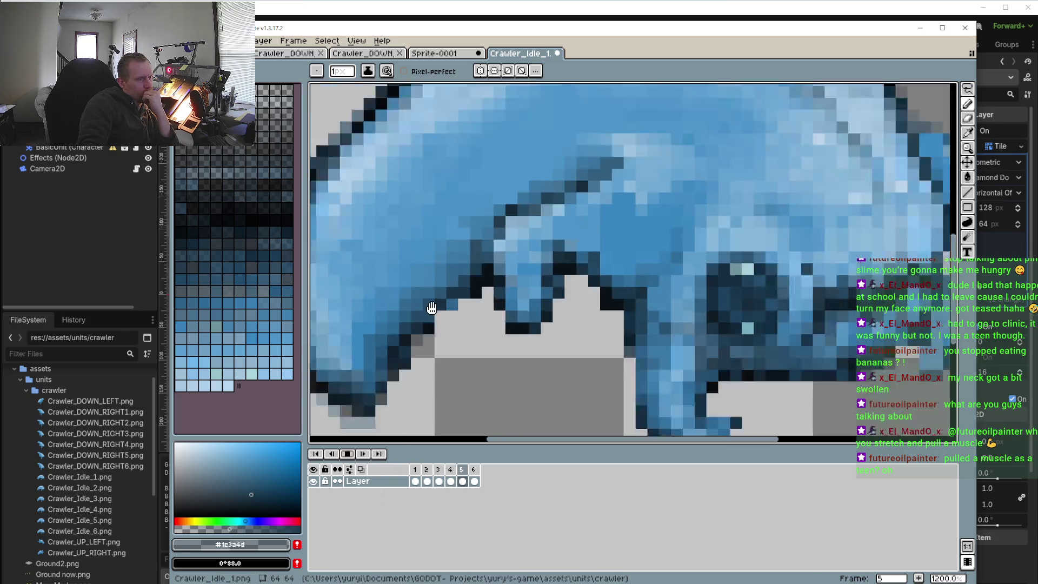
pyautogui.scroll(-4, 459, 400)
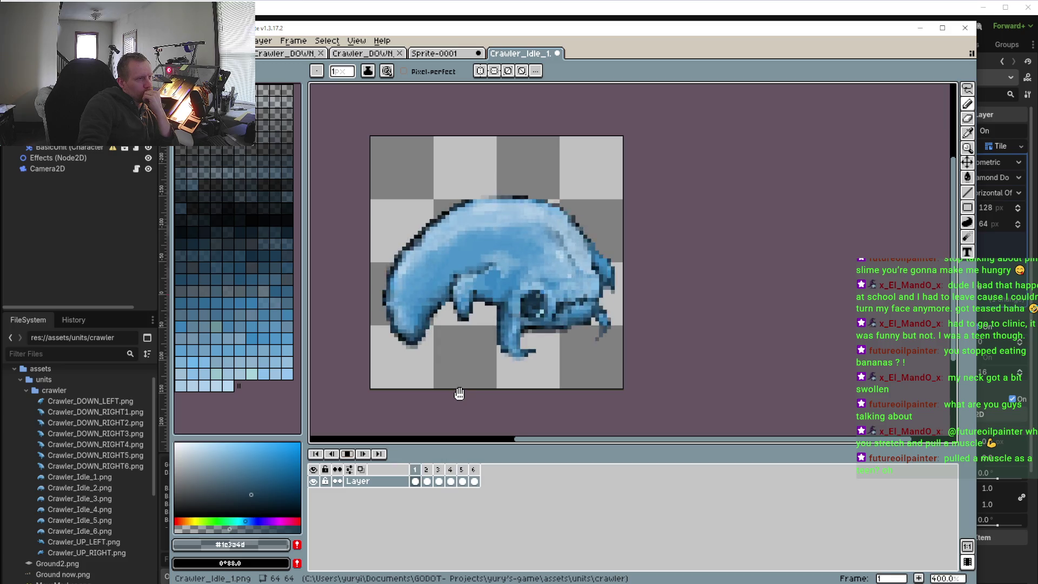
pyautogui.scroll(3, 492, 363)
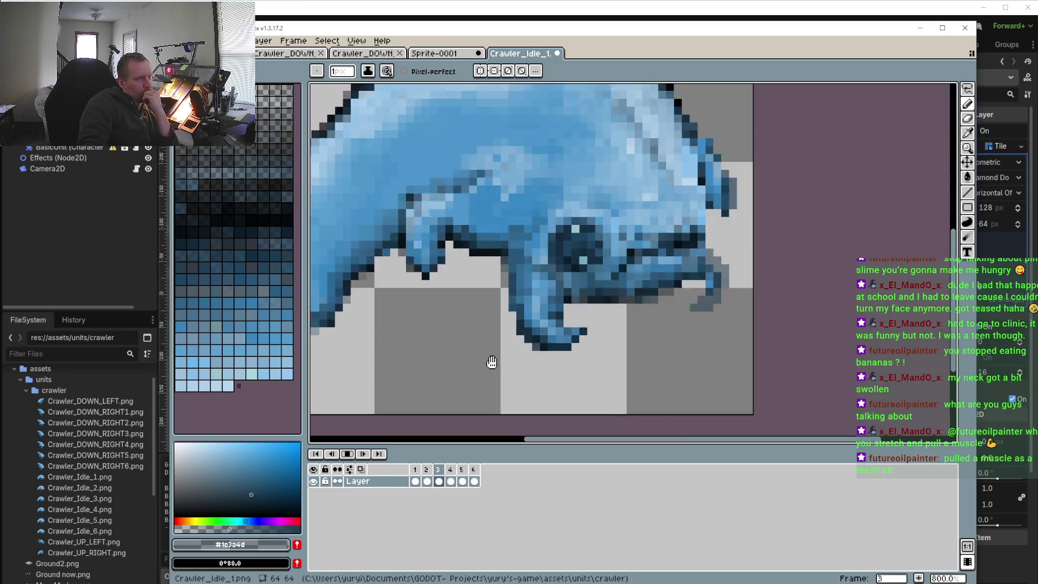
pyautogui.click(352, 456)
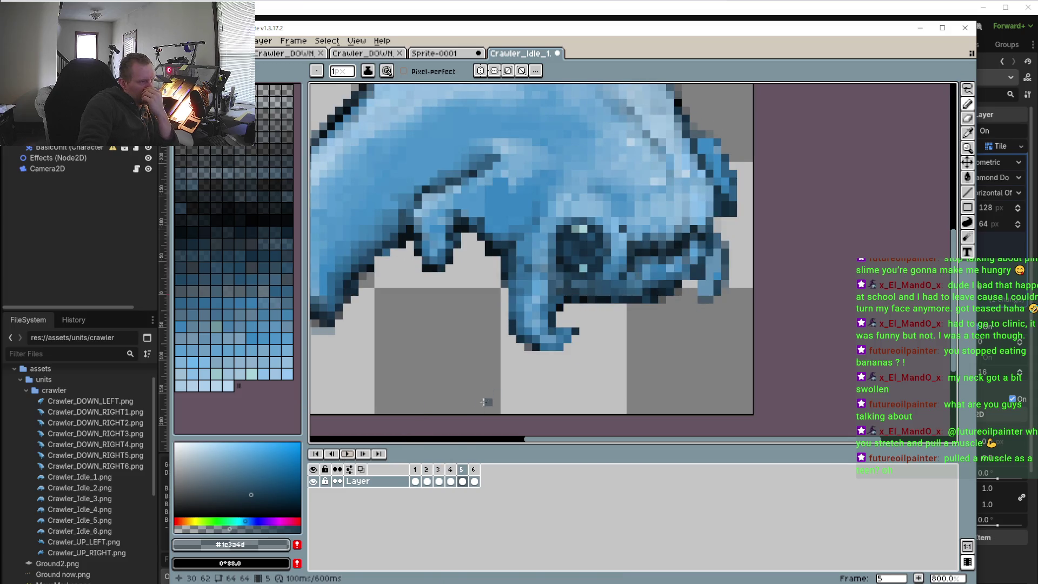
# - Step back through frames 4, 3, 2 and 1, ending on frame 2
pyautogui.click(453, 471)
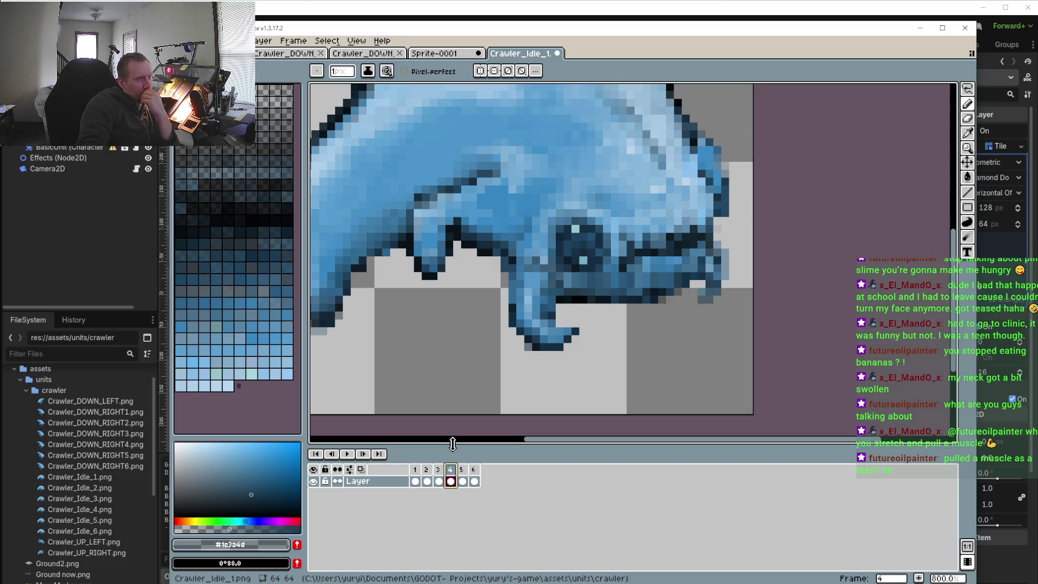
pyautogui.click(439, 475)
pyautogui.click(426, 475)
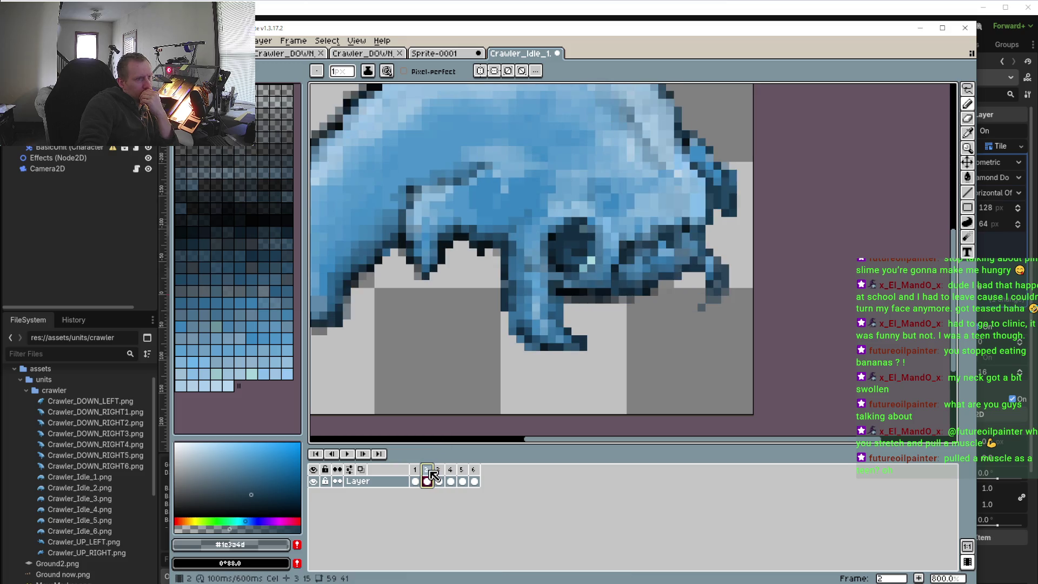
pyautogui.click(417, 474)
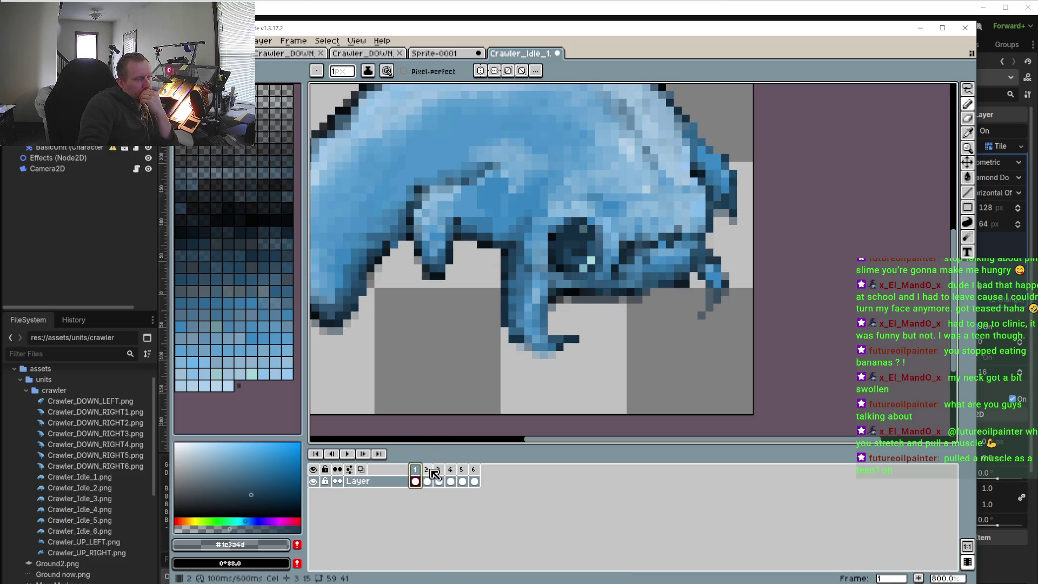
pyautogui.click(430, 475)
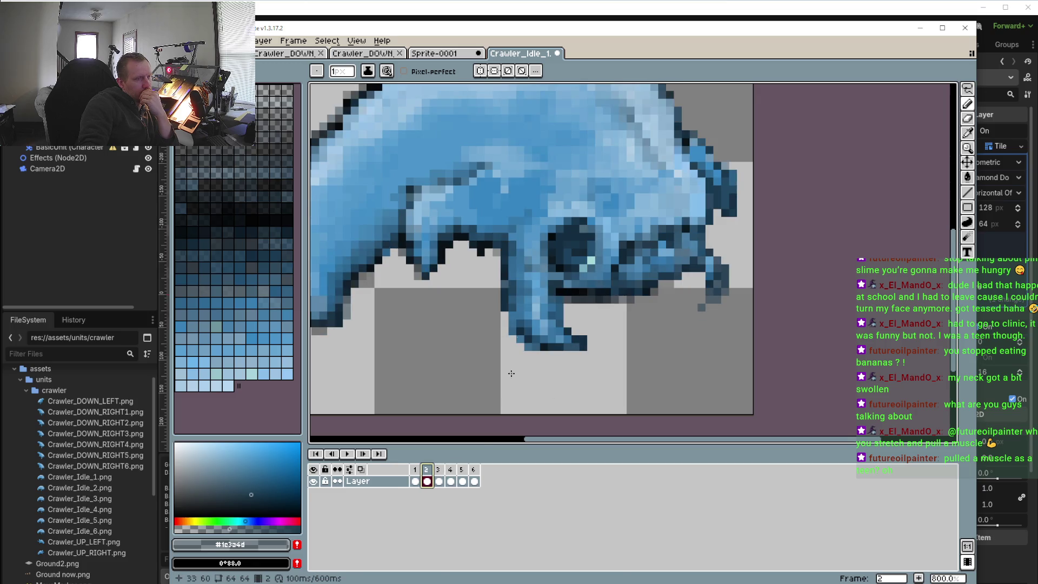
pyautogui.scroll(3, 509, 391)
pyautogui.press('i')
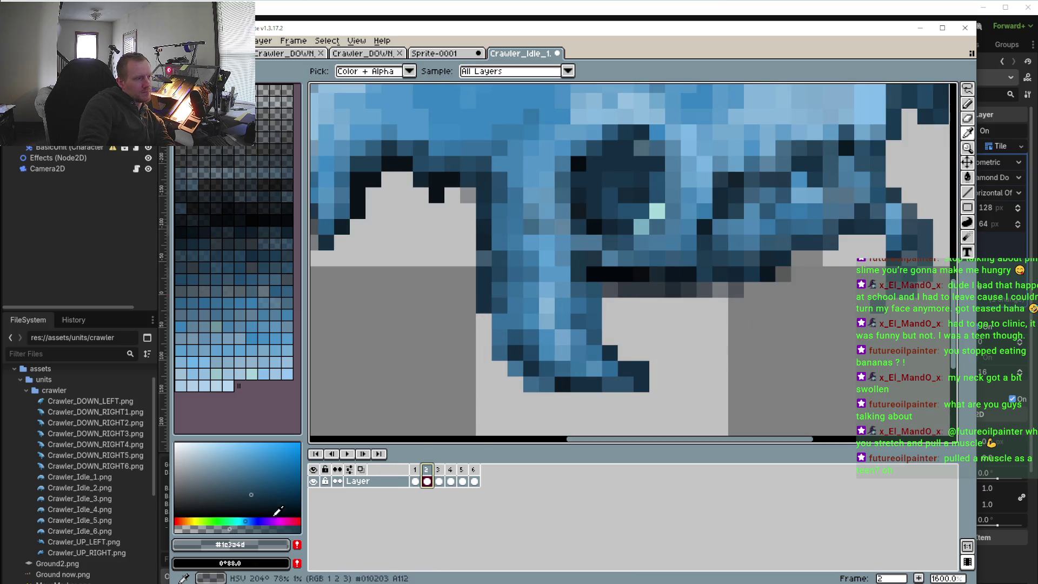
# - Repaint two dark pixels under frame 2's body with light blue #5ca4d8, then go to frame 3
pyautogui.click(550, 255)
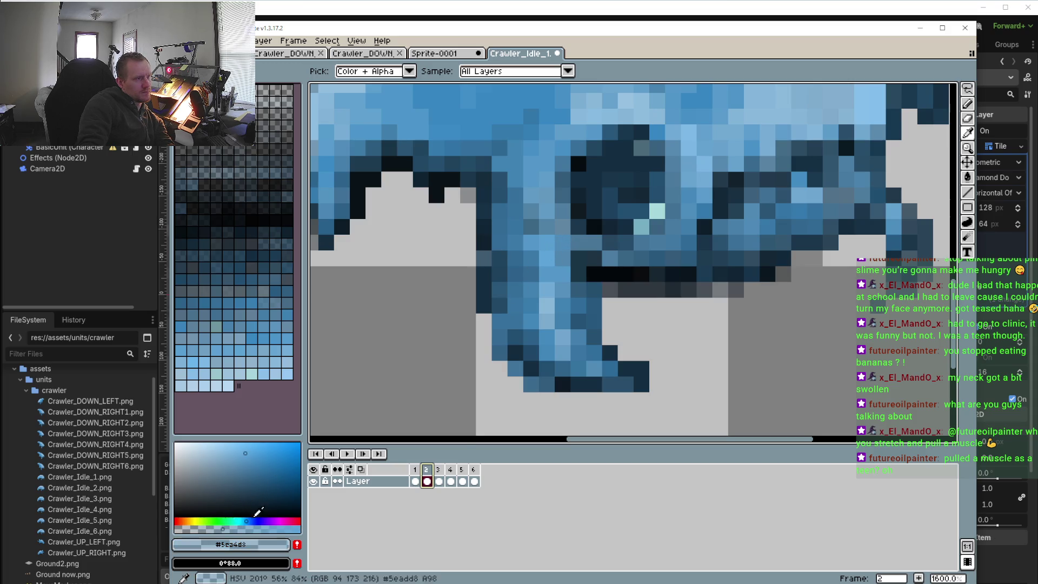
pyautogui.press('b')
pyautogui.click(596, 254)
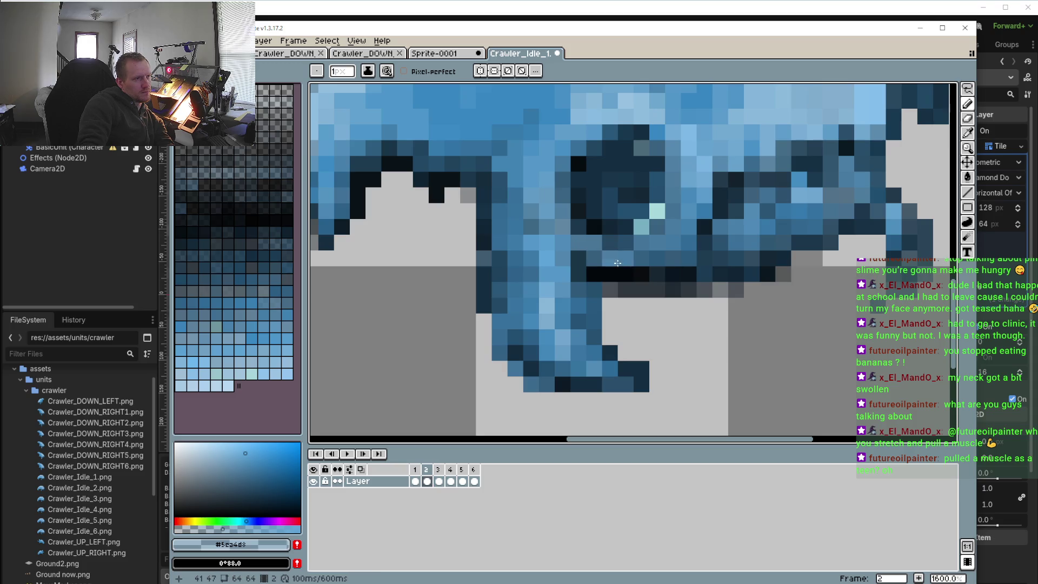
pyautogui.click(636, 273)
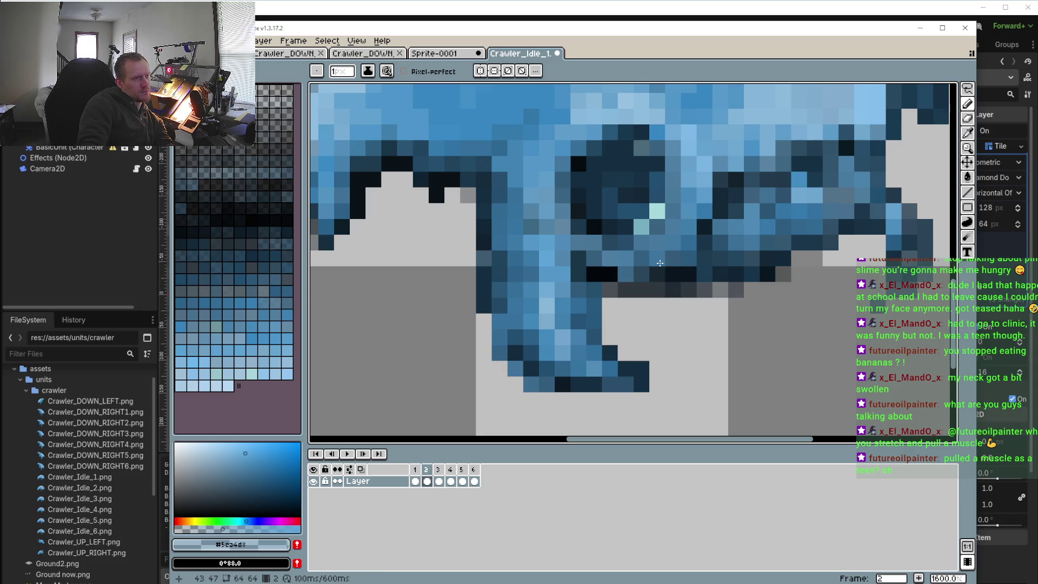
pyautogui.scroll(-3, 642, 260)
pyautogui.scroll(2, 634, 319)
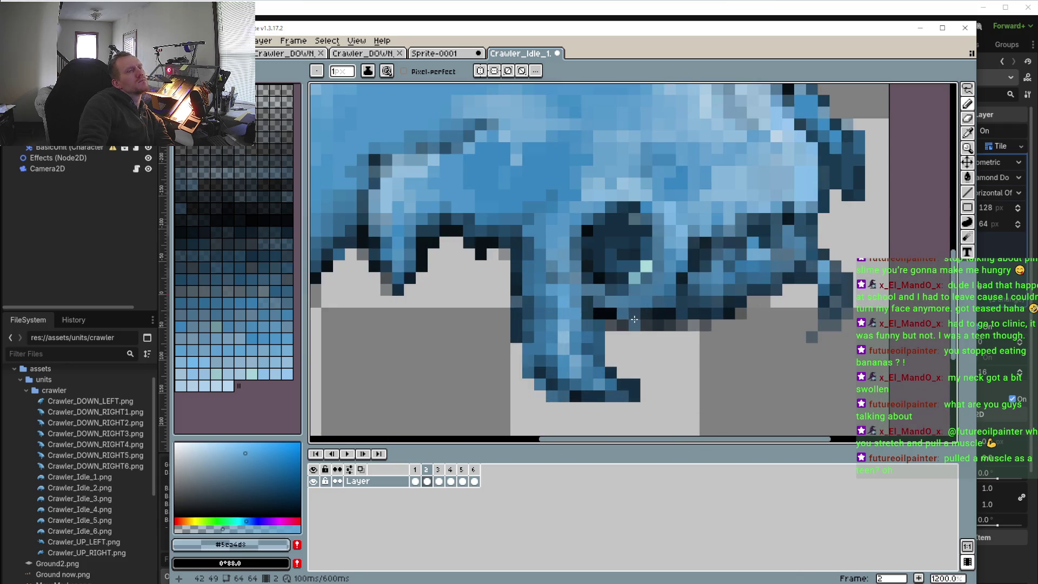
pyautogui.click(438, 469)
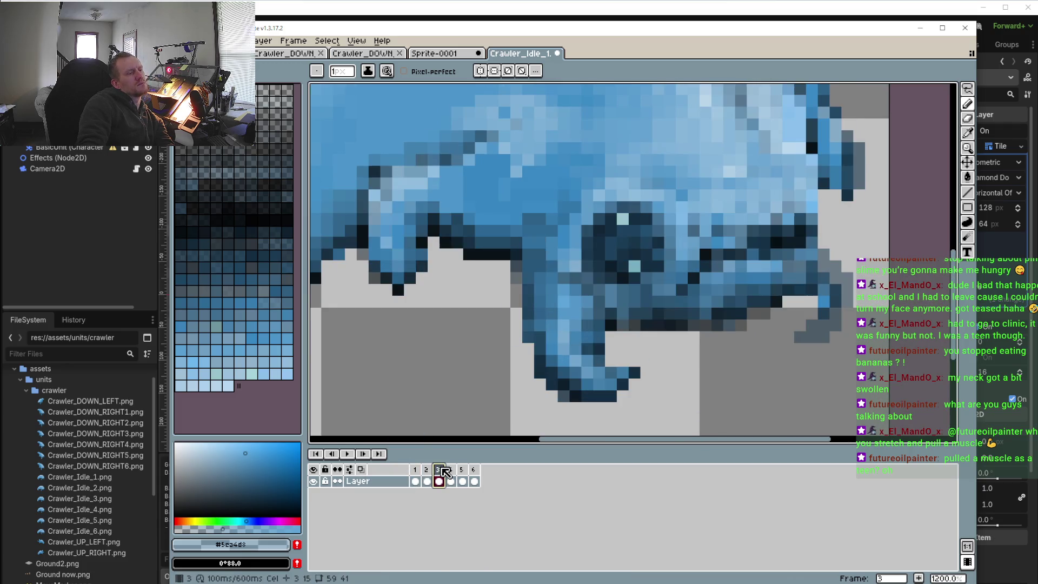
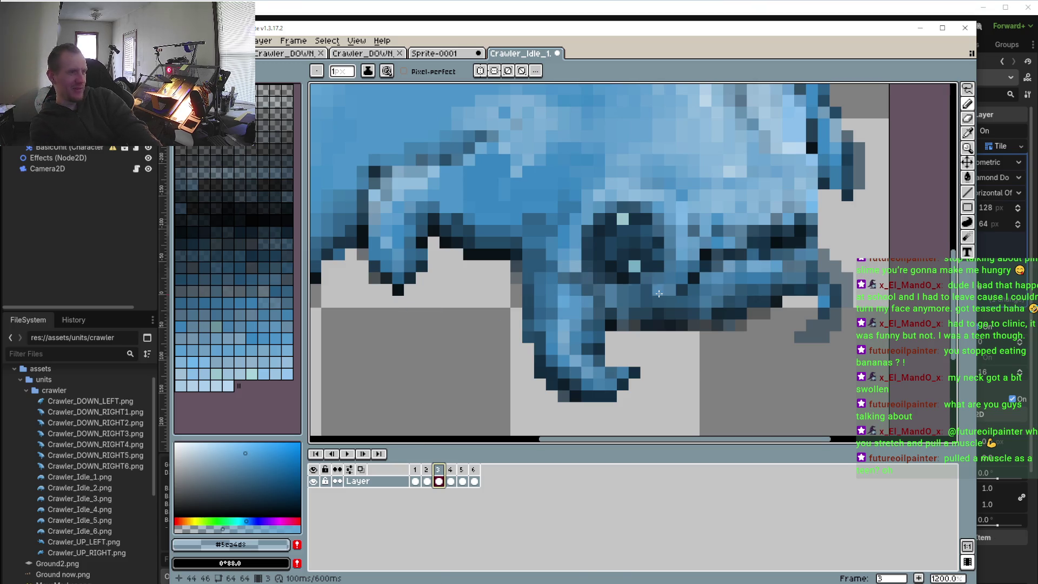
# - Lighten two dark pixels on the crawler's head in frame 3 and check its frame duration
pyautogui.scroll(2, 656, 300)
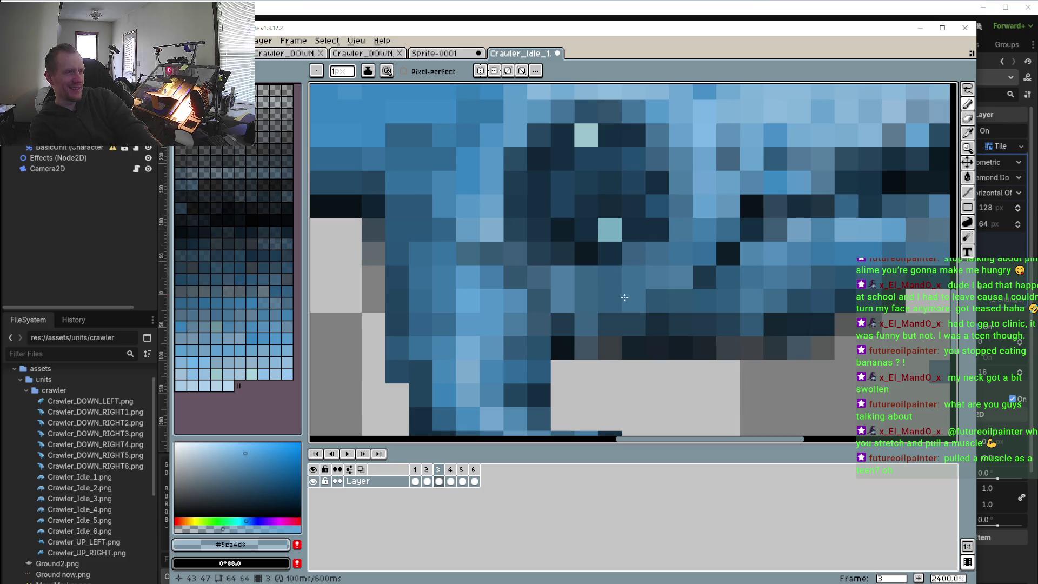
pyautogui.click(631, 317)
pyautogui.click(613, 326)
pyautogui.scroll(-4, 605, 333)
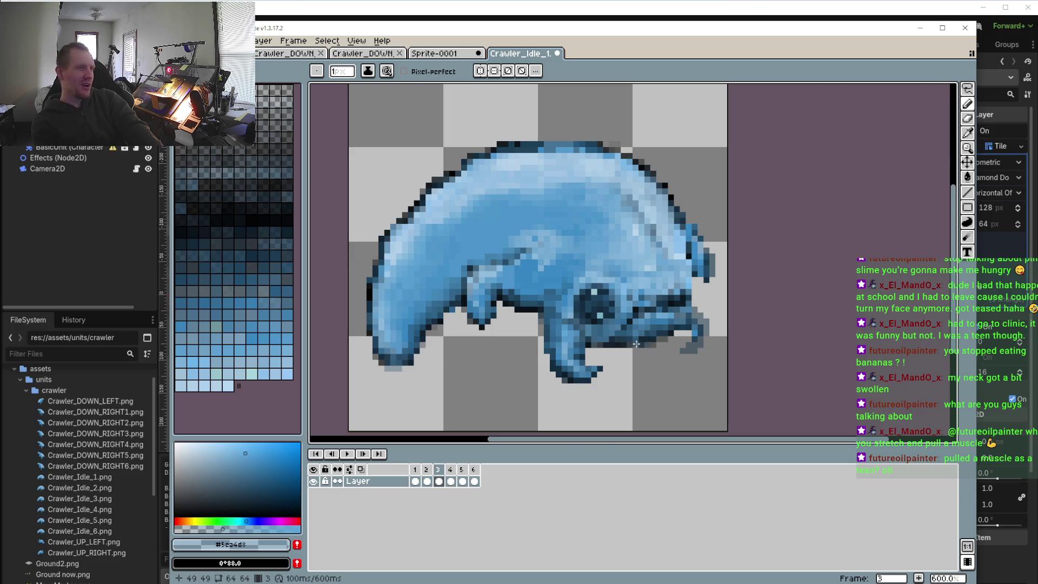
pyautogui.scroll(4, 651, 341)
pyautogui.press('p')
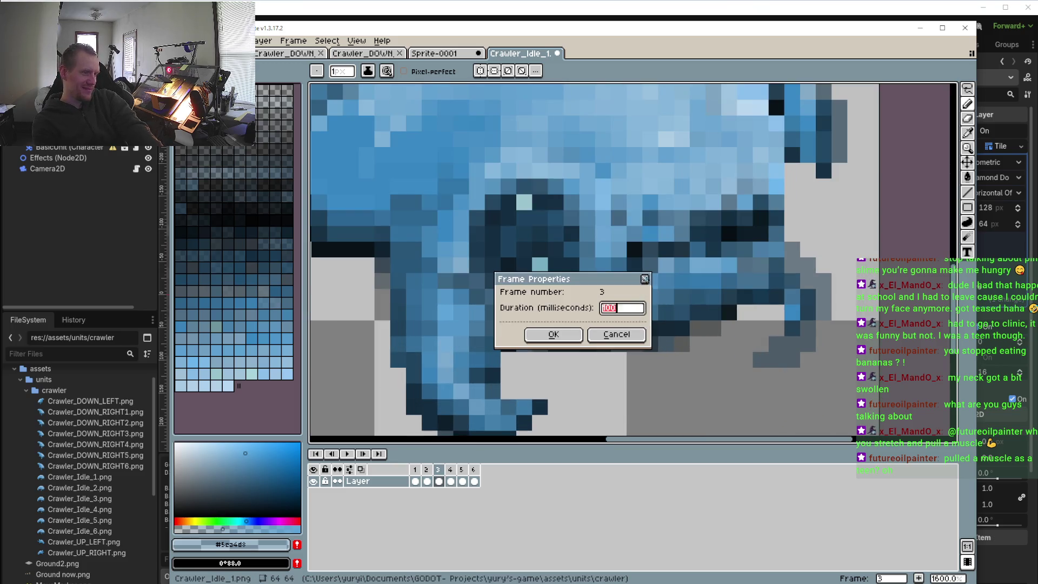
pyautogui.click(644, 278)
# - Sample the mid-blue #457aa1 and the dark blue #1e435f from the sprite for the eye and jaw
pyautogui.press('i')
pyautogui.click(643, 307)
pyautogui.press('b')
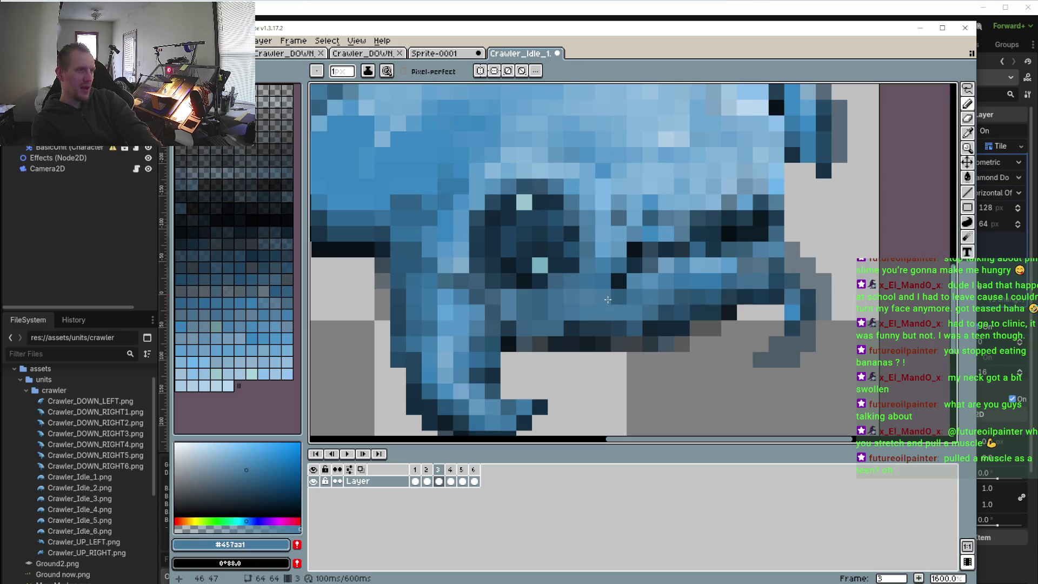
pyautogui.scroll(-5, 501, 322)
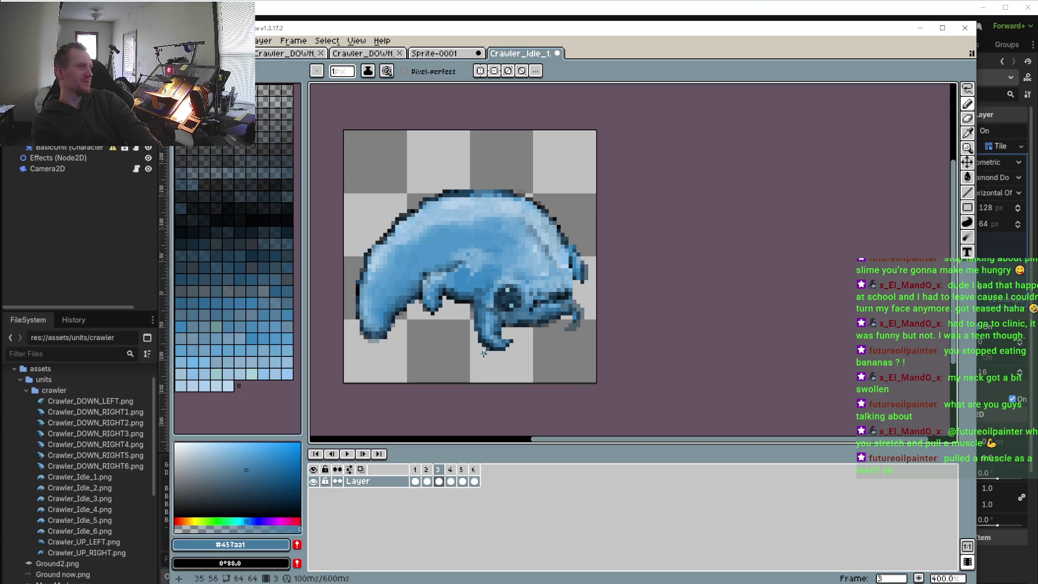
pyautogui.scroll(2, 483, 354)
pyautogui.scroll(3, 483, 354)
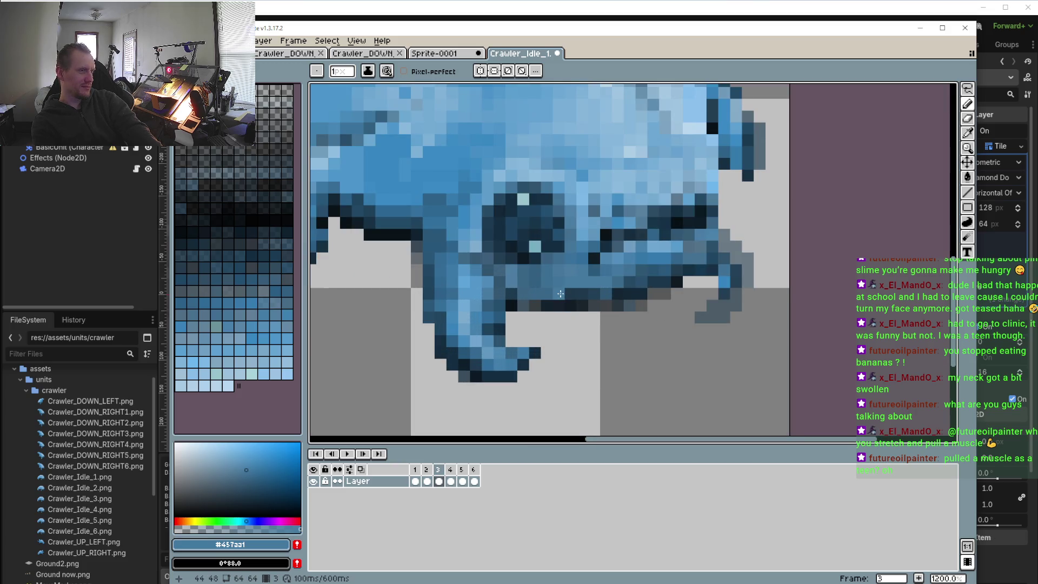
pyautogui.scroll(-3, 459, 288)
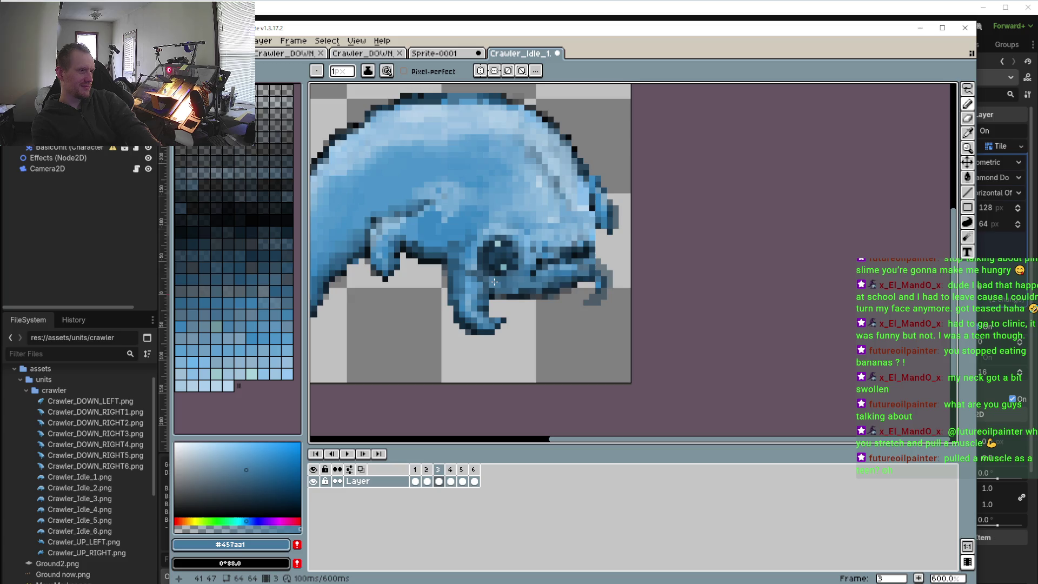
pyautogui.scroll(3, 494, 282)
pyautogui.scroll(2, 533, 240)
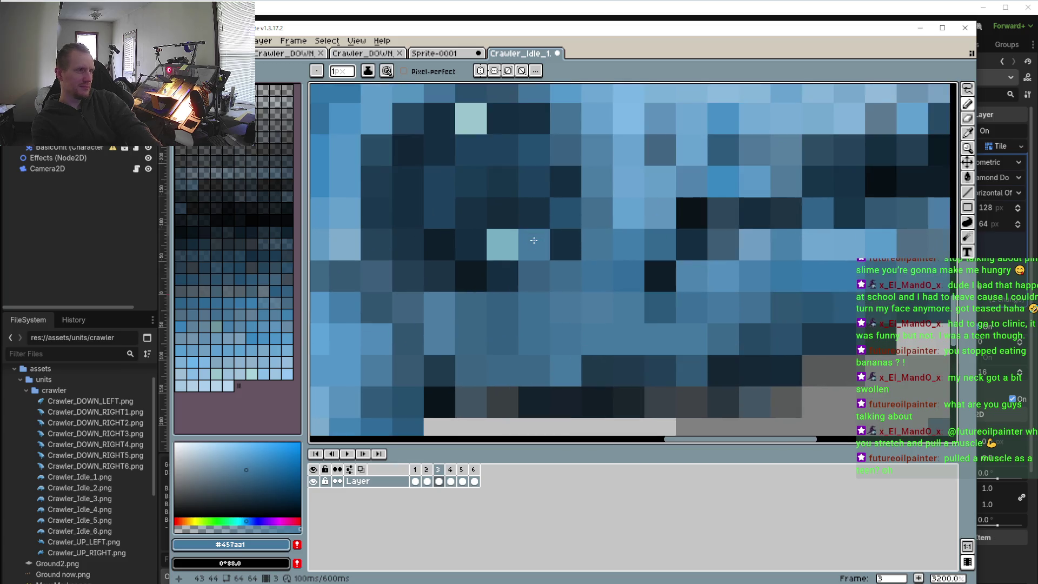
pyautogui.click(539, 195)
pyautogui.scroll(-5, 557, 300)
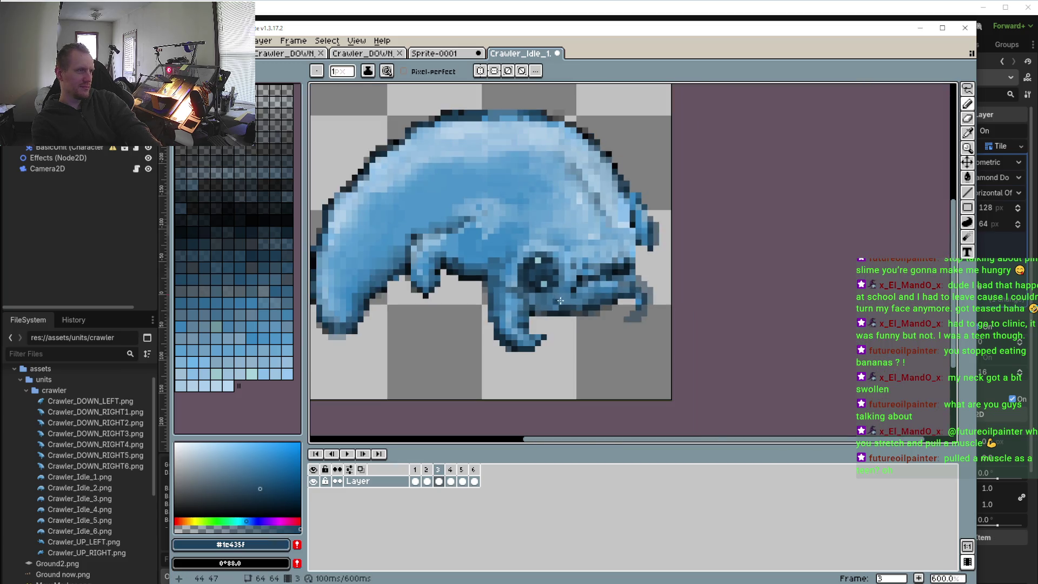
# - View frames 4, 5 and 6, then play the idle animation and stop it
pyautogui.click(451, 469)
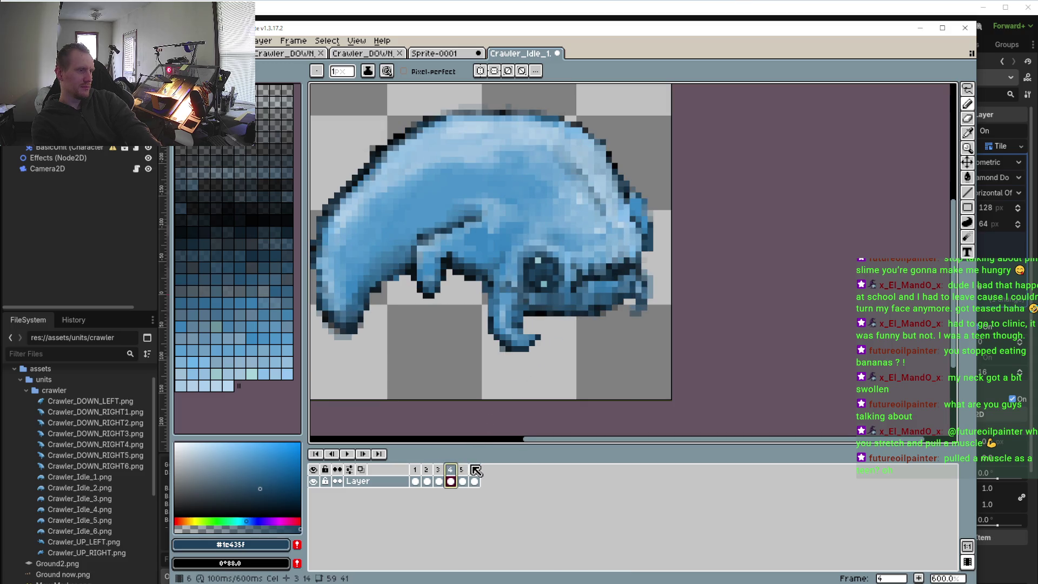
pyautogui.click(472, 472)
pyautogui.scroll(2, 468, 422)
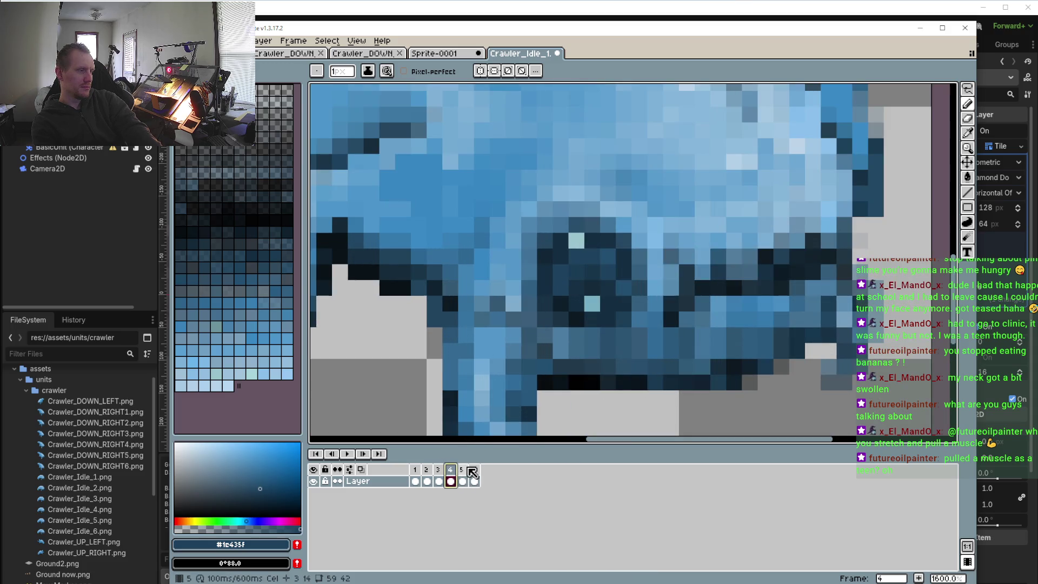
pyautogui.click(474, 480)
pyautogui.scroll(-3, 332, 389)
pyautogui.scroll(3, 333, 390)
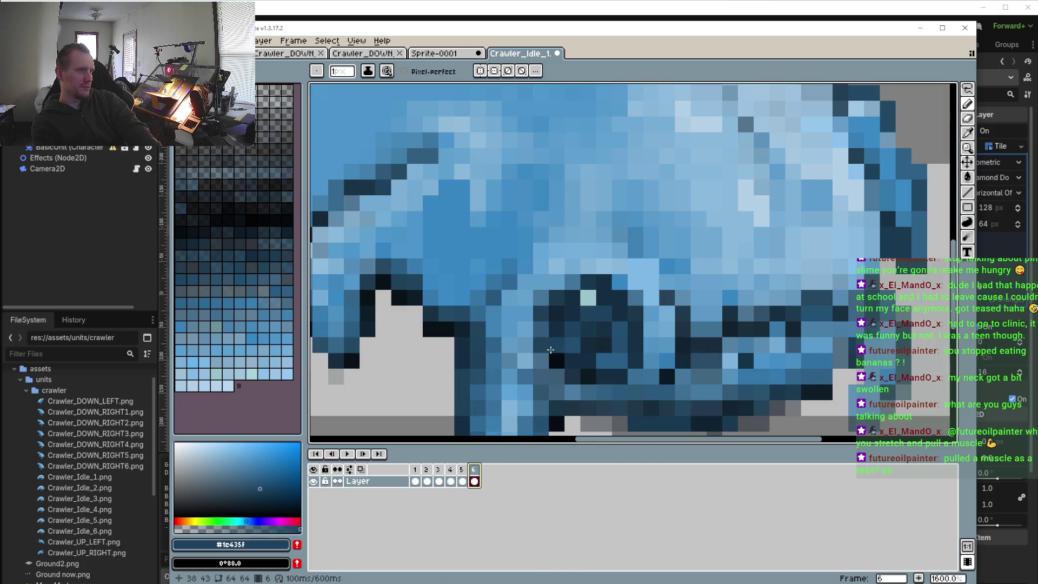
pyautogui.press('Return')
pyautogui.scroll(-3, 414, 415)
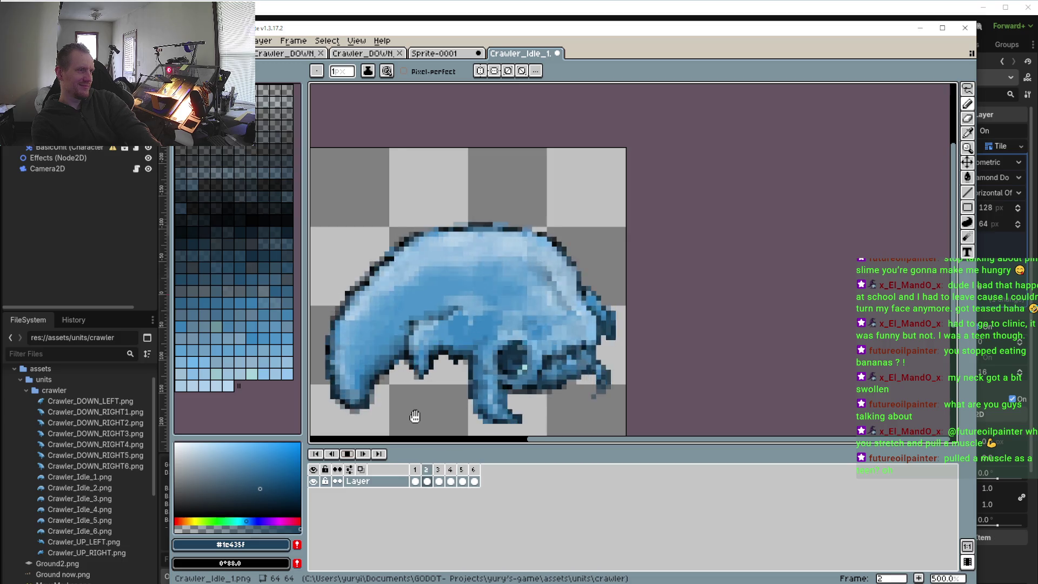
pyautogui.click(363, 454)
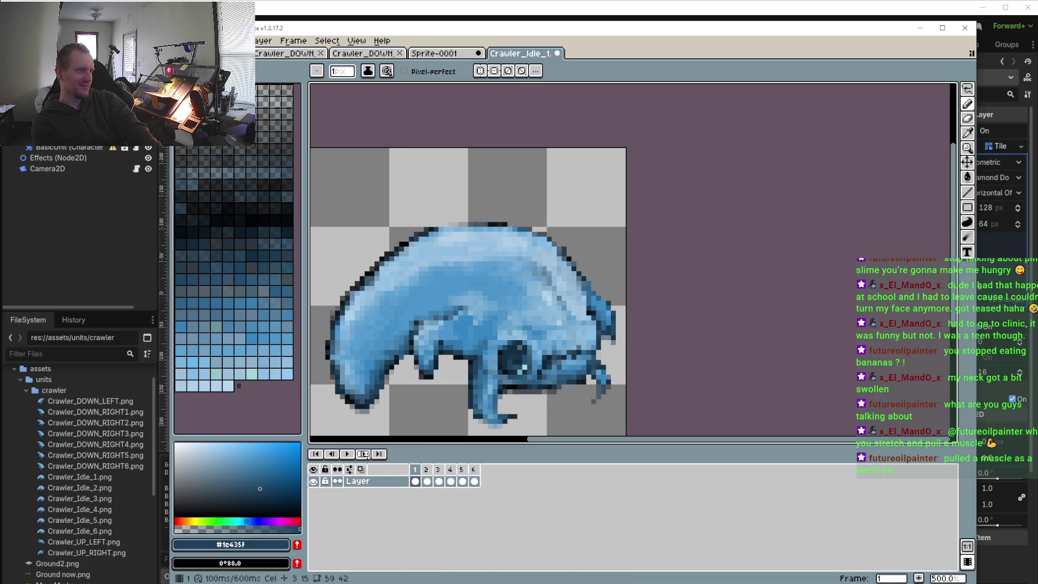
# - Step forward to frames 2 and 3, jump to the last frame, then return to frames 1 and 2
pyautogui.click(365, 454)
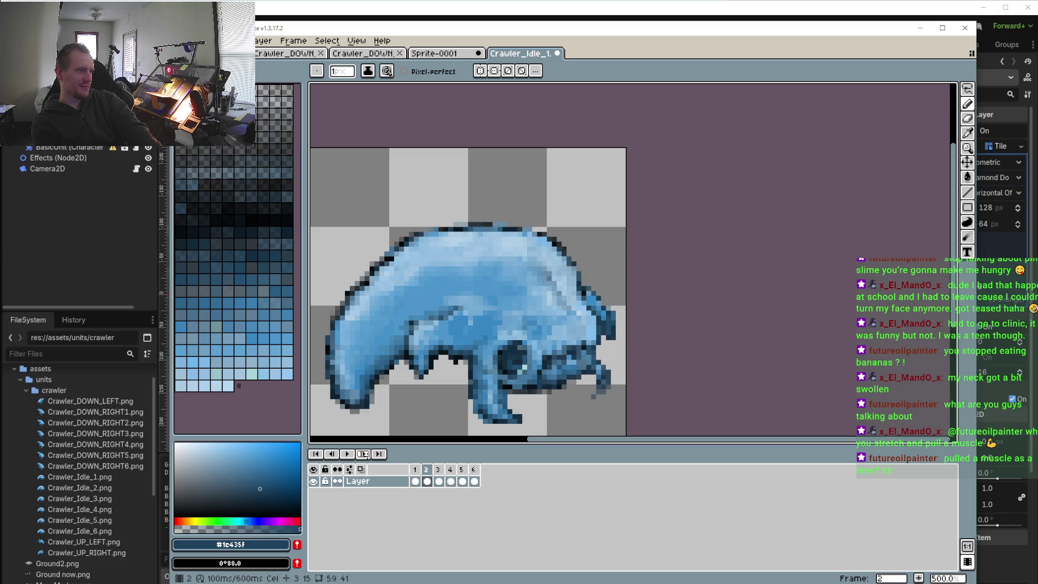
pyautogui.click(365, 454)
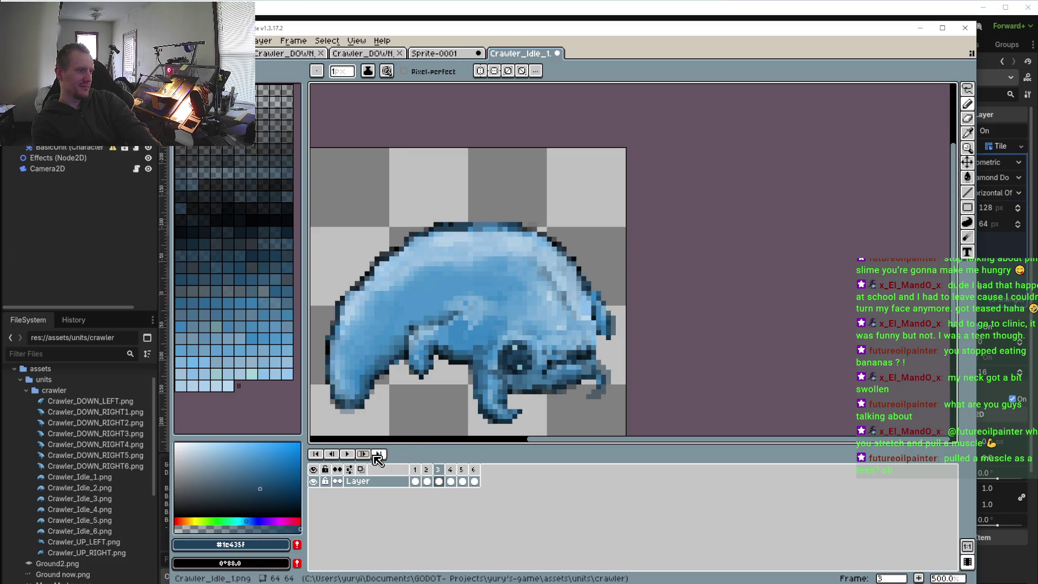
pyautogui.click(378, 454)
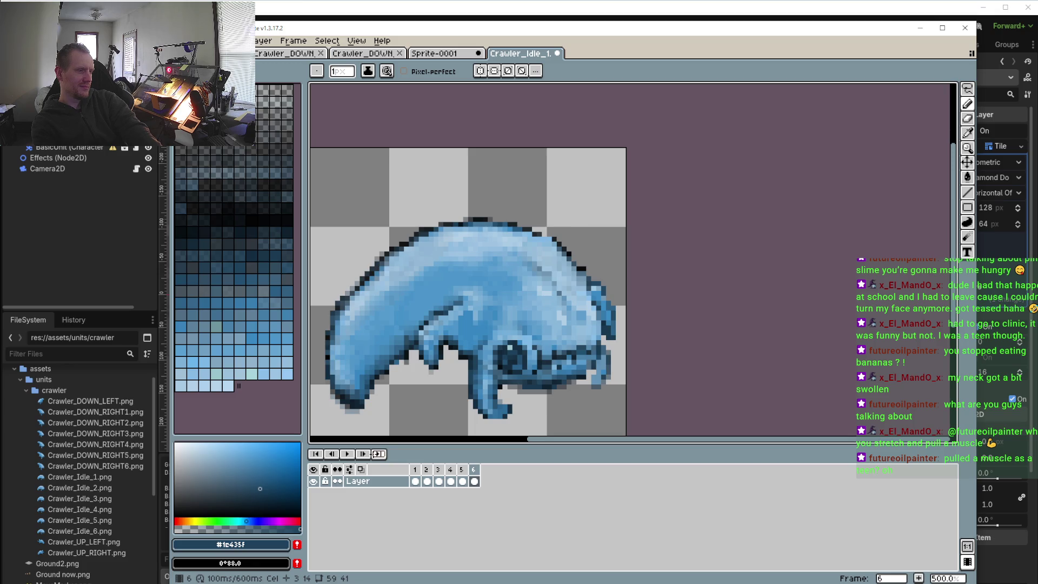
pyautogui.click(364, 453)
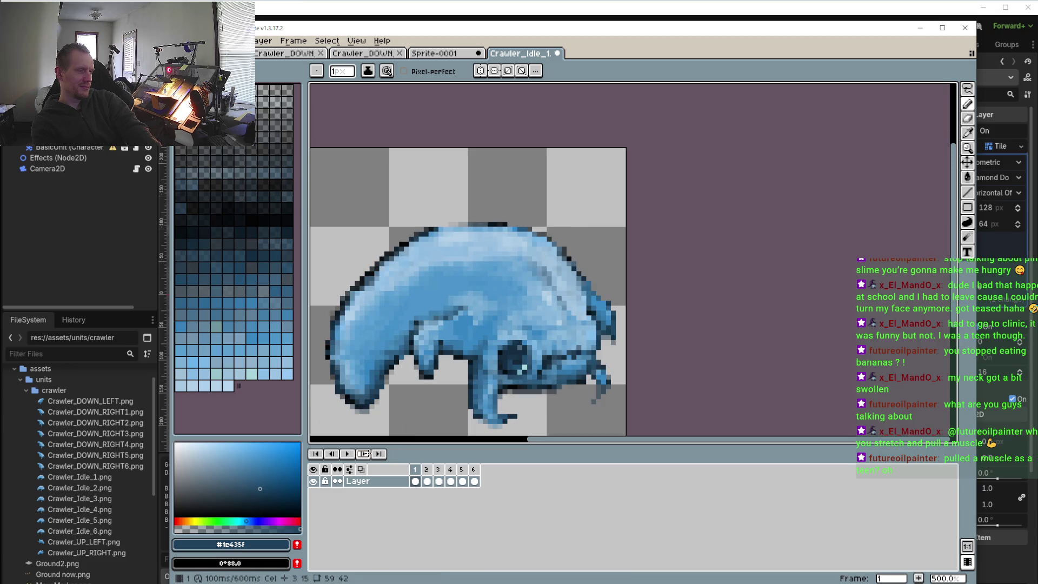
pyautogui.click(365, 453)
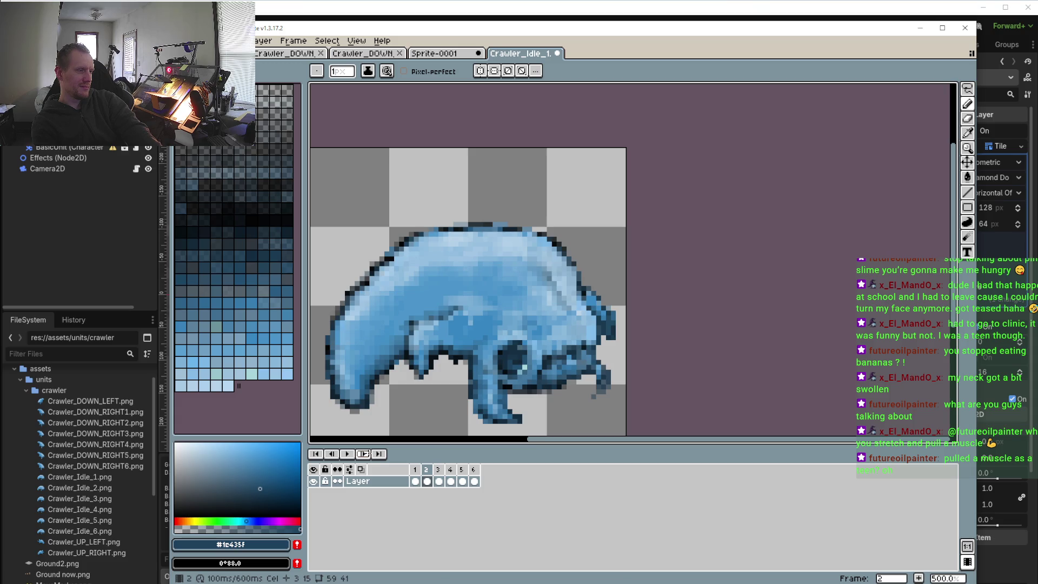
pyautogui.hotkey('shift', 'q')
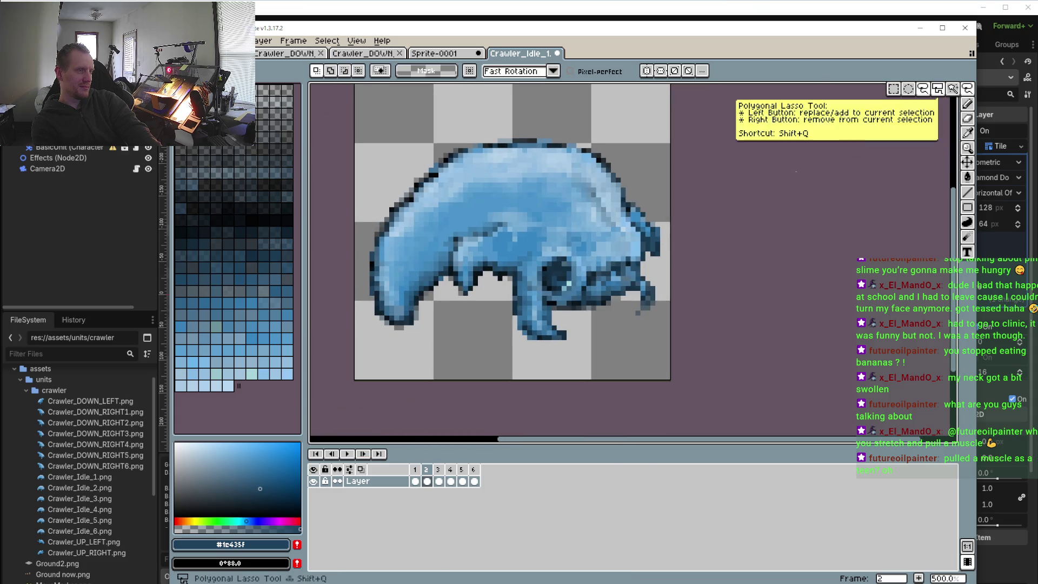
# - Outline the lower front claw as a selection and carry it over to frame 1
pyautogui.scroll(4, 559, 299)
pyautogui.moveTo(568, 352)
pyautogui.mouseDown()
pyautogui.moveTo(617, 388)
pyautogui.moveTo(557, 345)
pyautogui.mouseUp()
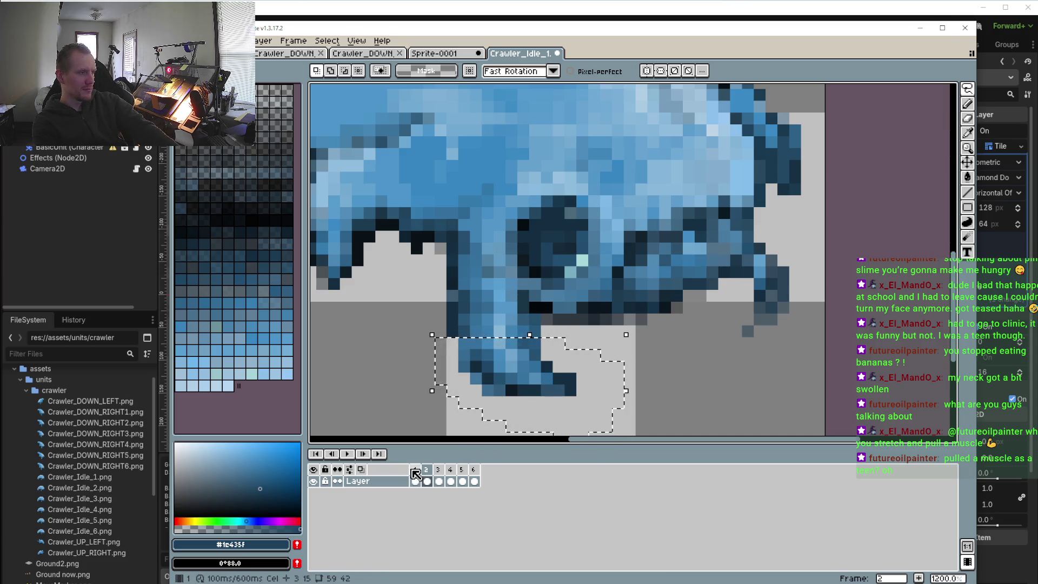
pyautogui.click(415, 473)
pyautogui.click(471, 370)
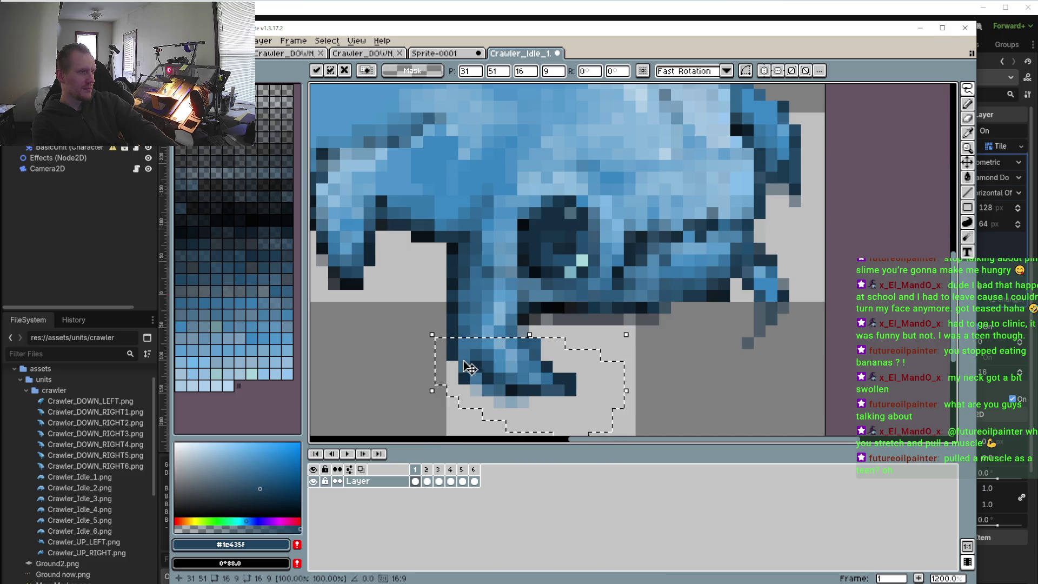
pyautogui.click(972, 118)
pyautogui.scroll(-3, 566, 324)
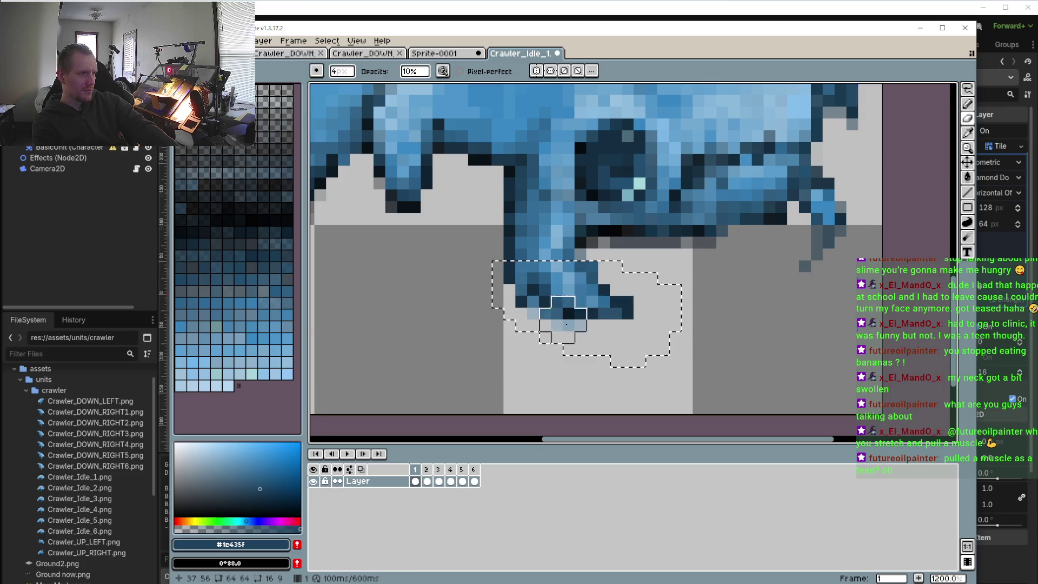
# - Draw a short dark stroke under the claw tip, then erase three stray edge pixels
pyautogui.press('i')
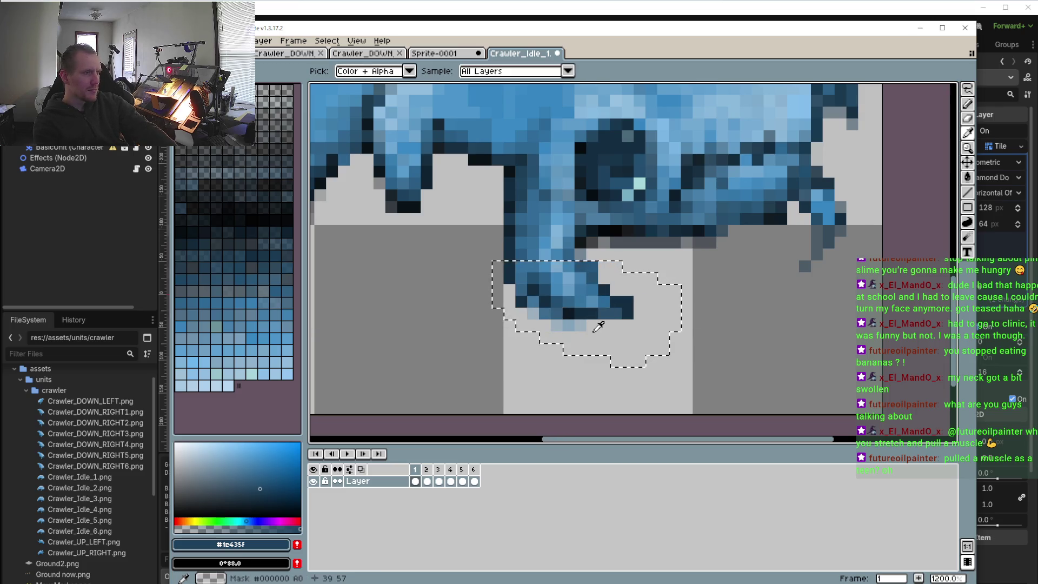
pyautogui.press('b')
pyautogui.moveTo(579, 325); pyautogui.dragTo(580, 337)
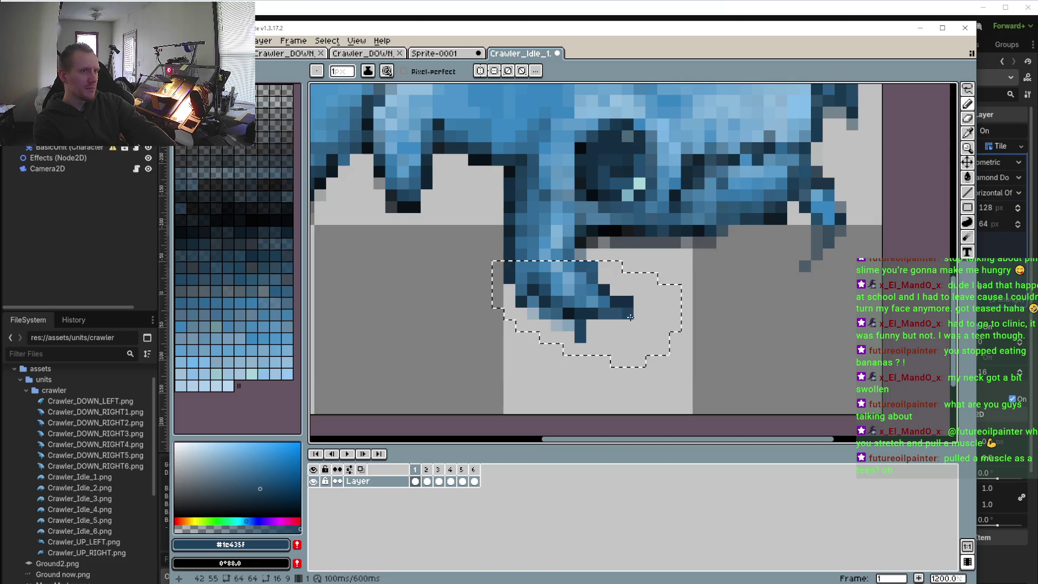
pyautogui.keyDown('alt'); pyautogui.click(624, 322); pyautogui.keyUp('alt')
pyautogui.click(580, 337)
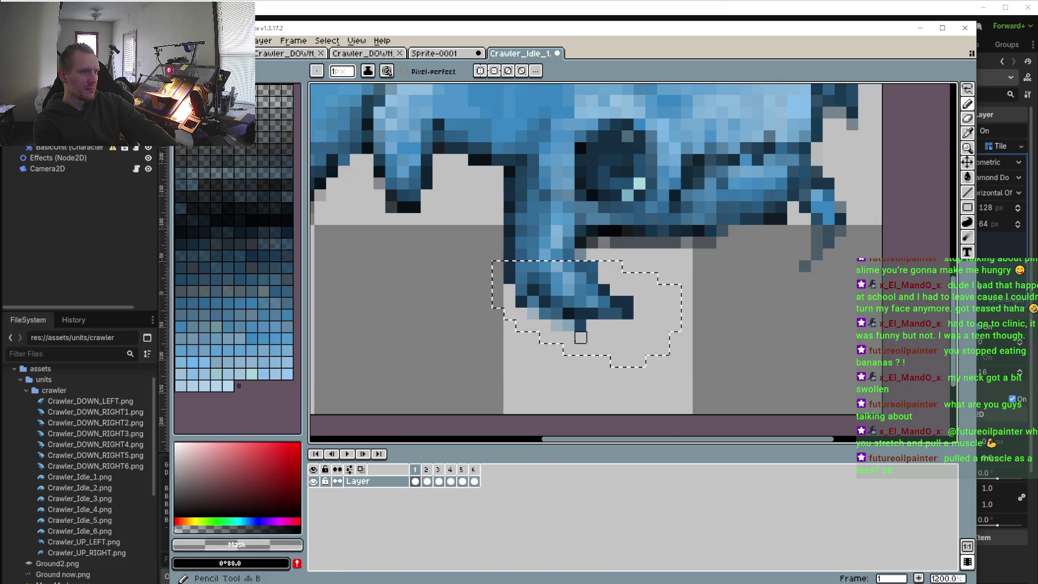
pyautogui.click(533, 314)
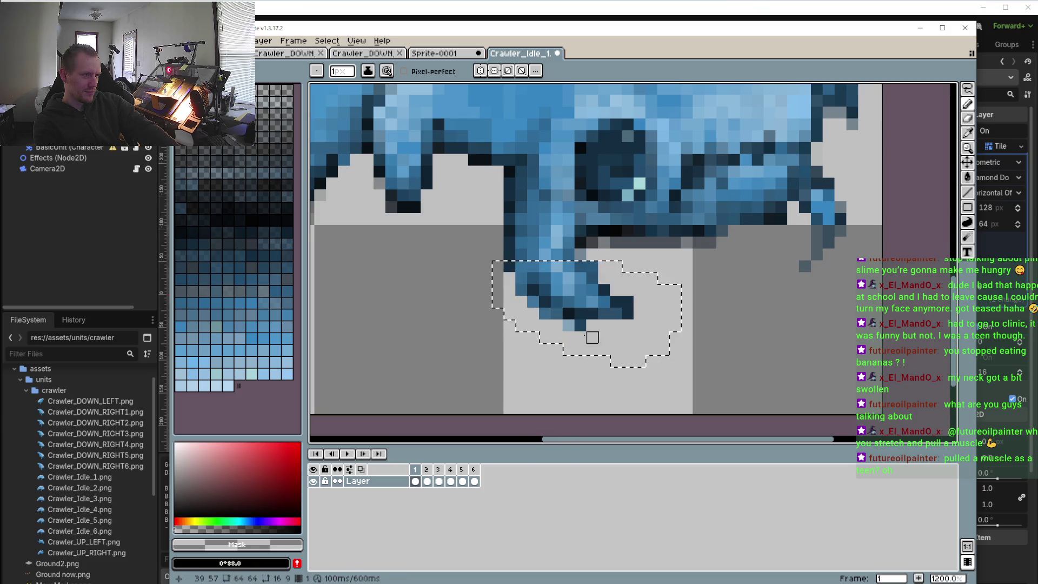
pyautogui.click(580, 325)
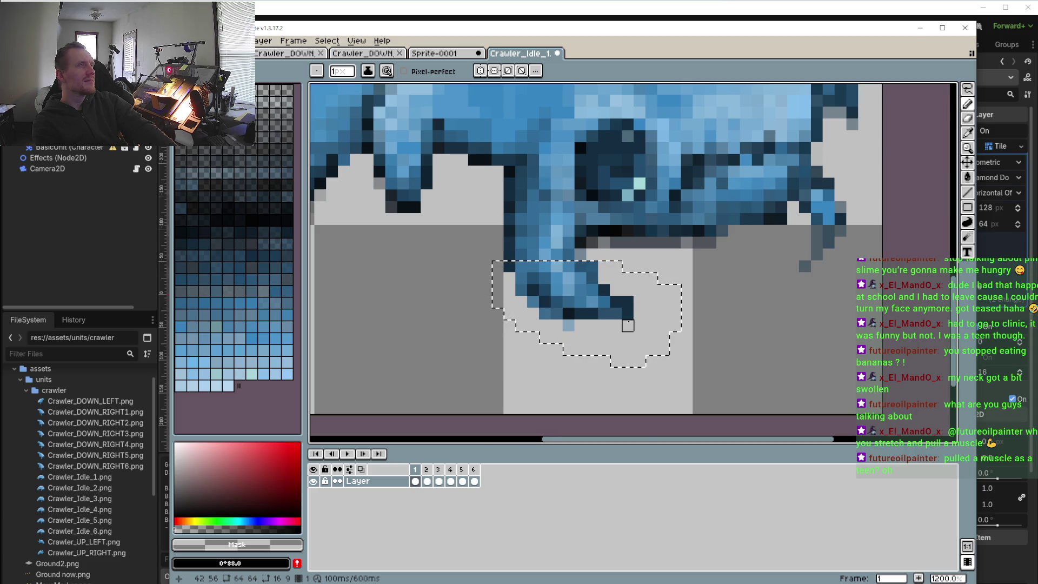
pyautogui.scroll(-1, 628, 324)
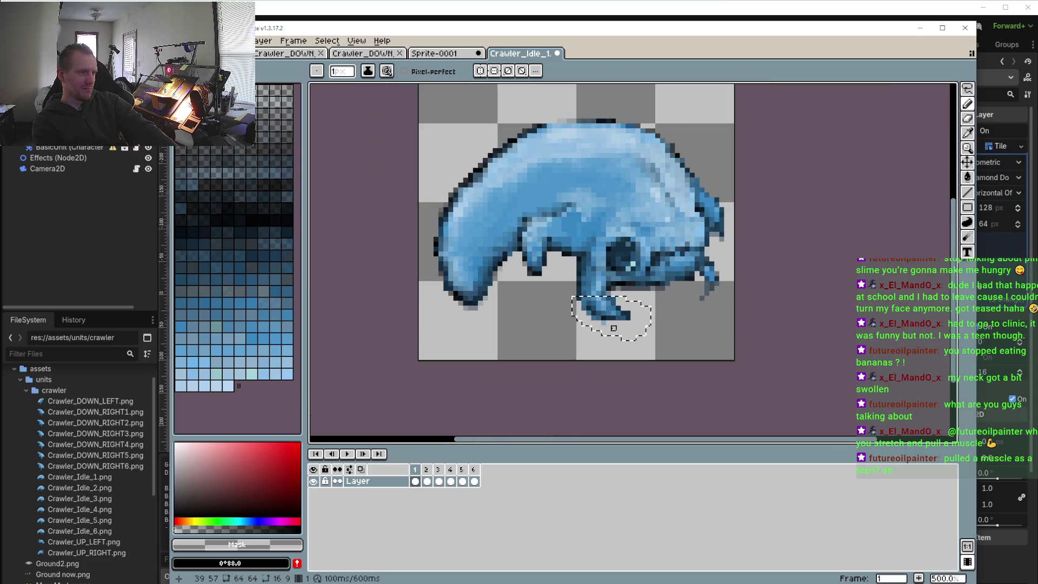
# - Erase the stray dark pixel under the crawler's foot in frame 2, comparing it with frame 3
pyautogui.scroll(1, 614, 326)
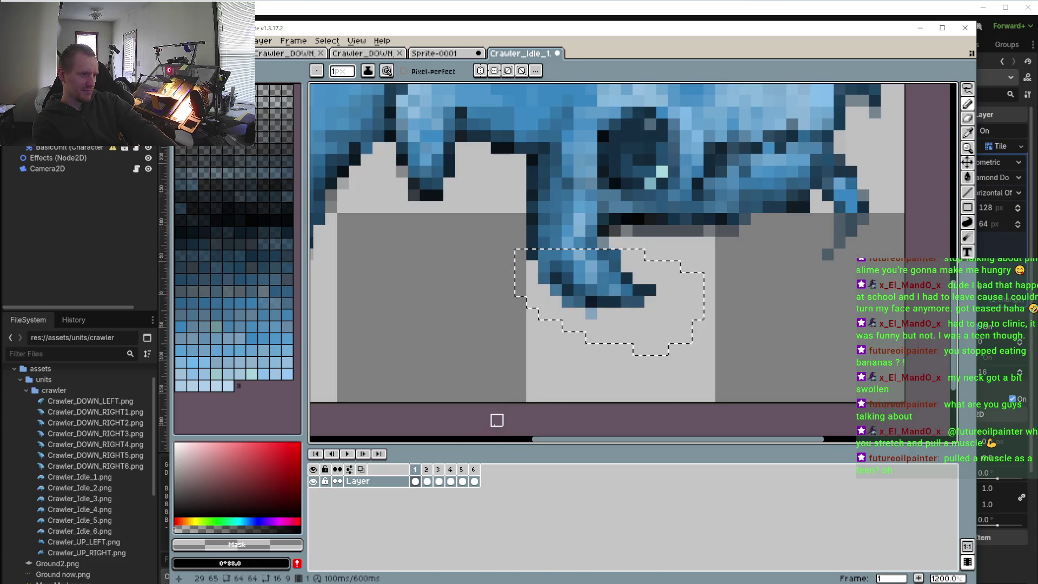
pyautogui.click(432, 469)
pyautogui.click(650, 302)
pyautogui.click(438, 470)
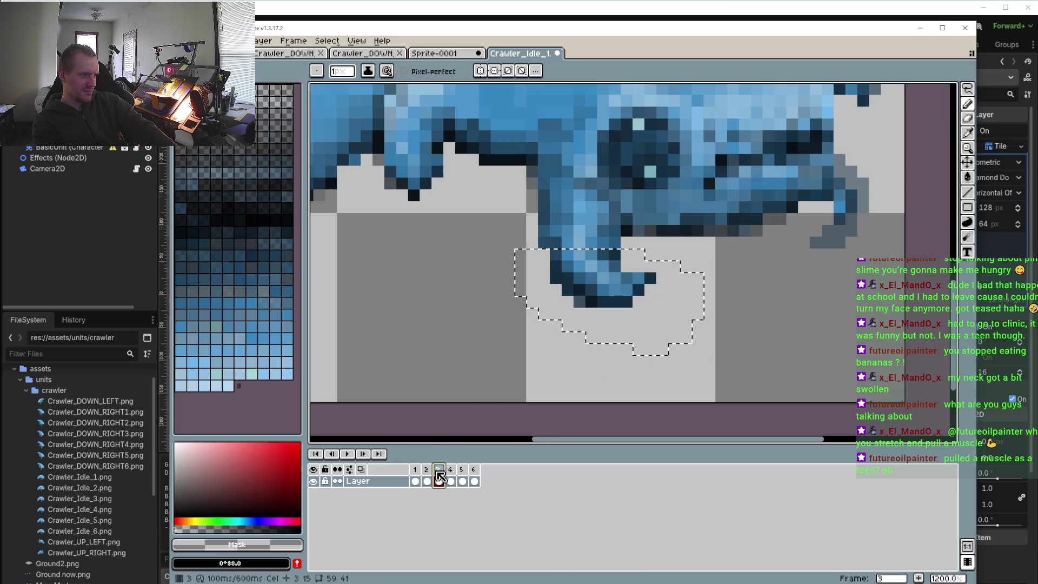
pyautogui.press('Left')
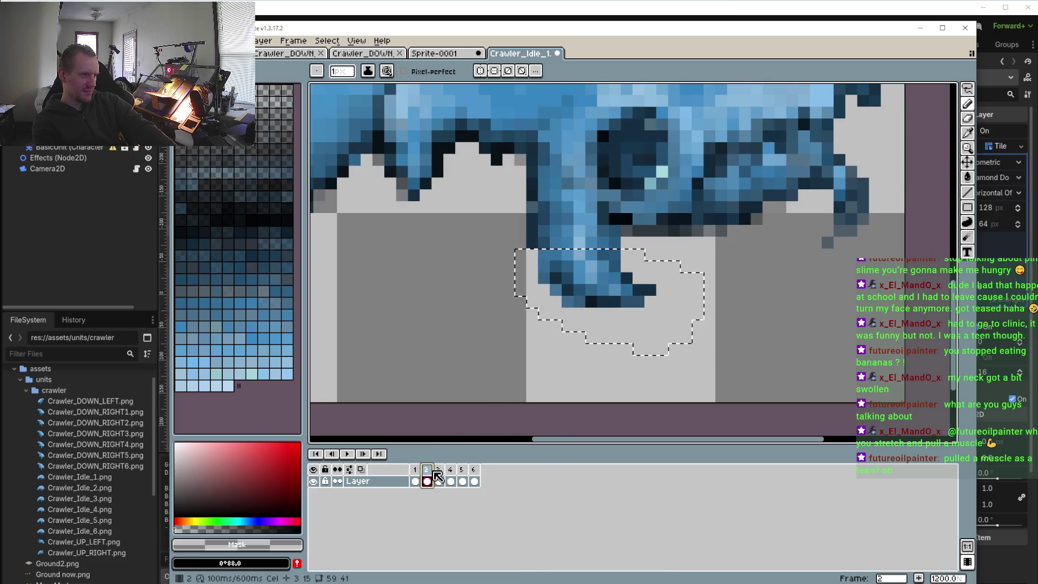
pyautogui.click(438, 471)
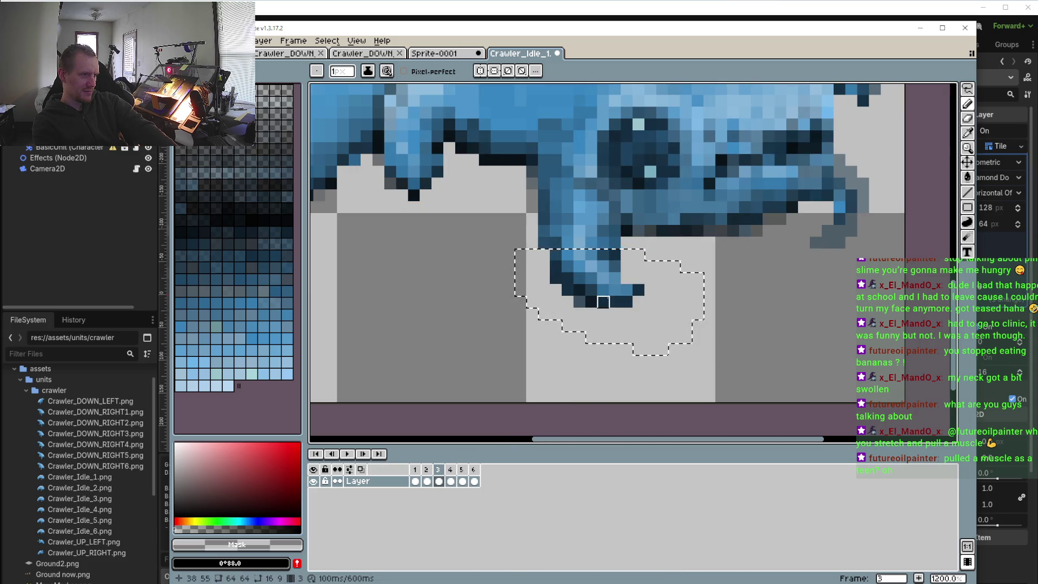
# - Select frames 1–2 as a range, toggle onion skinning, and view frames 1, 2 and 3
pyautogui.keyDown('shift'); pyautogui.click(427, 476); pyautogui.keyUp('shift')
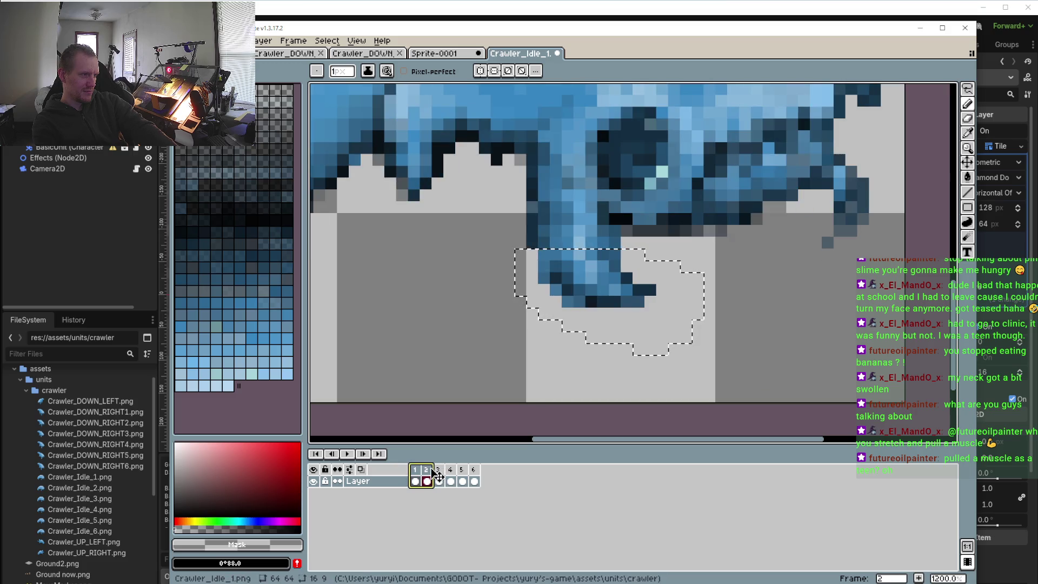
pyautogui.click(427, 476)
pyautogui.click(416, 476)
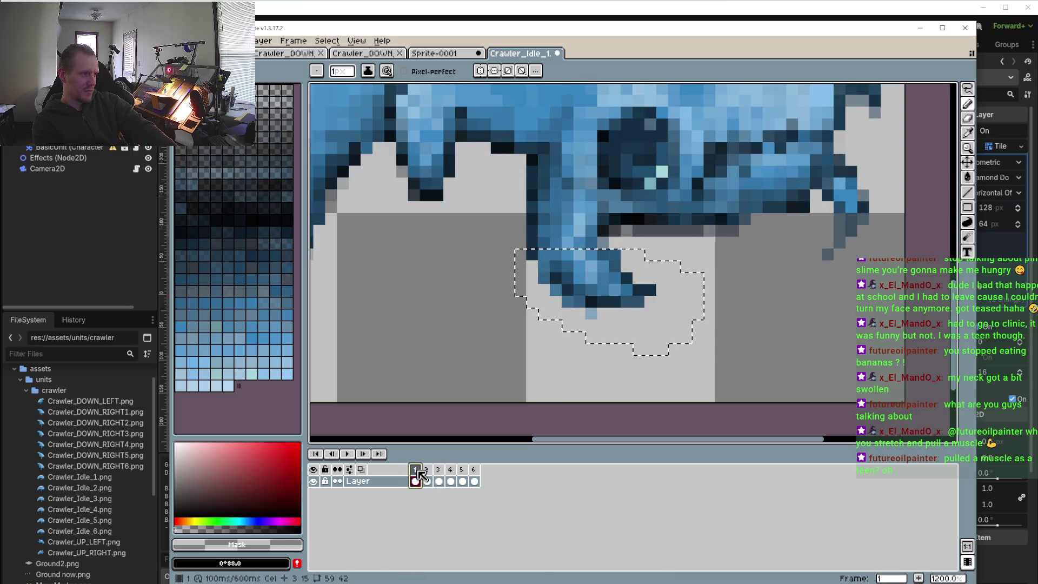
pyautogui.keyDown('shift'); pyautogui.click(427, 476); pyautogui.keyUp('shift')
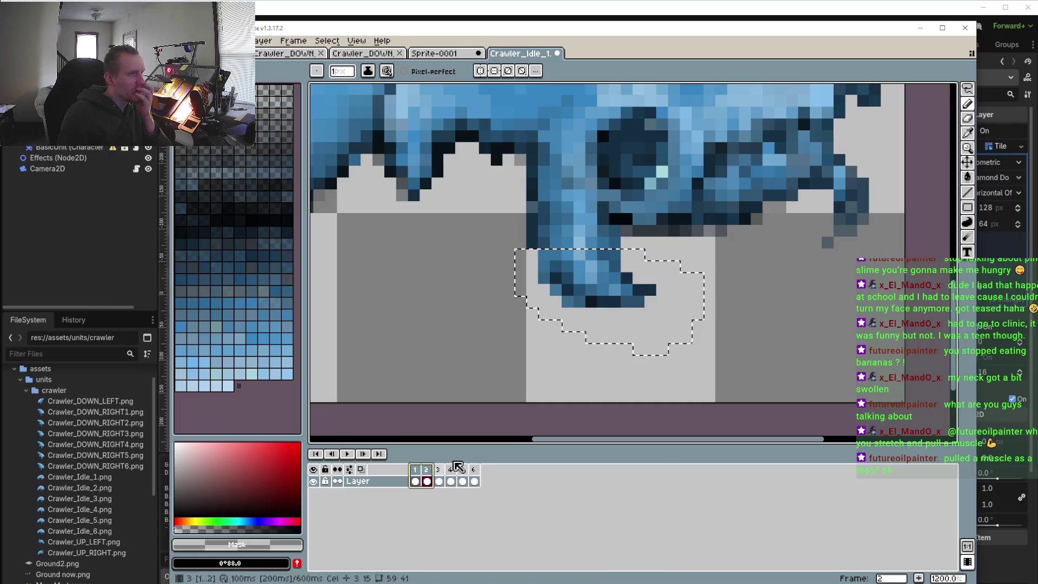
pyautogui.click(360, 469)
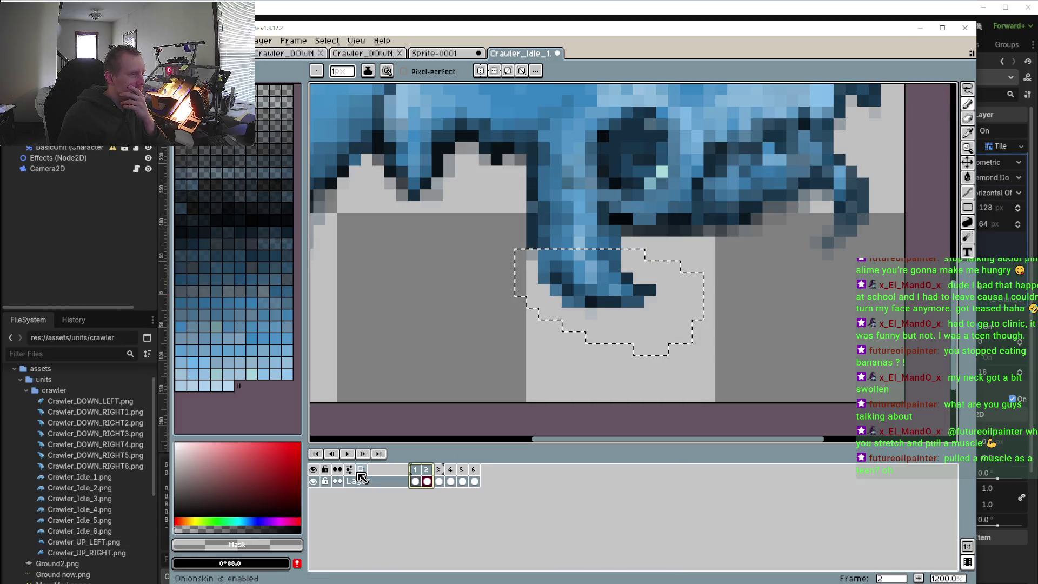
pyautogui.click(415, 469)
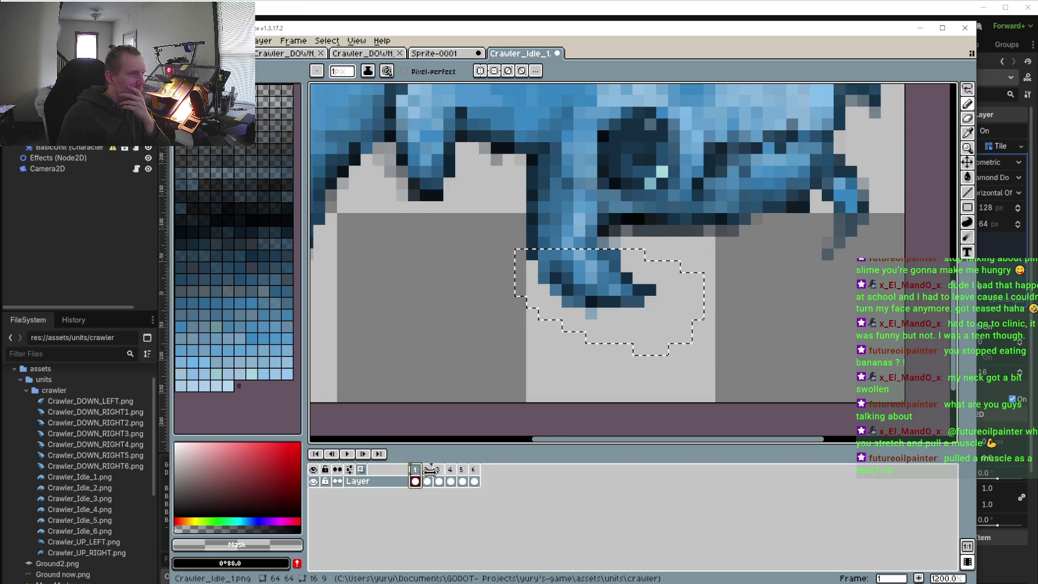
pyautogui.click(429, 471)
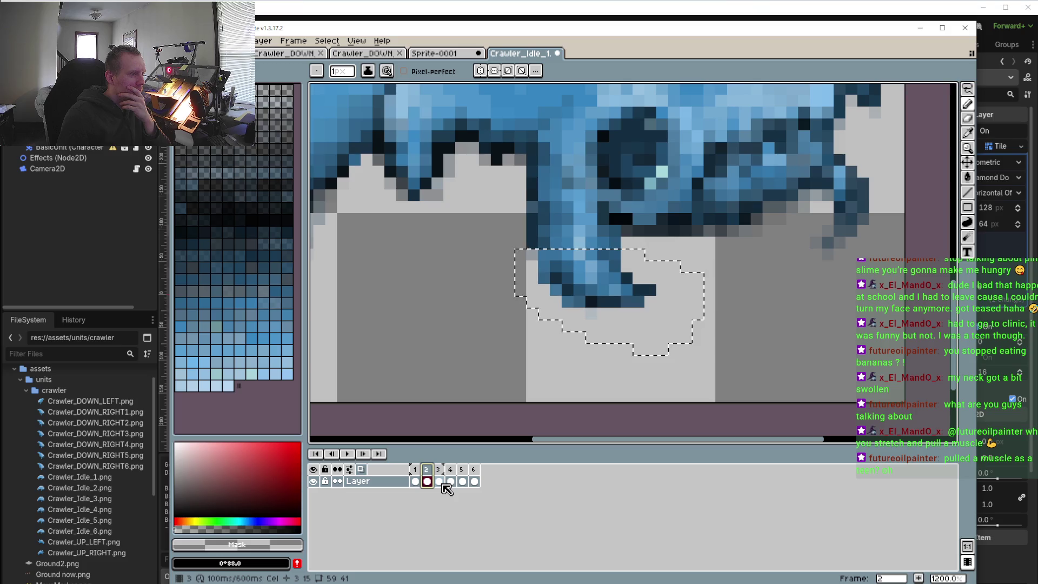
pyautogui.click(443, 484)
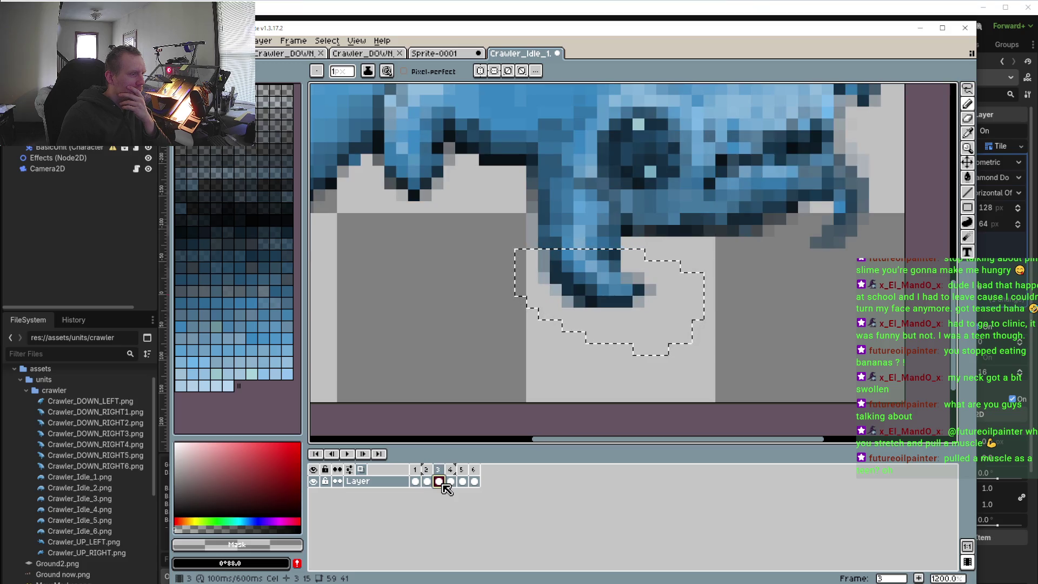
# - Dismiss frame 3's options, select frames 3–6, then review frames 1–3 and start playback
pyautogui.rightClick(441, 471)
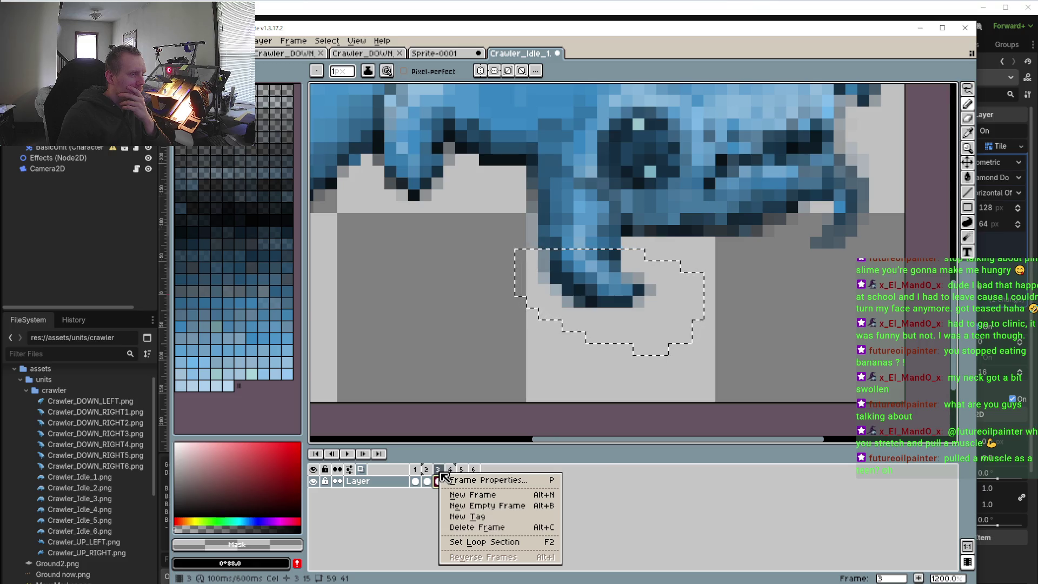
pyautogui.click(390, 529)
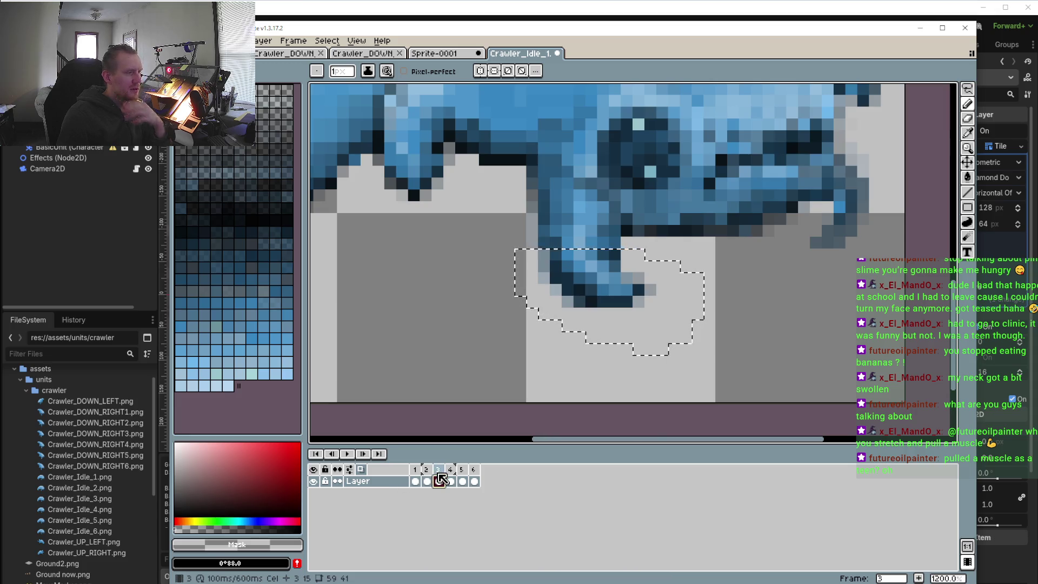
pyautogui.keyDown('shift'); pyautogui.click(456, 469); pyautogui.keyUp('shift')
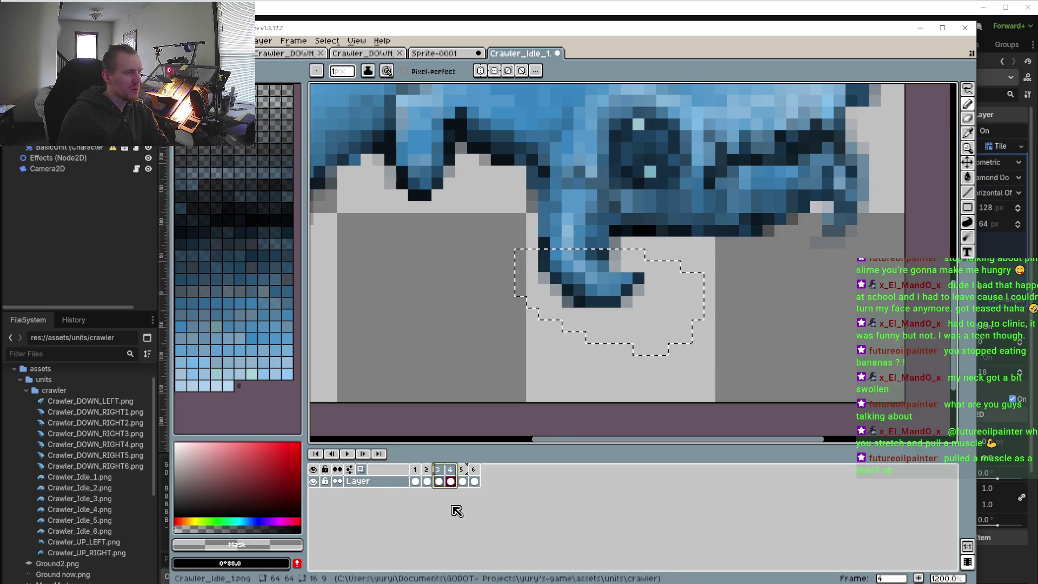
pyautogui.keyDown('shift'); pyautogui.click(474, 481); pyautogui.keyUp('shift')
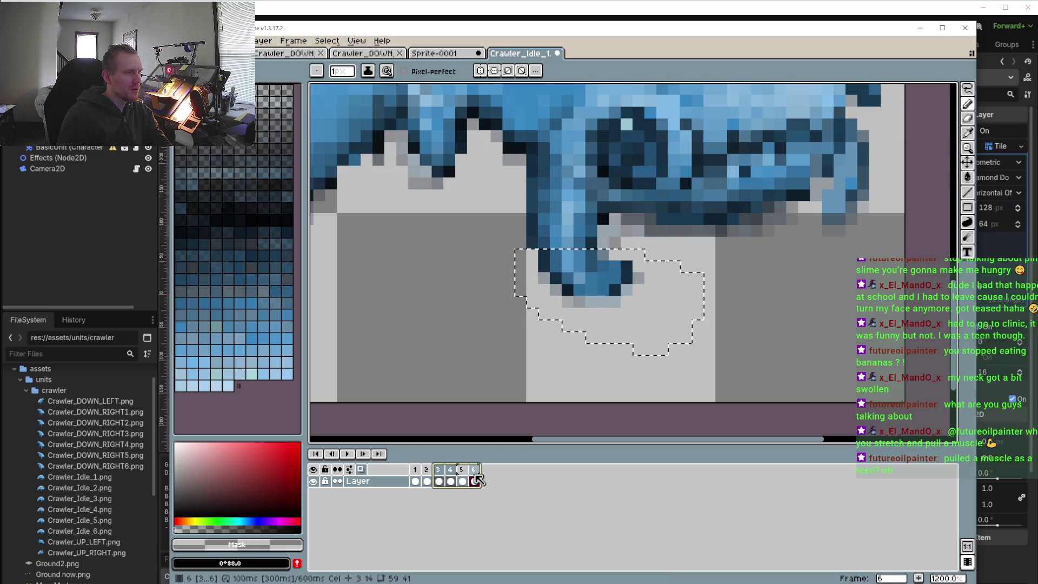
pyautogui.click(414, 481)
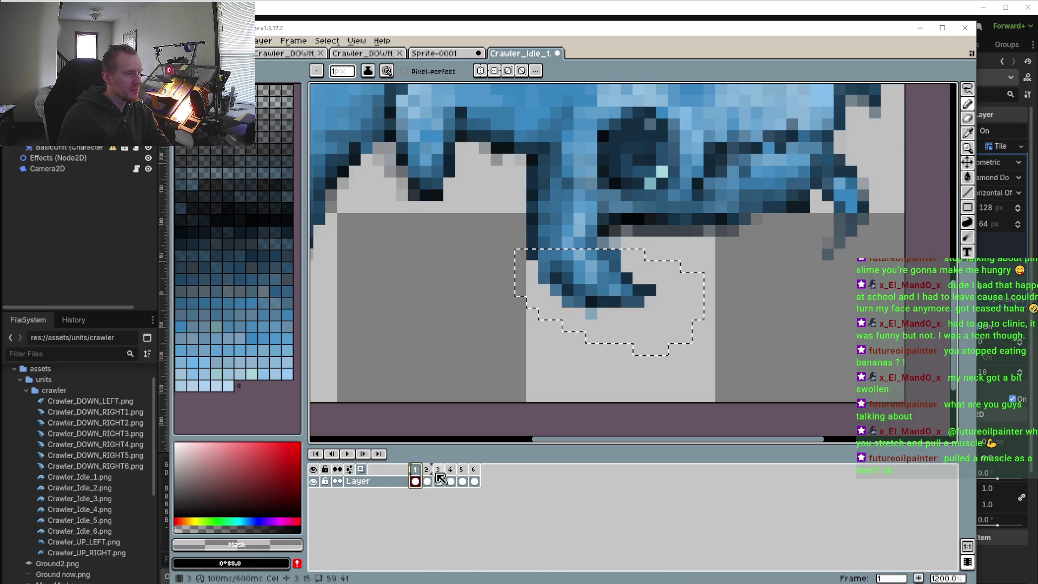
pyautogui.click(430, 471)
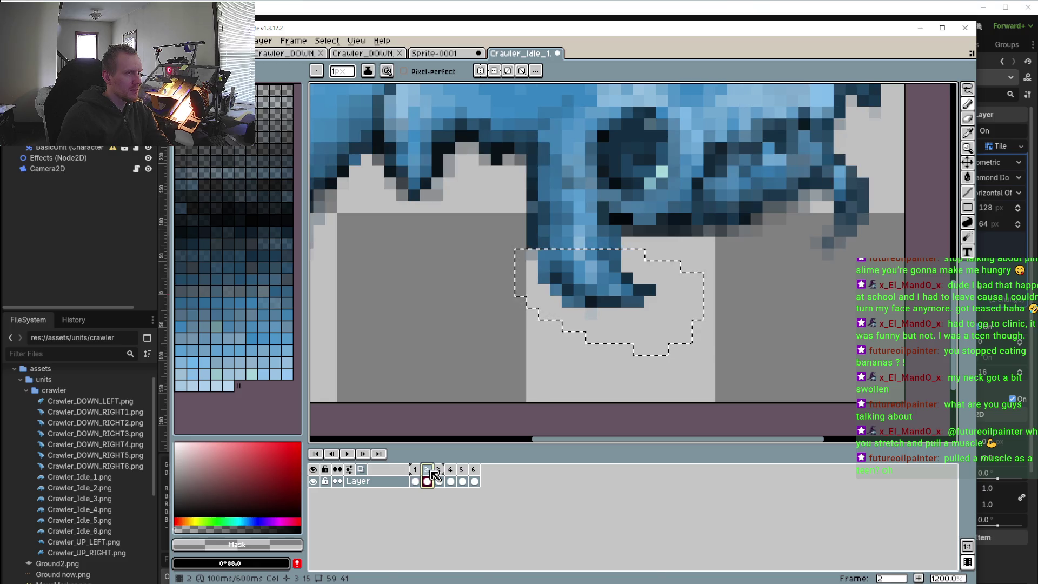
pyautogui.click(440, 470)
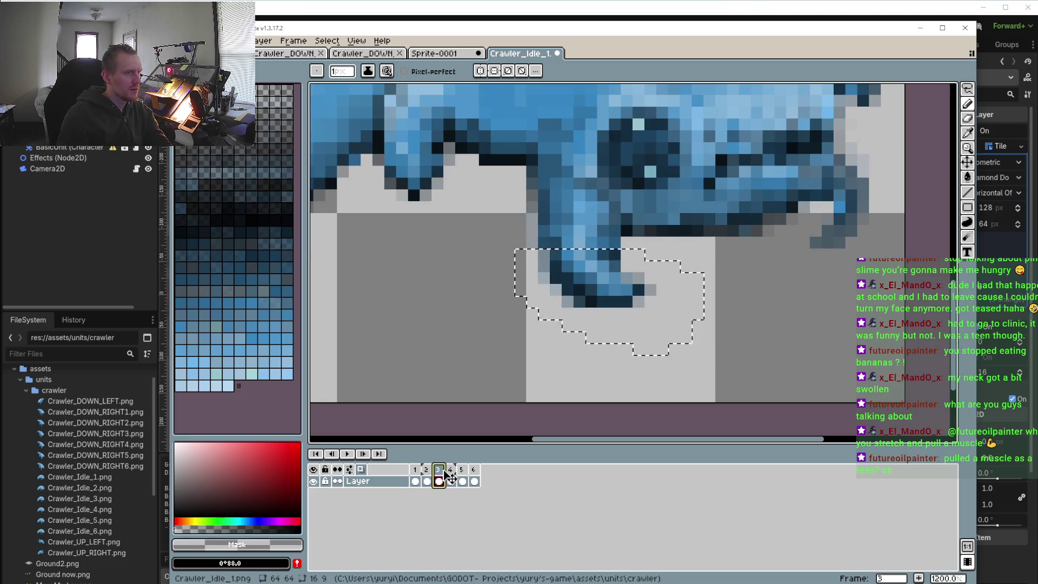
pyautogui.click(347, 454)
# - Zoom out during playback, stop and restart the idle animation, and bring up the onion skin settings
pyautogui.scroll(-5, 400, 343)
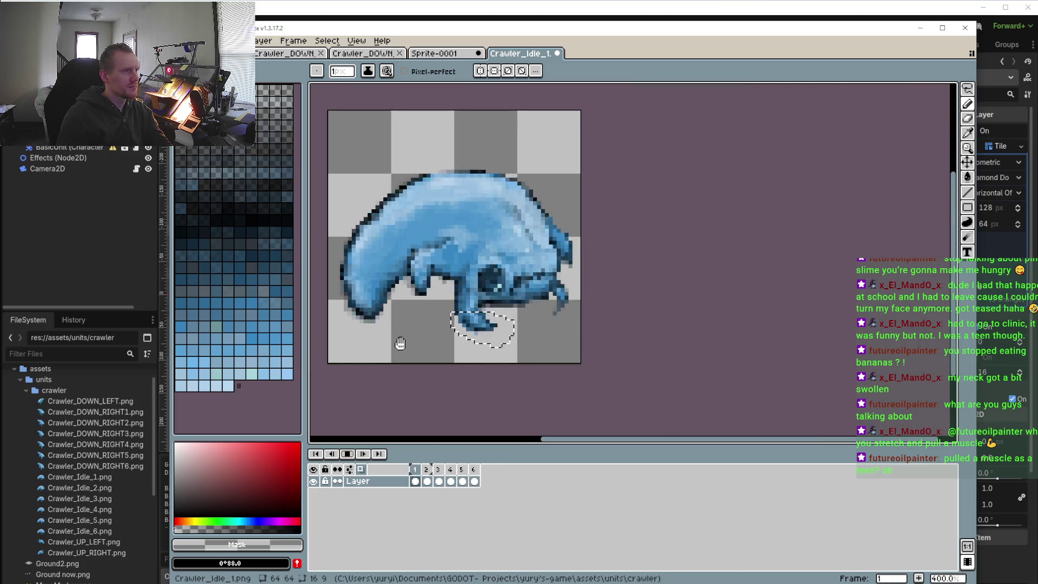
pyautogui.scroll(-2, 400, 343)
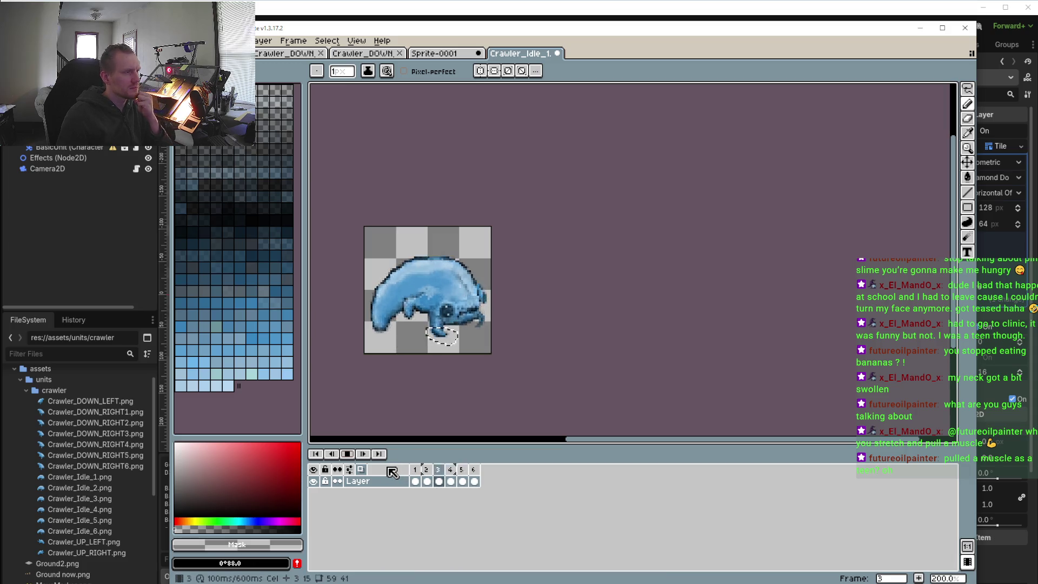
pyautogui.click(347, 453)
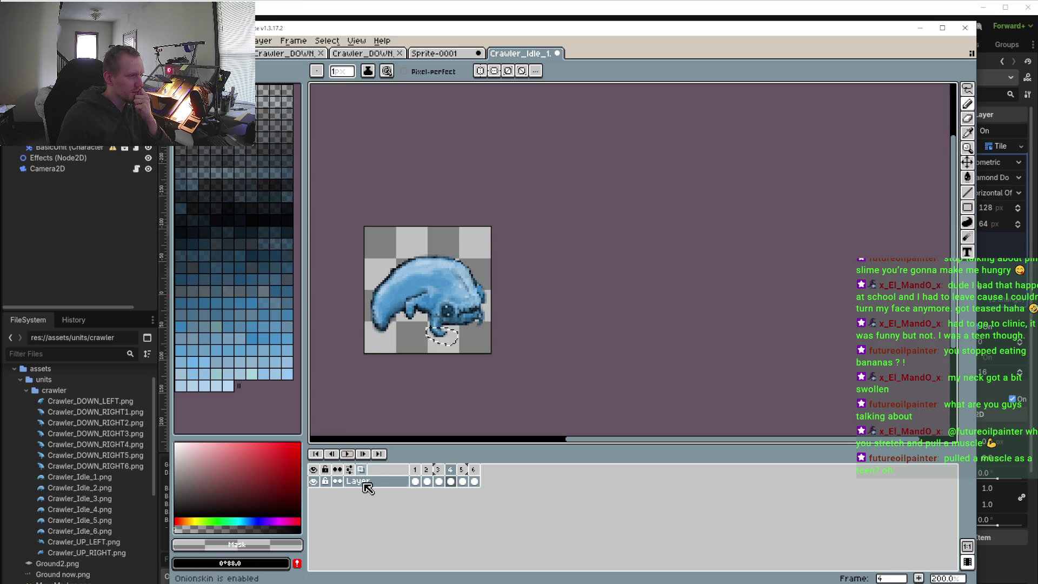
pyautogui.click(346, 455)
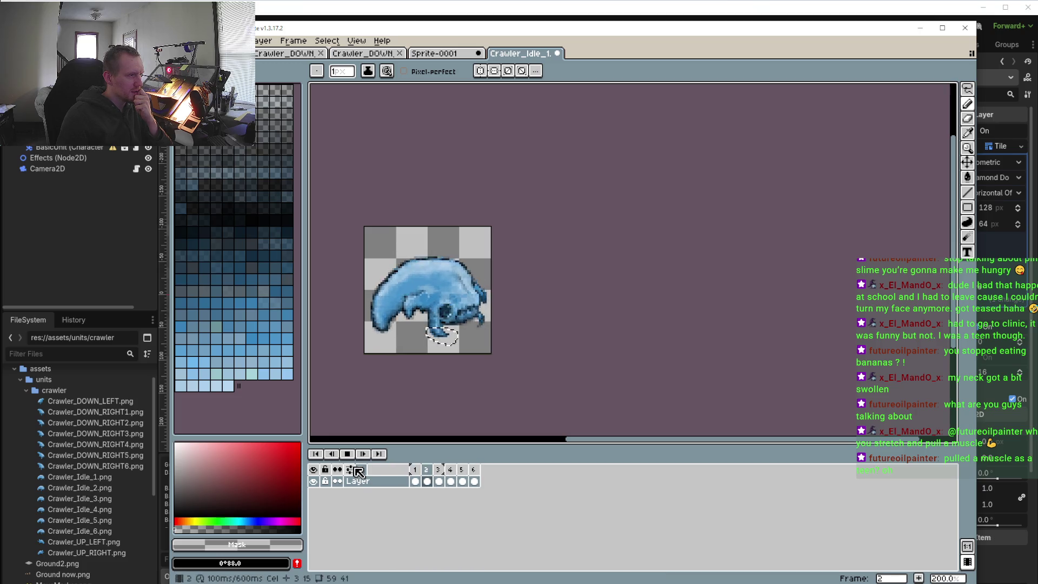
pyautogui.click(359, 470)
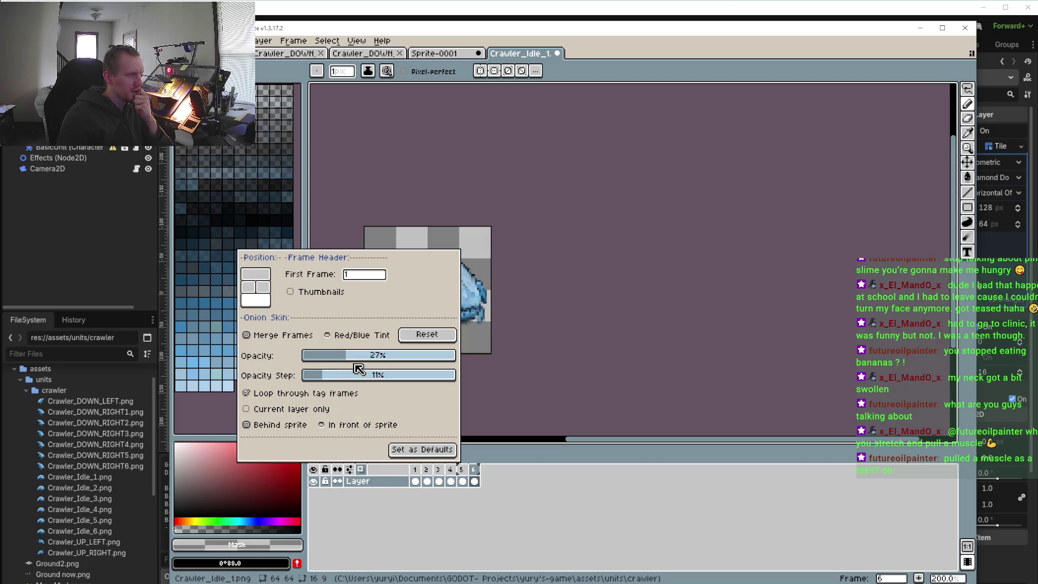
# - Save 56% onion skin opacity as the default, then play the animation and review frames 4 and 5
pyautogui.moveTo(348, 357)
pyautogui.mouseDown()
pyautogui.moveTo(381, 360)
pyautogui.moveTo(386, 382)
pyautogui.mouseUp()
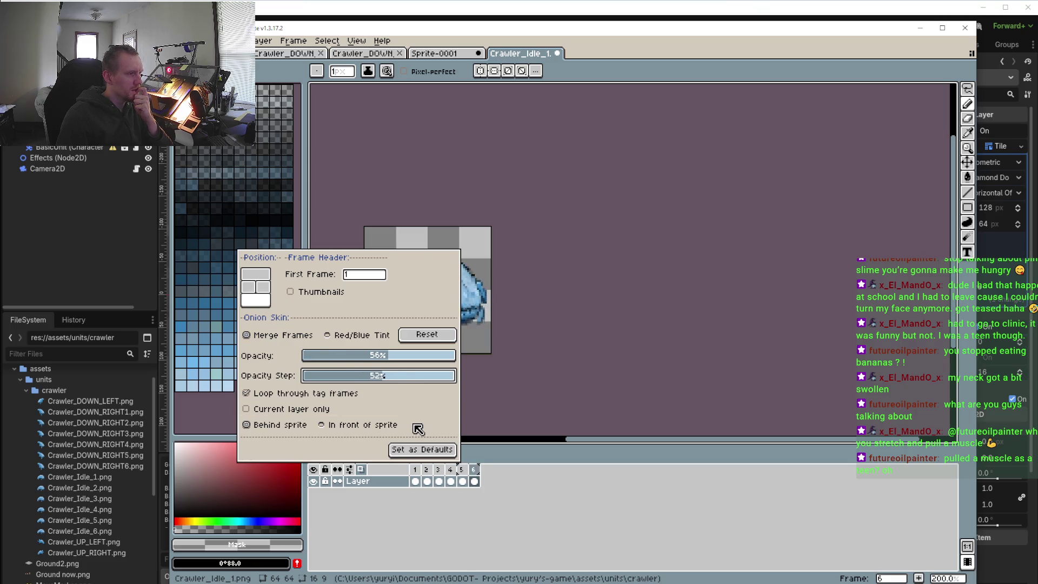
pyautogui.click(422, 456)
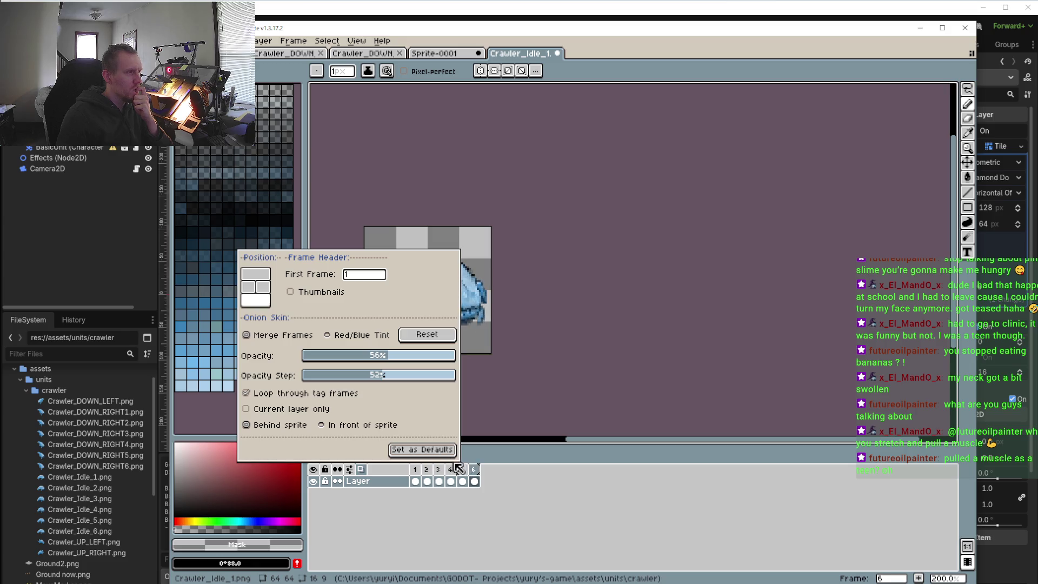
pyautogui.click(525, 491)
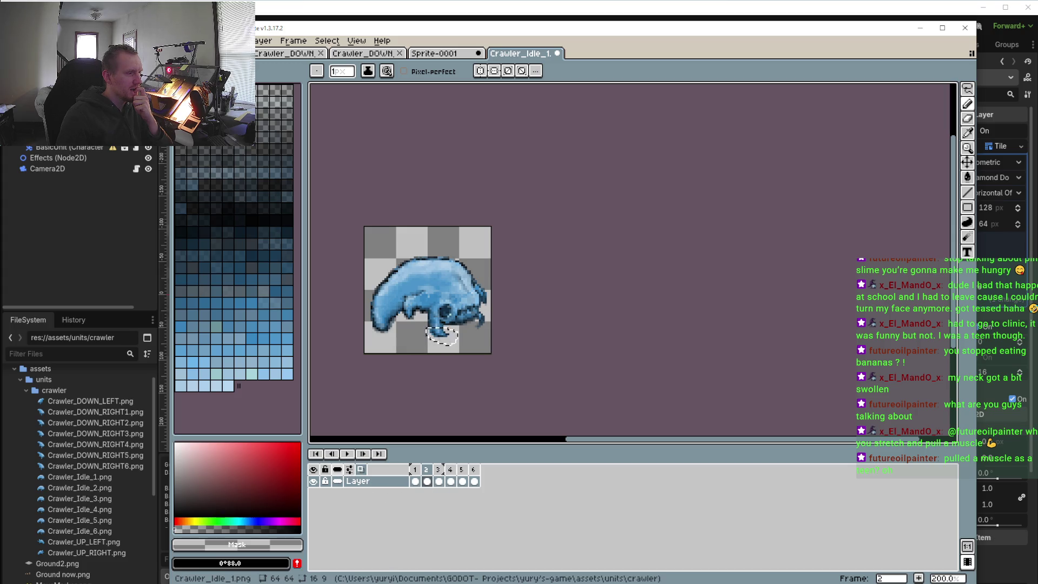
pyautogui.click(347, 454)
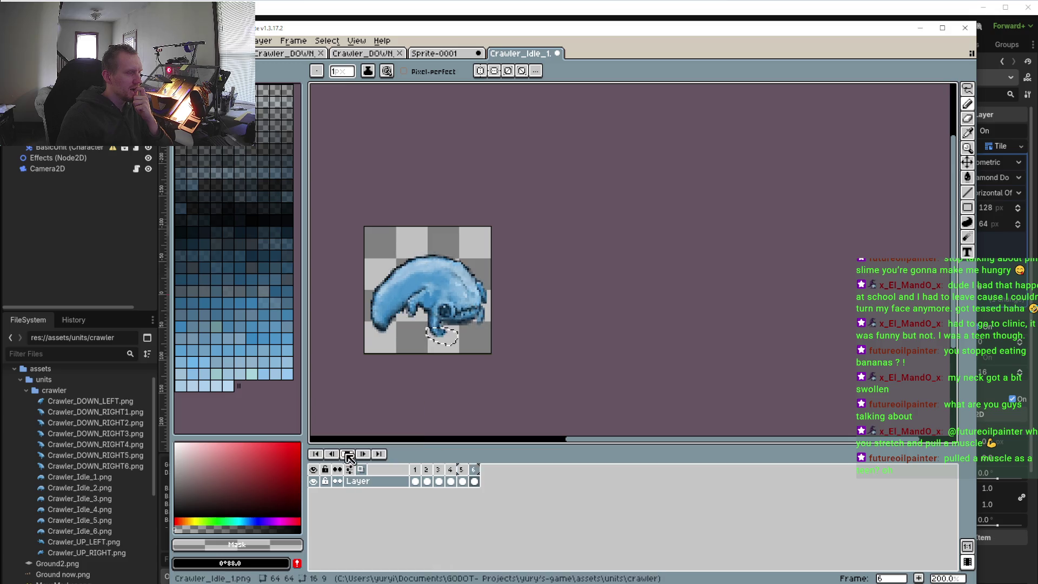
pyautogui.click(471, 480)
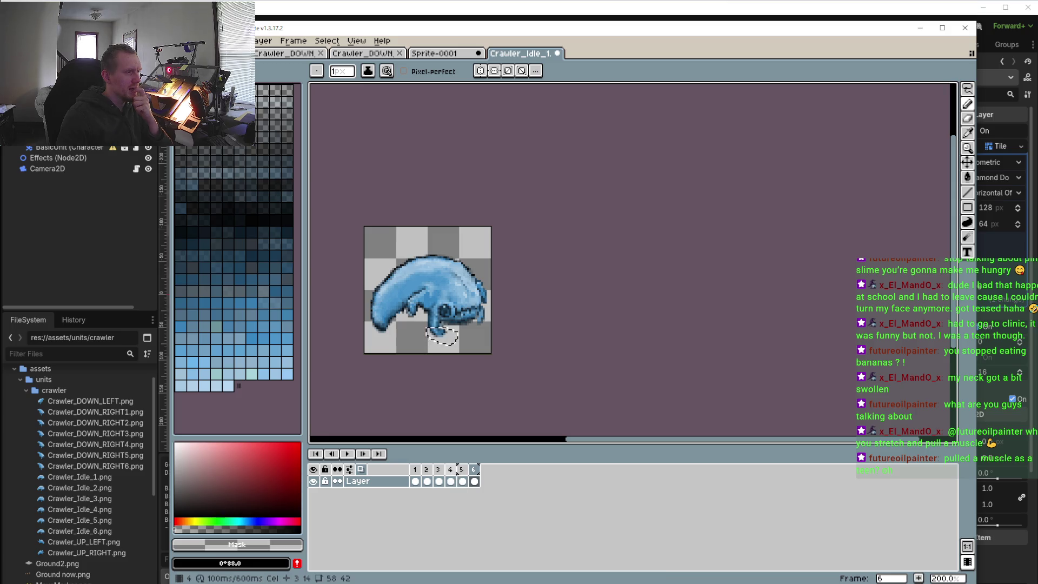
pyautogui.click(450, 480)
pyautogui.click(463, 480)
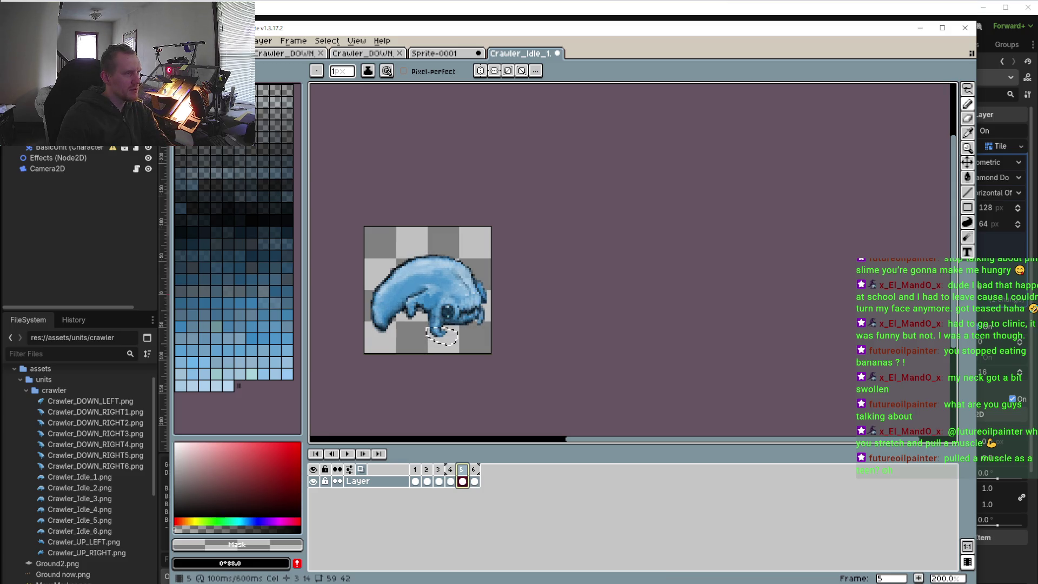
pyautogui.click(450, 480)
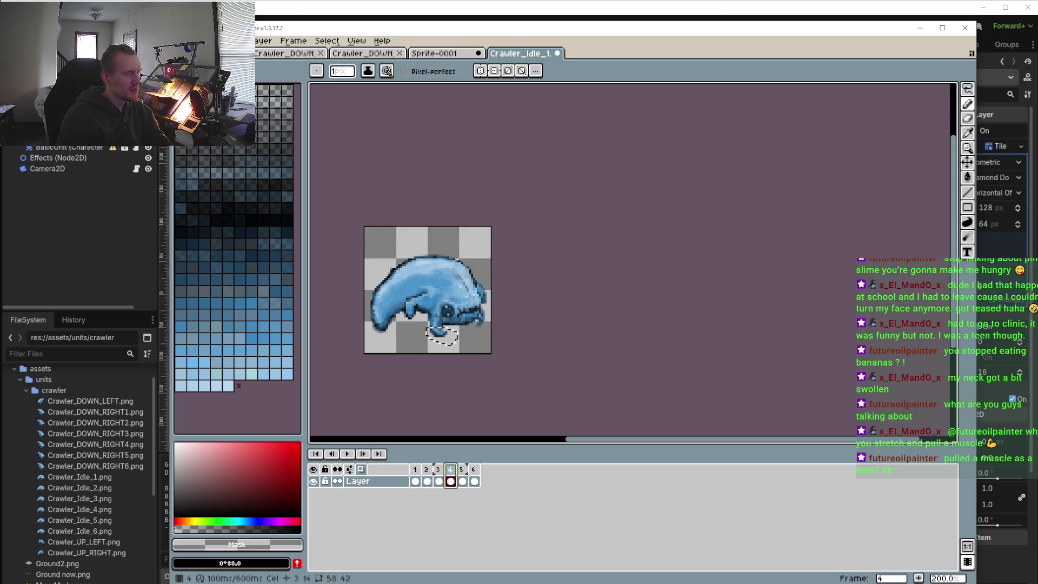
# - Try the timeline on the right and left, dock it at the bottom, and set first frame to 3
pyautogui.click(349, 469)
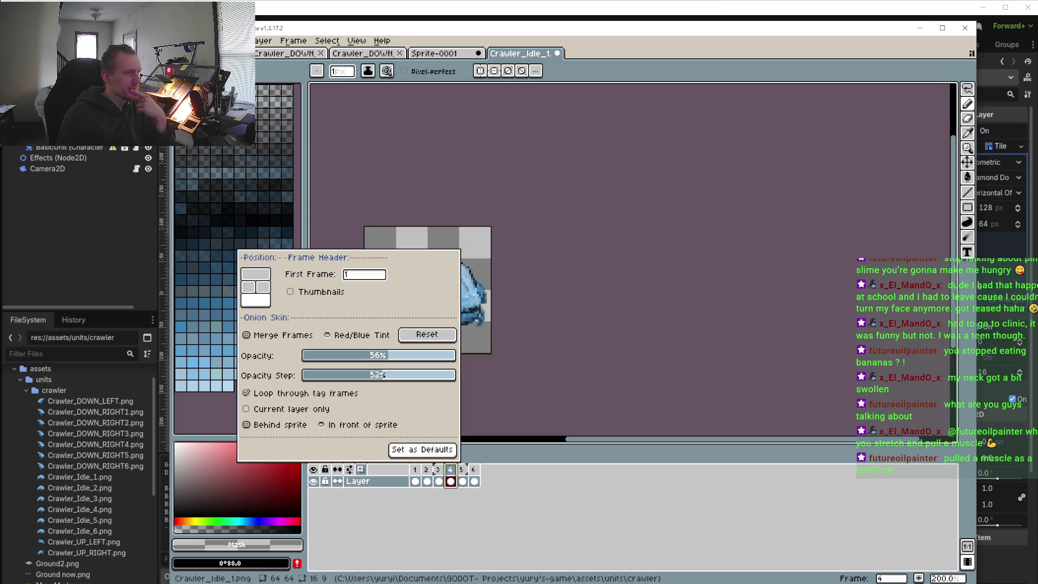
pyautogui.click(264, 287)
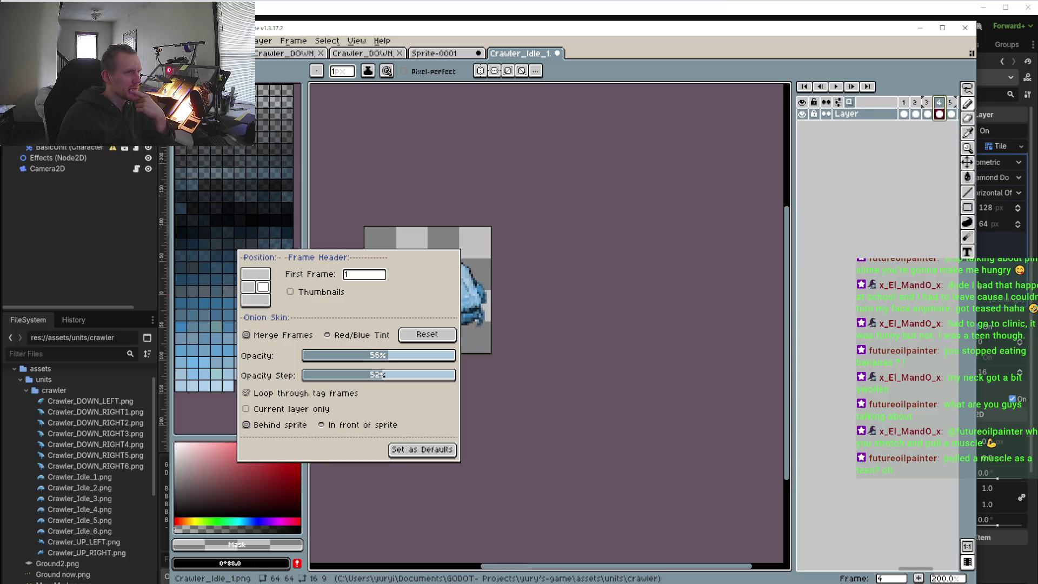
pyautogui.click(249, 287)
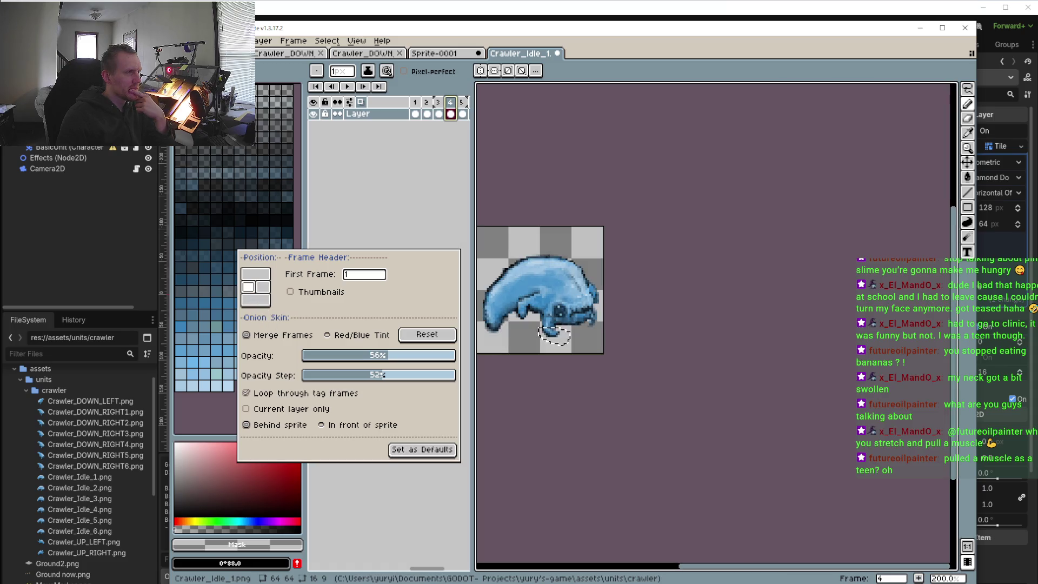
pyautogui.click(263, 286)
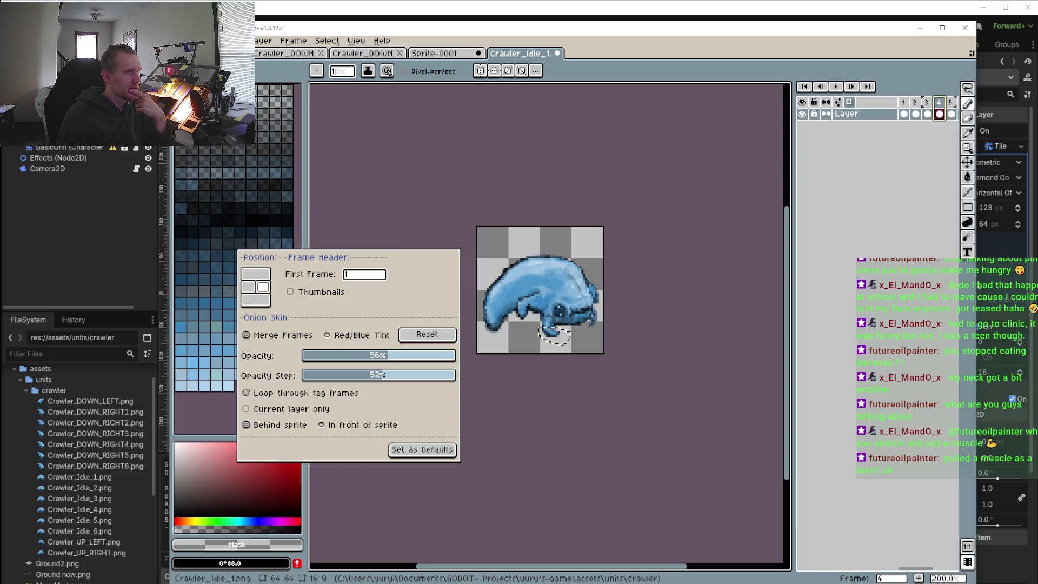
pyautogui.click(249, 287)
pyautogui.click(255, 300)
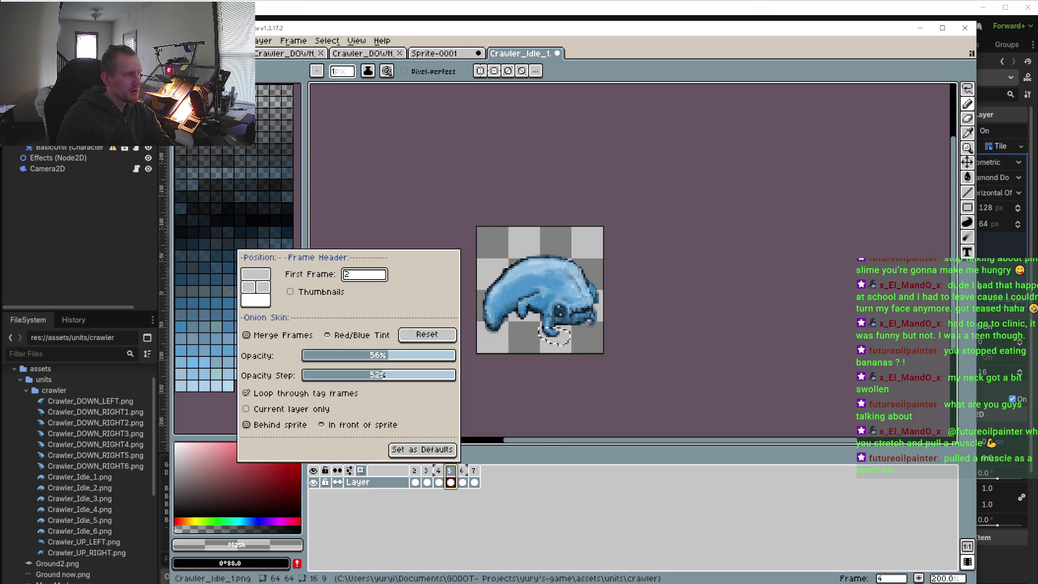
pyautogui.write('3')
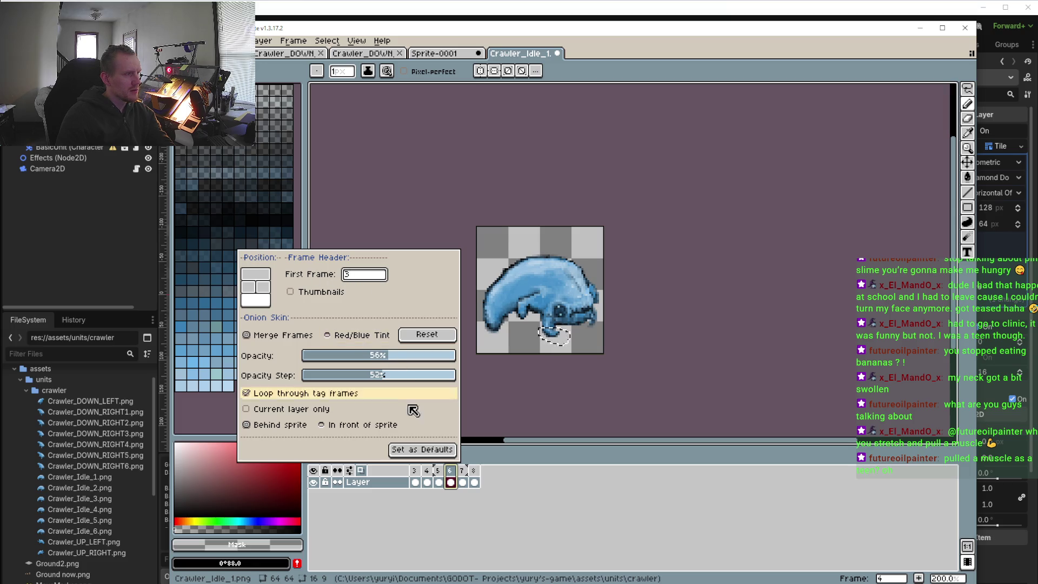
# - Dismiss the timeline settings, select frames 3 through 8 as a range, and start playback
pyautogui.click(537, 488)
pyautogui.press('m')
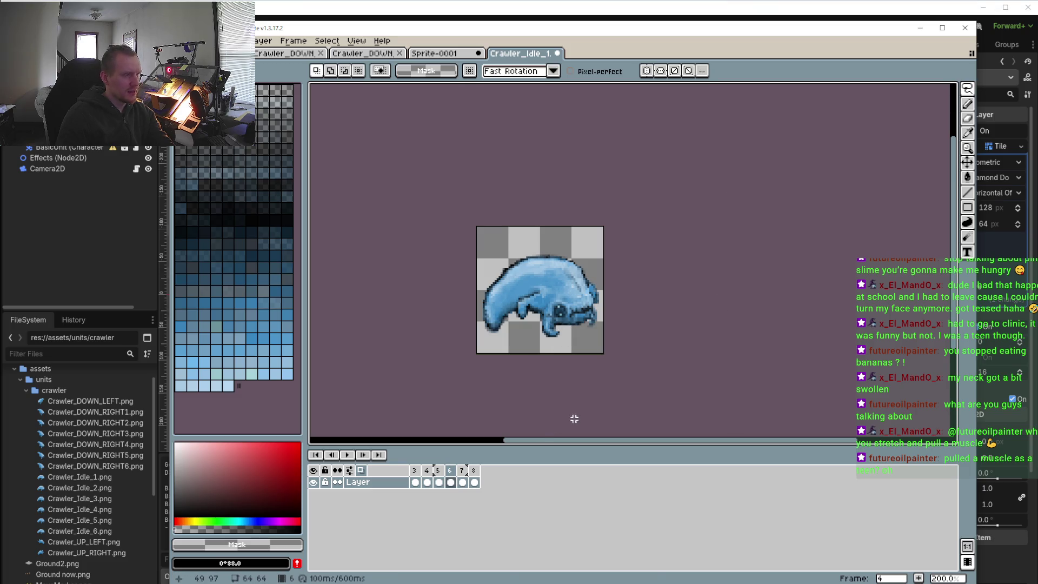
pyautogui.click(474, 472)
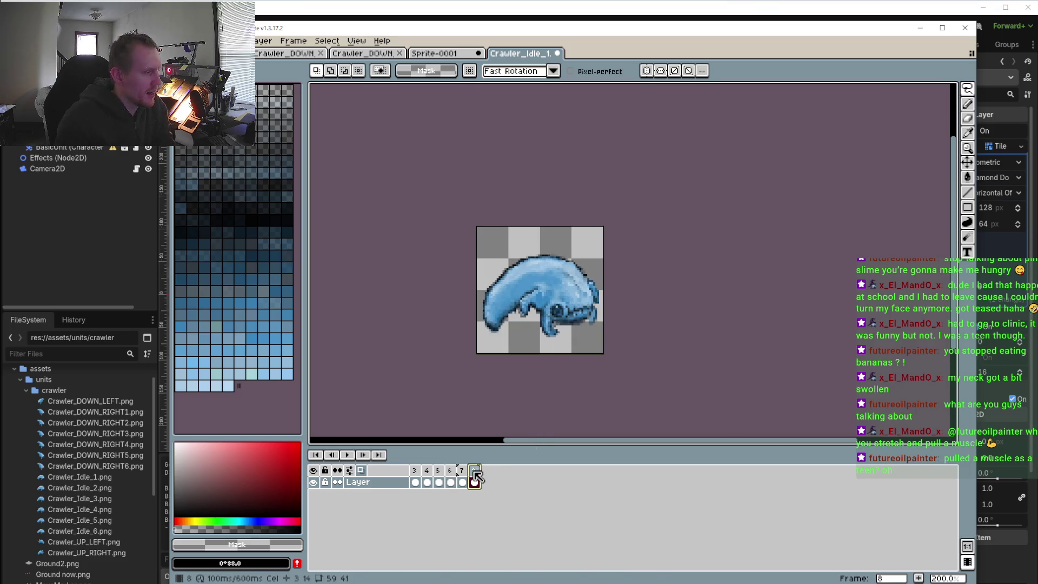
pyautogui.keyDown('shift'); pyautogui.click(415, 481); pyautogui.keyUp('shift')
pyautogui.click(476, 469)
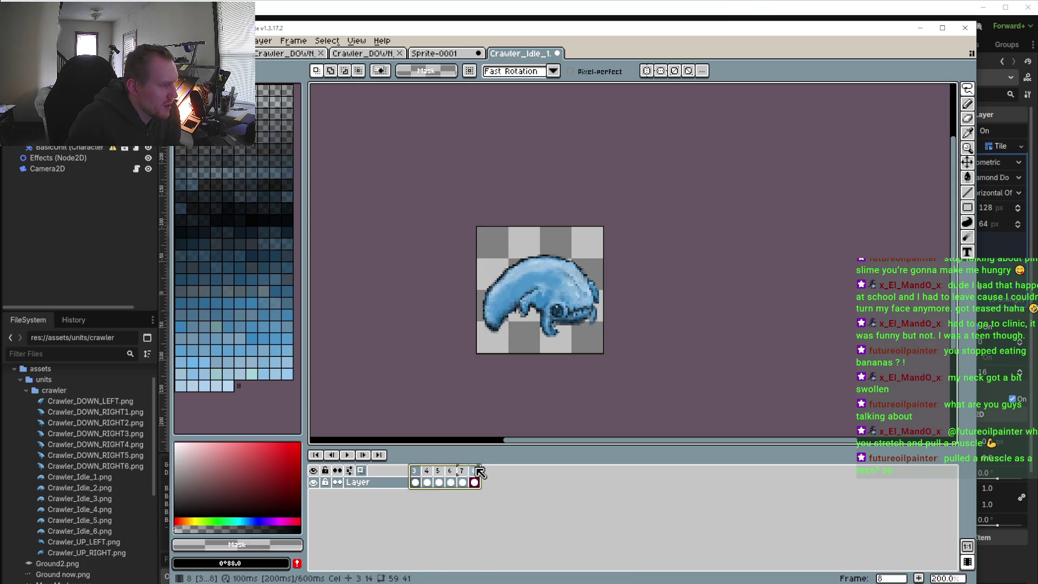
pyautogui.click(349, 470)
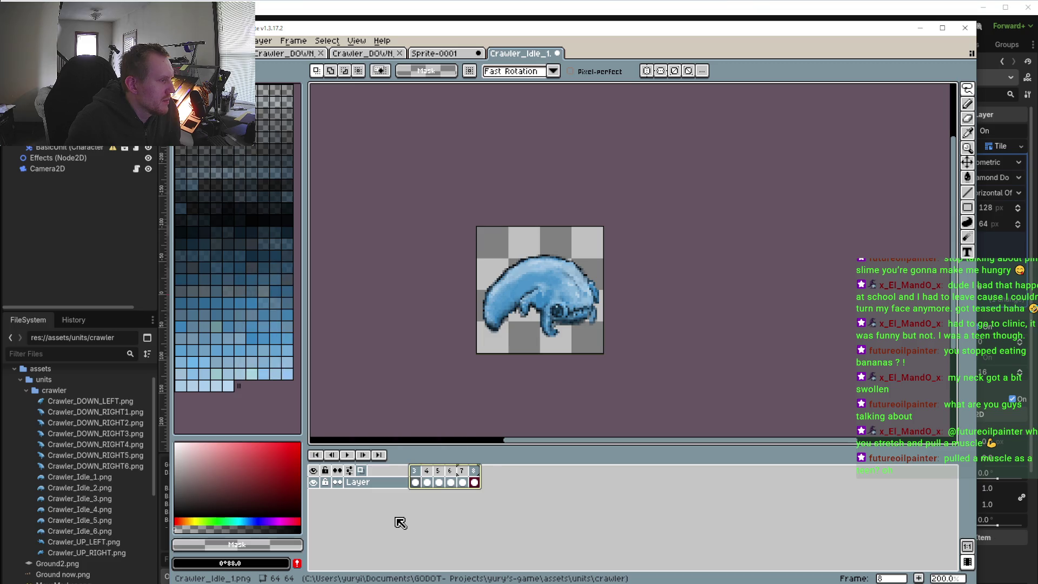
pyautogui.click(347, 455)
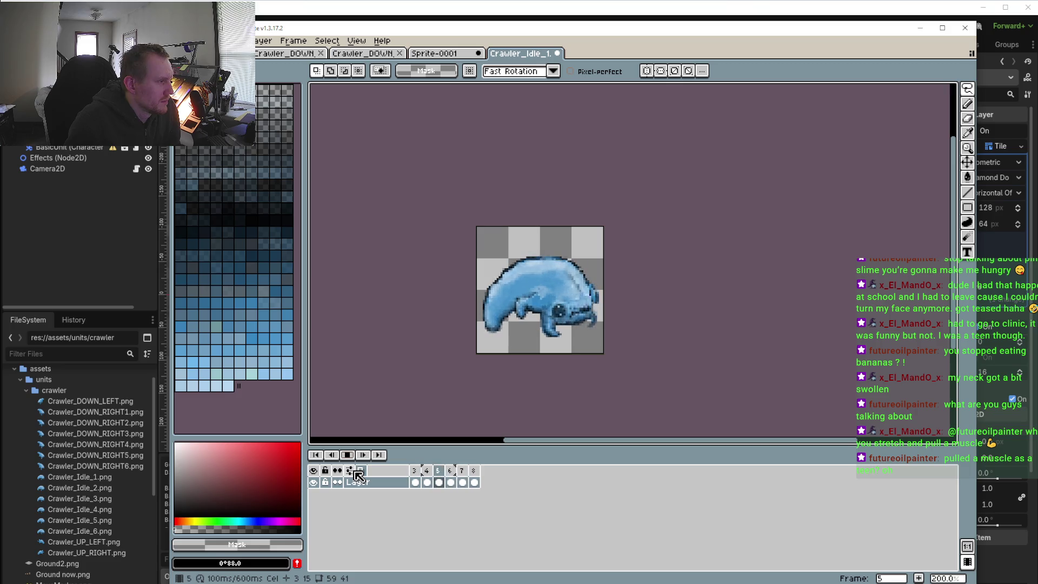
pyautogui.click(359, 474)
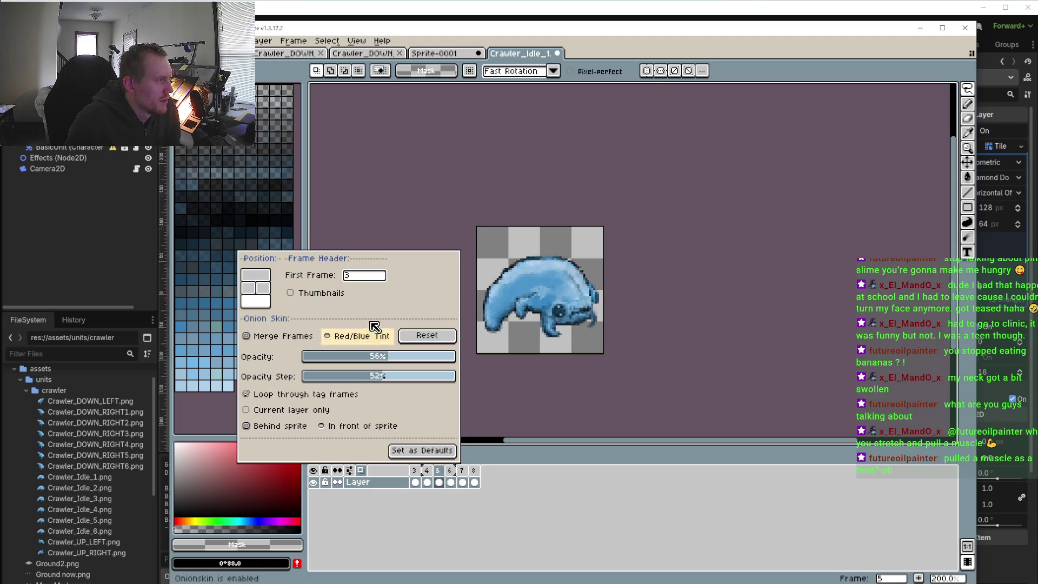
pyautogui.click(291, 293)
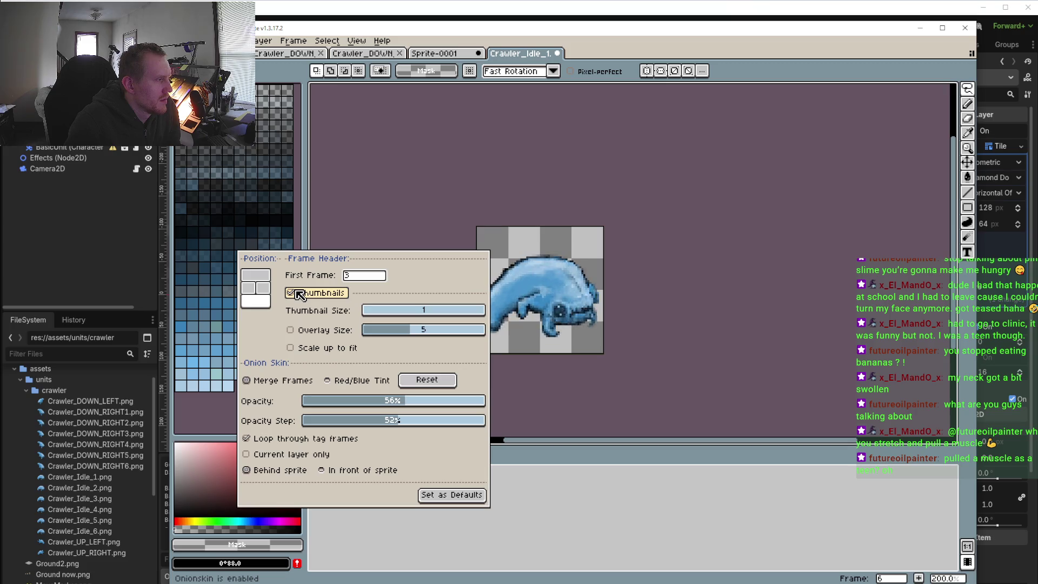
pyautogui.click(291, 293)
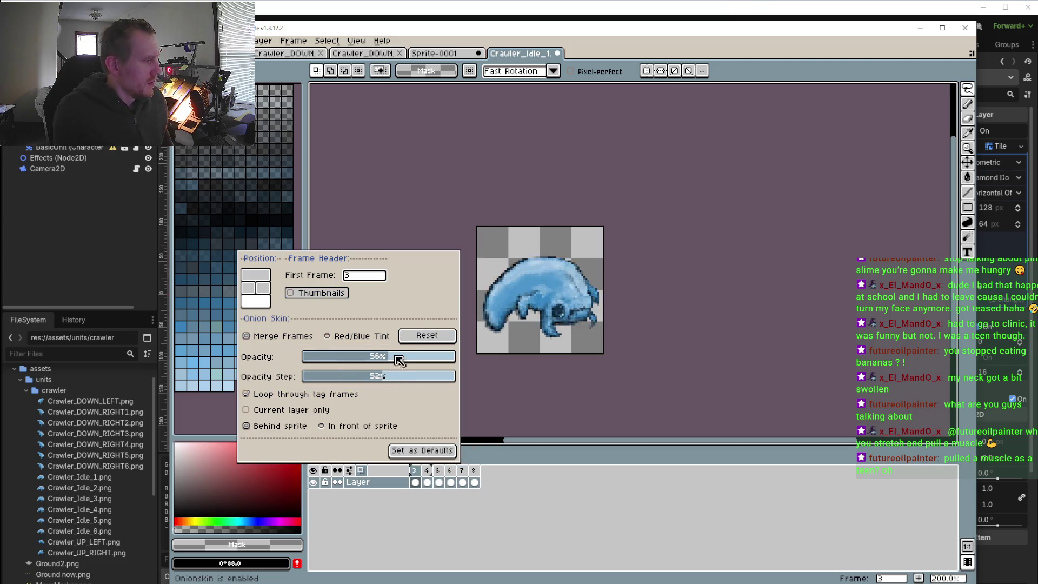
pyautogui.click(454, 281)
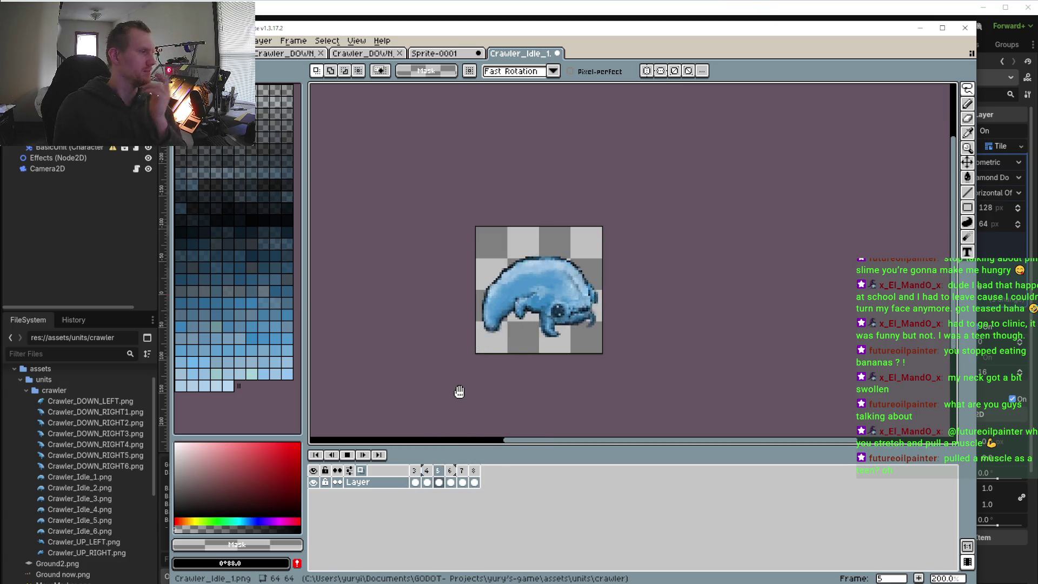
# - Stop playback, enable onion skinning, select cels 3–8, and play the loop briefly
pyautogui.scroll(1, 489, 344)
pyautogui.click(351, 454)
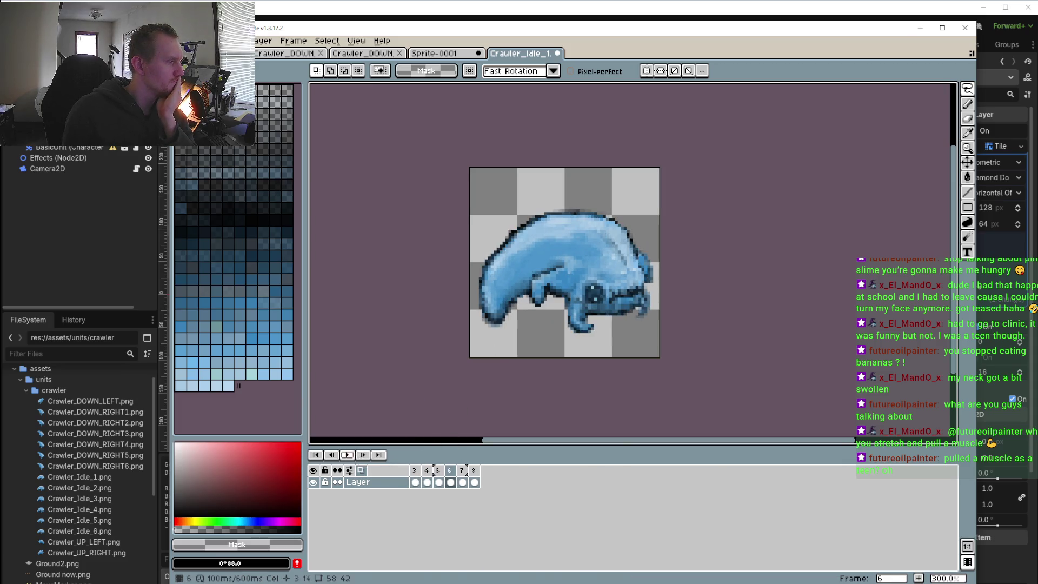
pyautogui.click(336, 471)
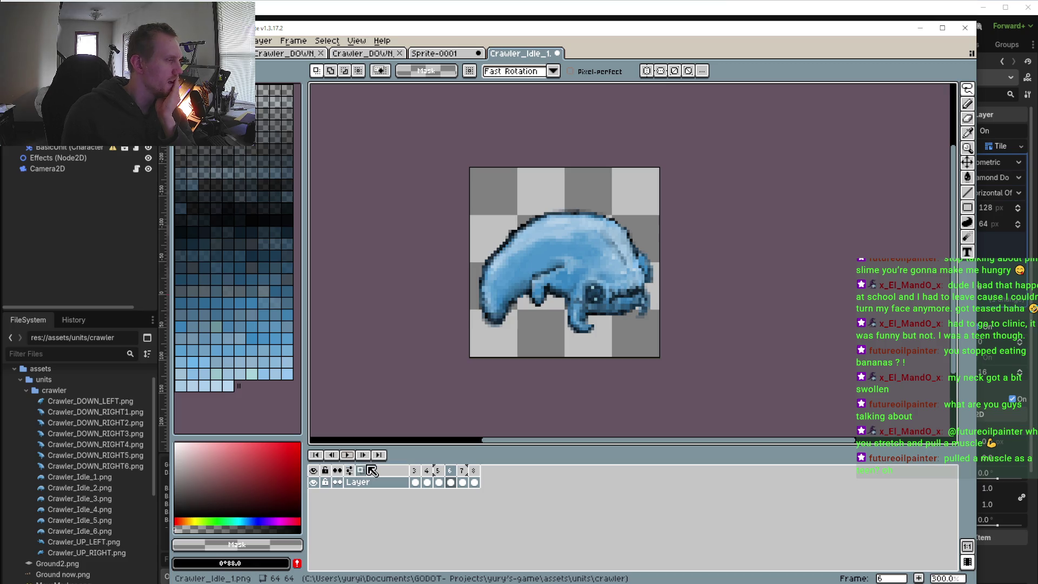
pyautogui.moveTo(415, 481); pyautogui.dragTo(474, 481)
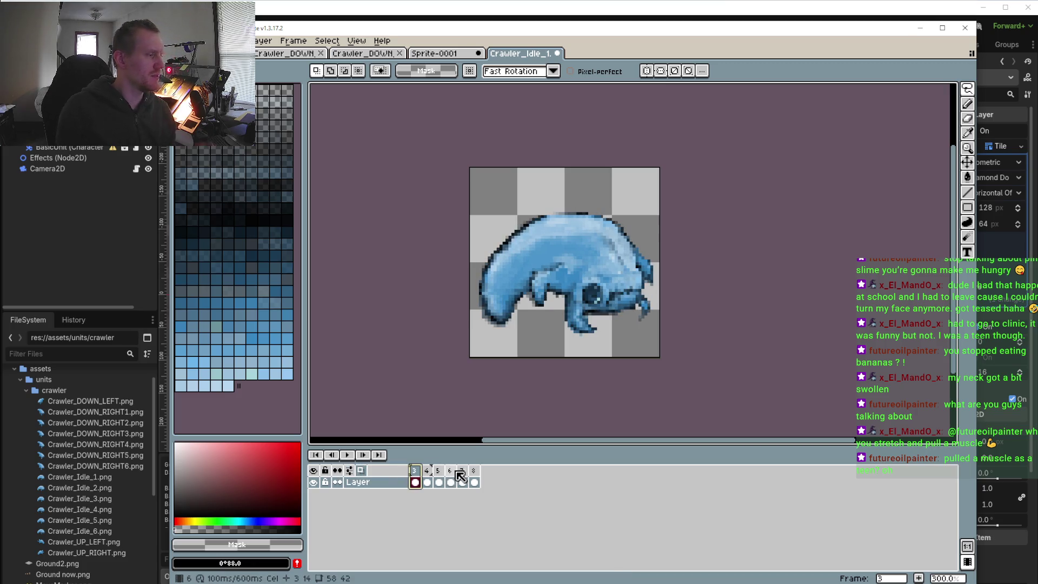
pyautogui.click(414, 480)
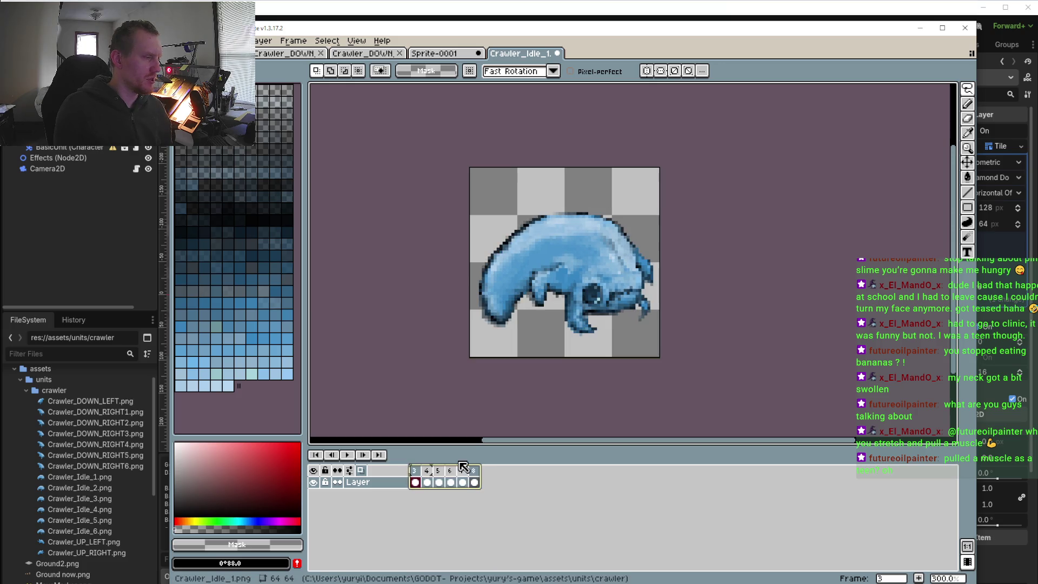
pyautogui.click(348, 455)
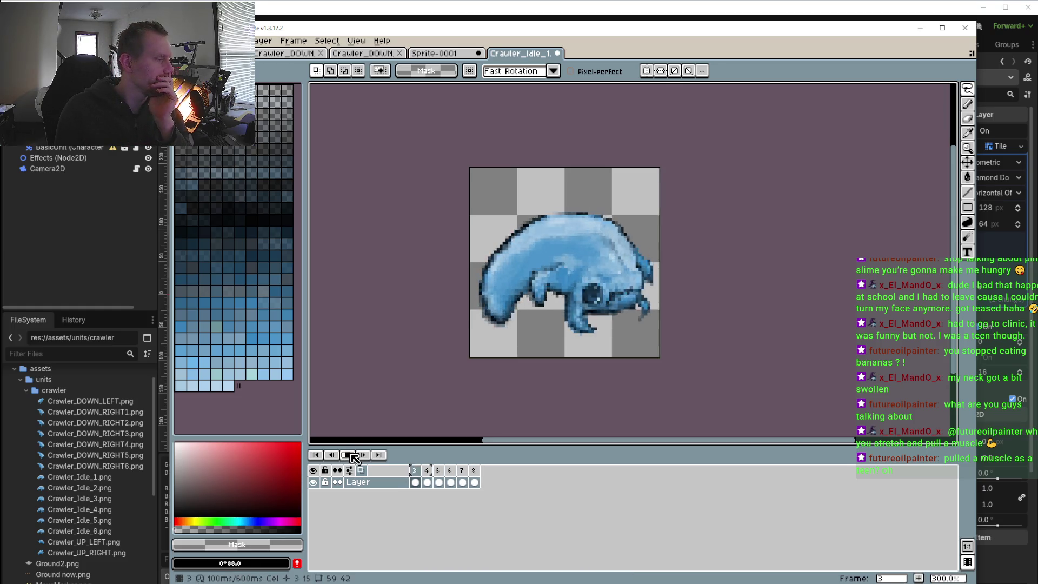
pyautogui.click(349, 455)
# - Open and close the timeline settings, replay, then stop on frame 3 and reselect frames 3–8
pyautogui.click(348, 471)
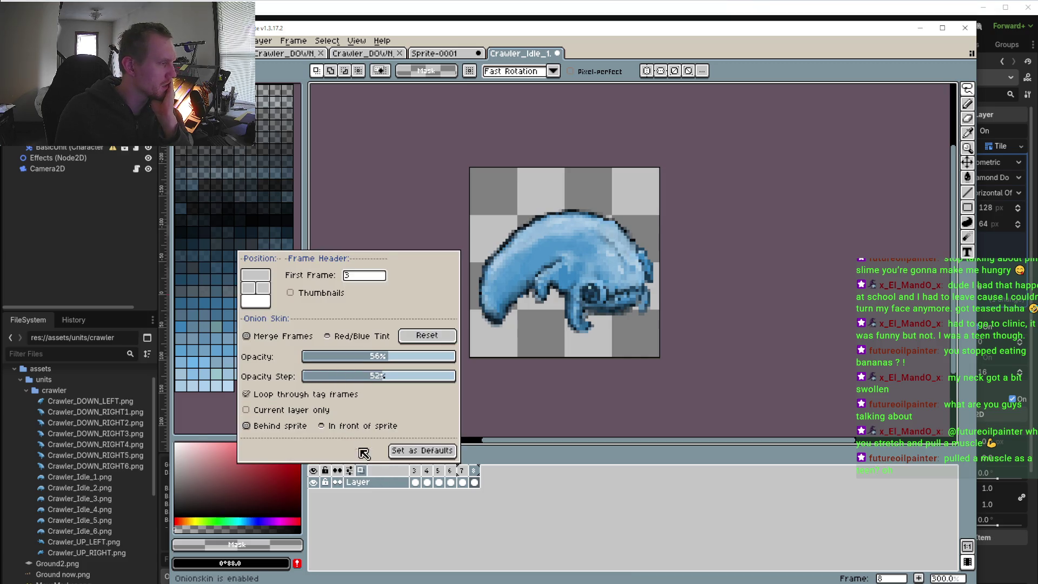
pyautogui.click(595, 493)
pyautogui.click(347, 455)
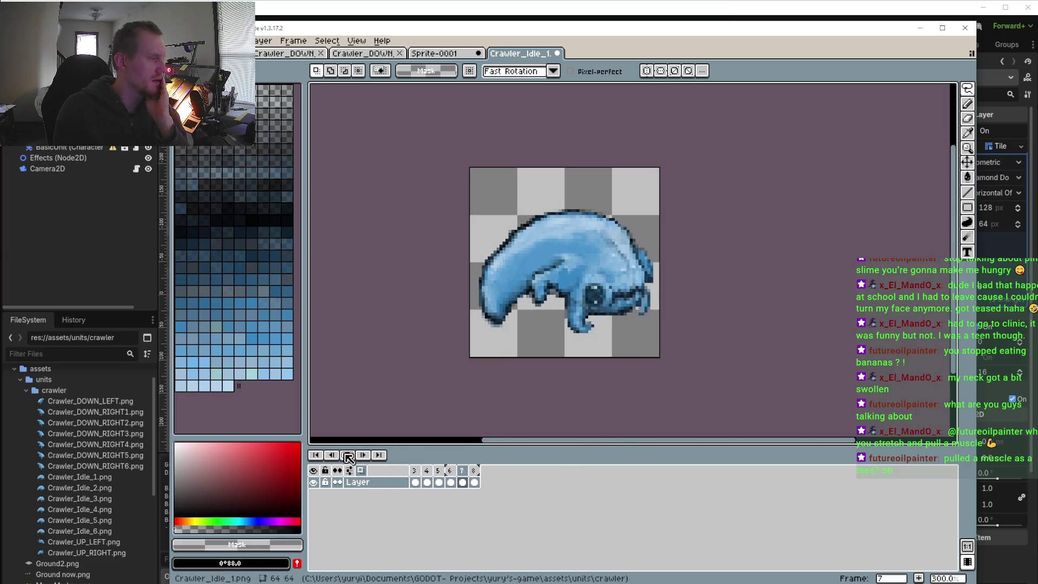
pyautogui.click(414, 482)
pyautogui.keyDown('shift'); pyautogui.click(474, 483); pyautogui.keyUp('shift')
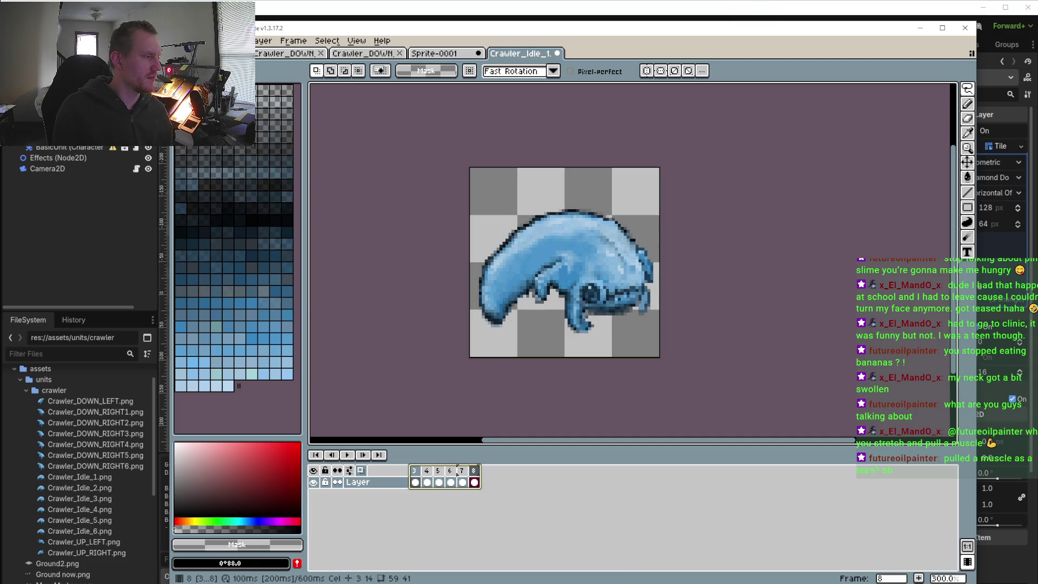
pyautogui.rightClick(451, 474)
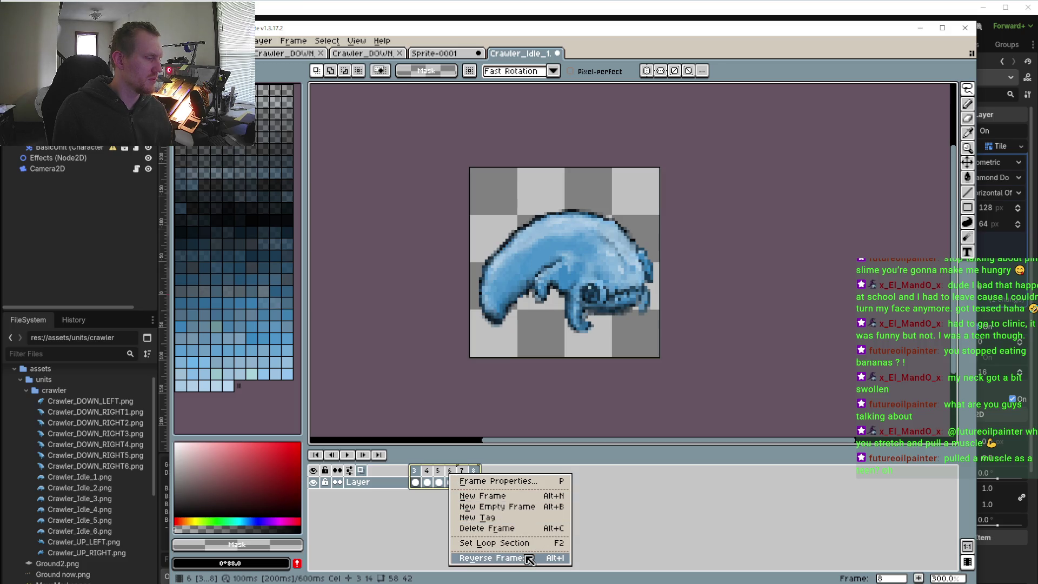
pyautogui.click(528, 481)
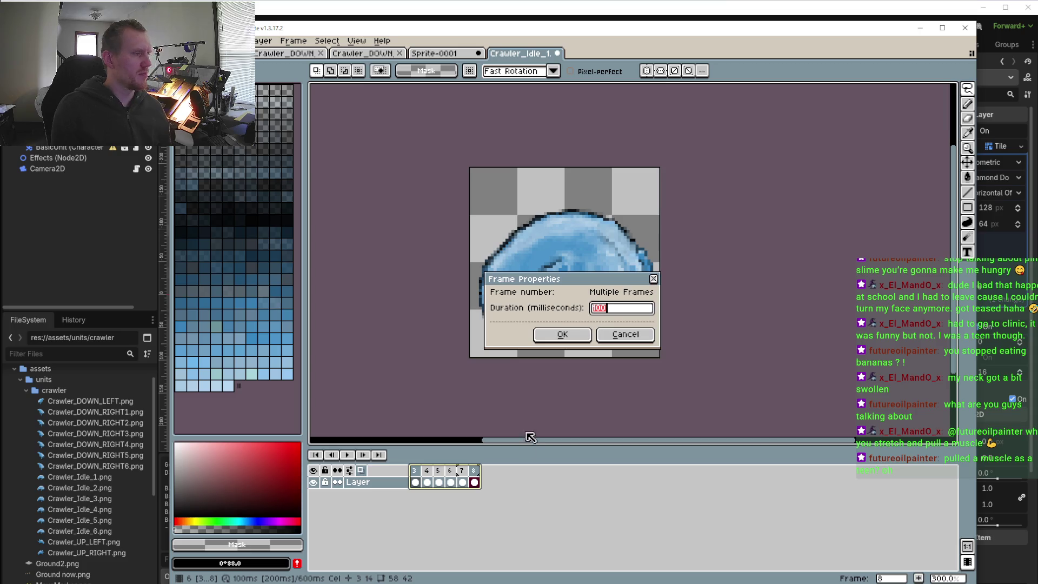
pyautogui.click(621, 335)
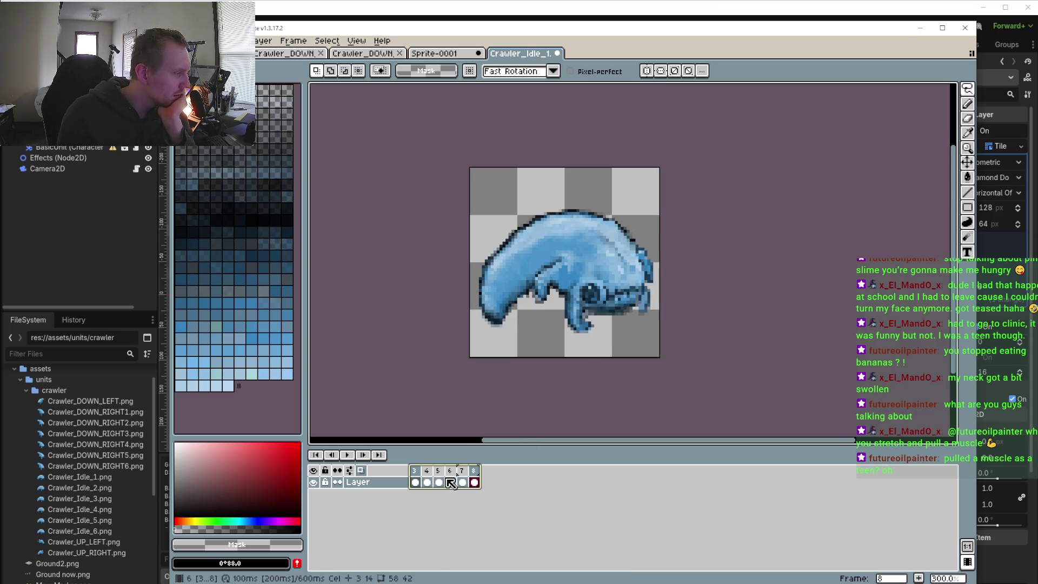
pyautogui.rightClick(450, 482)
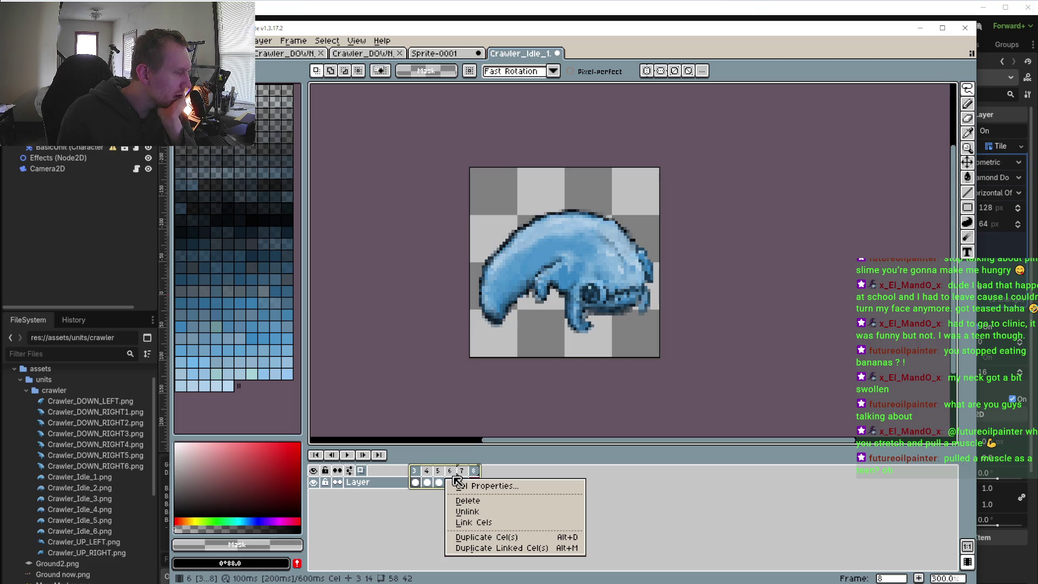
pyautogui.click(355, 474)
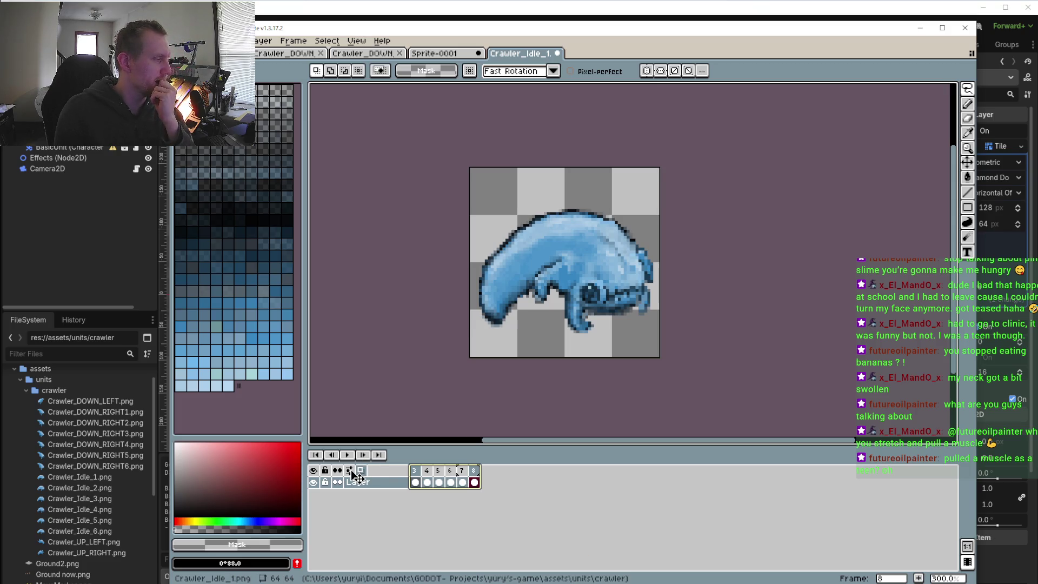
# - Play the animation, then stop it with onion skinning switched off and reopen the onion-skin settings
pyautogui.click(353, 473)
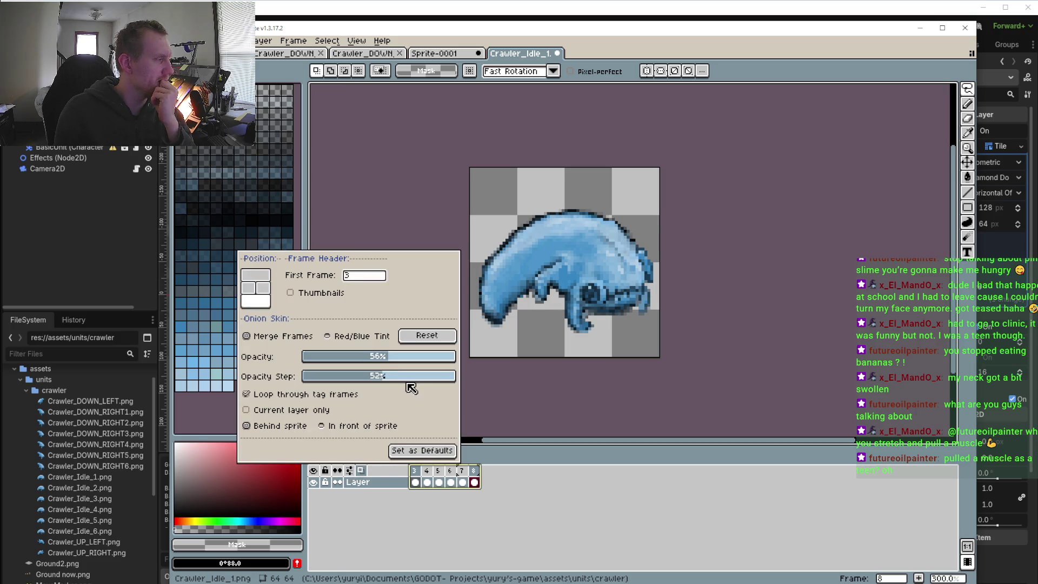
pyautogui.click(348, 455)
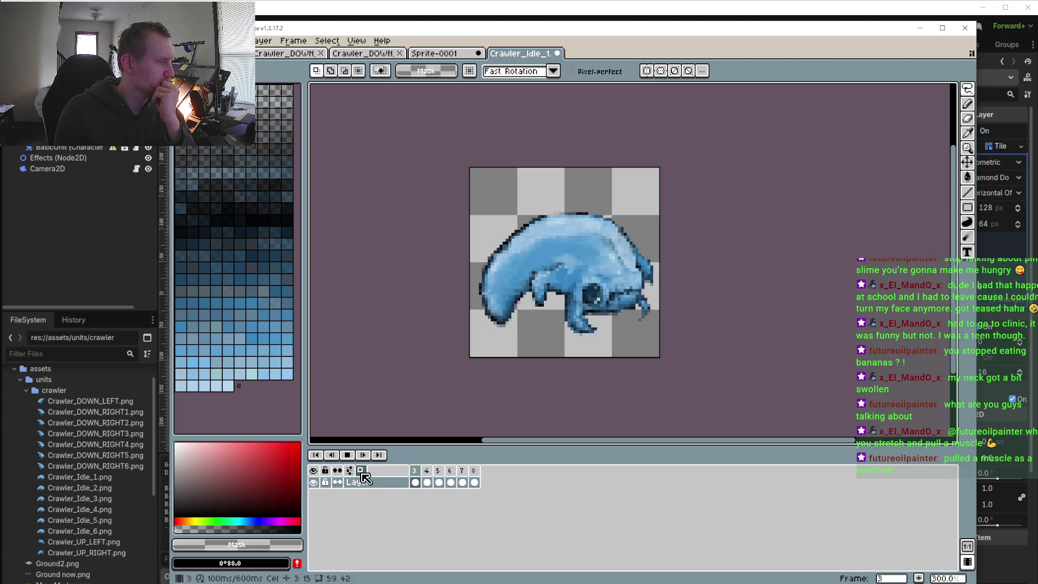
pyautogui.click(363, 474)
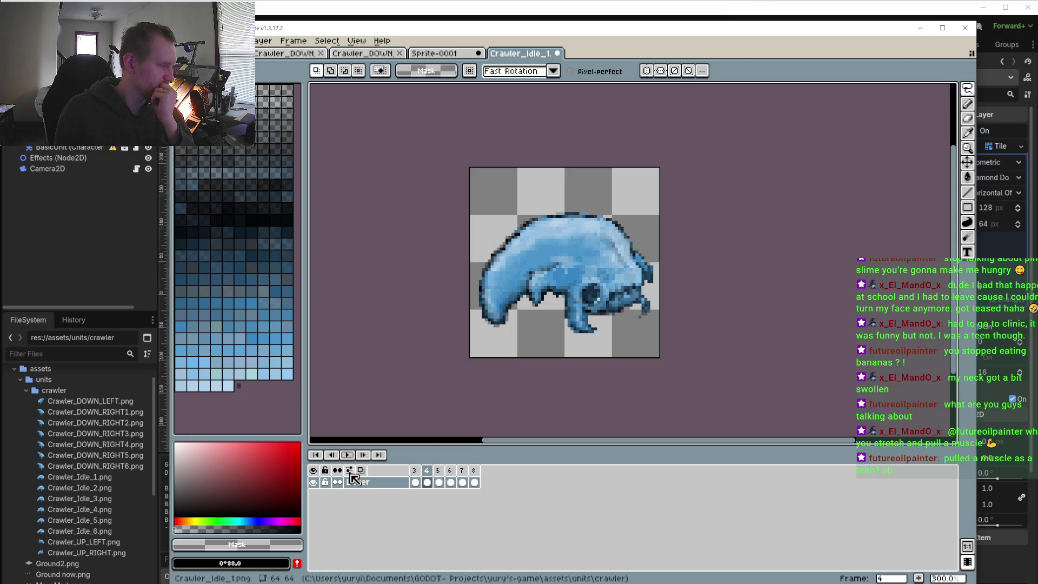
pyautogui.click(350, 470)
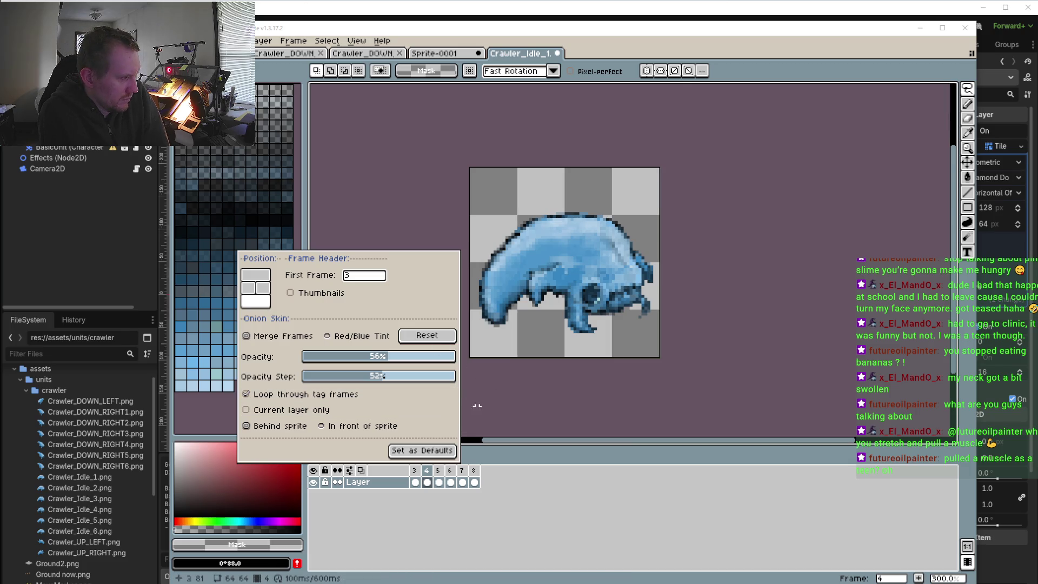
# - Close the onion skin options, select frames 3 to 8, enable onion skinning, and play
pyautogui.click(518, 417)
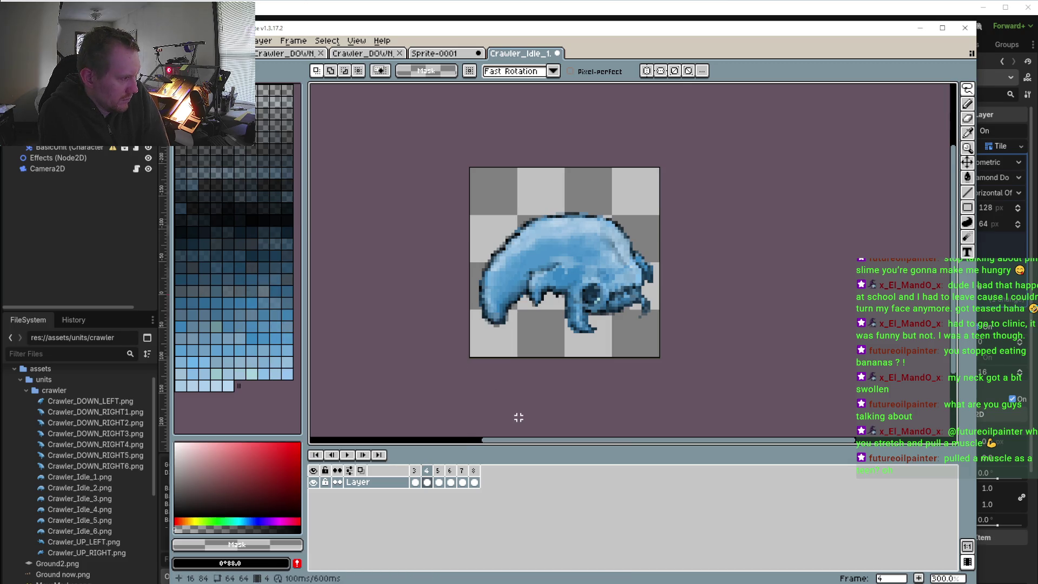
pyautogui.click(414, 482)
pyautogui.keyDown('shift'); pyautogui.click(474, 482); pyautogui.keyUp('shift')
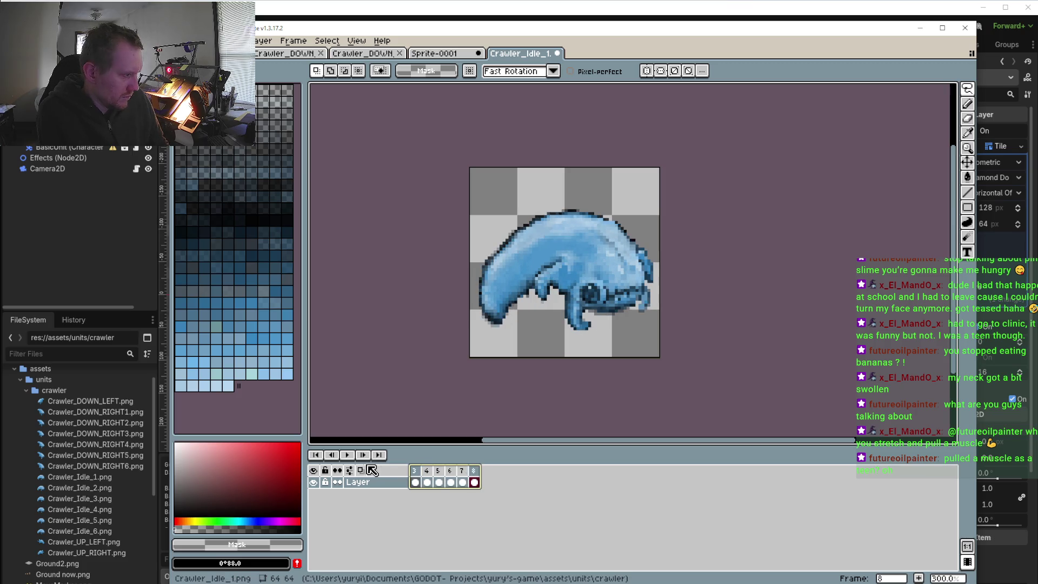
pyautogui.click(361, 471)
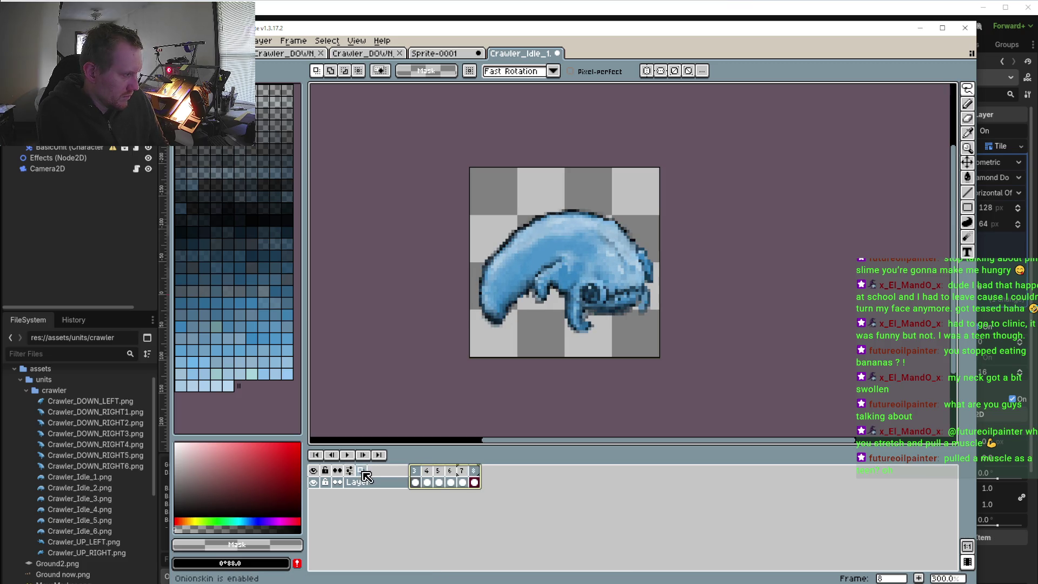
pyautogui.click(347, 455)
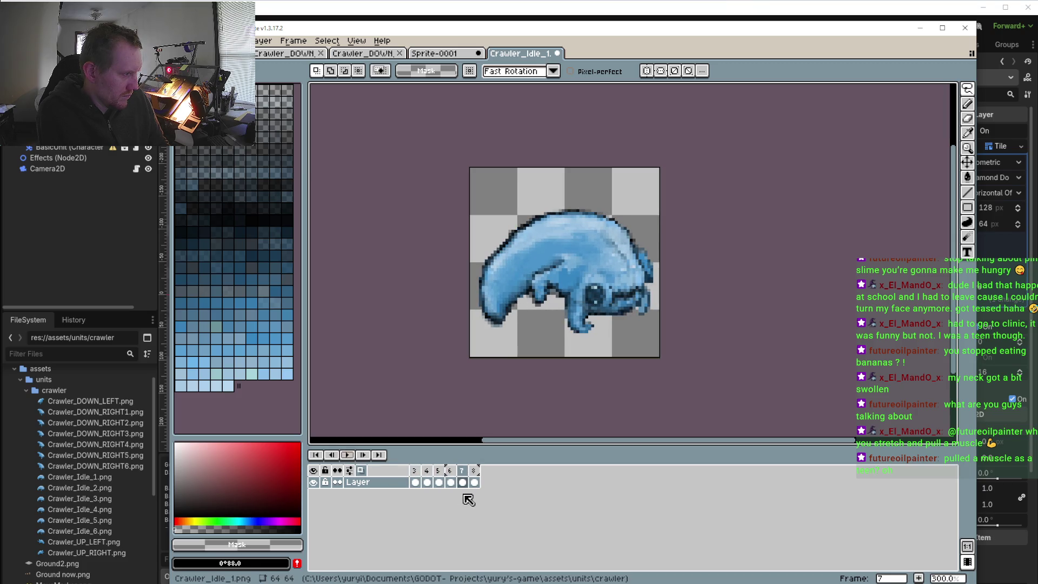
# - Stop, reselect frames 3–8 with frame 6 current, turn onion skinning back on, and replay
pyautogui.click(397, 483)
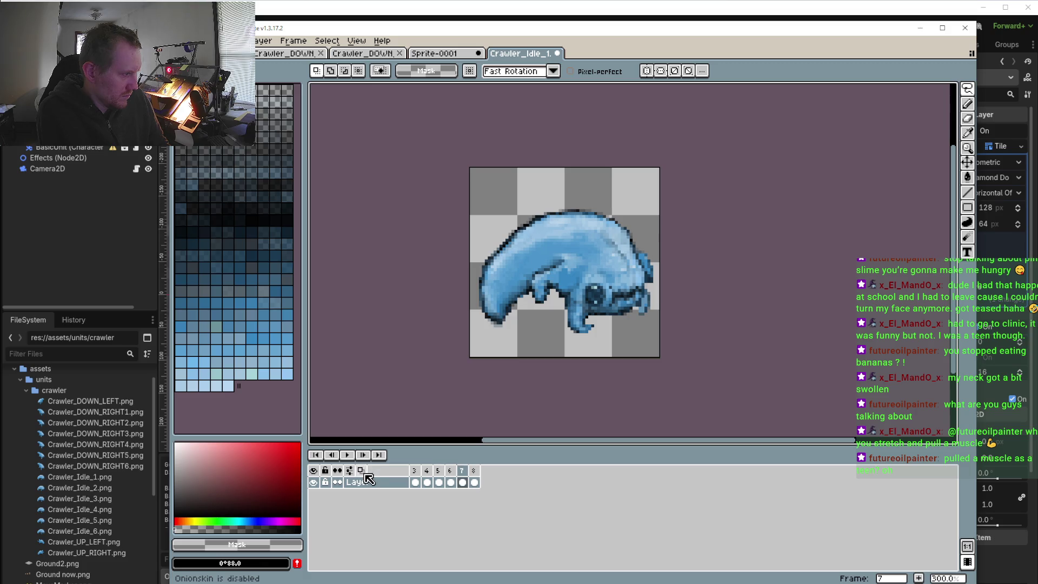
pyautogui.moveTo(414, 482); pyautogui.dragTo(474, 482)
pyautogui.click(450, 482)
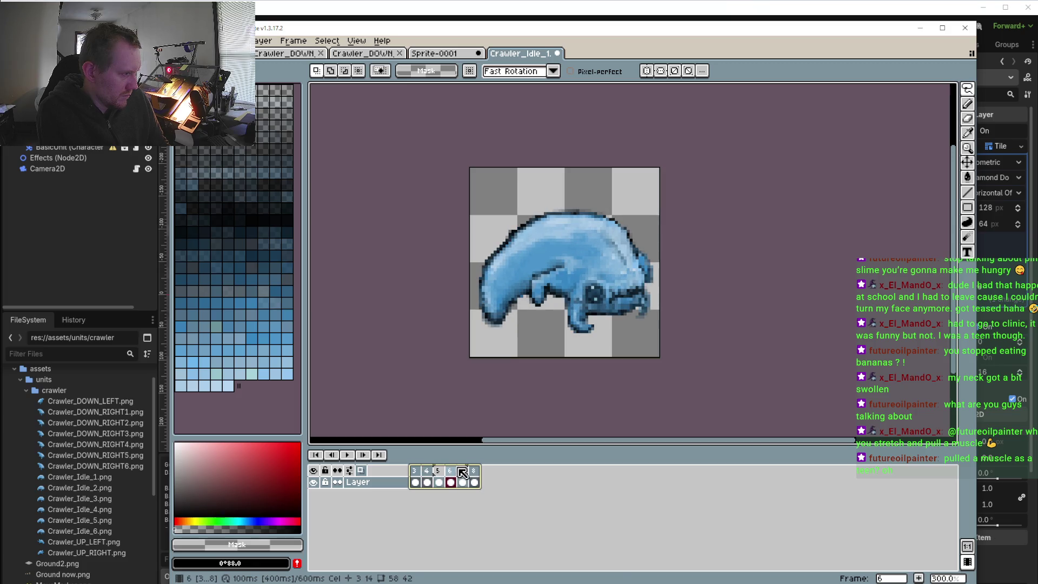
pyautogui.click(361, 471)
pyautogui.click(350, 454)
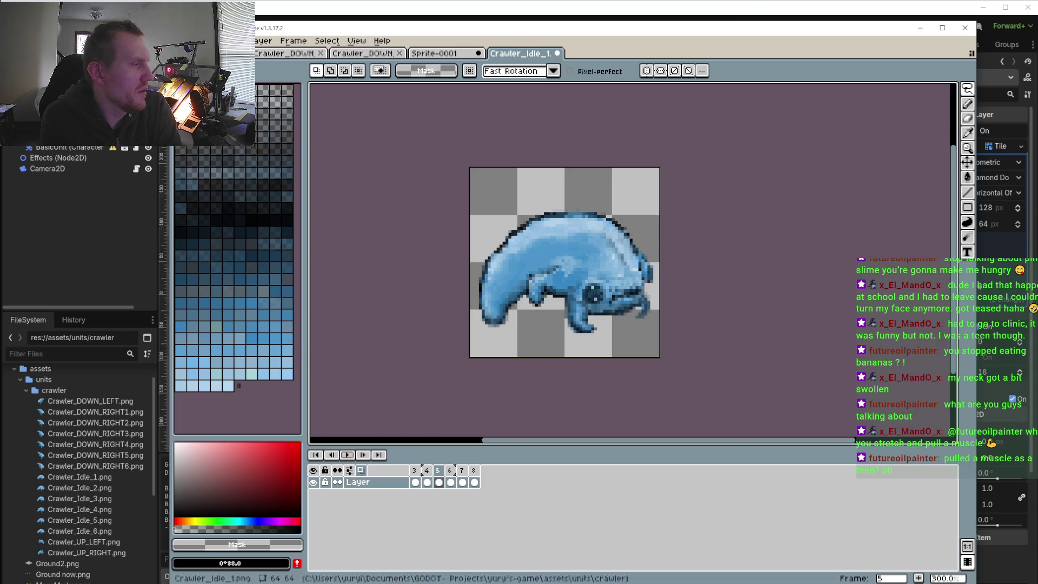
# - Play the crawler idle loop and stop it on frame 4
pyautogui.click(350, 456)
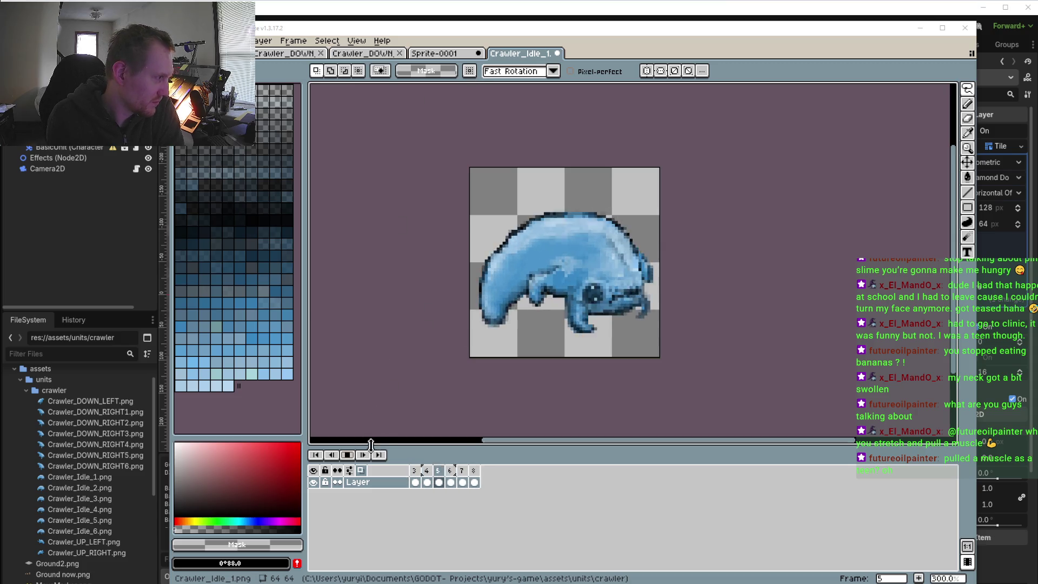
pyautogui.click(349, 454)
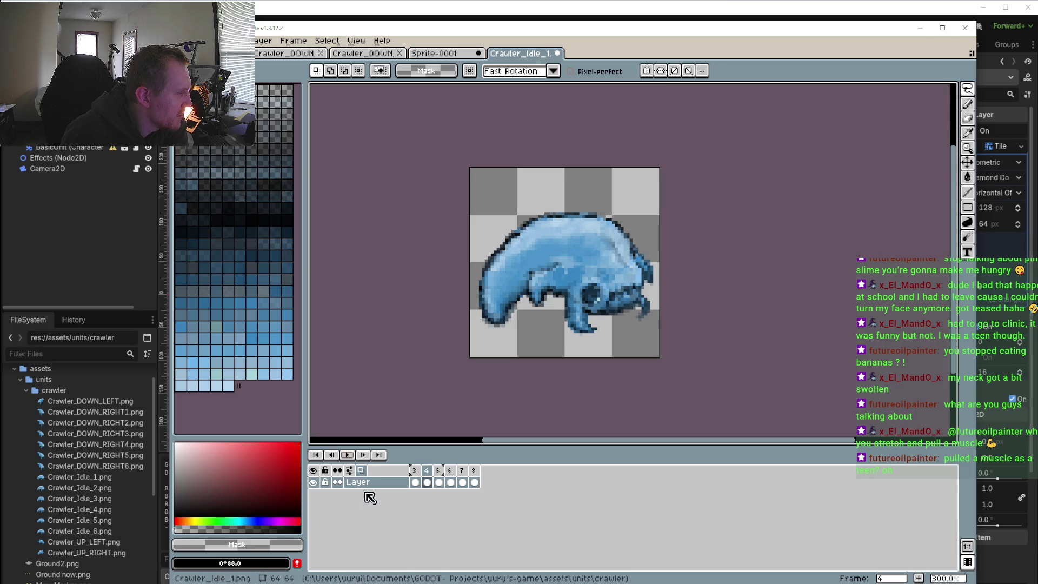
# - Flip back and forth between frames 3 and 4 to compare the poses
pyautogui.click(415, 480)
pyautogui.click(426, 480)
pyautogui.click(415, 480)
pyautogui.click(426, 480)
pyautogui.click(415, 479)
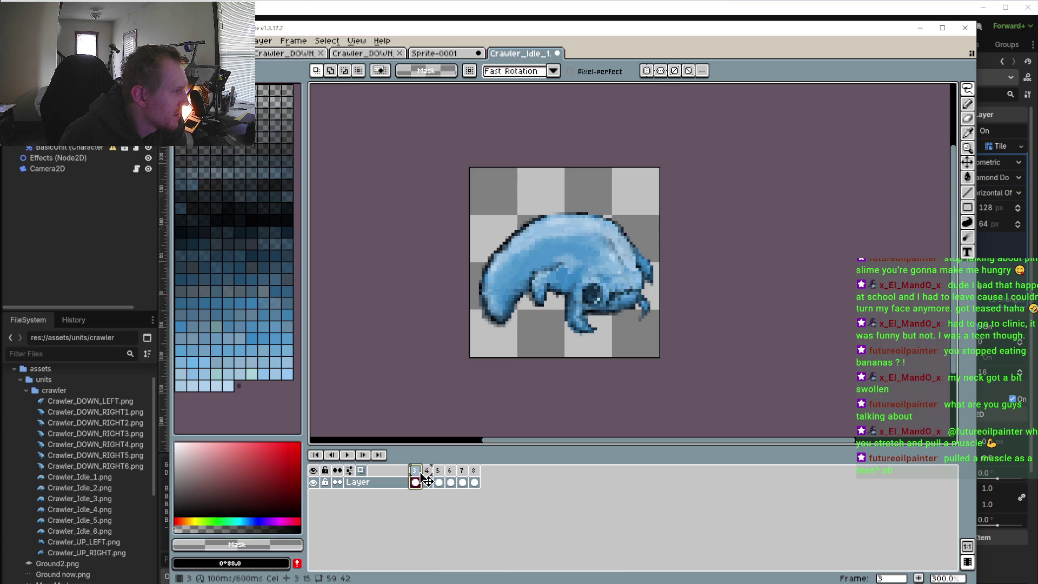
pyautogui.click(427, 476)
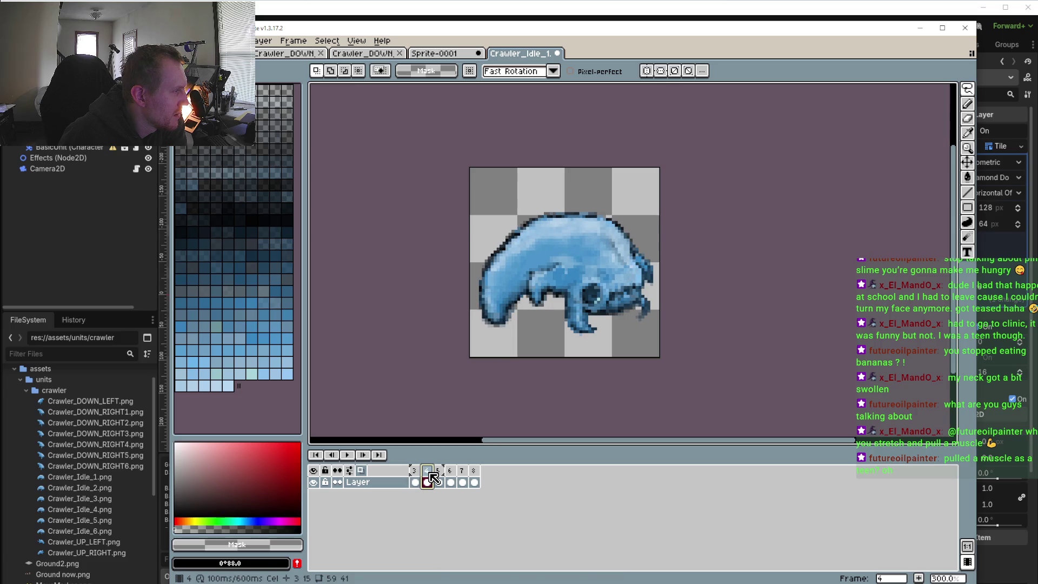
# - Step forward through frames 5 to 8, then back to frames 5 and 4
pyautogui.click(439, 479)
pyautogui.click(451, 481)
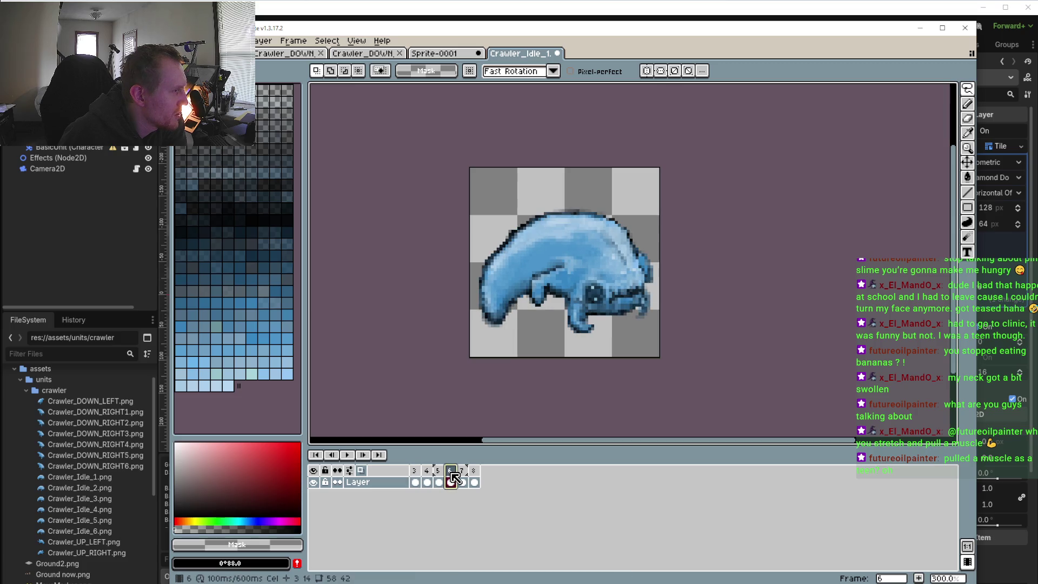
pyautogui.click(462, 481)
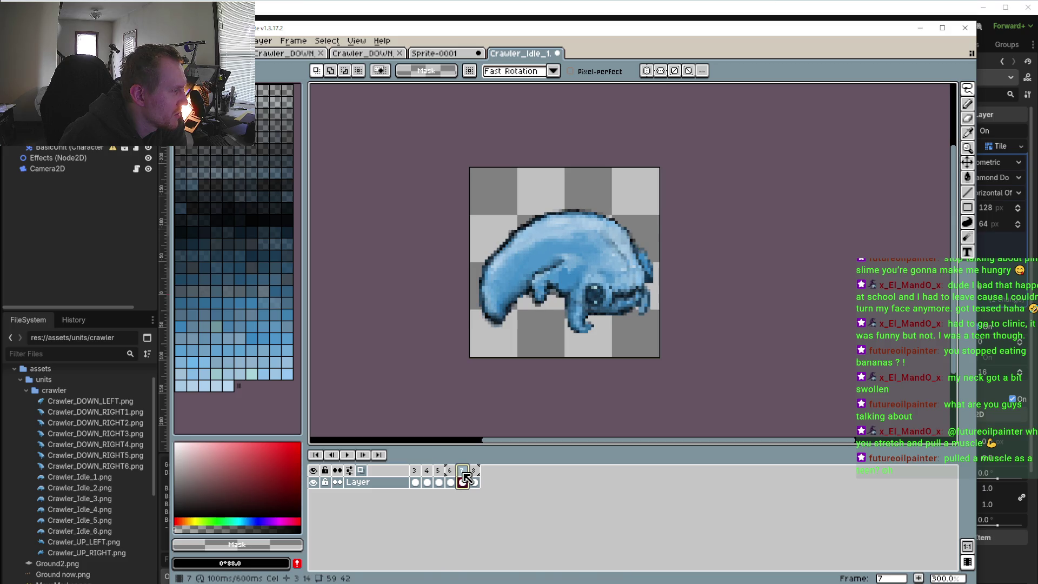
pyautogui.click(474, 481)
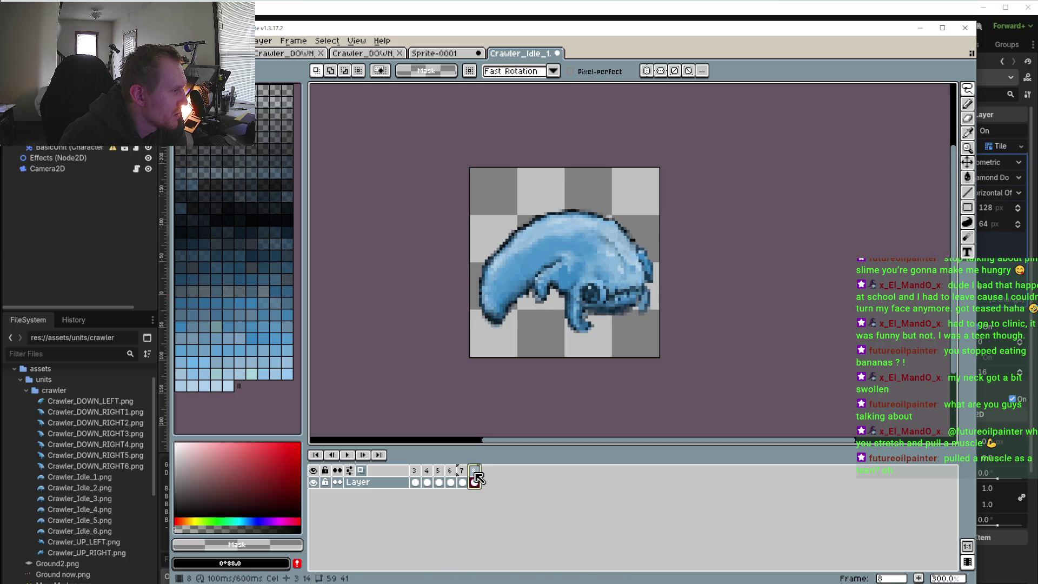
pyautogui.click(442, 473)
pyautogui.click(427, 470)
pyautogui.click(439, 470)
pyautogui.click(426, 470)
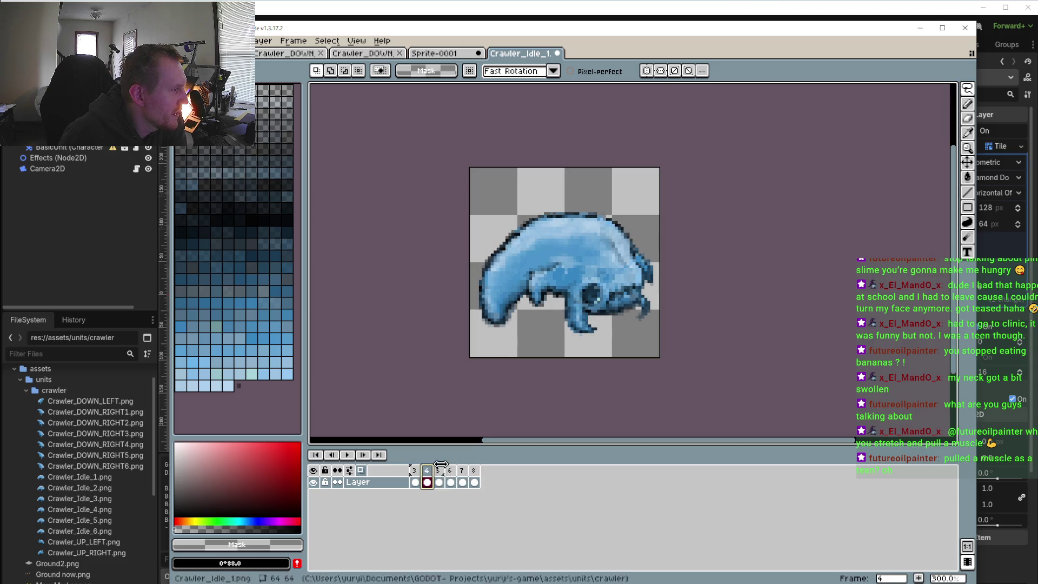
# - Zoom in and step through frames 5 to 7, comparing head and feet up close
pyautogui.scroll(1, 621, 345)
pyautogui.scroll(1, 632, 358)
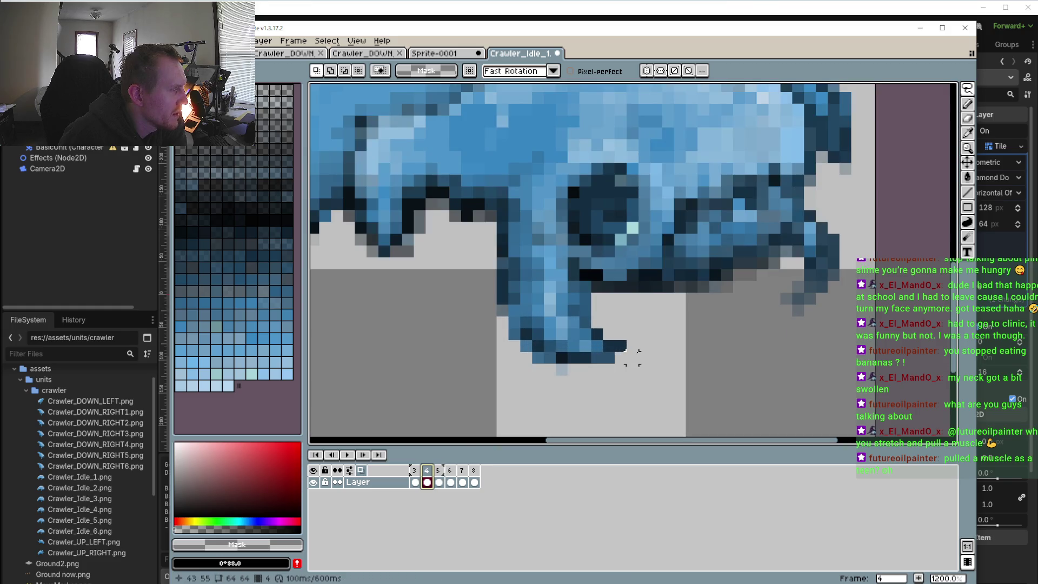
pyautogui.click(439, 478)
pyautogui.click(451, 479)
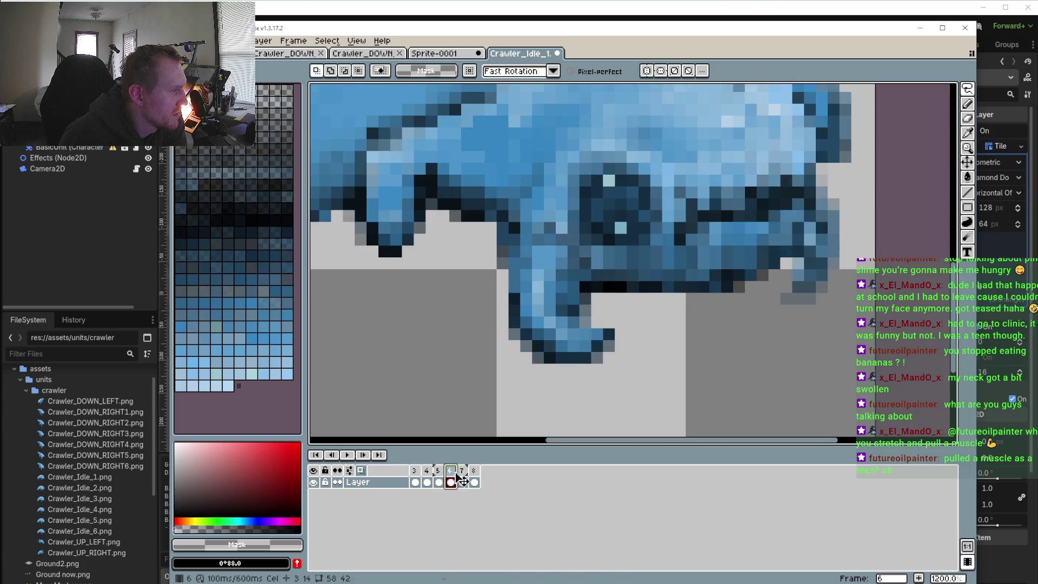
pyautogui.click(465, 478)
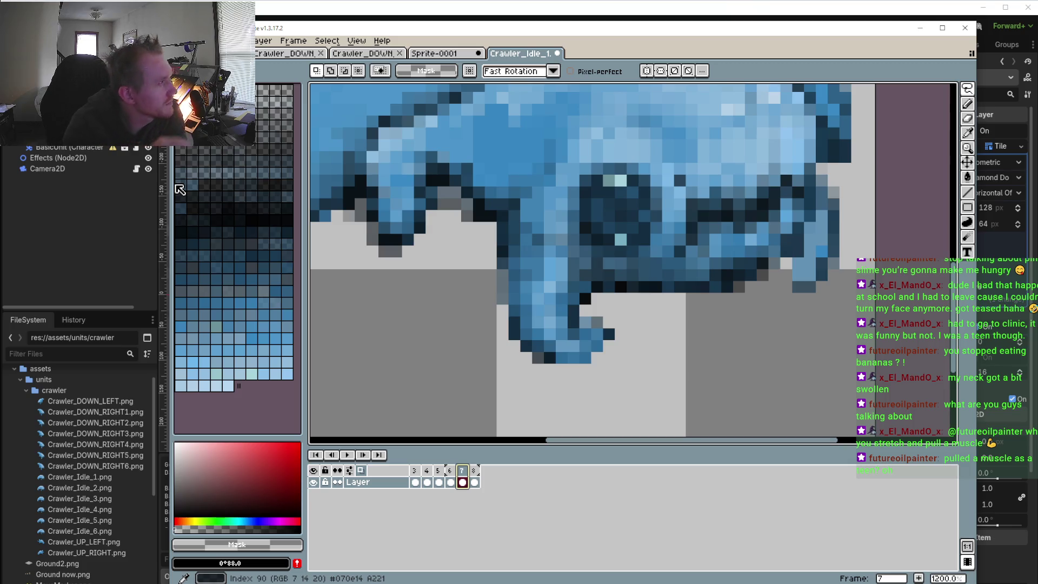
pyautogui.scroll(-4, 440, 346)
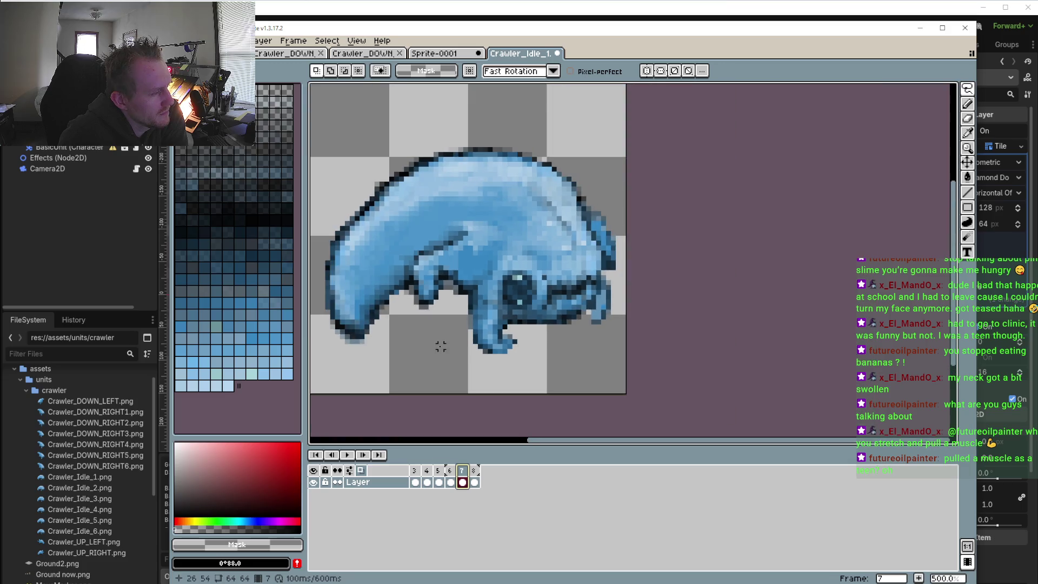
# - Zoom out, peek at frame 7, settle on frame 8 and zoom in on the body
pyautogui.hscroll(-3, 430, 341)
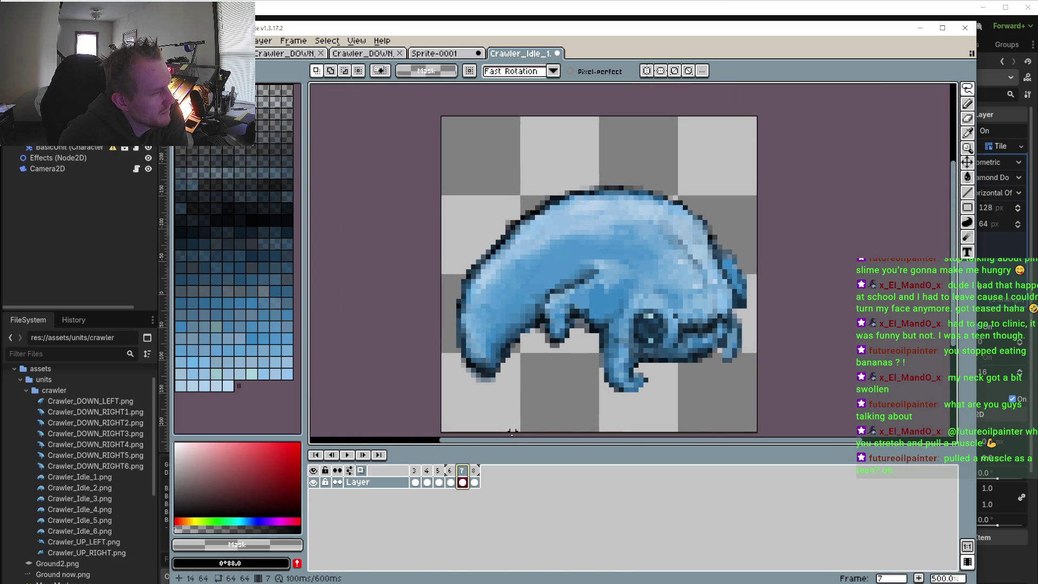
pyautogui.click(476, 474)
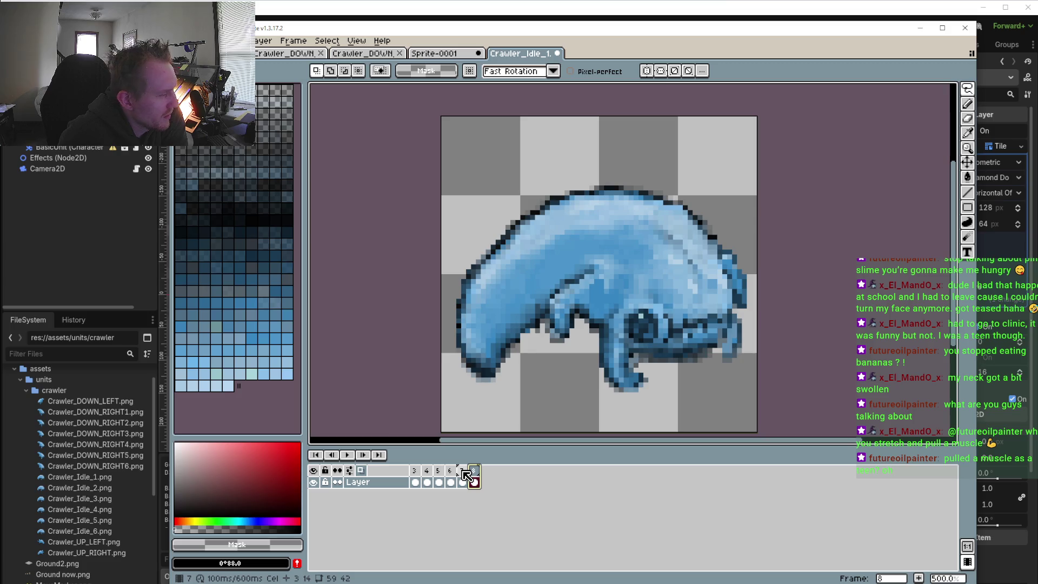
pyautogui.click(463, 469)
pyautogui.click(474, 471)
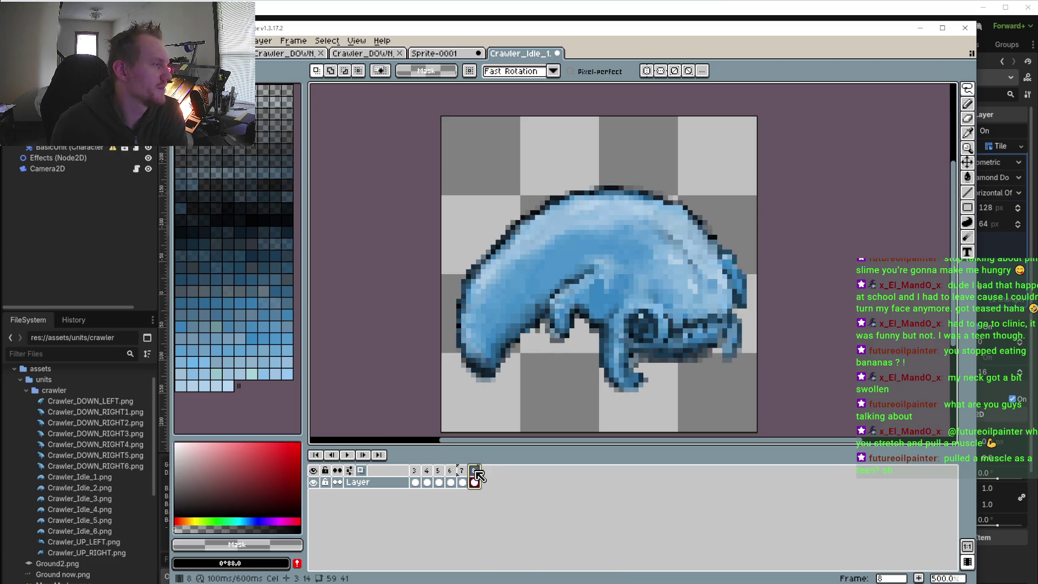
pyautogui.scroll(5, 530, 297)
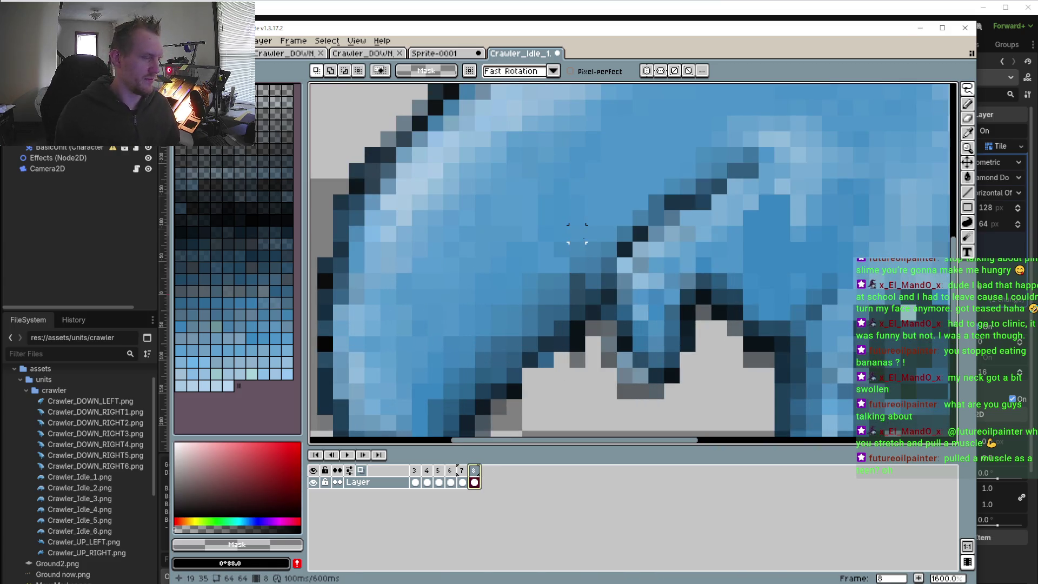
# - Pan across the body and pick the creature's mid blue as the drawing colour
pyautogui.moveTo(584, 236); pyautogui.dragTo(547, 274)
pyautogui.press('i')
pyautogui.click(588, 269)
pyautogui.press('b')
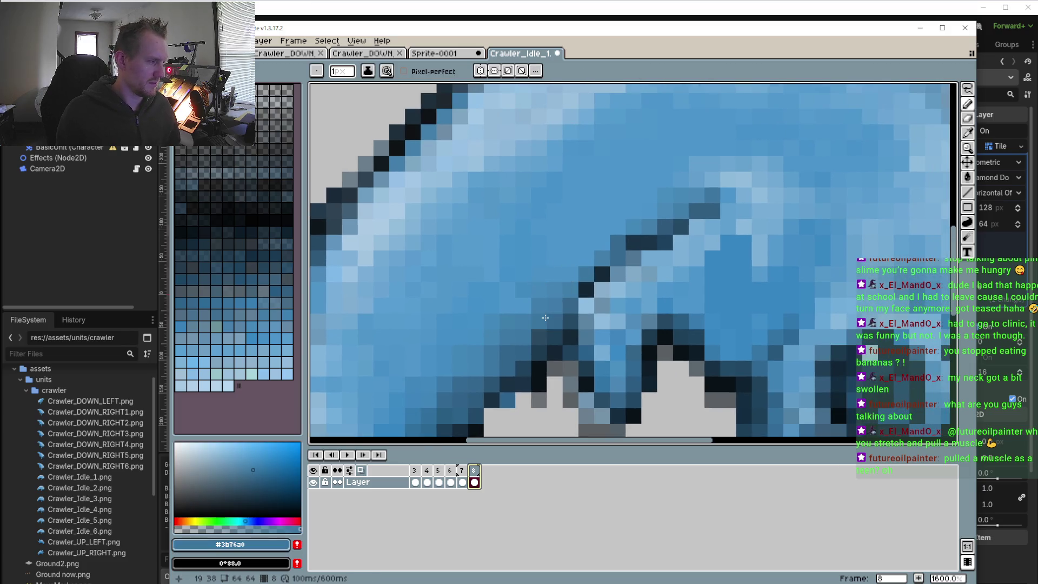
# - Pick the dark outline blue and darken pixels along the body fold and lower edge
pyautogui.press('i')
pyautogui.click(536, 341)
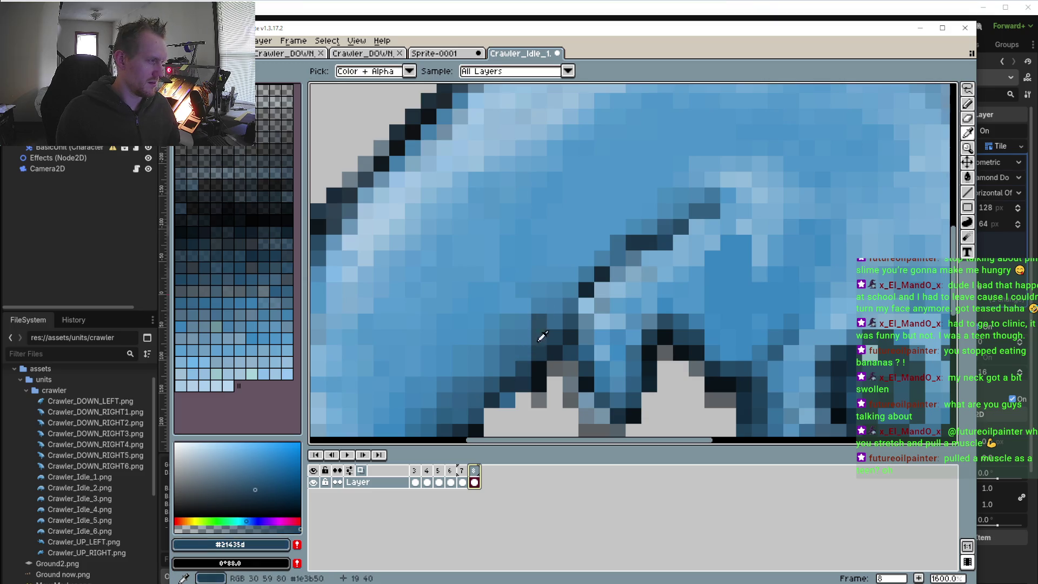
pyautogui.press('b')
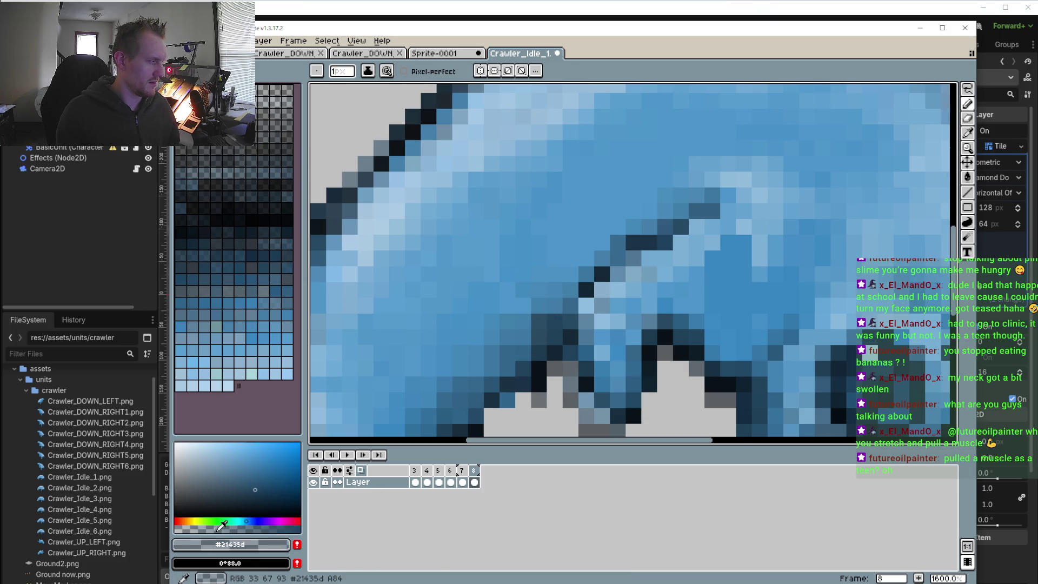
pyautogui.moveTo(570, 292); pyautogui.dragTo(580, 265)
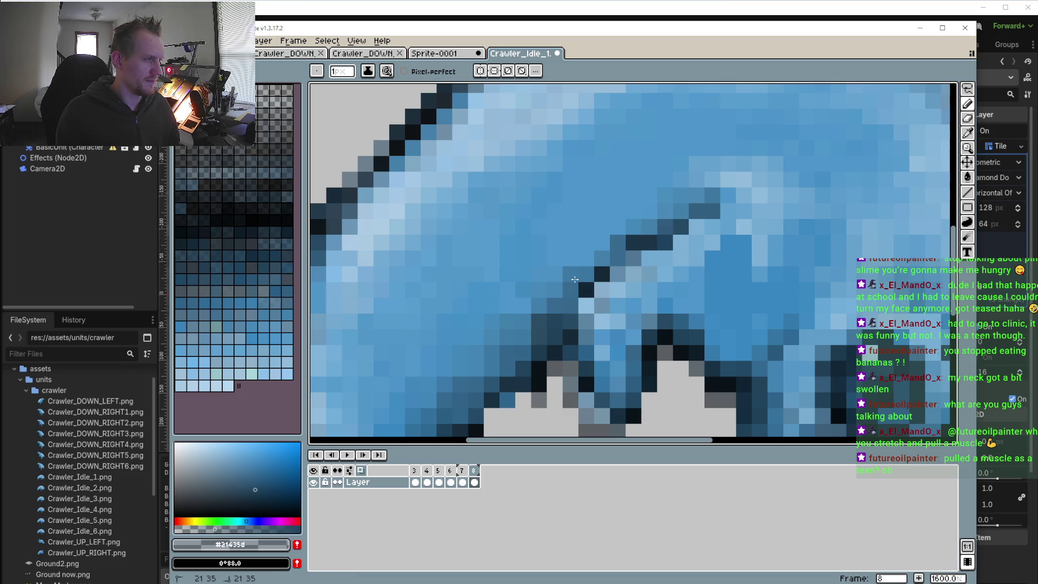
pyautogui.click(523, 339)
pyautogui.click(506, 369)
pyautogui.click(491, 368)
pyautogui.click(493, 354)
pyautogui.click(505, 351)
pyautogui.click(489, 373)
pyautogui.click(476, 368)
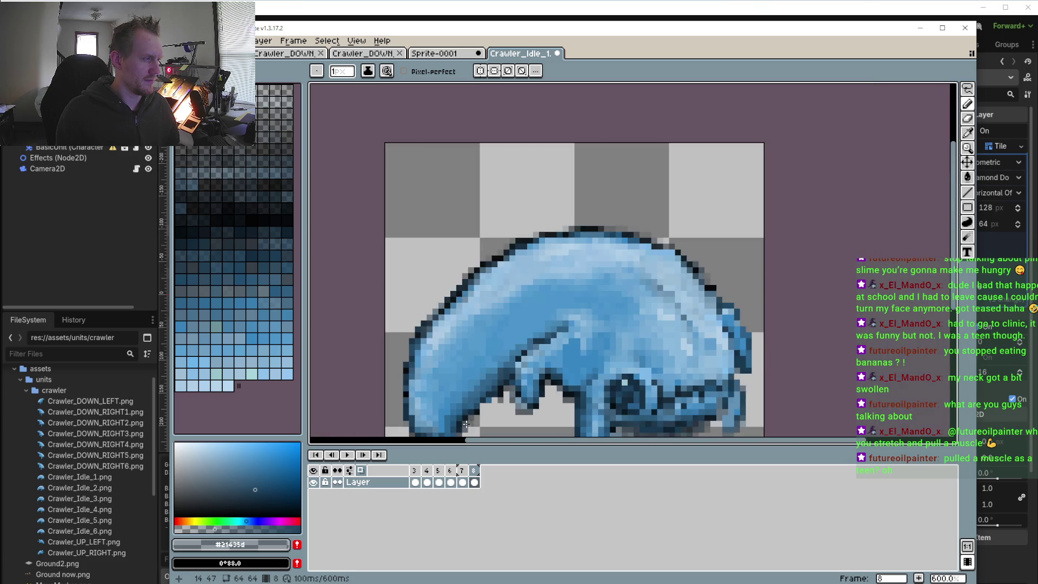
# - Zoom in and sample the transparent background beneath the creature as the drawing colour
pyautogui.scroll(-4, 471, 332)
pyautogui.scroll(3, 447, 371)
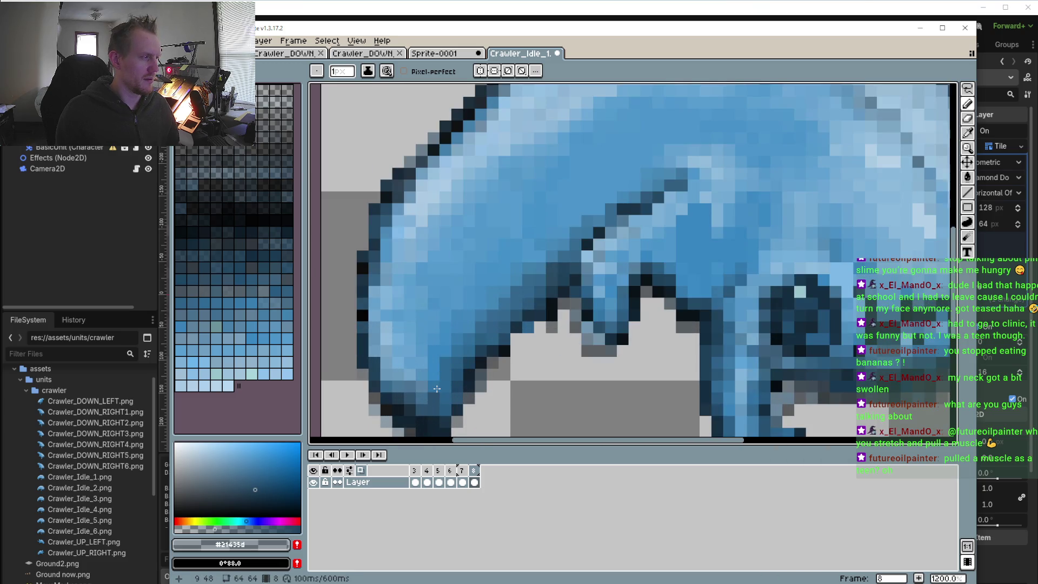
pyautogui.scroll(-5, 424, 367)
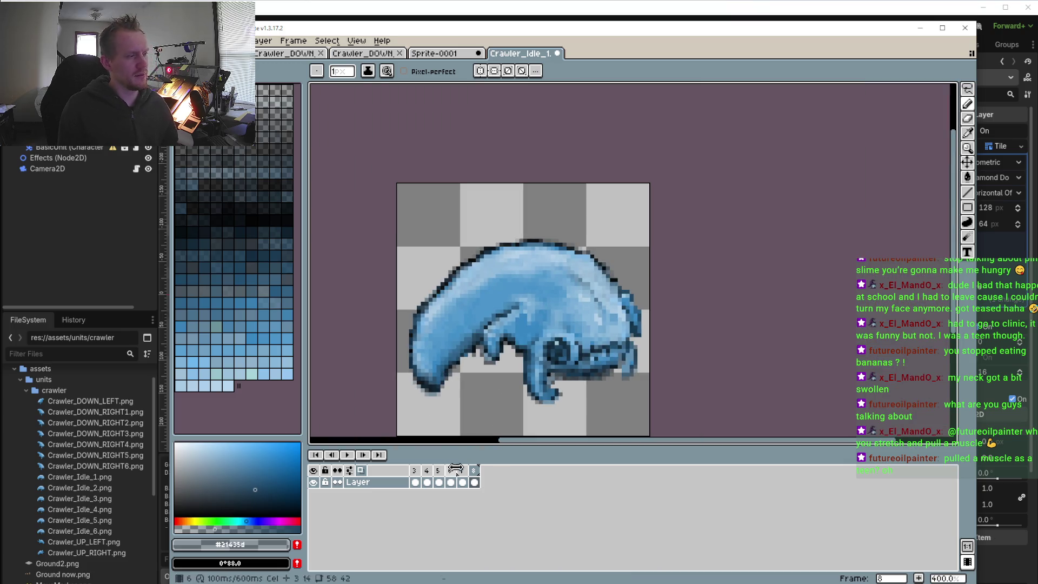
pyautogui.scroll(2, 517, 375)
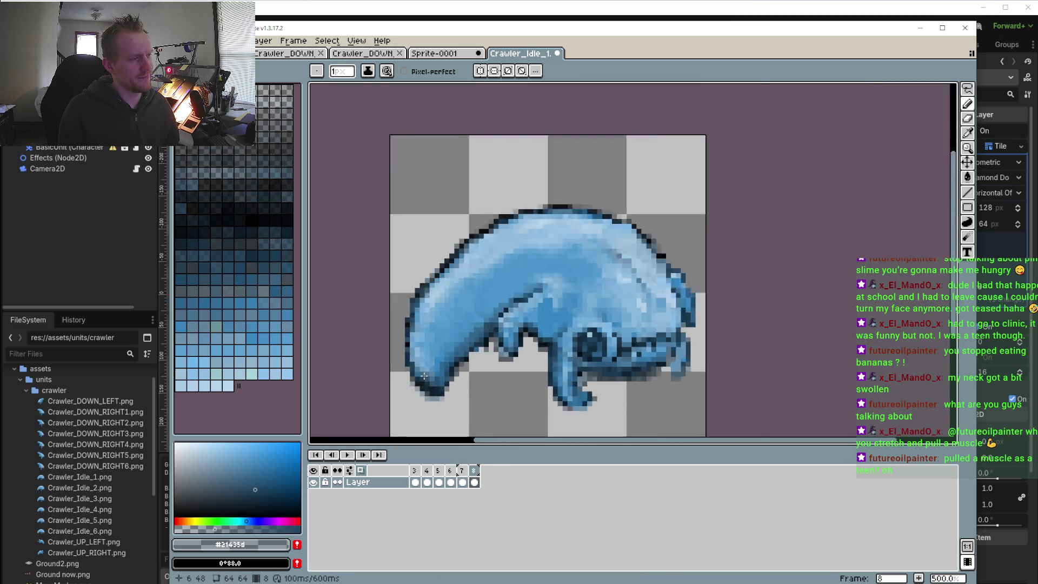
pyautogui.scroll(2, 517, 375)
pyautogui.scroll(2, 517, 375)
pyautogui.press('i')
pyautogui.click(573, 343)
# - Return to the Pencil and compare frame 7's pose with frame 8
pyautogui.press('b')
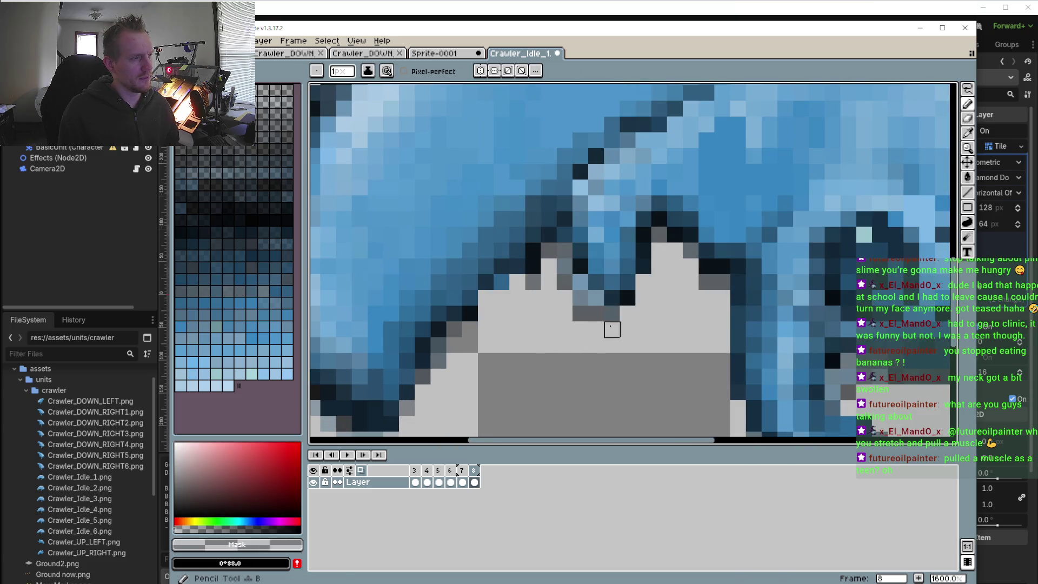
pyautogui.scroll(-4, 586, 311)
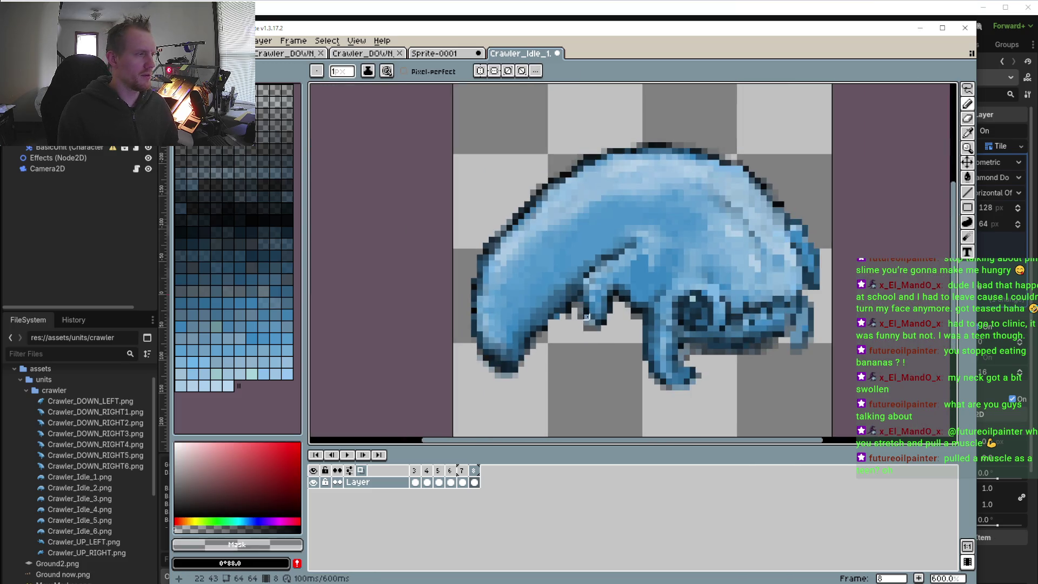
pyautogui.click(462, 481)
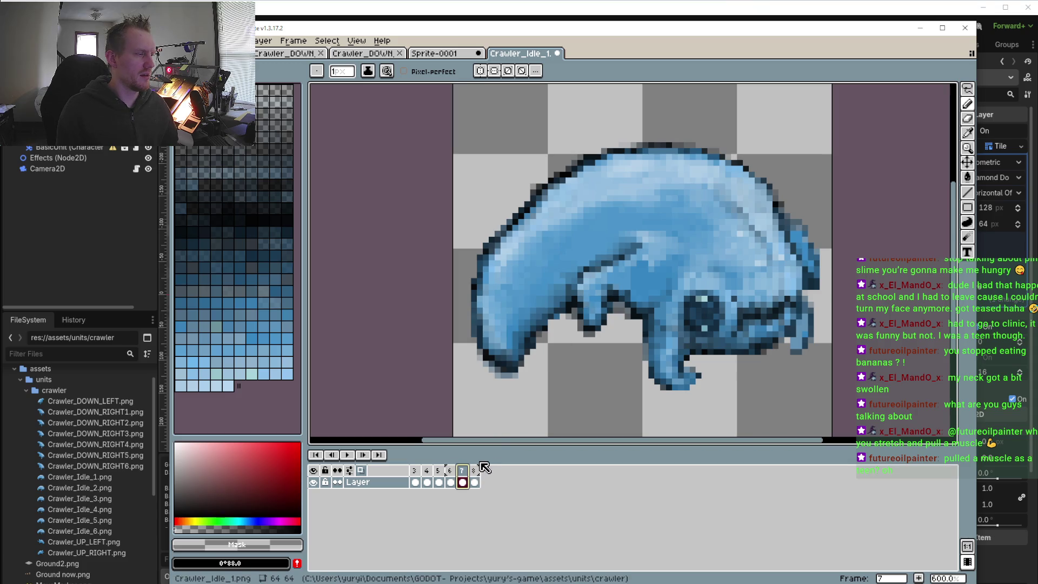
pyautogui.click(478, 470)
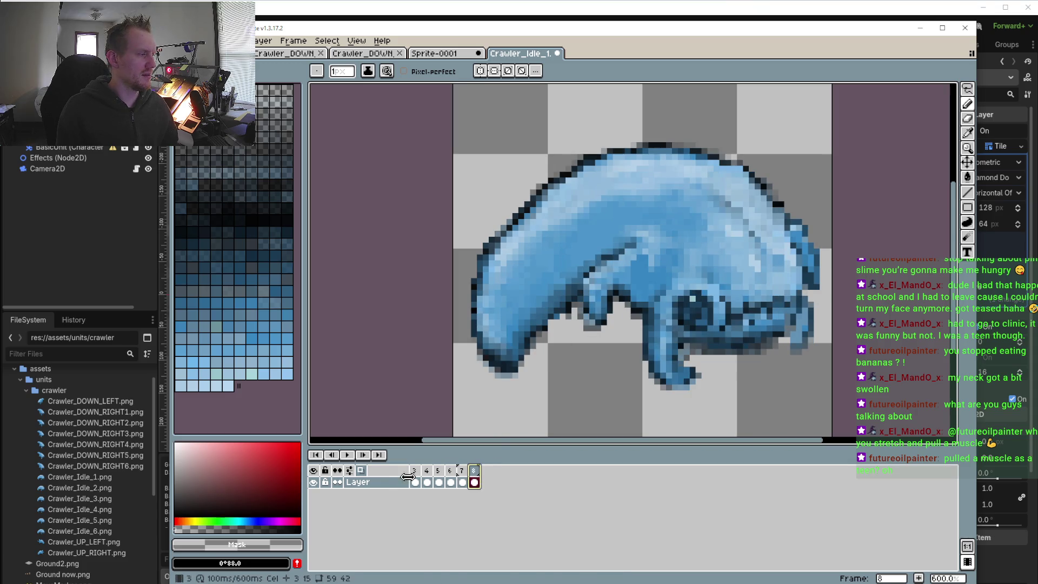
# - Toggle onion skin off and on twice to compare frame 8 with and without ghosts
pyautogui.click(361, 471)
pyautogui.click(362, 472)
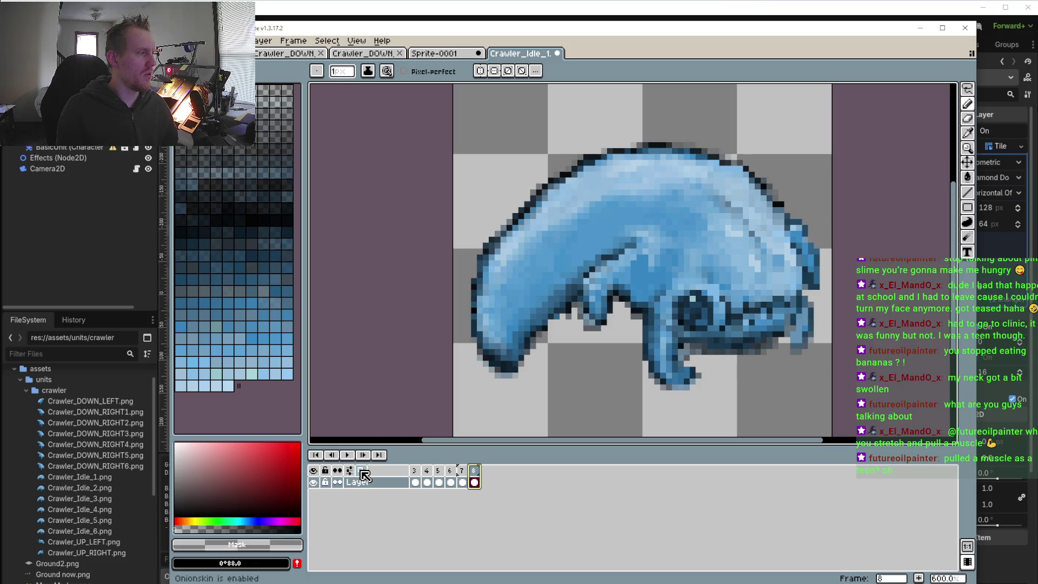
pyautogui.click(362, 471)
pyautogui.click(362, 471)
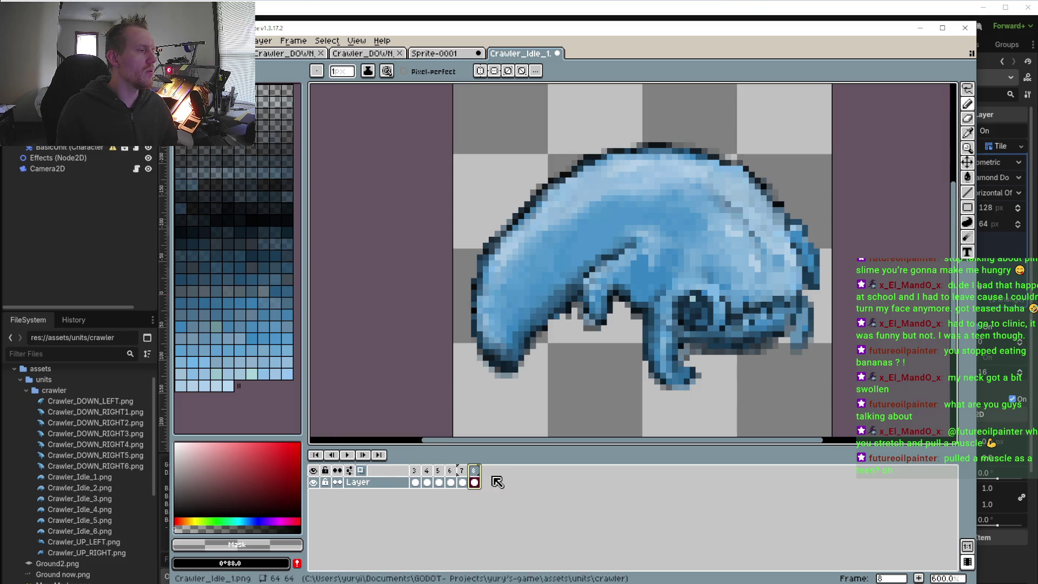
# - Look at frames 6, 5, 3 and 7 in turn
pyautogui.keyDown('shift'); pyautogui.click(453, 475); pyautogui.keyUp('shift')
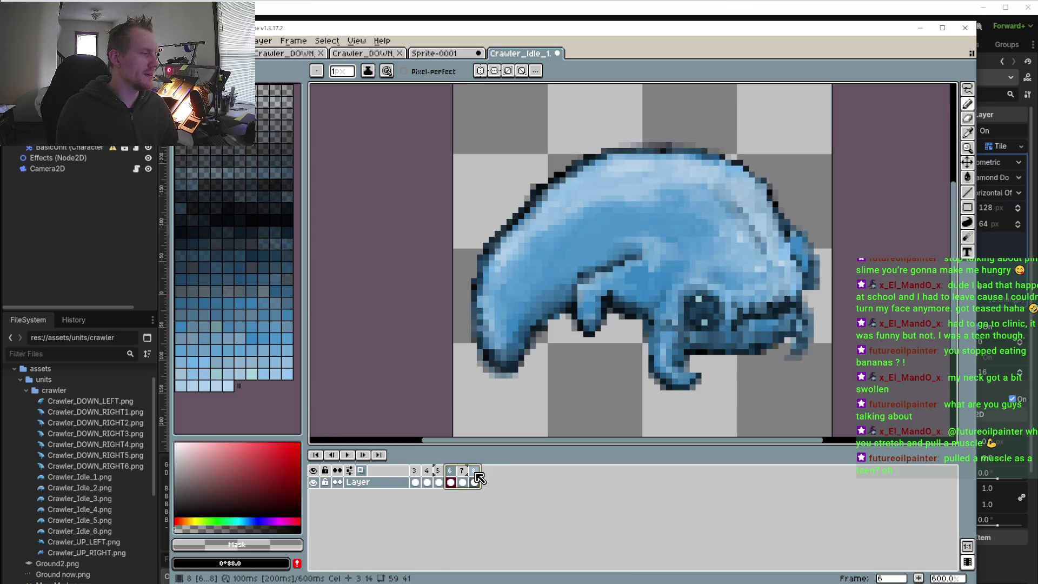
pyautogui.click(454, 471)
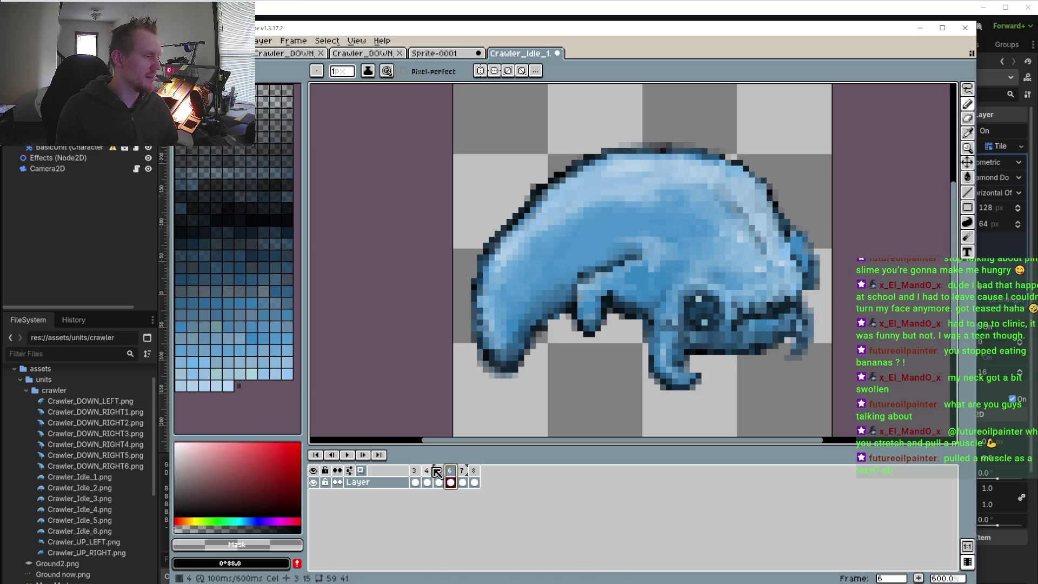
pyautogui.click(438, 471)
pyautogui.click(415, 471)
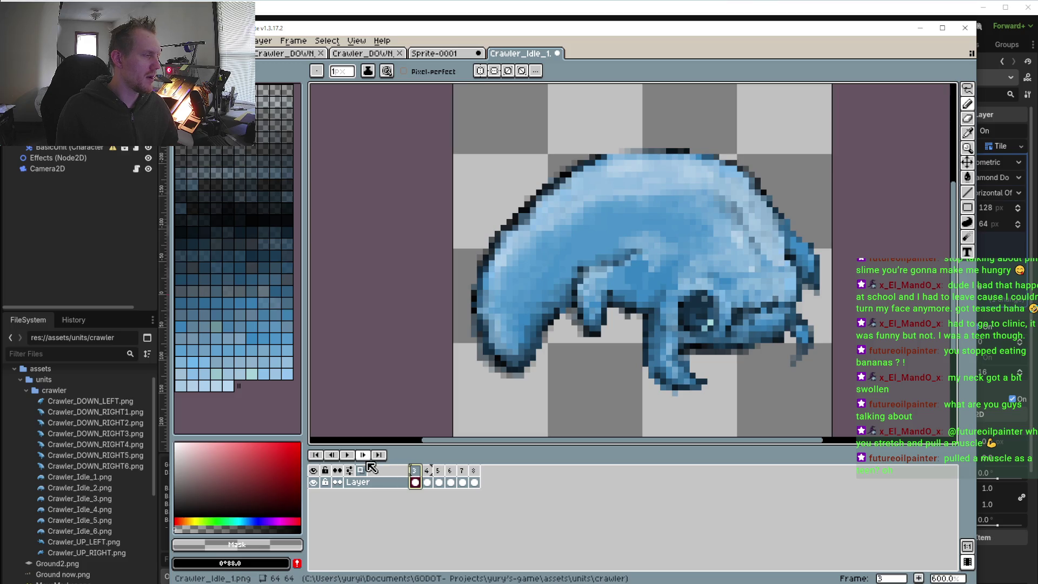
pyautogui.click(462, 482)
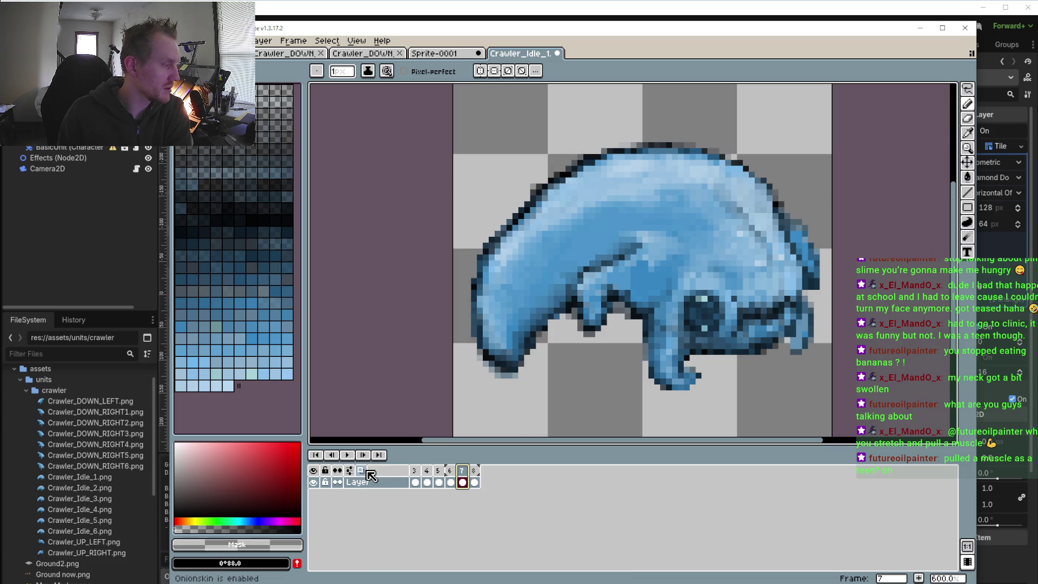
# - Turn onion skin on, play the loop, stop on frame 8, and open the onion-skin settings
pyautogui.click(370, 473)
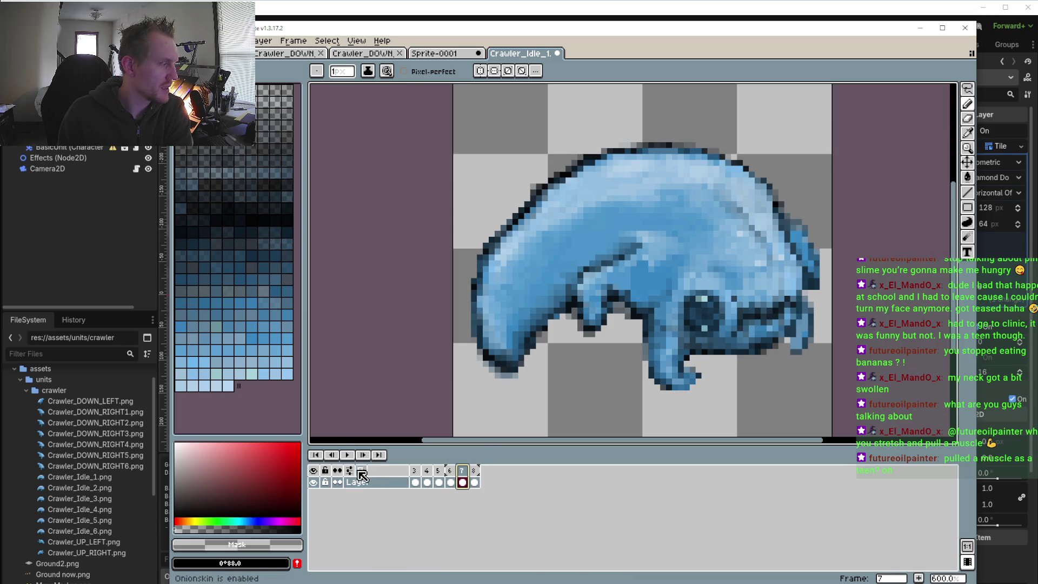
pyautogui.click(347, 454)
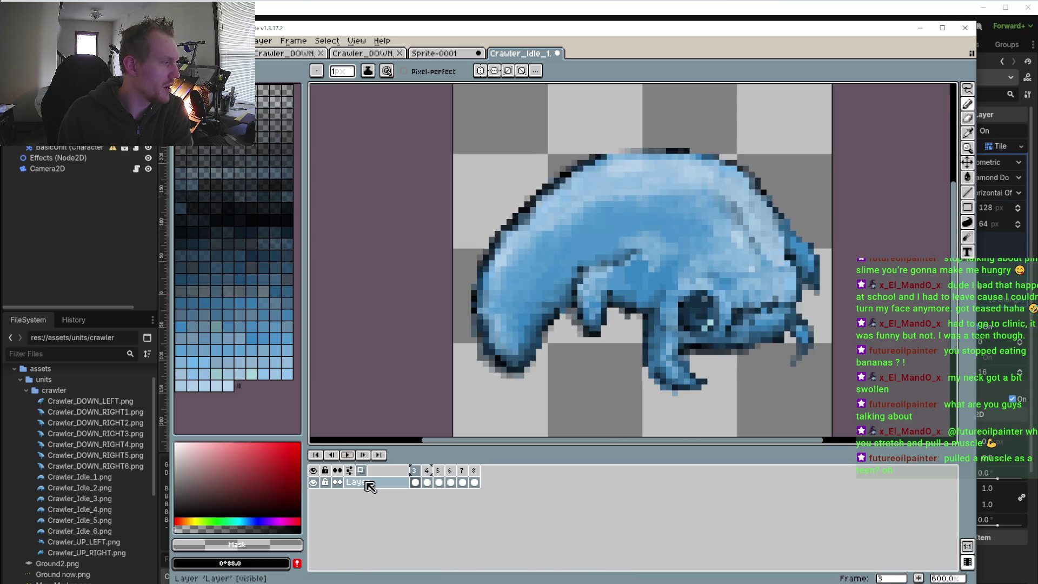
pyautogui.click(474, 470)
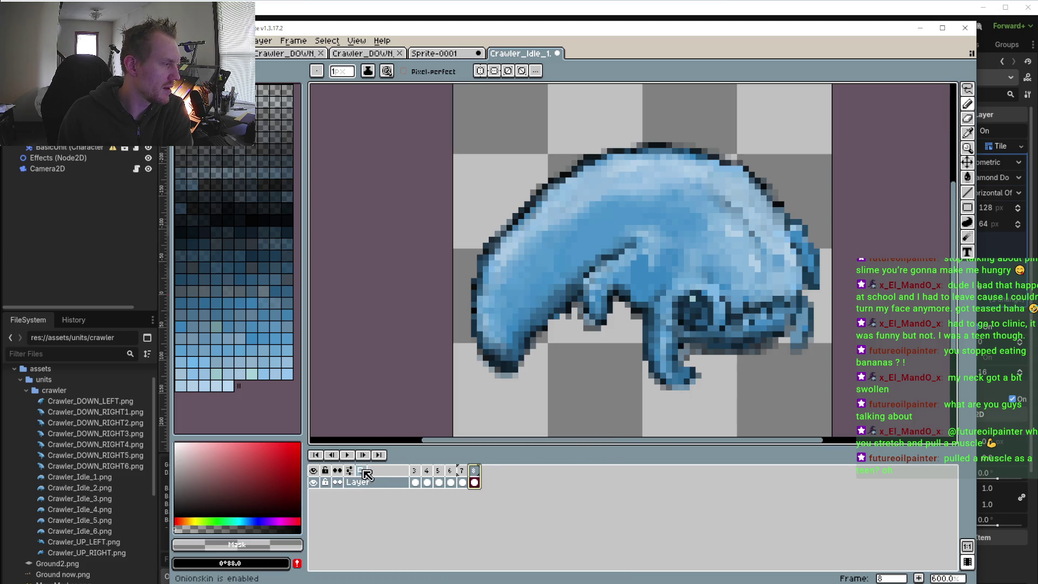
pyautogui.click(366, 473)
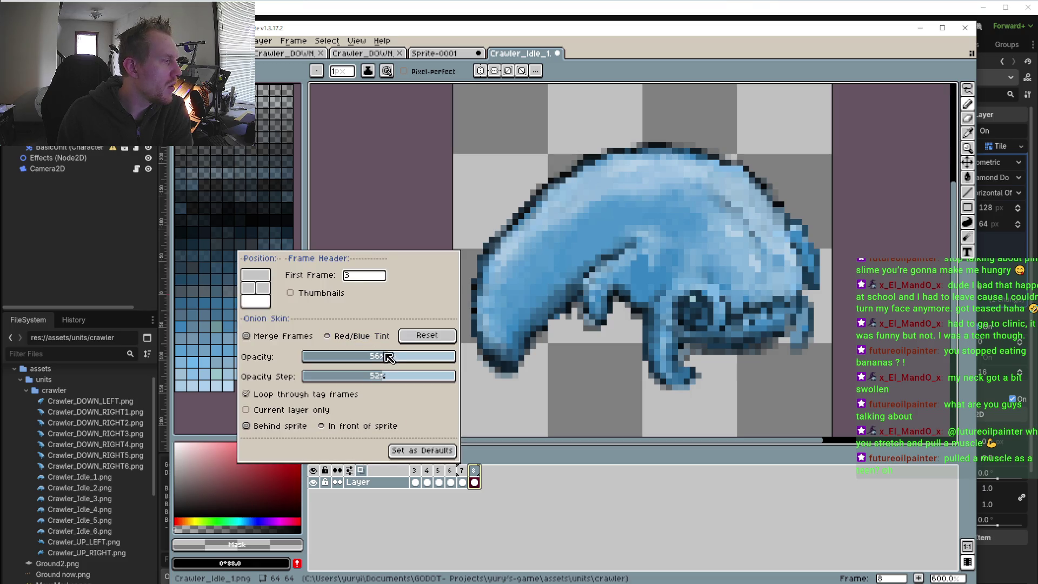
# - Drag the onion-skin opacity slider up, then lower it so the ghosts are fainter
pyautogui.click(349, 359)
pyautogui.moveTo(350, 360)
pyautogui.mouseDown()
pyautogui.moveTo(454, 376)
pyautogui.moveTo(357, 376)
pyautogui.moveTo(420, 348)
pyautogui.moveTo(414, 355)
pyautogui.mouseUp()
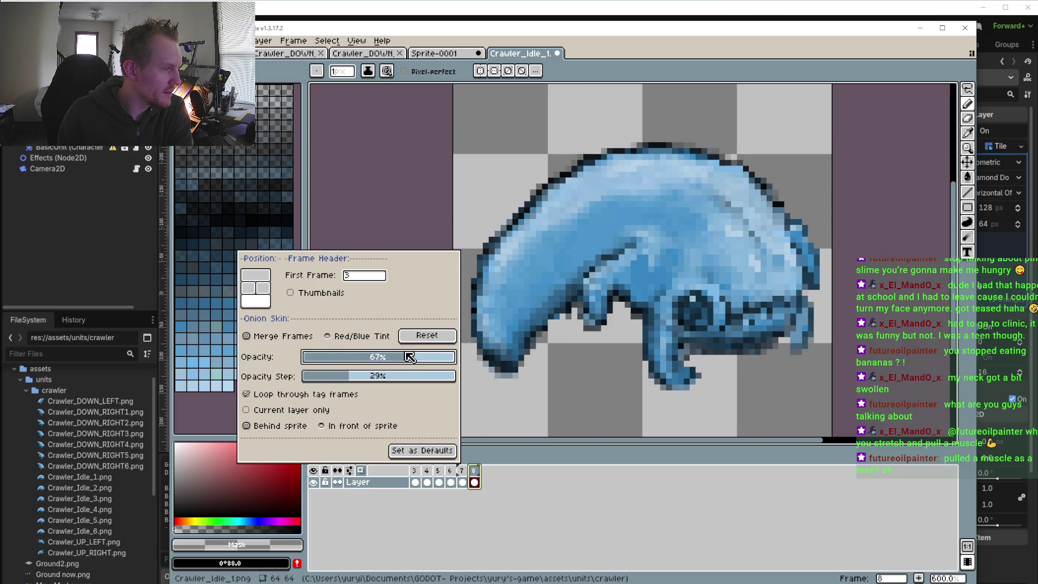
pyautogui.moveTo(414, 356); pyautogui.dragTo(339, 357)
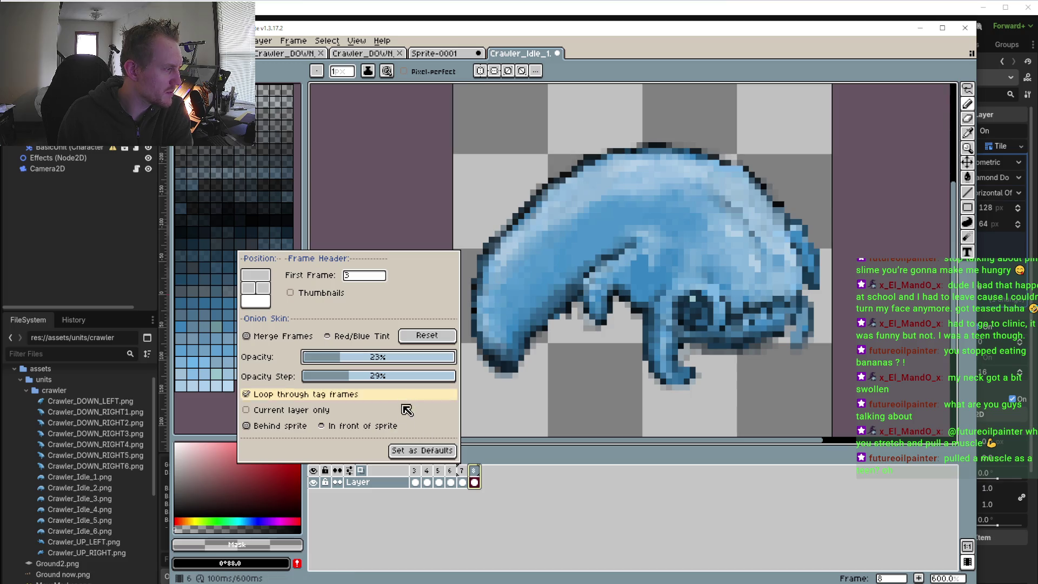
pyautogui.click(371, 469)
# - Flip between frames 7 and 8 to compare, then turn the onion-skin ghosts on
pyautogui.click(461, 470)
pyautogui.click(474, 475)
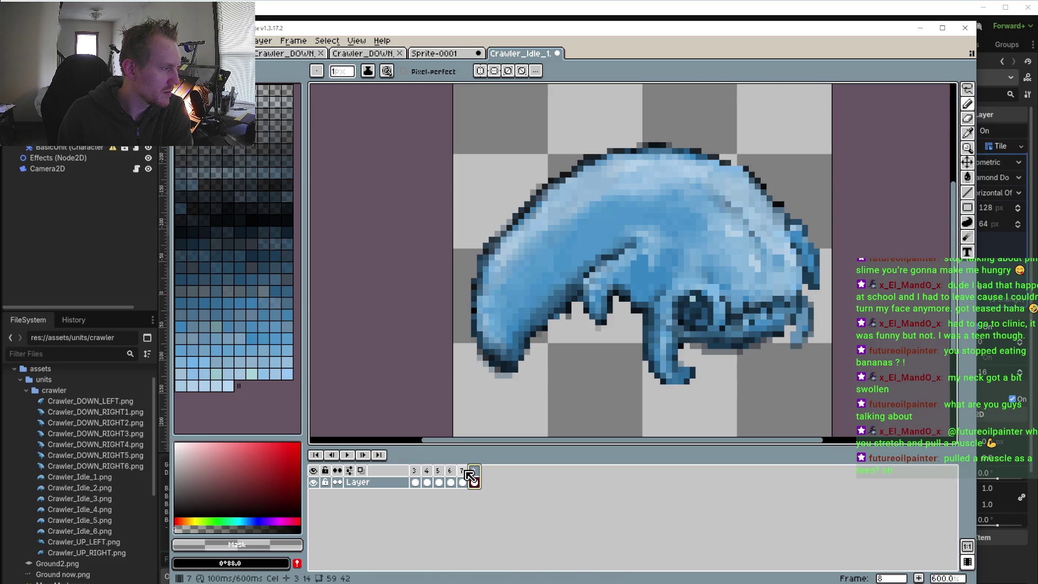
pyautogui.click(466, 474)
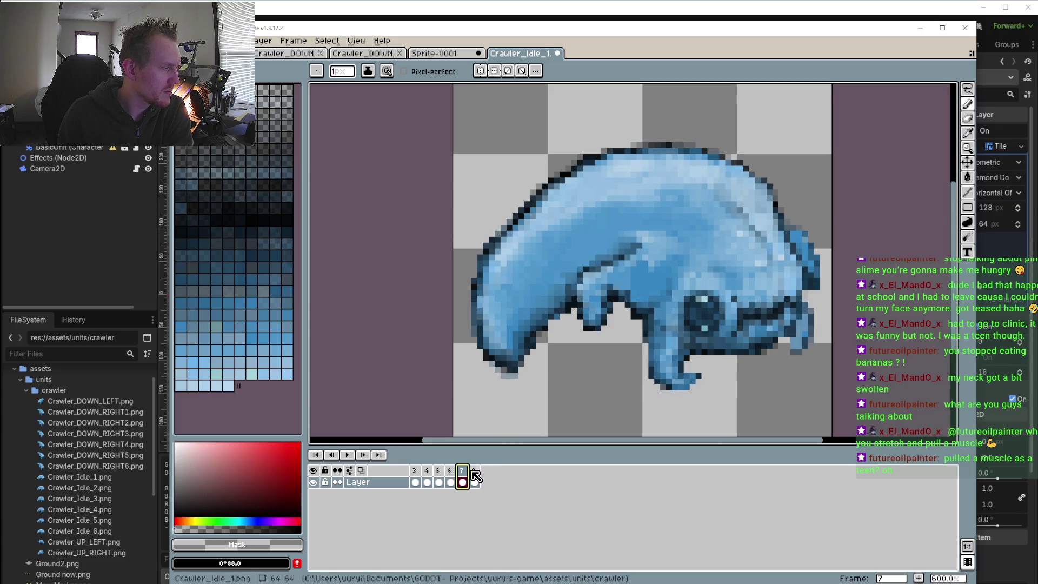
pyautogui.click(478, 476)
pyautogui.click(358, 471)
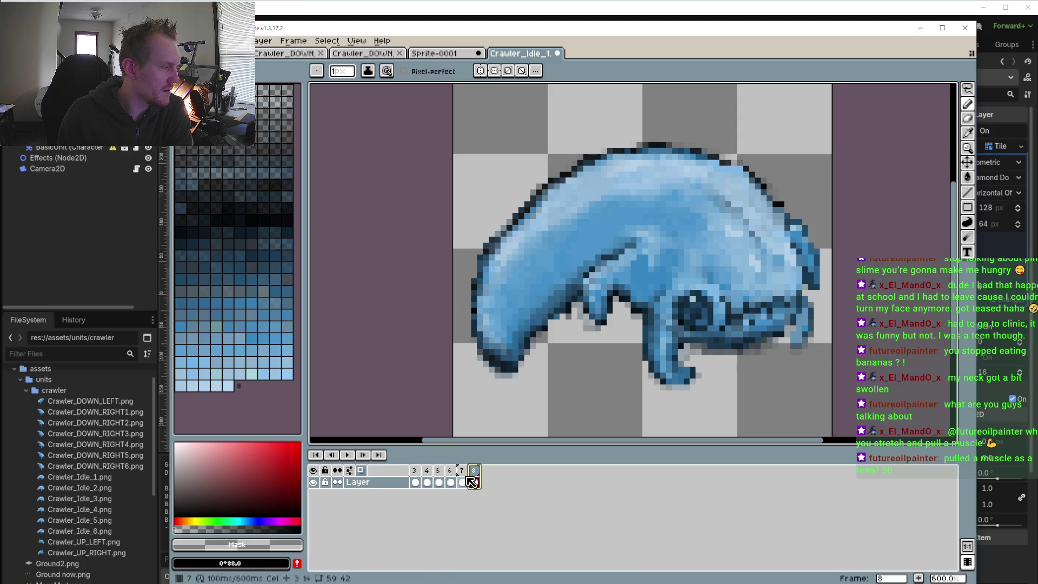
# - Drop opacity step to 0%, recheck frames 7 and 8, and raise opacity to 27%
pyautogui.rightClick(357, 471)
pyautogui.moveTo(347, 360)
pyautogui.mouseDown()
pyautogui.moveTo(312, 361)
pyautogui.moveTo(317, 376)
pyautogui.moveTo(307, 378)
pyautogui.mouseUp()
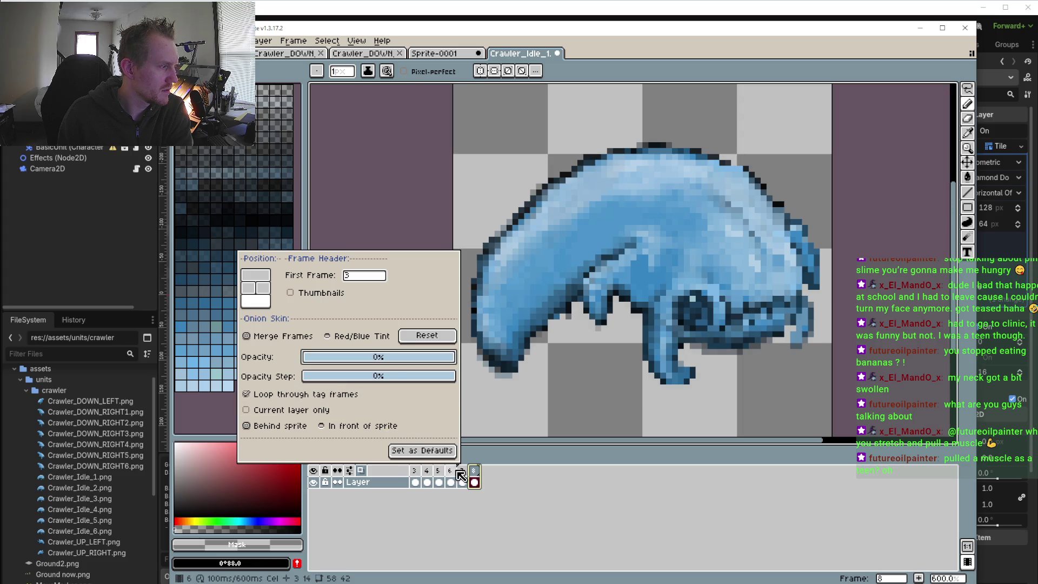
pyautogui.click(462, 481)
pyautogui.click(474, 479)
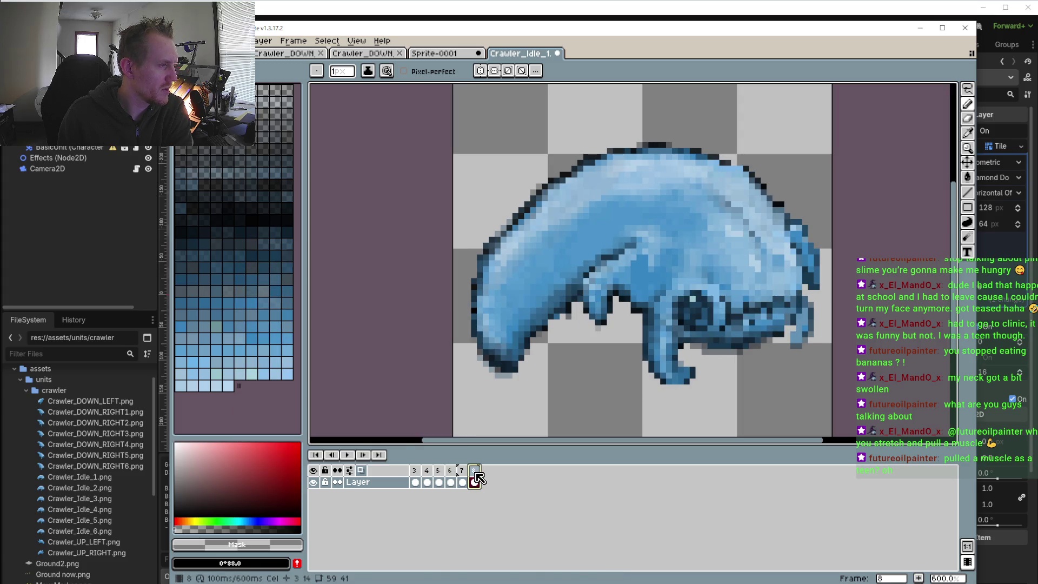
pyautogui.click(353, 474)
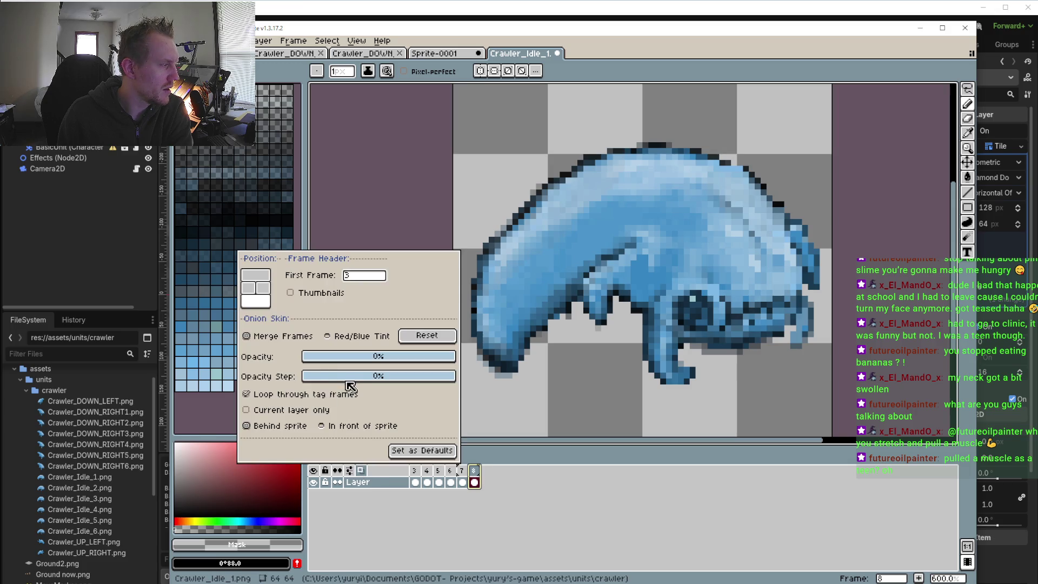
pyautogui.moveTo(327, 357)
pyautogui.mouseDown()
pyautogui.moveTo(356, 361)
pyautogui.moveTo(322, 362)
pyautogui.moveTo(356, 361)
pyautogui.moveTo(344, 361)
pyautogui.mouseUp()
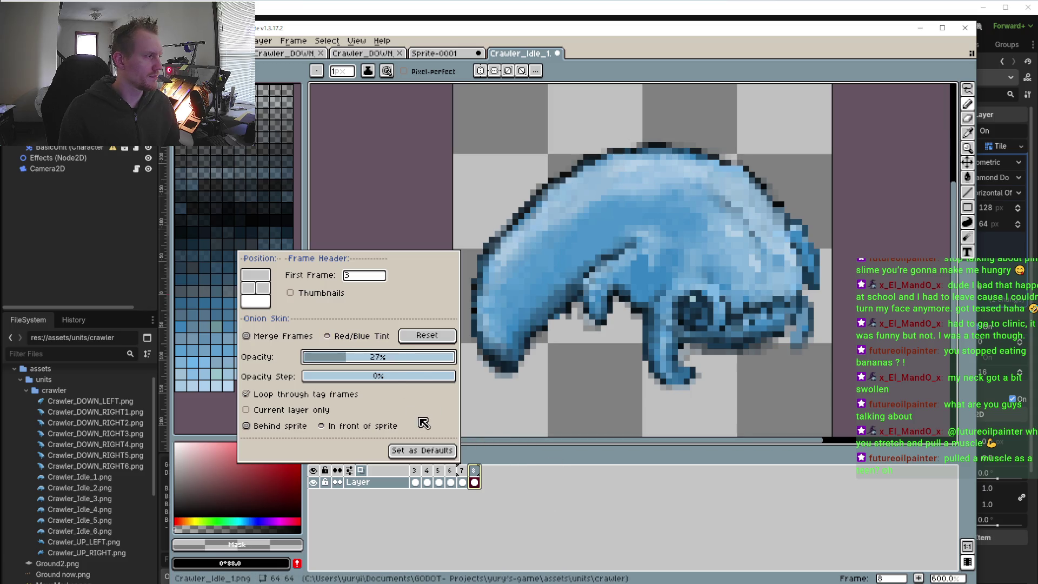
# - Change the timeline's first frame number to 2, then back to 1
pyautogui.click(362, 277)
pyautogui.write('2')
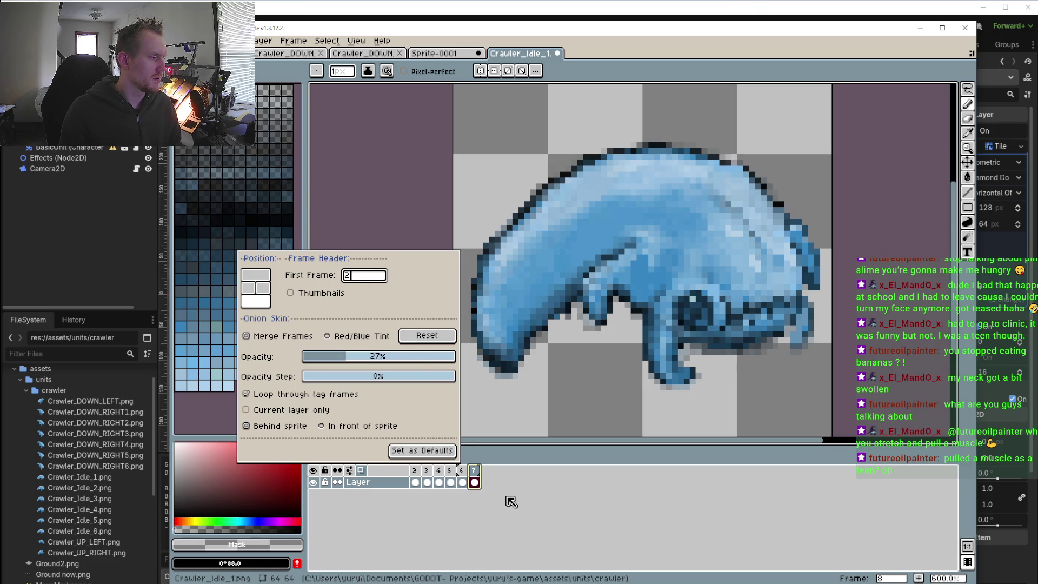
pyautogui.click(511, 502)
pyautogui.click(427, 471)
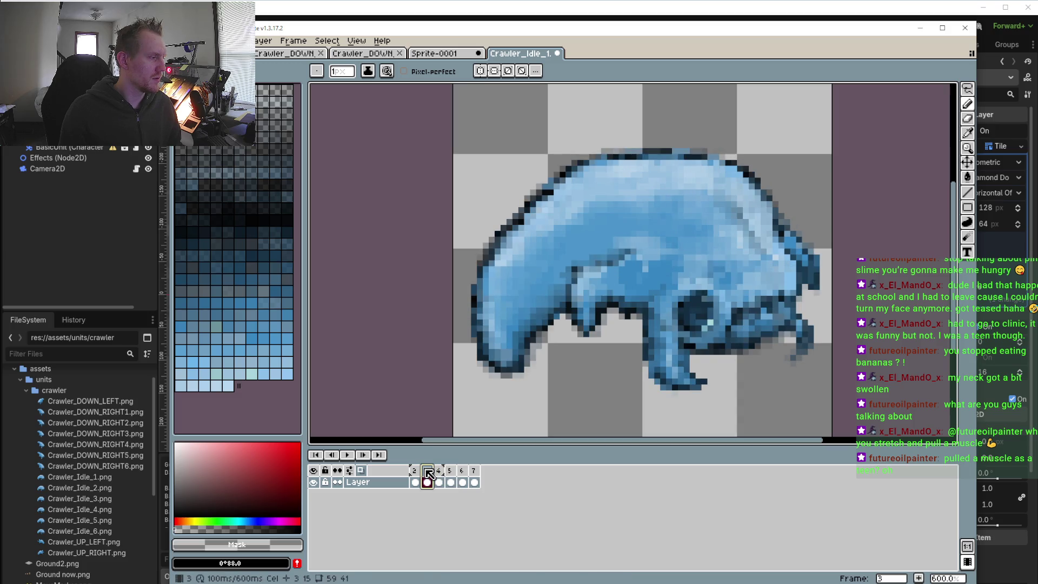
pyautogui.rightClick(428, 473)
pyautogui.write('1')
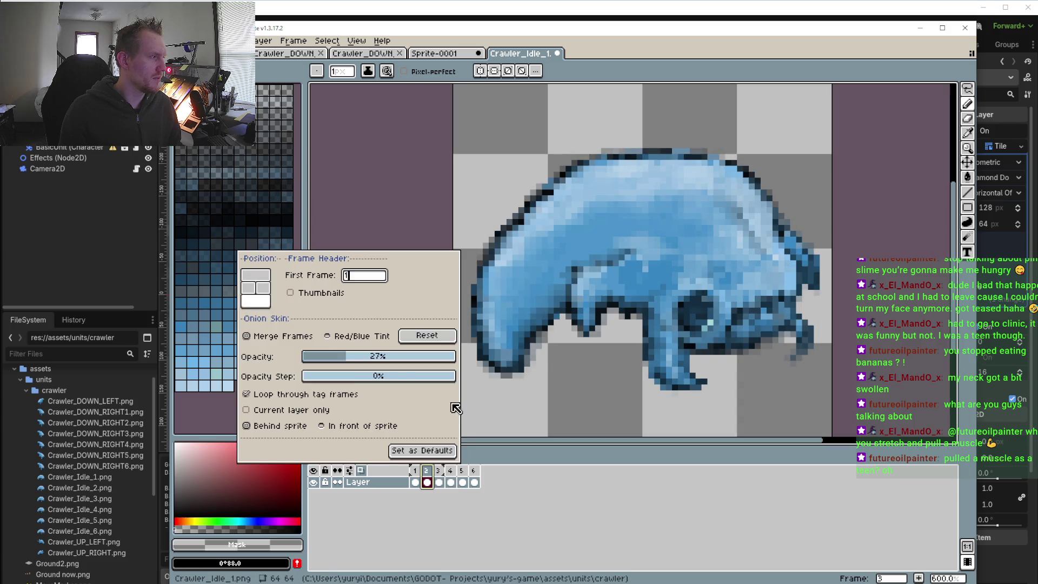
pyautogui.click(539, 505)
# - On frame 4, reset the onion-skin settings and enable Current layer only
pyautogui.click(439, 481)
pyautogui.click(463, 480)
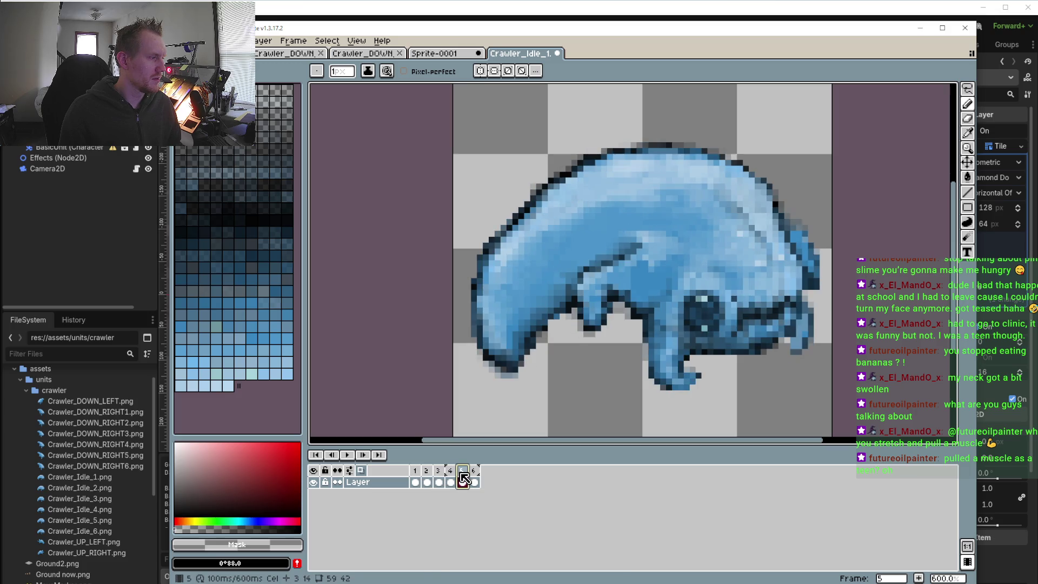
pyautogui.click(450, 481)
pyautogui.click(349, 470)
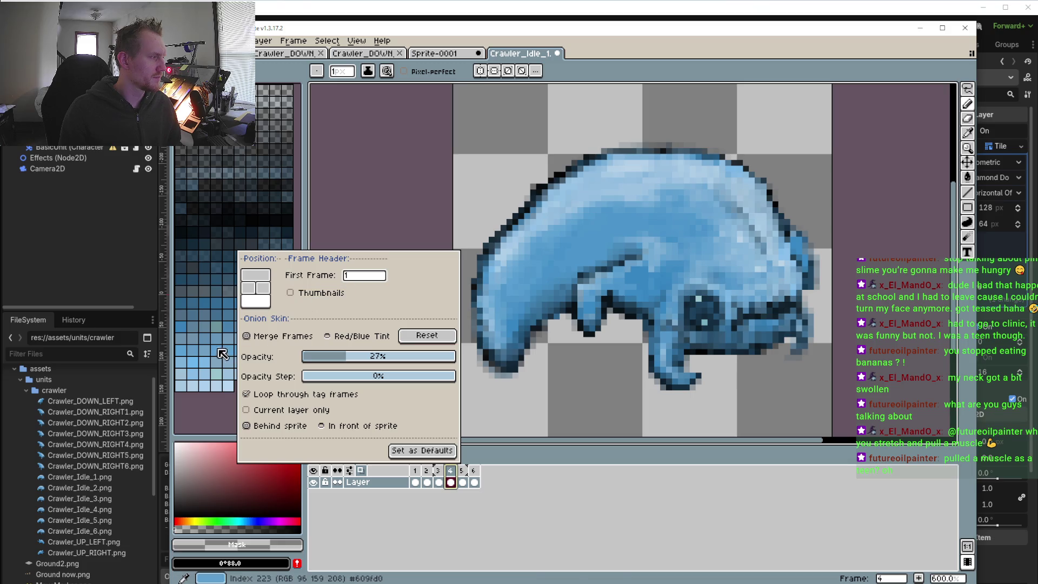
pyautogui.click(327, 339)
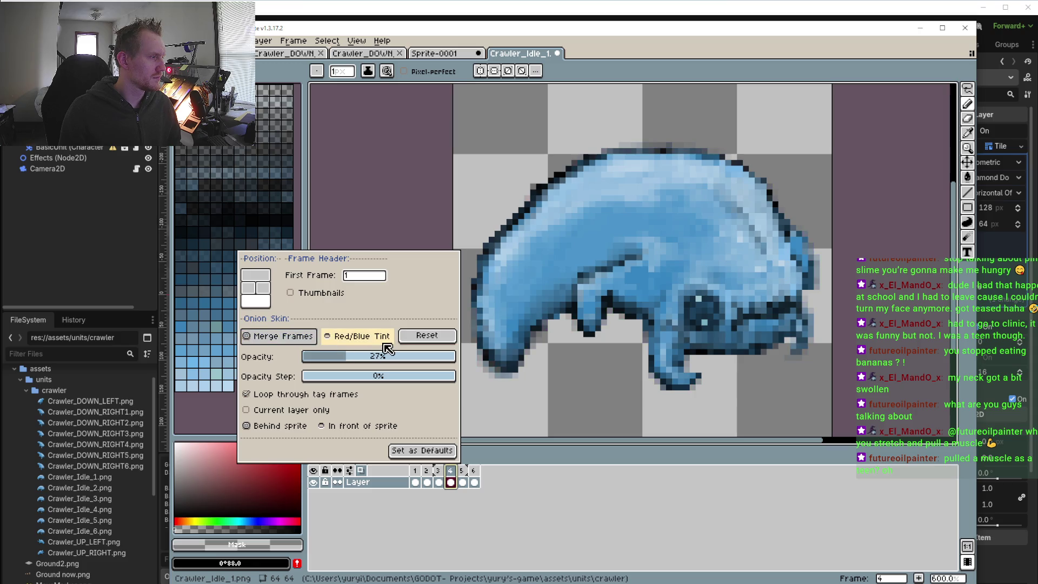
pyautogui.click(426, 336)
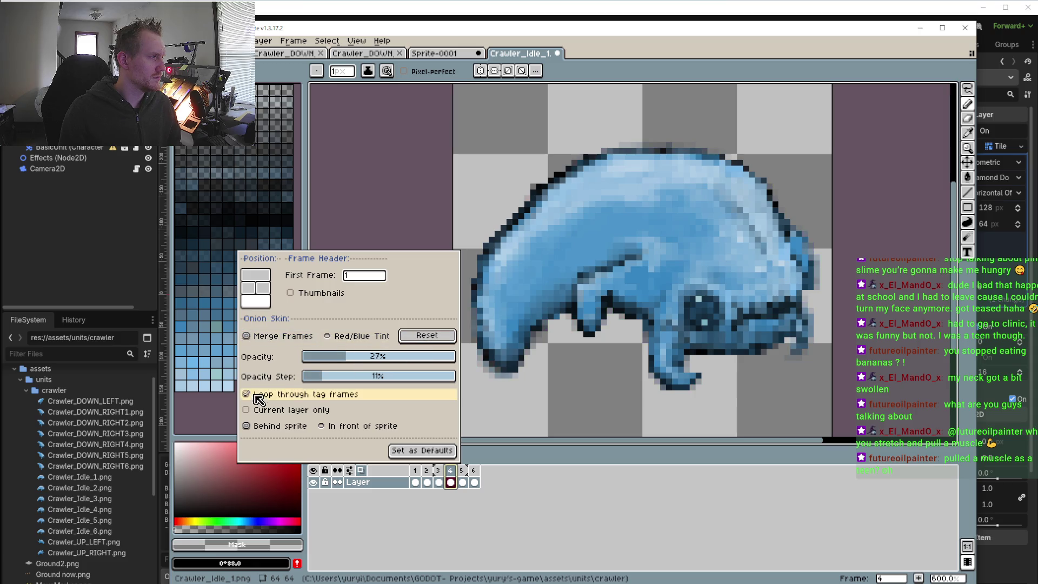
pyautogui.click(247, 410)
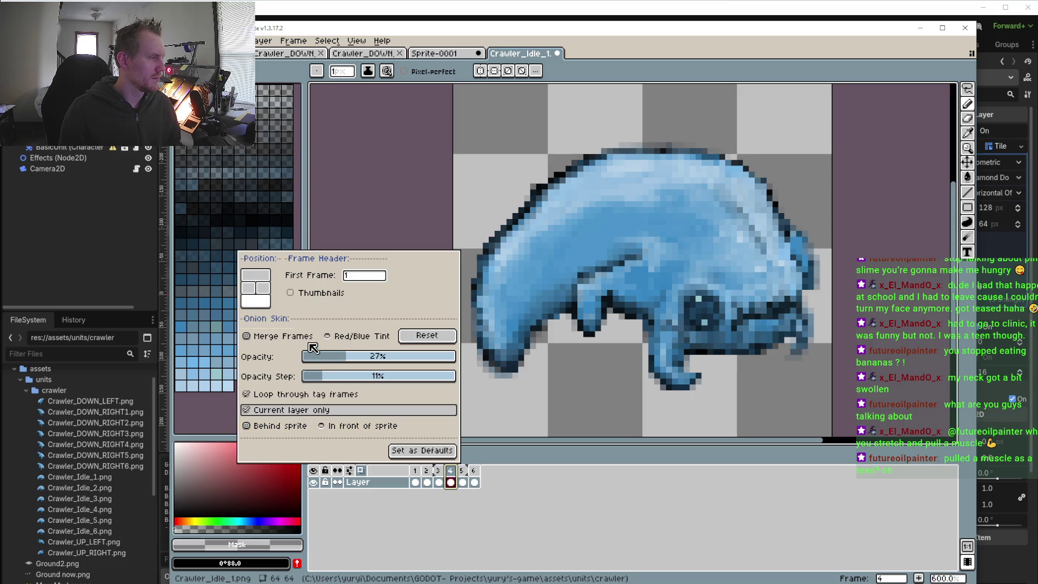
# - Toggle frame thumbnails on and off, then save the settings as defaults and close
pyautogui.click(290, 293)
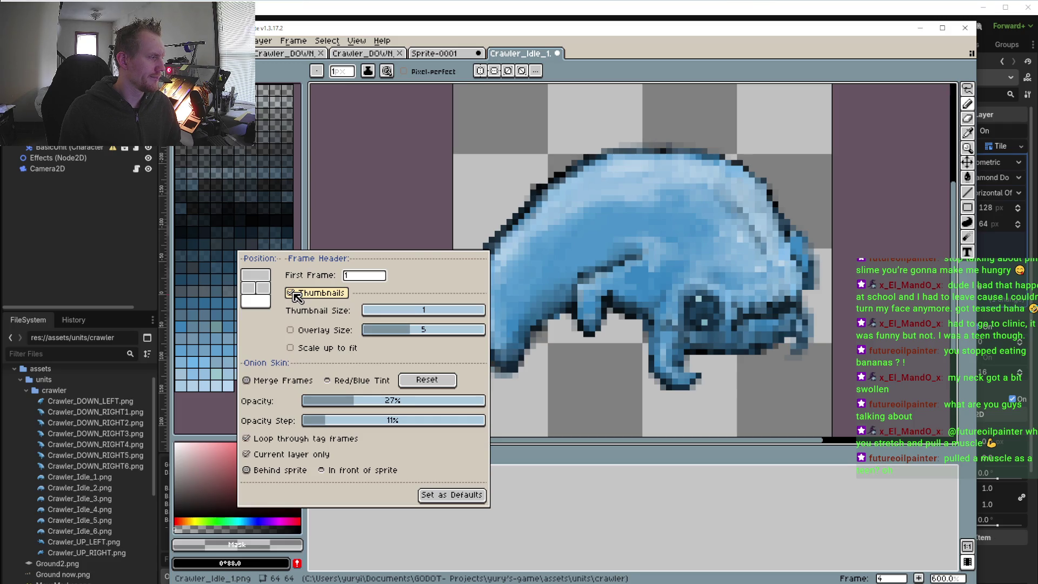
pyautogui.click(292, 293)
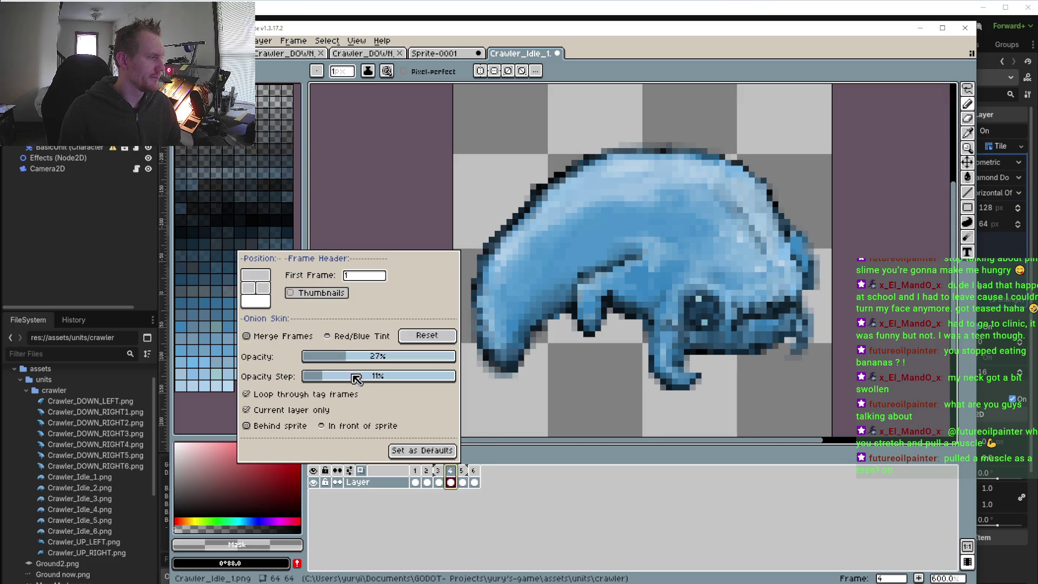
pyautogui.click(408, 451)
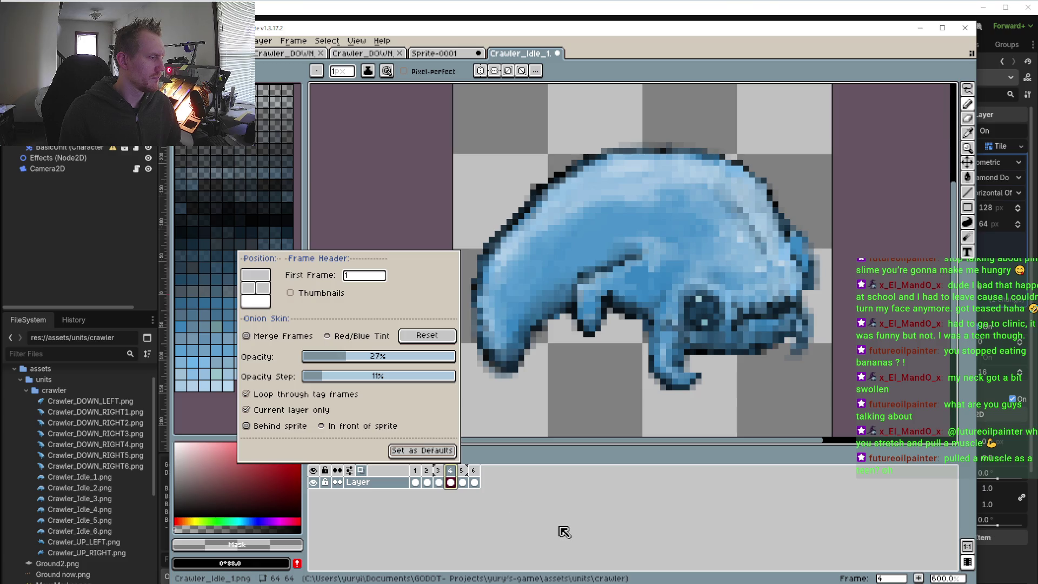
pyautogui.click(546, 516)
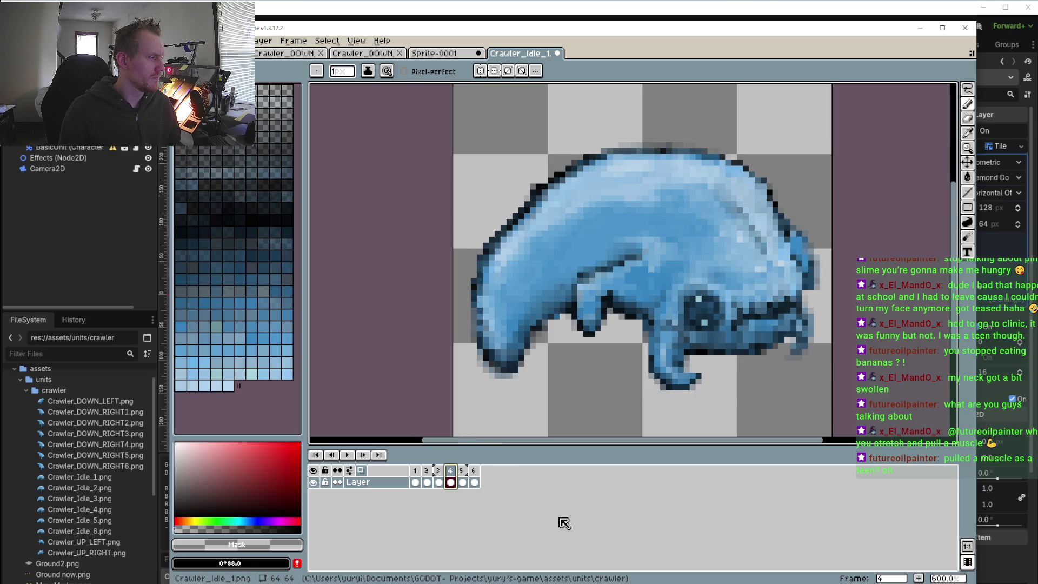
# - Flip between neighbouring frames, briefly select frames 3–5, and settle on frame 3
pyautogui.click(463, 476)
pyautogui.click(450, 476)
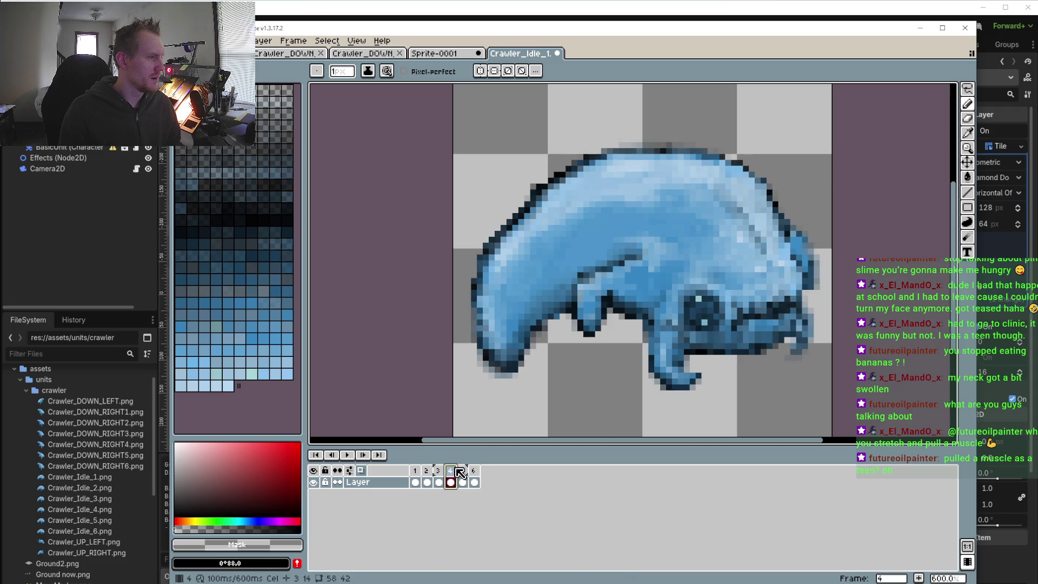
pyautogui.click(462, 476)
pyautogui.click(436, 474)
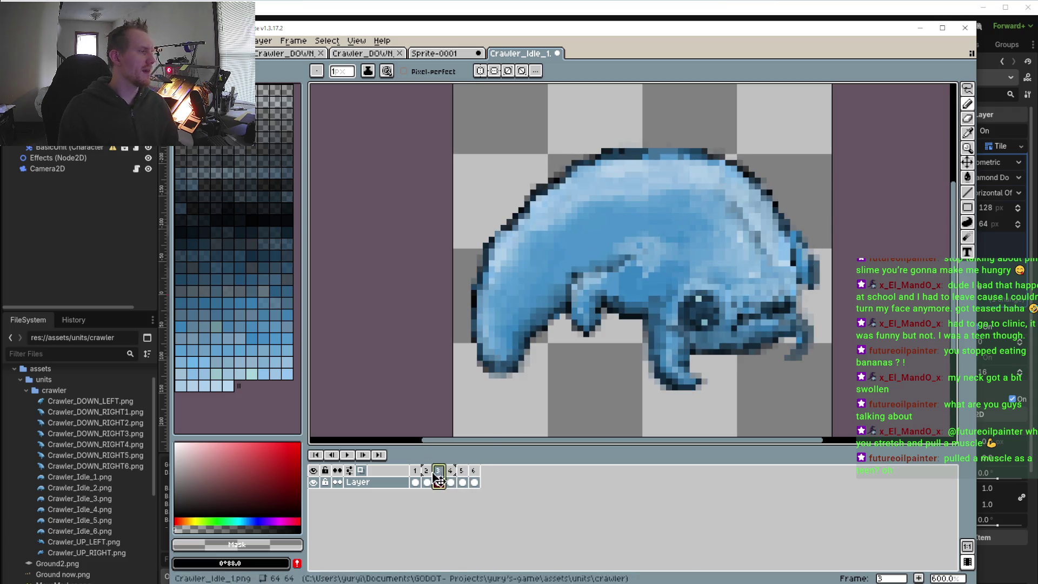
pyautogui.moveTo(435, 474); pyautogui.dragTo(462, 471)
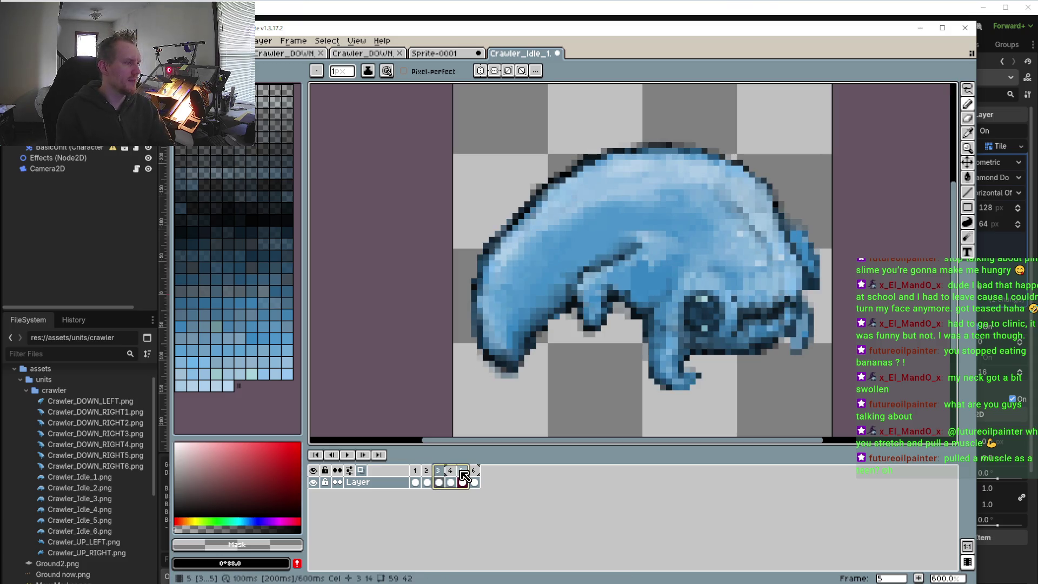
pyautogui.click(439, 471)
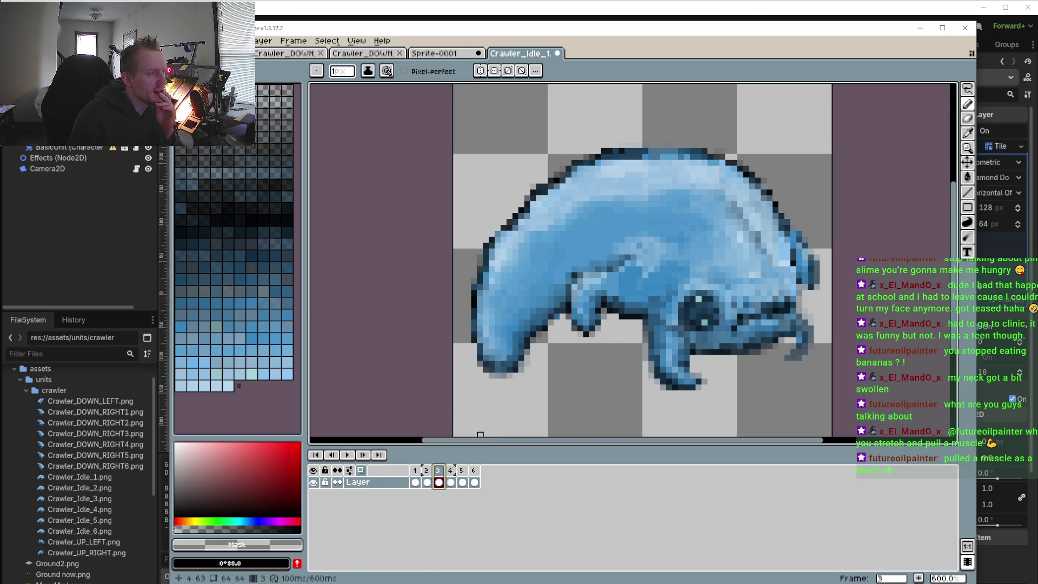
# - Adjust the onion-skin opacity, then toggle onion skin off and back on
pyautogui.click(369, 471)
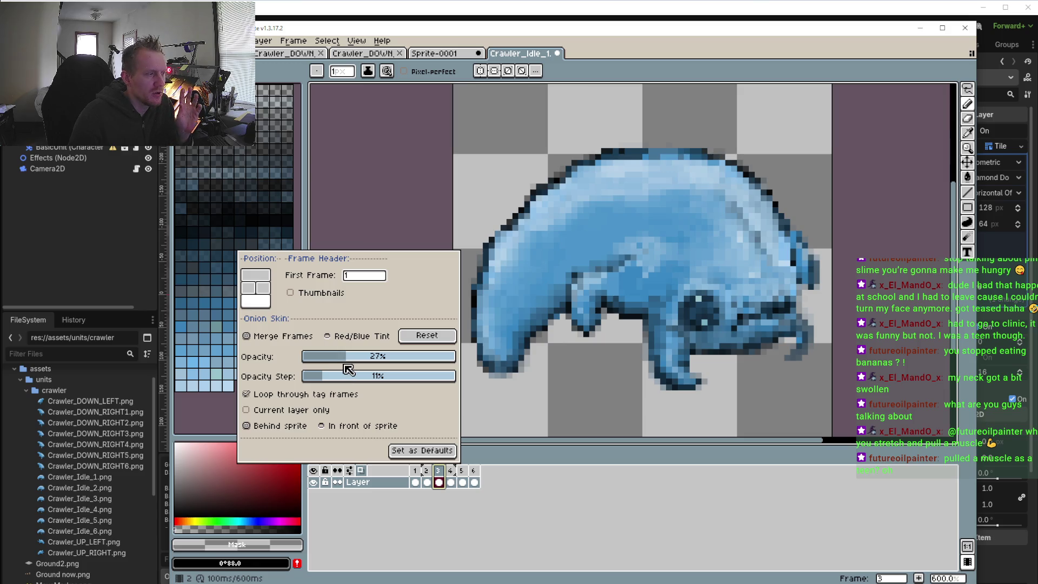
pyautogui.scroll(1, 353, 363)
pyautogui.moveTo(353, 362)
pyautogui.mouseDown()
pyautogui.moveTo(371, 361)
pyautogui.moveTo(339, 361)
pyautogui.moveTo(397, 359)
pyautogui.moveTo(347, 354)
pyautogui.mouseUp()
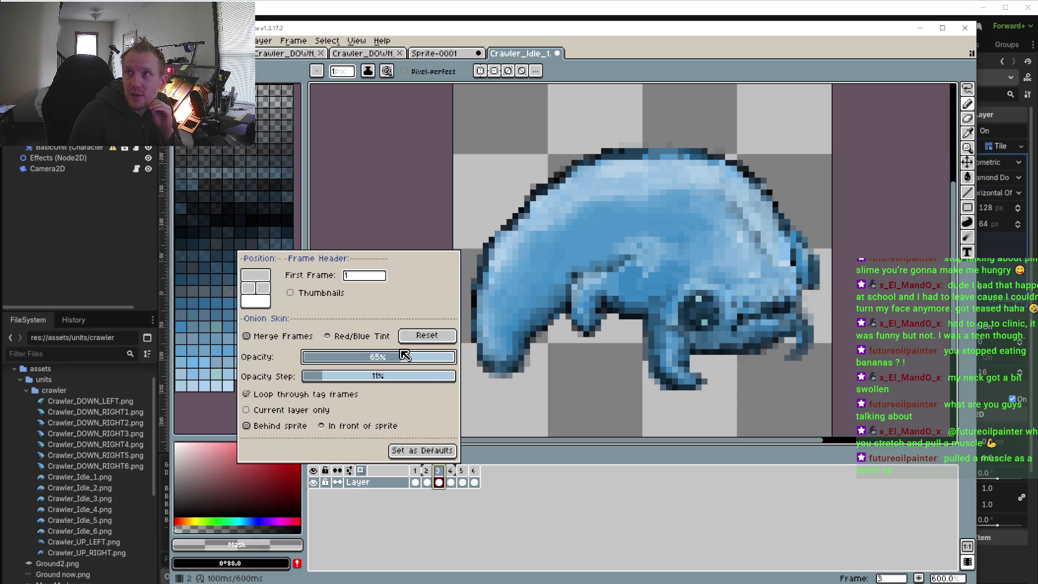
pyautogui.moveTo(347, 354)
pyautogui.mouseDown()
pyautogui.moveTo(352, 365)
pyautogui.moveTo(295, 364)
pyautogui.moveTo(296, 377)
pyautogui.mouseUp()
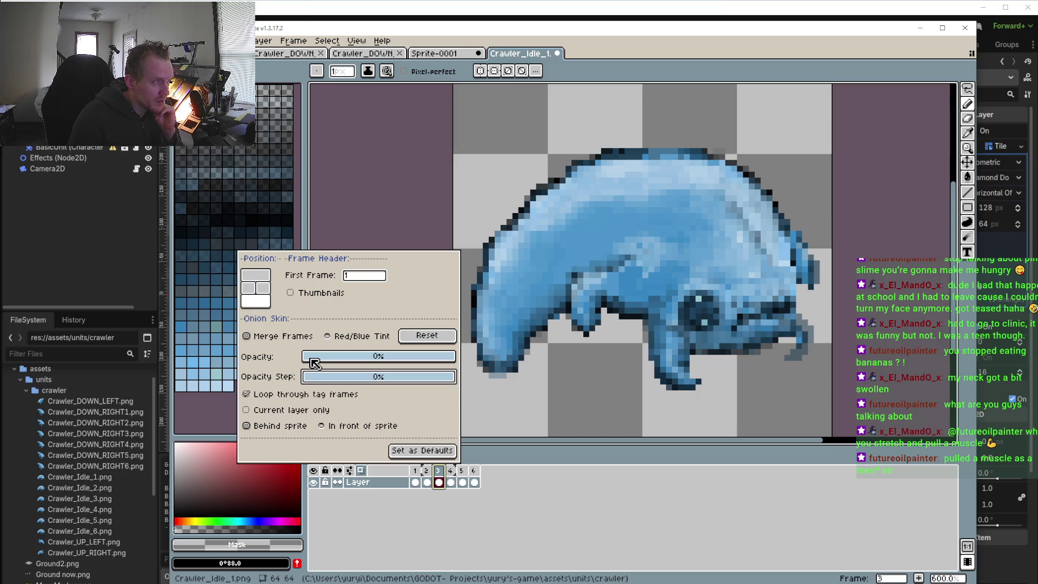
pyautogui.click(362, 471)
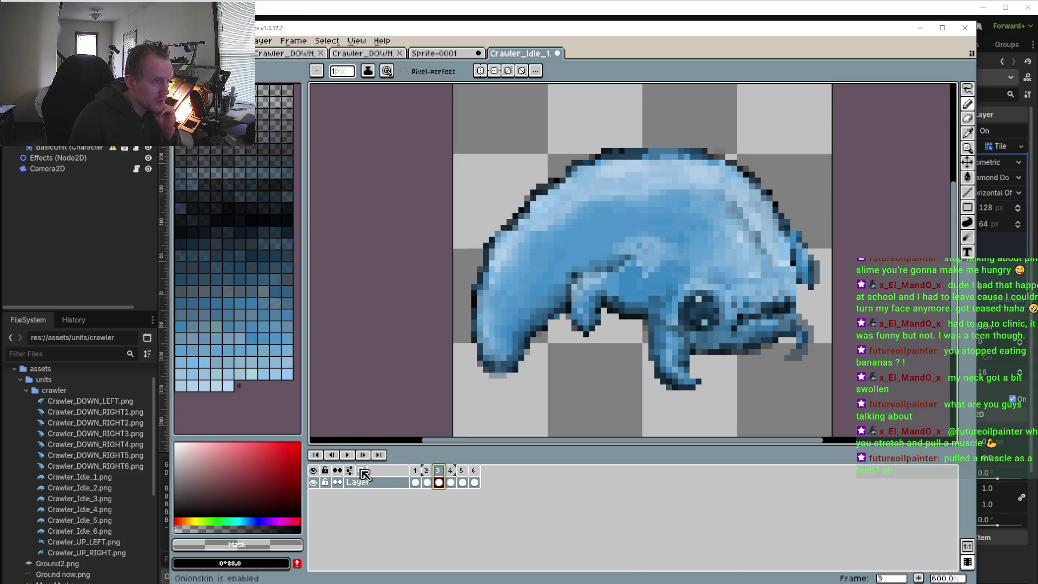
pyautogui.click(362, 472)
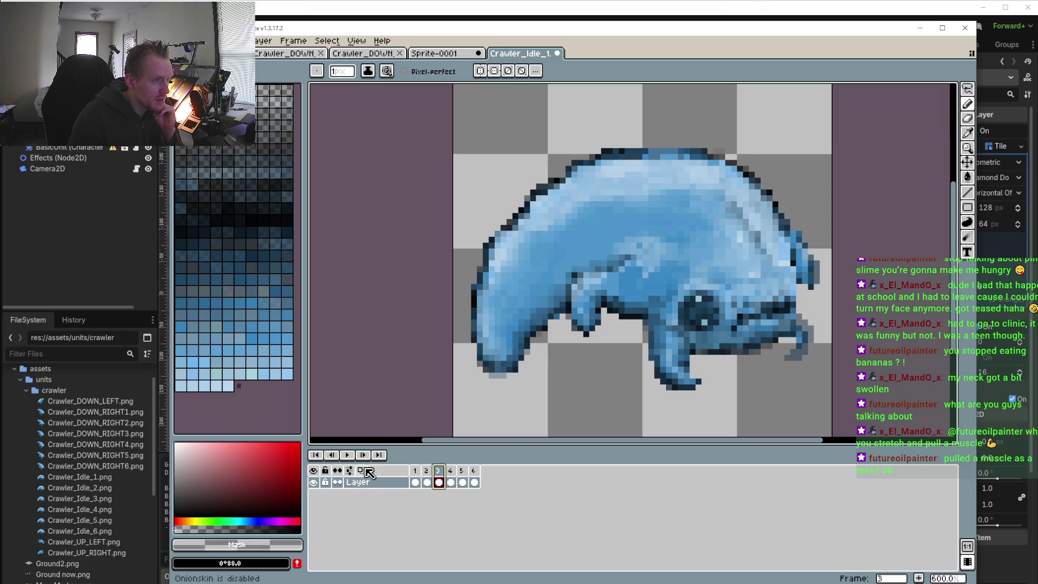
# - Set the onion-skin opacity step to 31% and opacity to 25%
pyautogui.click(358, 471)
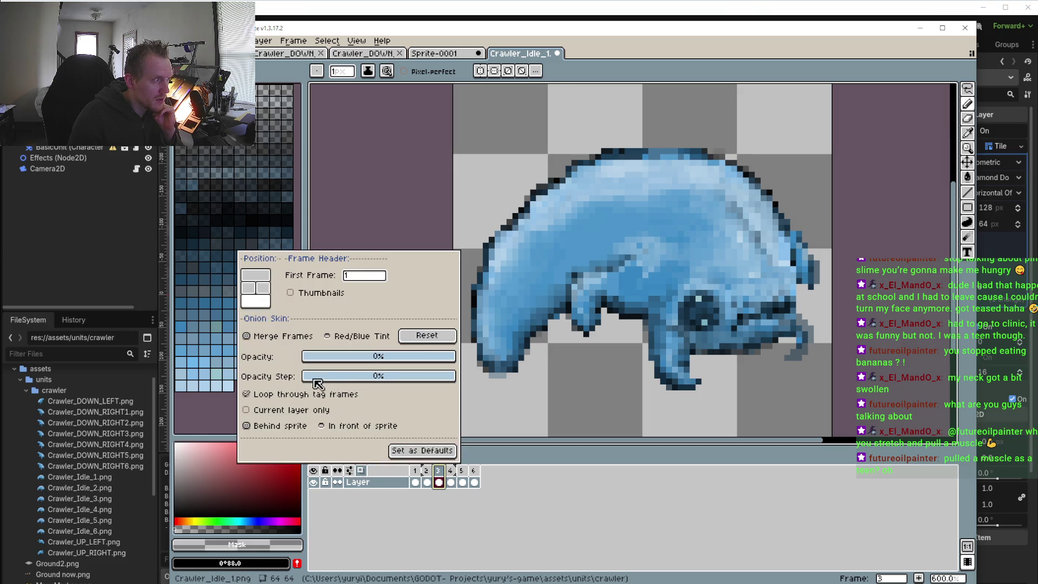
pyautogui.moveTo(316, 381); pyautogui.dragTo(353, 385)
pyautogui.moveTo(312, 355); pyautogui.dragTo(345, 359)
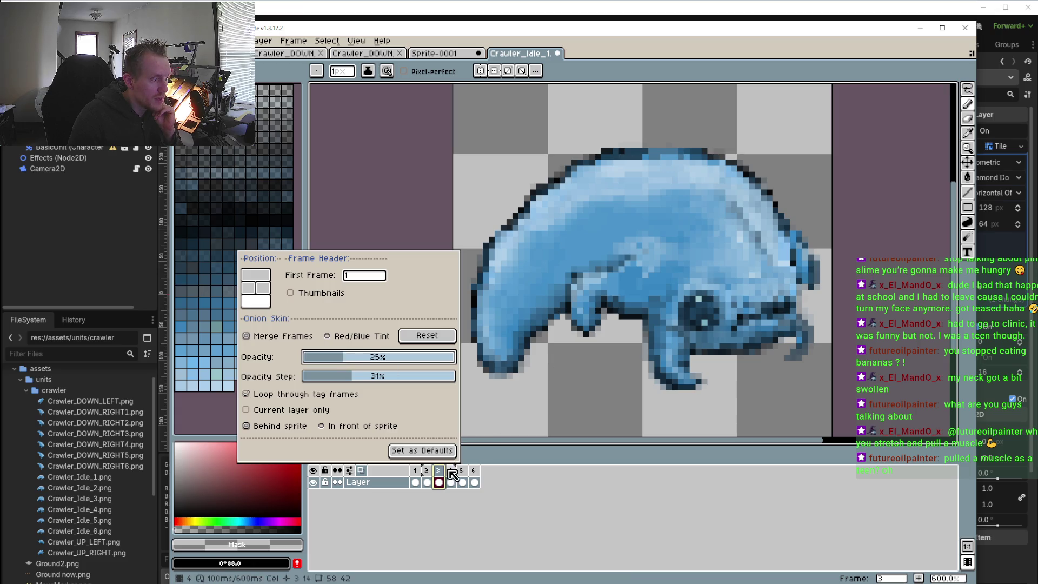
pyautogui.click(581, 382)
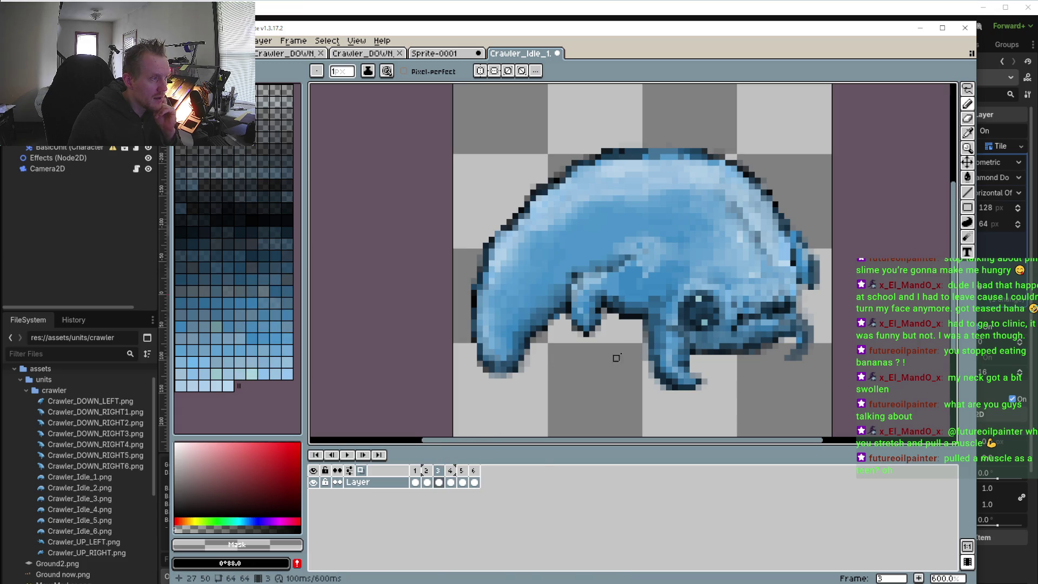
# - Pick dark blue #285678 for the Pencil and lower onion-skin opacity to about 13%
pyautogui.scroll(3, 614, 357)
pyautogui.press('i')
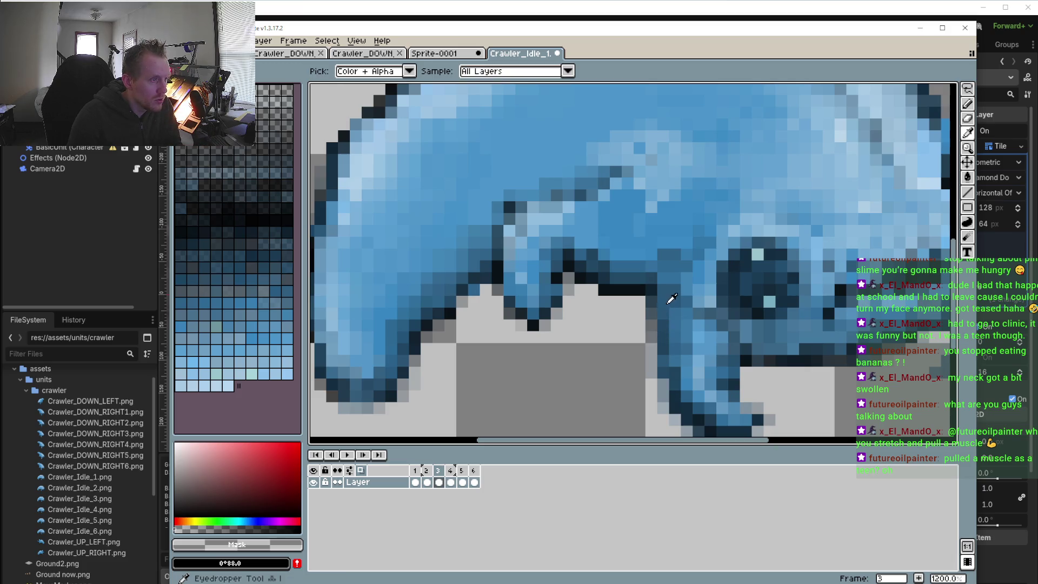
pyautogui.click(671, 296)
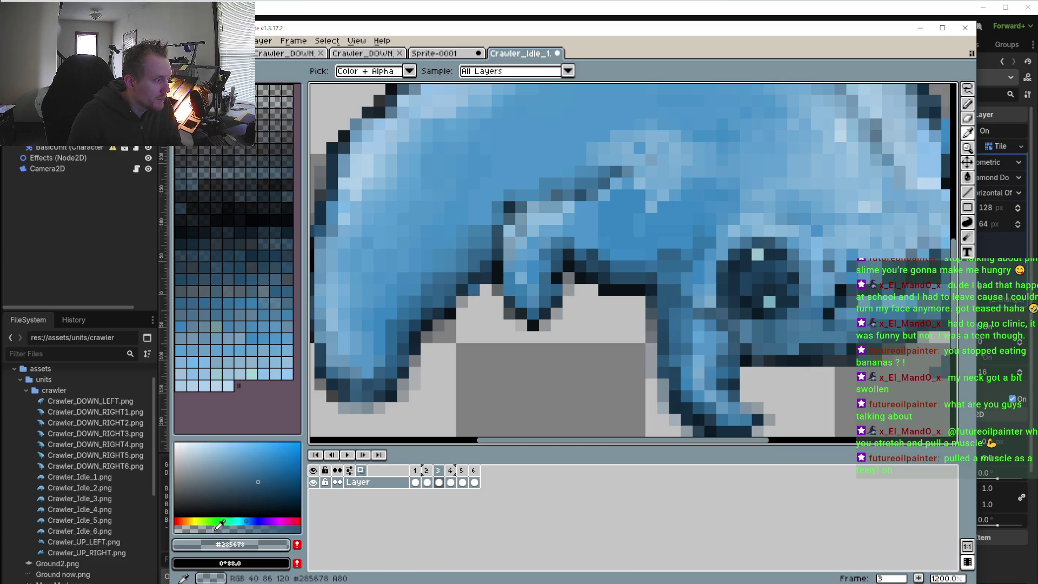
pyautogui.press('b')
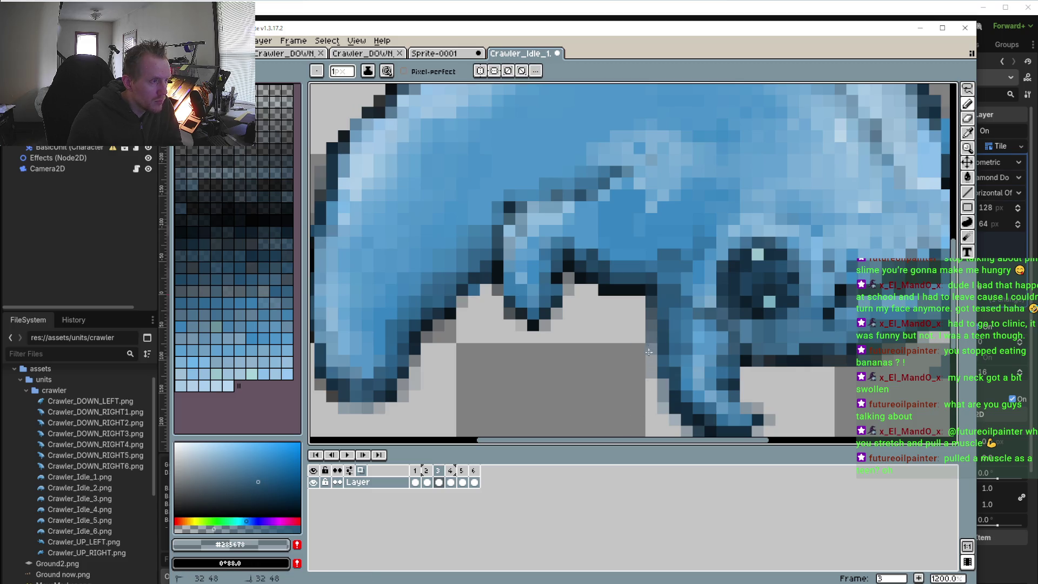
pyautogui.rightClick(359, 470)
pyautogui.moveTo(361, 358); pyautogui.dragTo(331, 353)
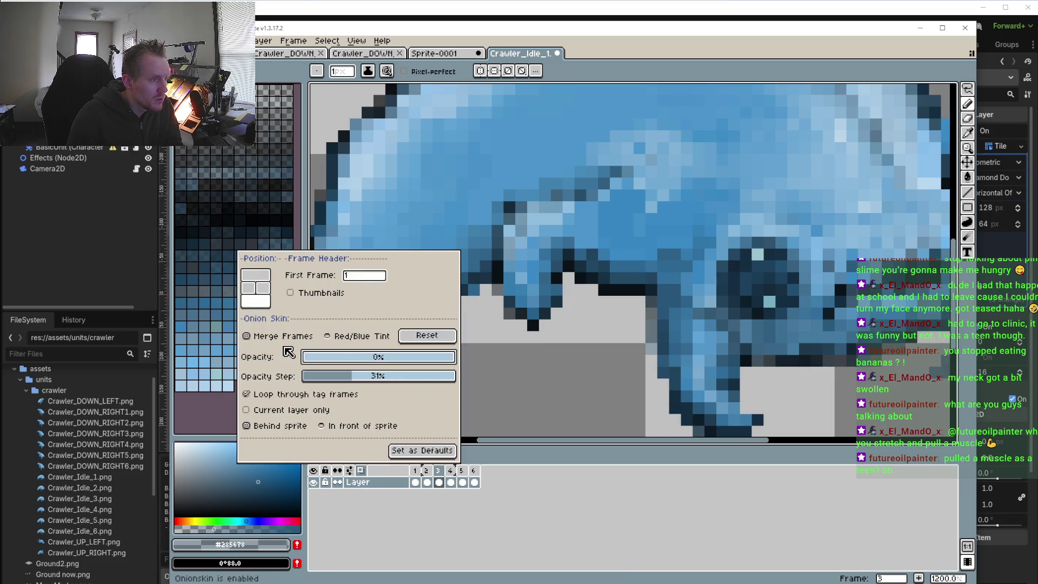
pyautogui.click(562, 279)
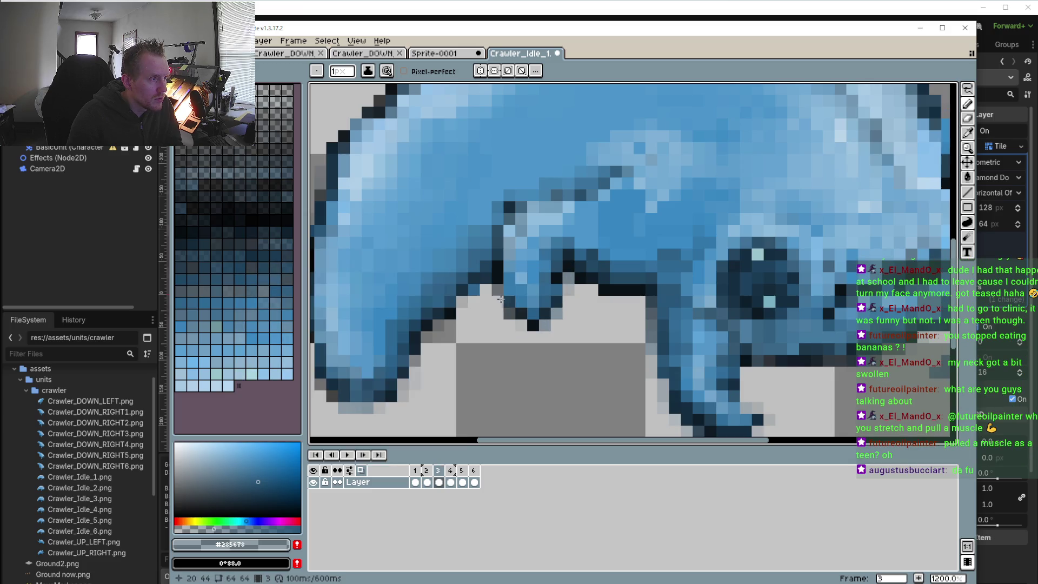
pyautogui.click(453, 471)
pyautogui.click(458, 471)
pyautogui.click(454, 471)
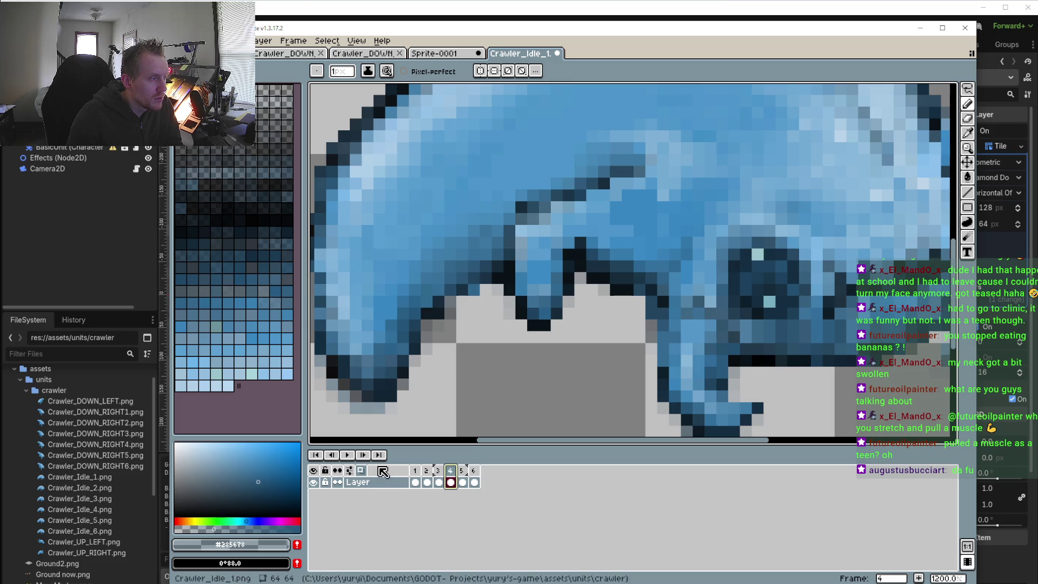
pyautogui.click(349, 470)
pyautogui.moveTo(341, 362)
pyautogui.mouseDown()
pyautogui.moveTo(357, 358)
pyautogui.moveTo(335, 367)
pyautogui.mouseUp()
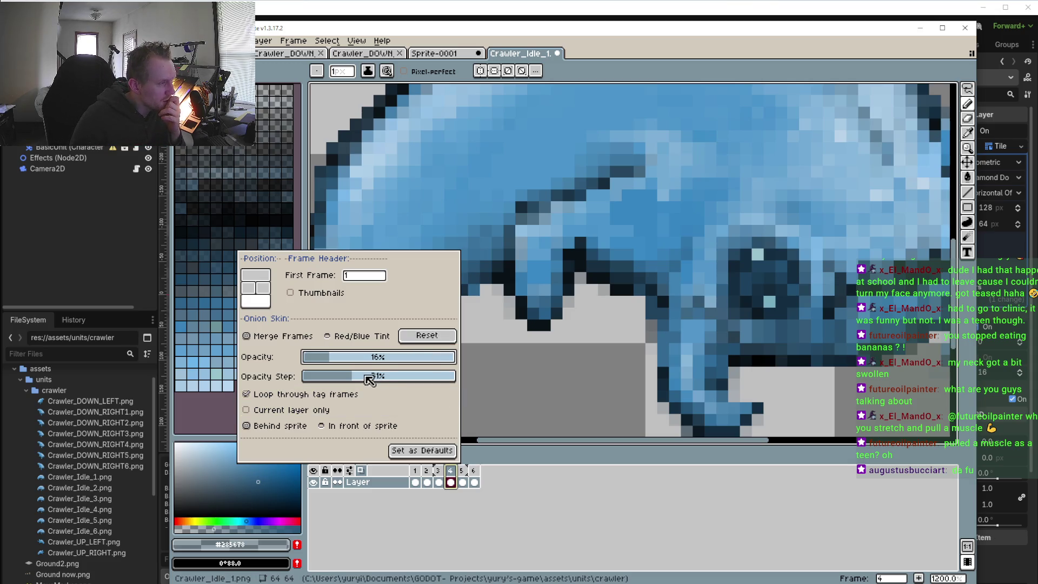
pyautogui.moveTo(336, 359); pyautogui.dragTo(343, 360)
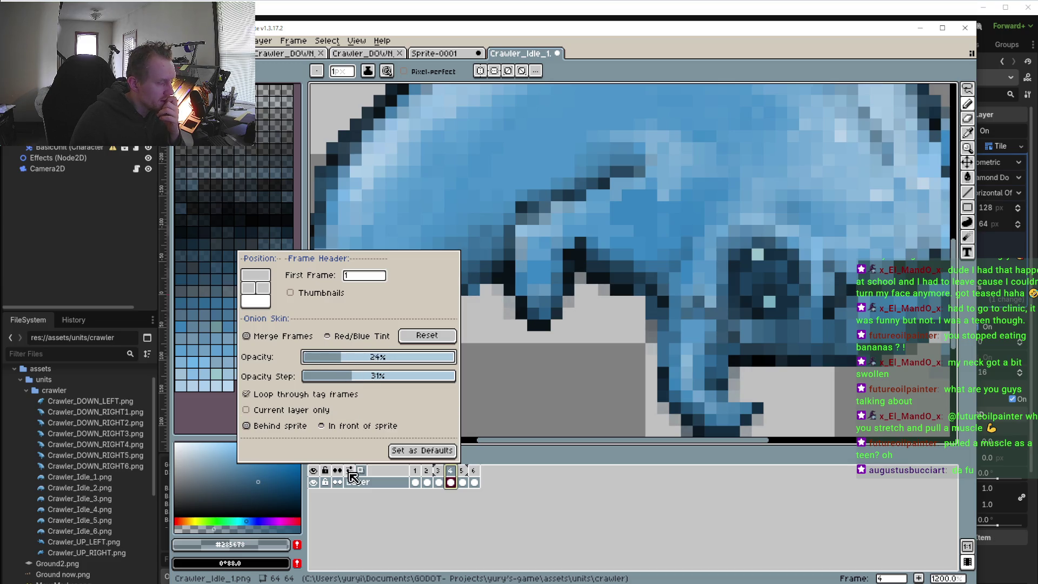
pyautogui.click(541, 496)
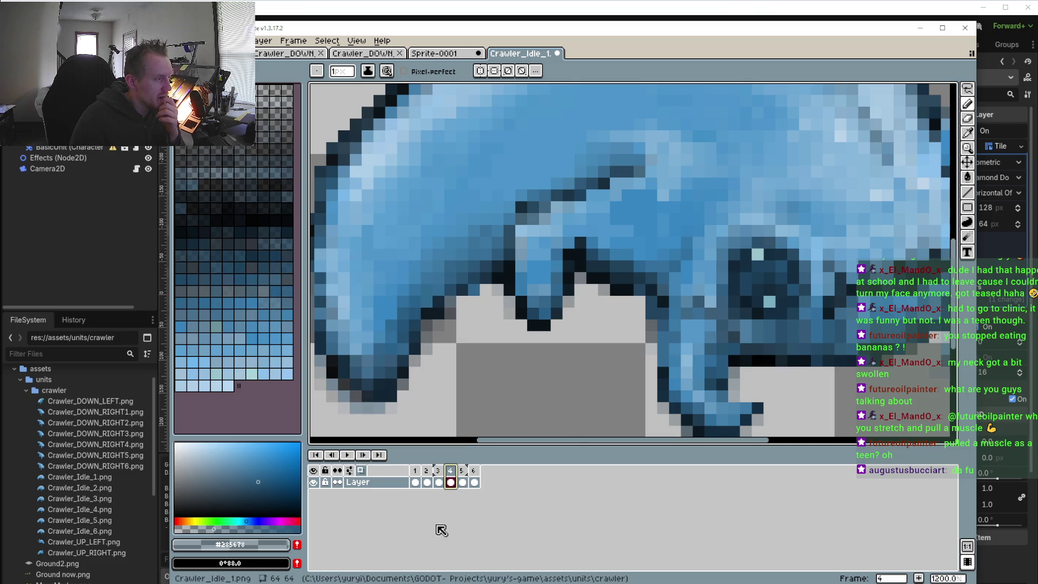
pyautogui.click(463, 481)
pyautogui.click(474, 481)
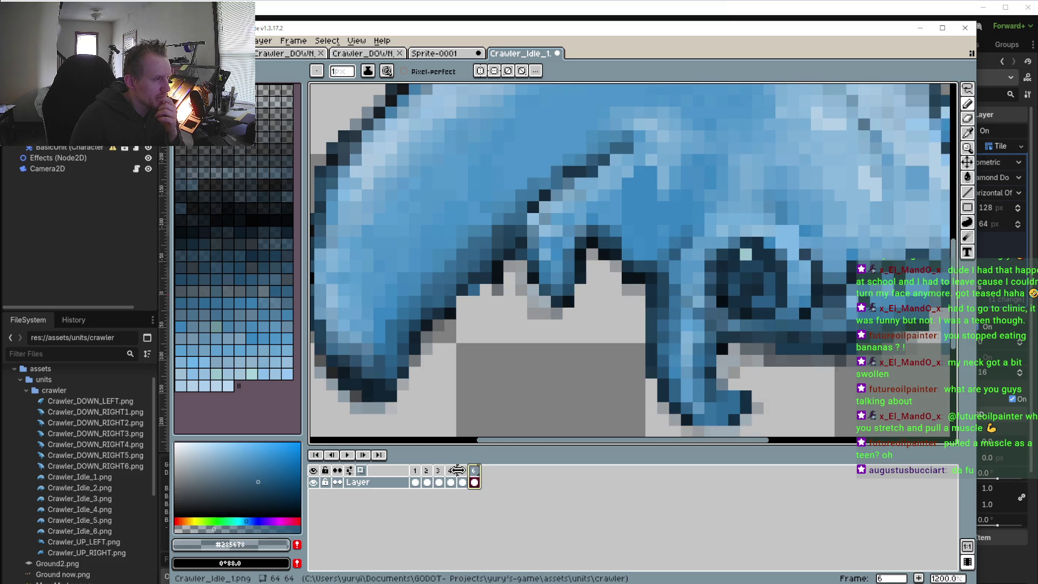
pyautogui.click(459, 470)
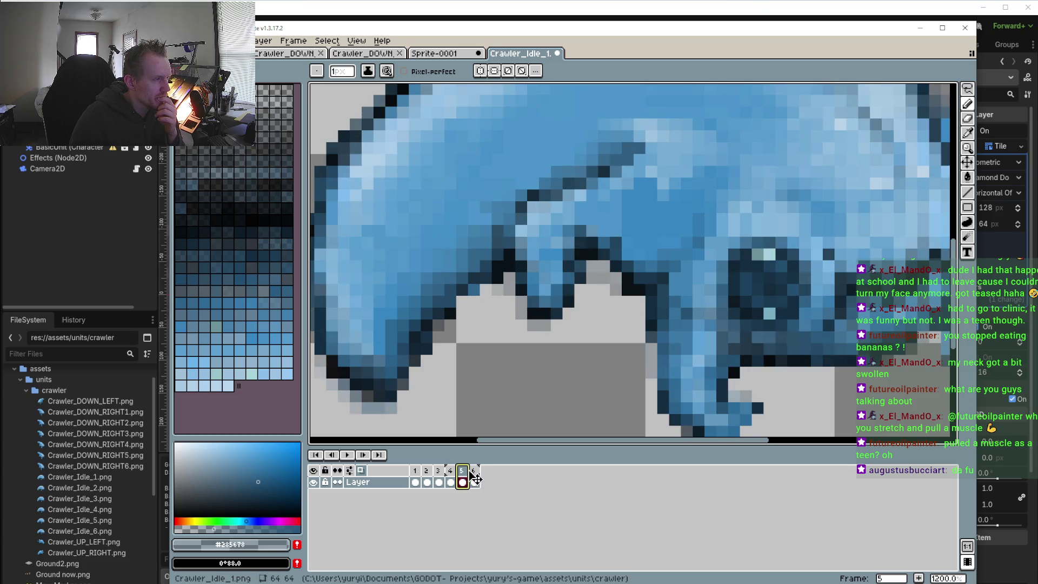
pyautogui.click(475, 479)
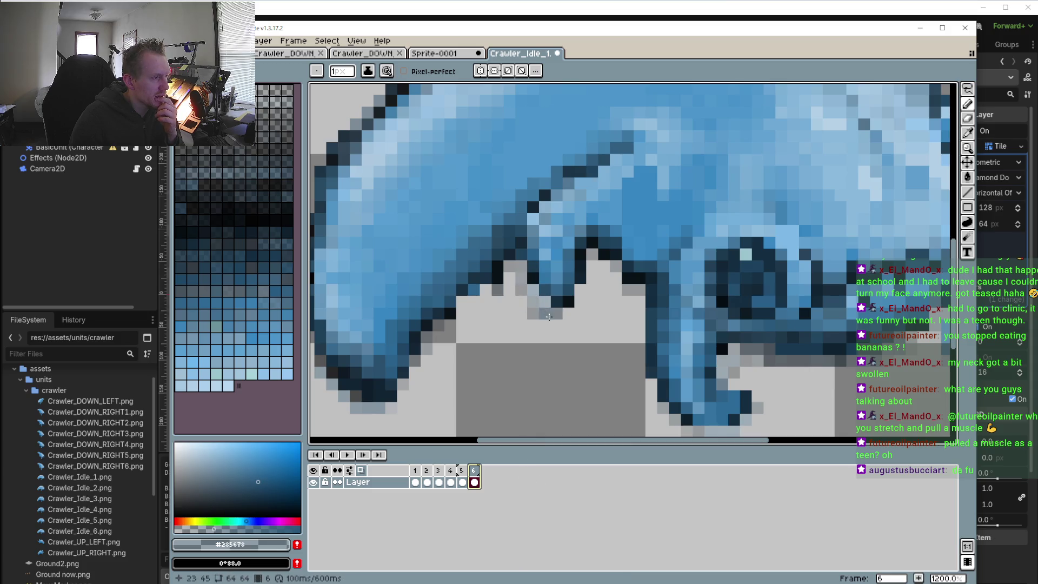
pyautogui.scroll(-1, 542, 302)
# - Zoom out, browse frames 1 and 6, and play the idle animation preview
pyautogui.scroll(-1, 535, 301)
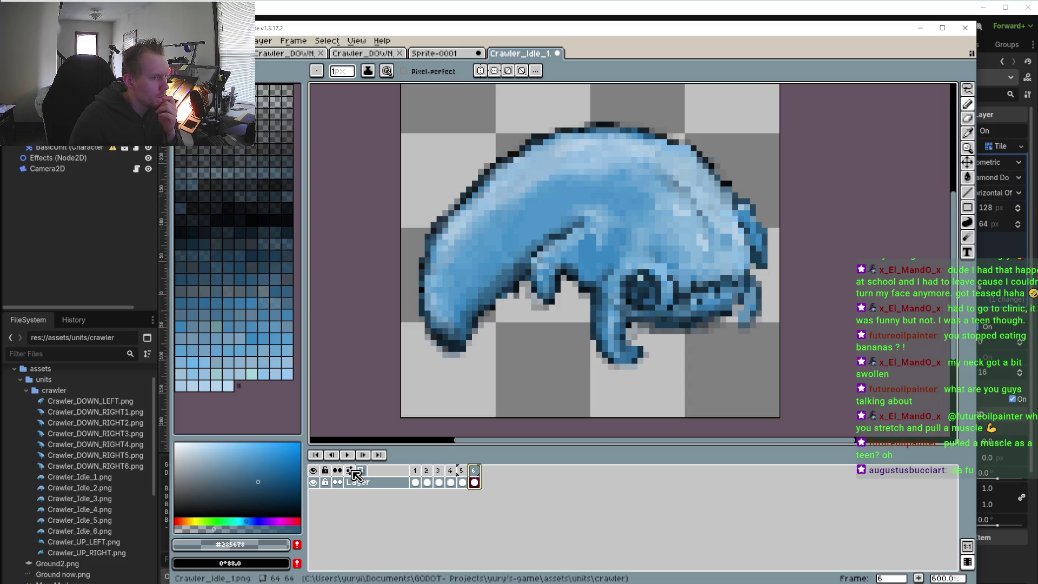
pyautogui.click(353, 471)
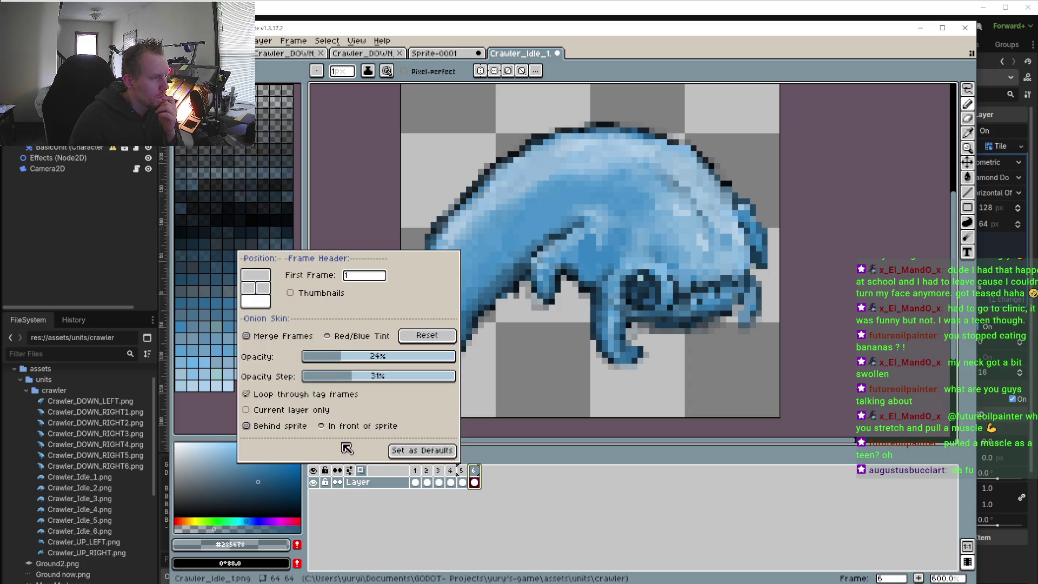
pyautogui.click(354, 277)
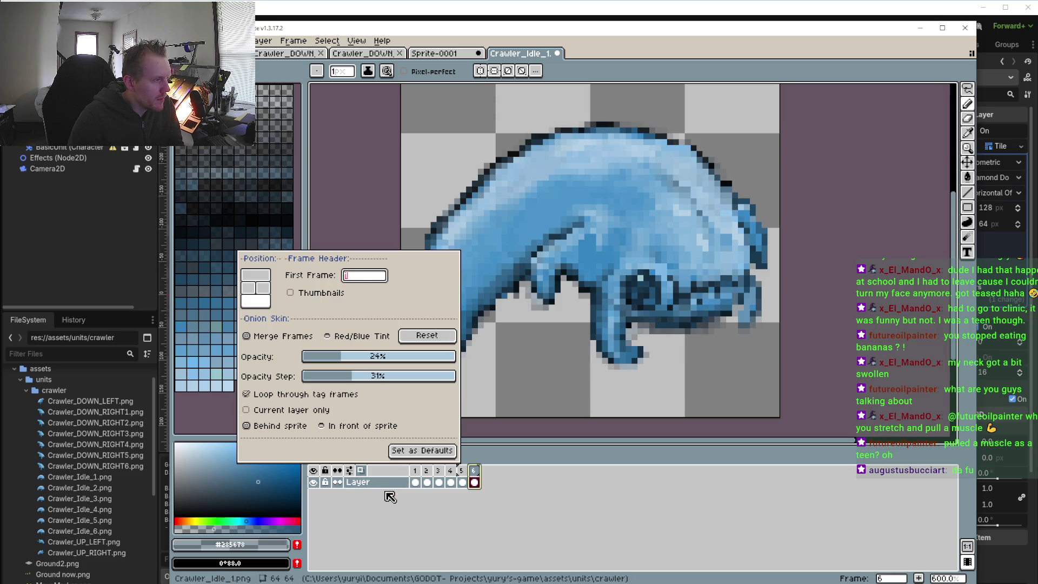
pyautogui.click(416, 470)
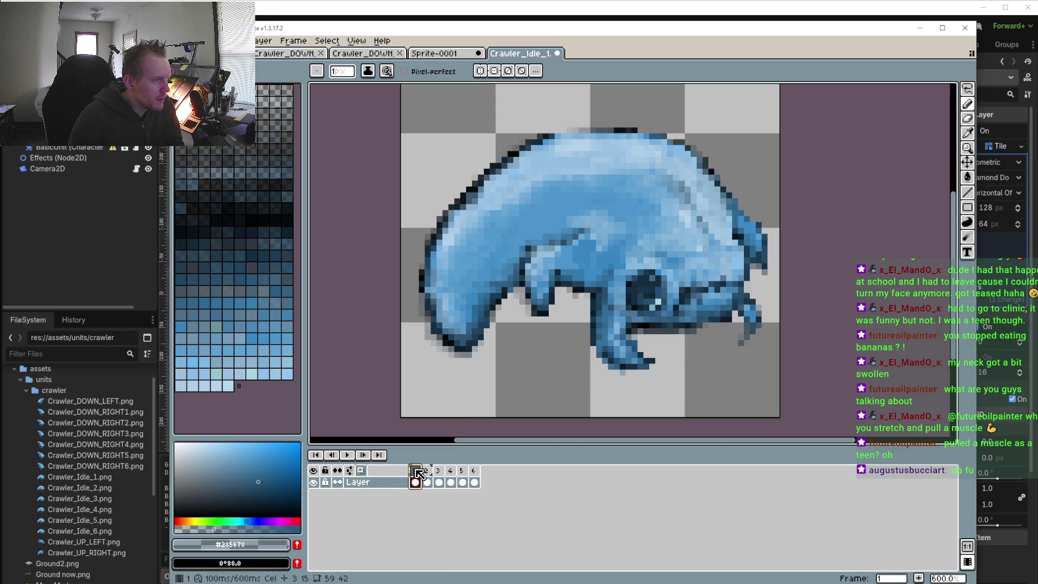
pyautogui.click(475, 475)
pyautogui.press('Return')
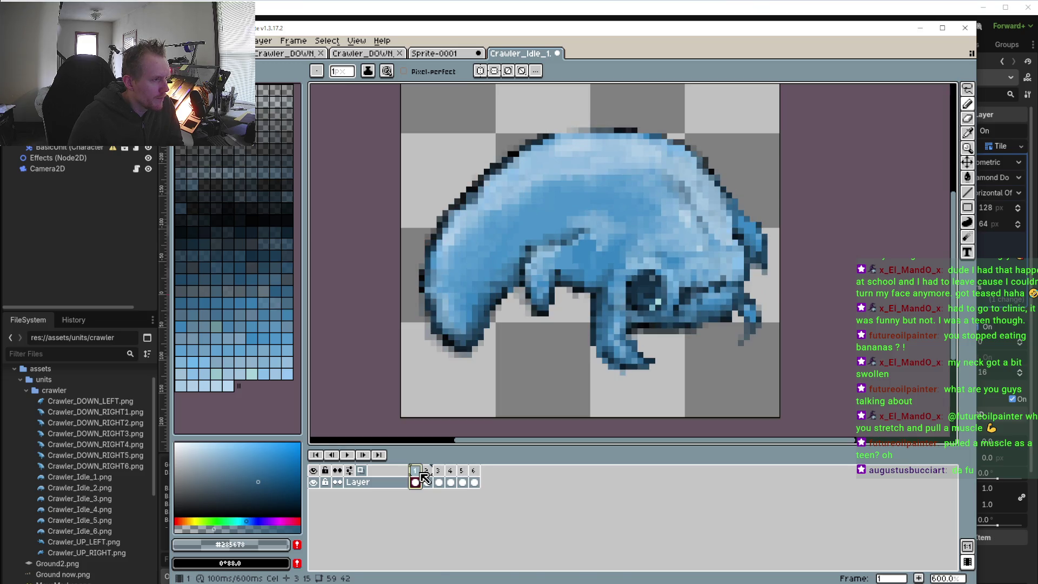
# - Set the timeline's First Frame number to 34 after briefly trying 2
pyautogui.click(350, 471)
pyautogui.click(365, 275)
pyautogui.write('2')
pyautogui.click(407, 451)
pyautogui.click(361, 275)
pyautogui.write('3')
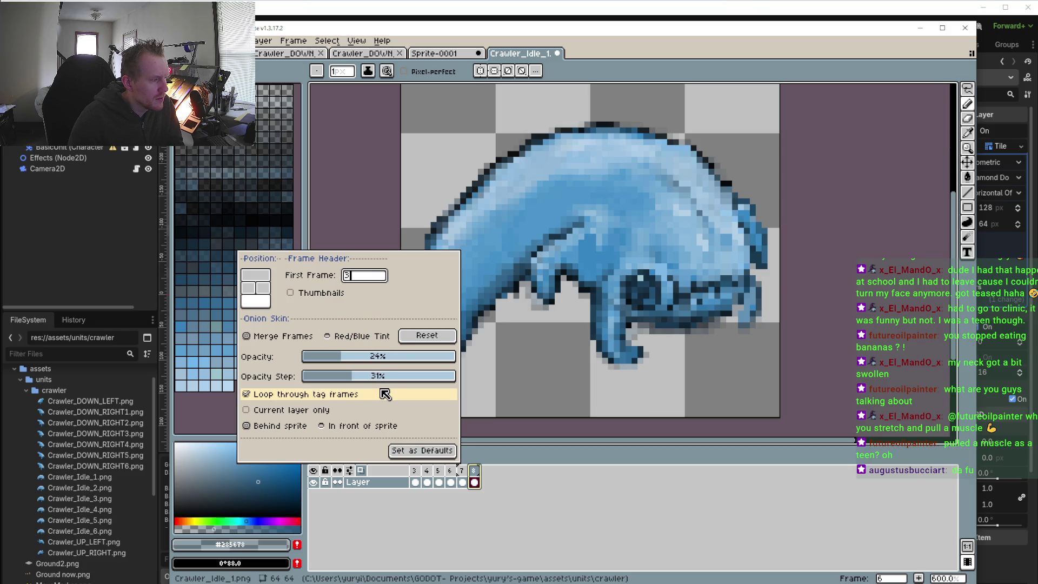
pyautogui.write('4')
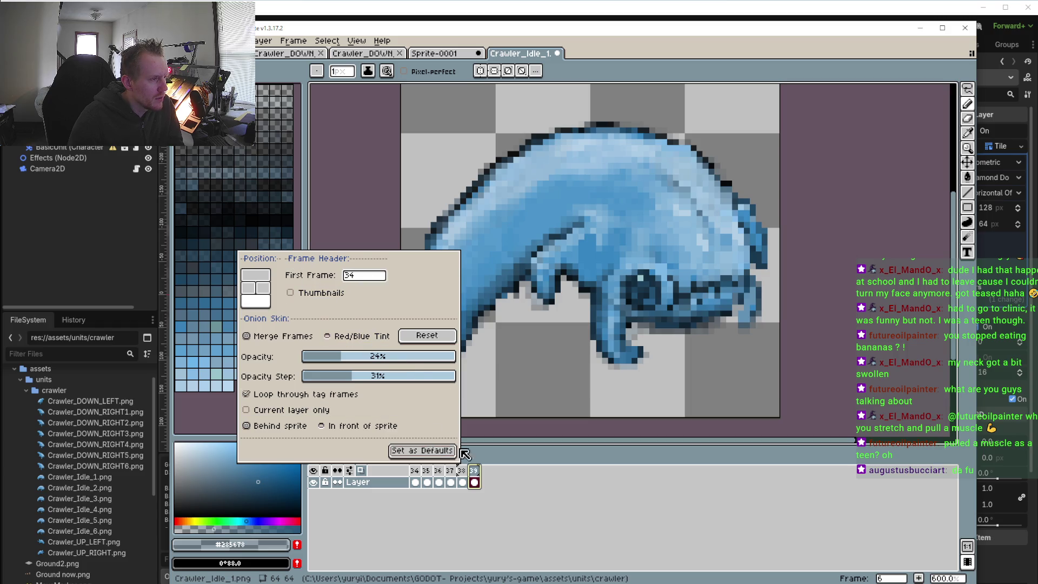
pyautogui.click(533, 486)
# - Go to frame 37 and bring up its cel options
pyautogui.click(441, 470)
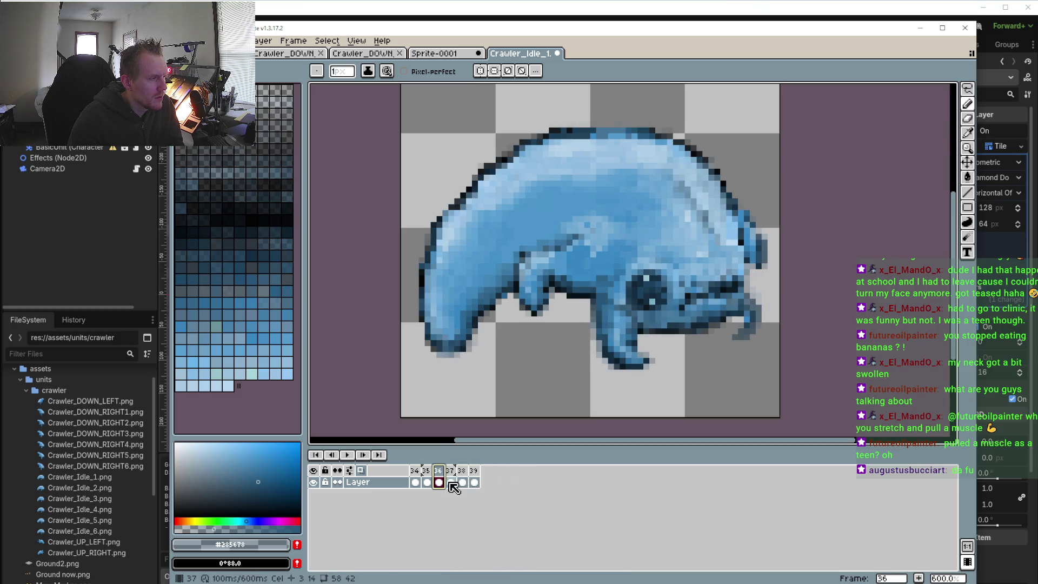
pyautogui.click(453, 471)
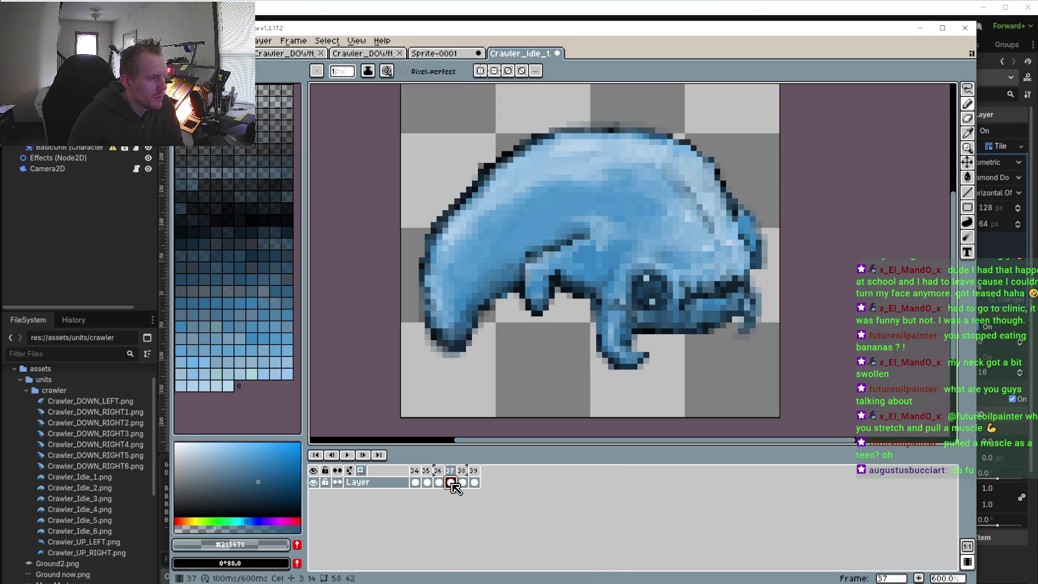
pyautogui.rightClick(452, 483)
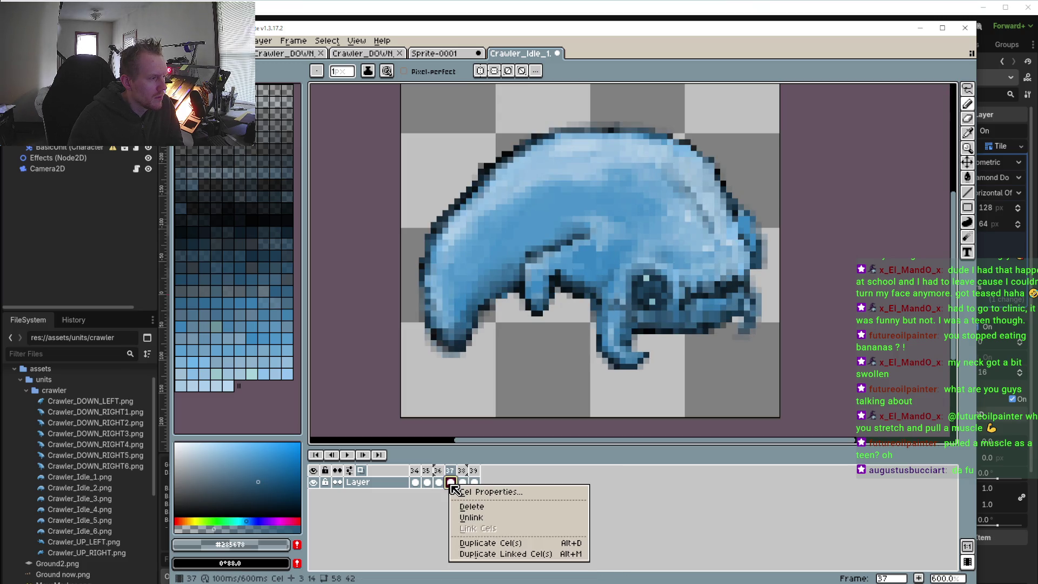
# - Try lower opacities on frame 37's cel, restore it to 100%, then show onion-skin settings
pyautogui.click(484, 492)
pyautogui.moveTo(924, 320); pyautogui.dragTo(890, 321)
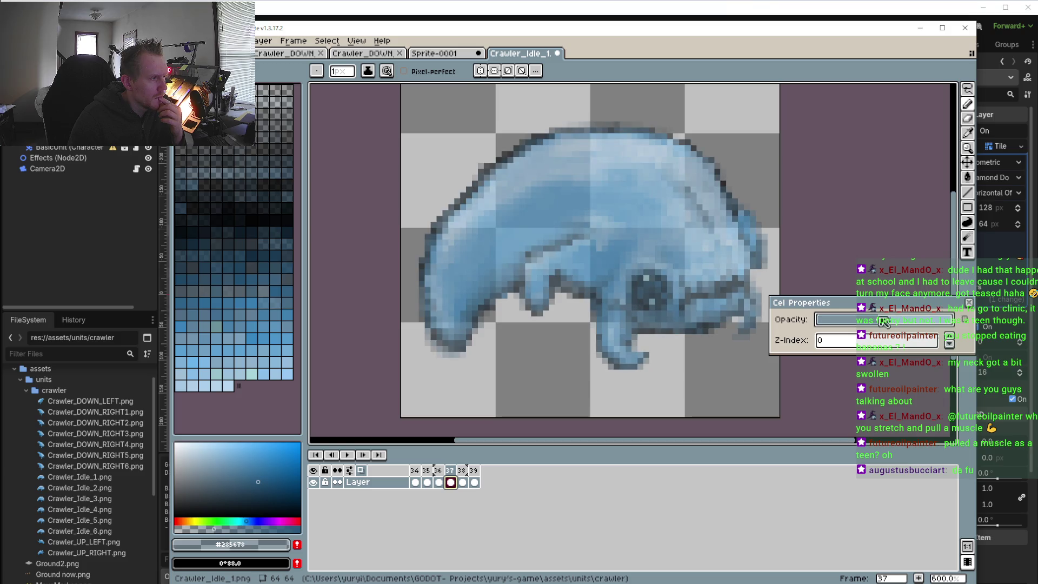
pyautogui.moveTo(873, 324); pyautogui.dragTo(845, 330)
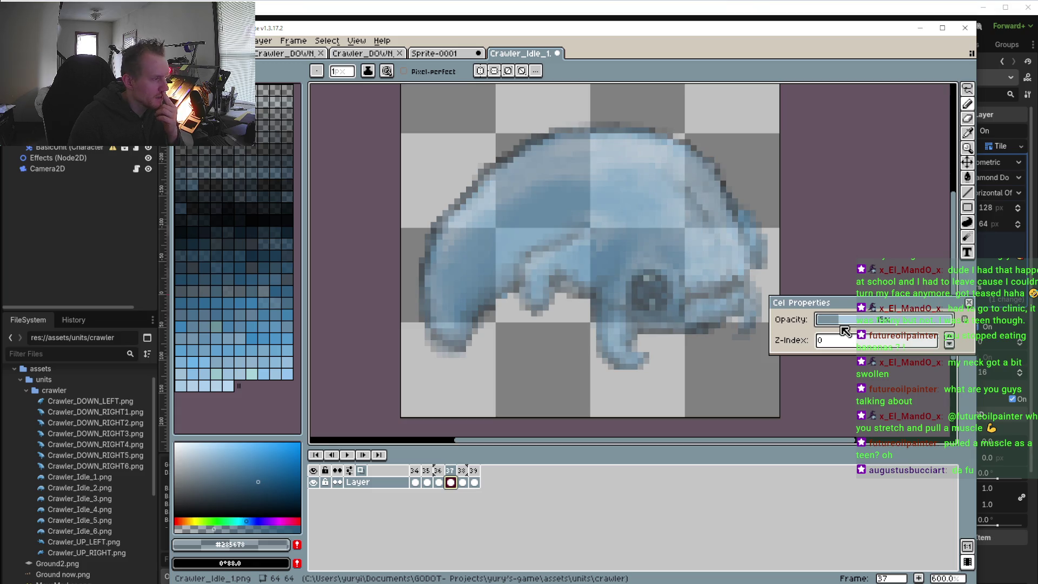
pyautogui.moveTo(845, 331); pyautogui.dragTo(967, 312)
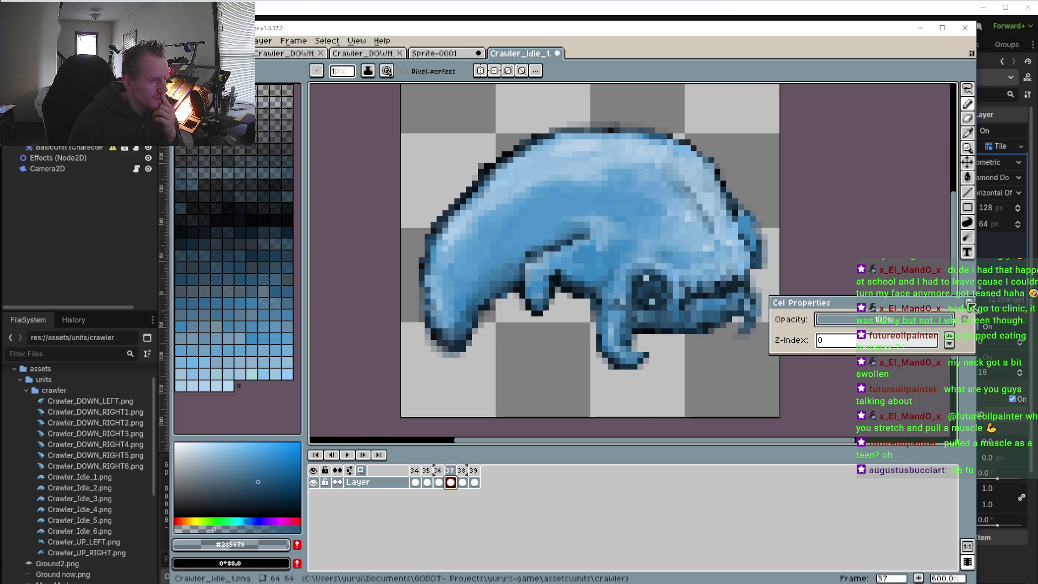
pyautogui.click(970, 304)
pyautogui.click(361, 471)
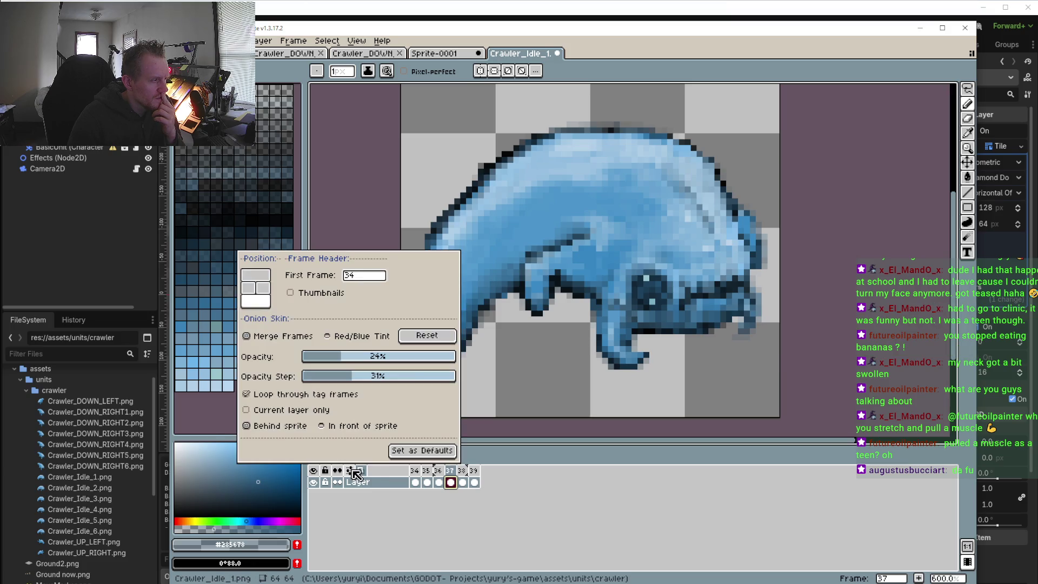
# - Draw the onion-skin ghosts in front of the sprite, then move to frame 36
pyautogui.moveTo(363, 381)
pyautogui.mouseDown()
pyautogui.moveTo(440, 357)
pyautogui.moveTo(462, 381)
pyautogui.moveTo(377, 359)
pyautogui.mouseUp()
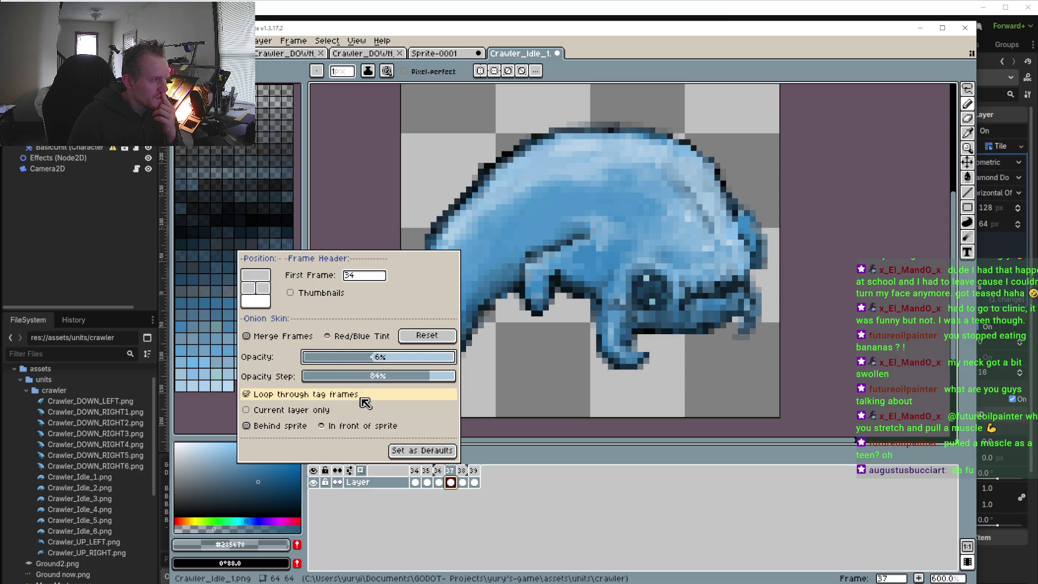
pyautogui.click(321, 426)
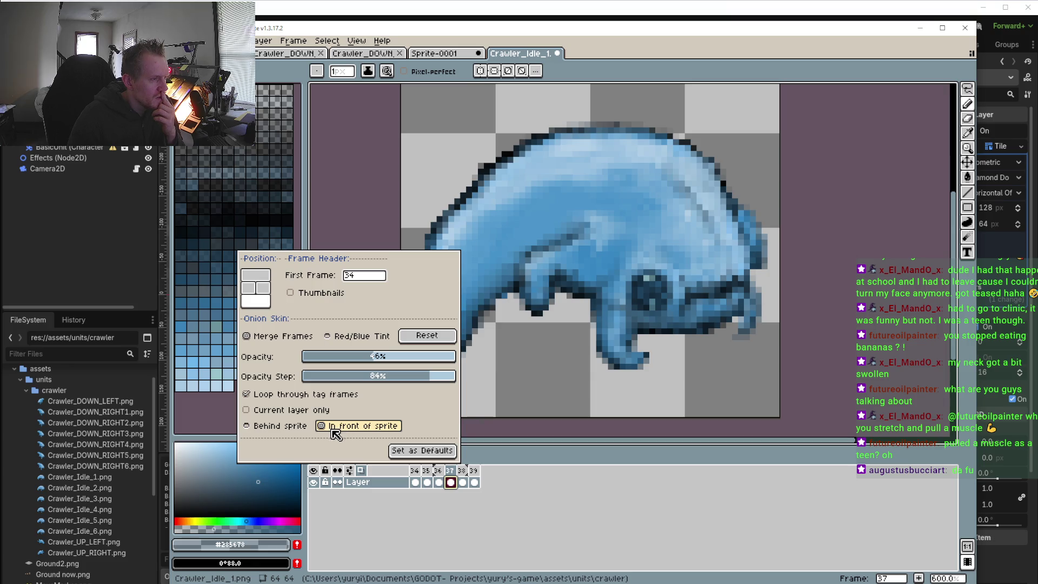
pyautogui.click(563, 508)
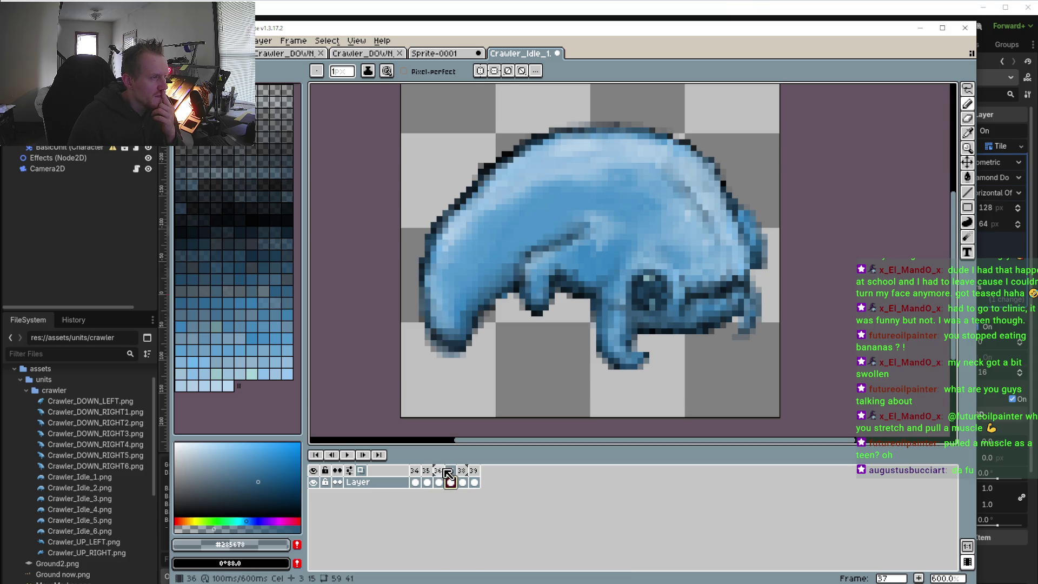
pyautogui.click(440, 470)
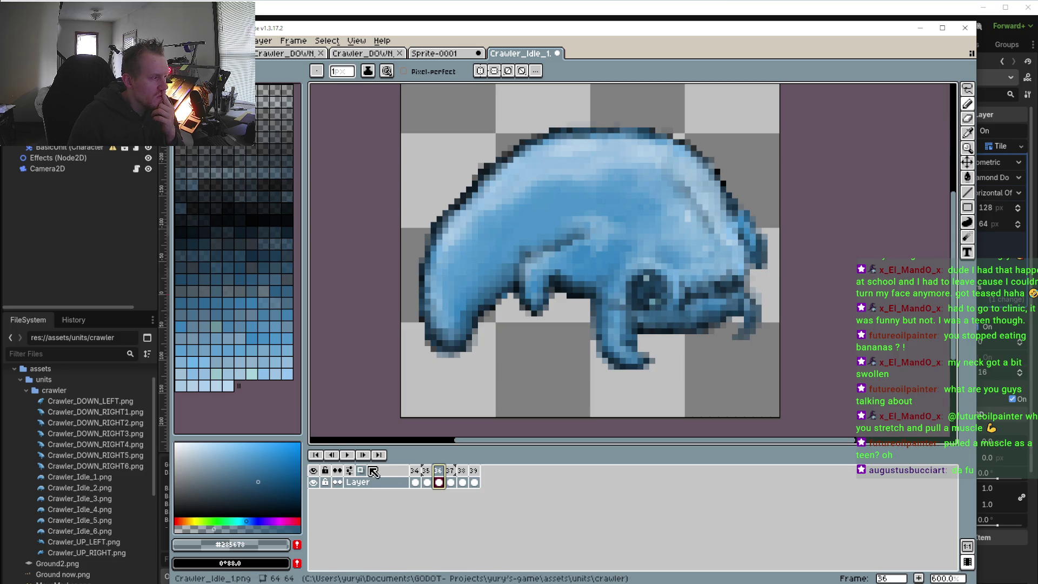
# - Set onion-skin opacity to 23% with a 28% opacity step
pyautogui.click(350, 473)
pyautogui.moveTo(378, 356)
pyautogui.mouseDown()
pyautogui.moveTo(290, 354)
pyautogui.moveTo(347, 352)
pyautogui.mouseUp()
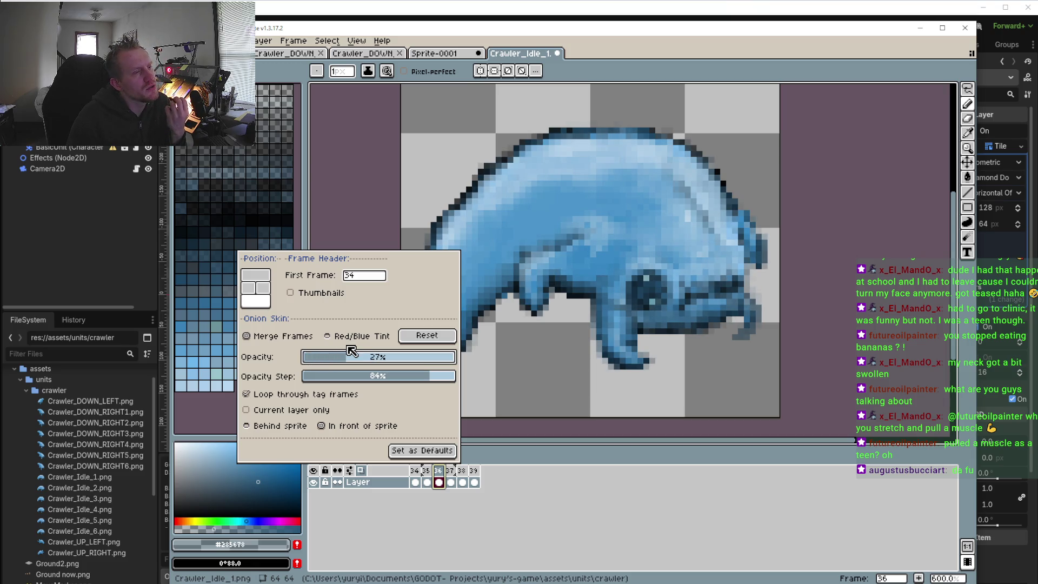
pyautogui.moveTo(348, 352)
pyautogui.mouseDown()
pyautogui.moveTo(329, 354)
pyautogui.moveTo(404, 366)
pyautogui.moveTo(377, 364)
pyautogui.mouseUp()
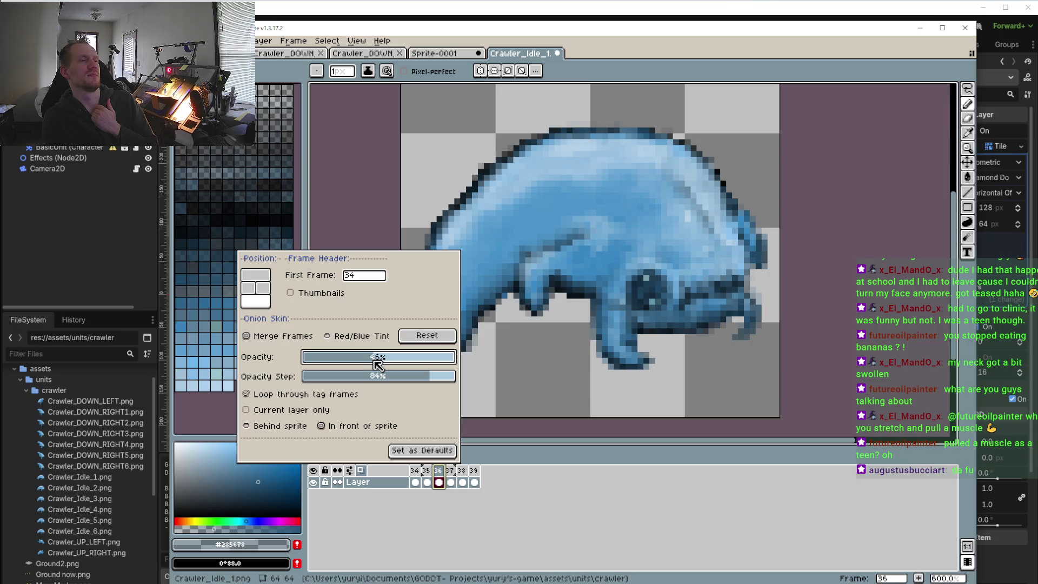
pyautogui.moveTo(375, 365); pyautogui.dragTo(313, 361)
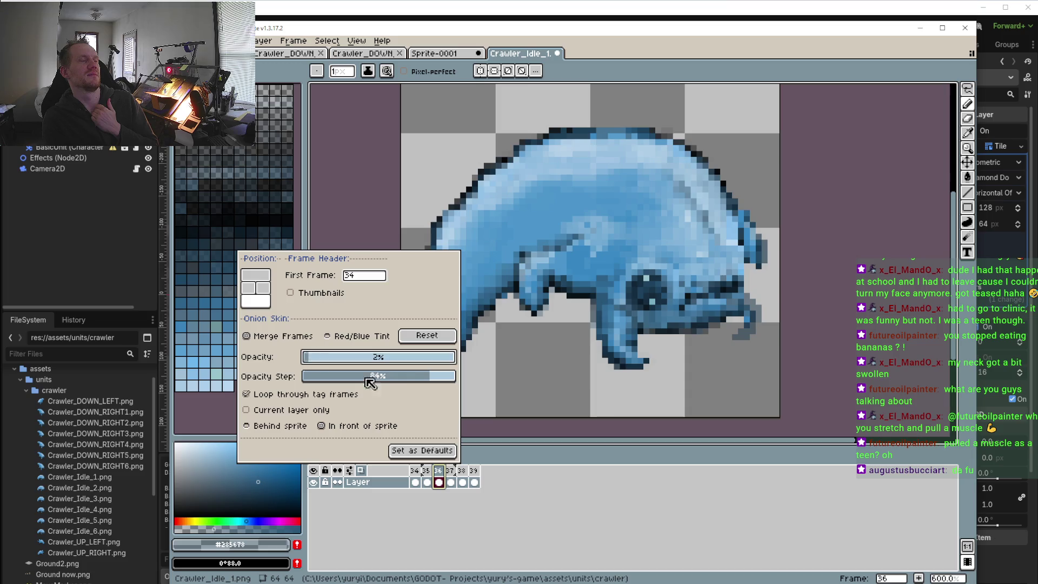
pyautogui.click(416, 381)
pyautogui.moveTo(412, 375)
pyautogui.mouseDown()
pyautogui.moveTo(346, 376)
pyautogui.moveTo(354, 359)
pyautogui.mouseUp()
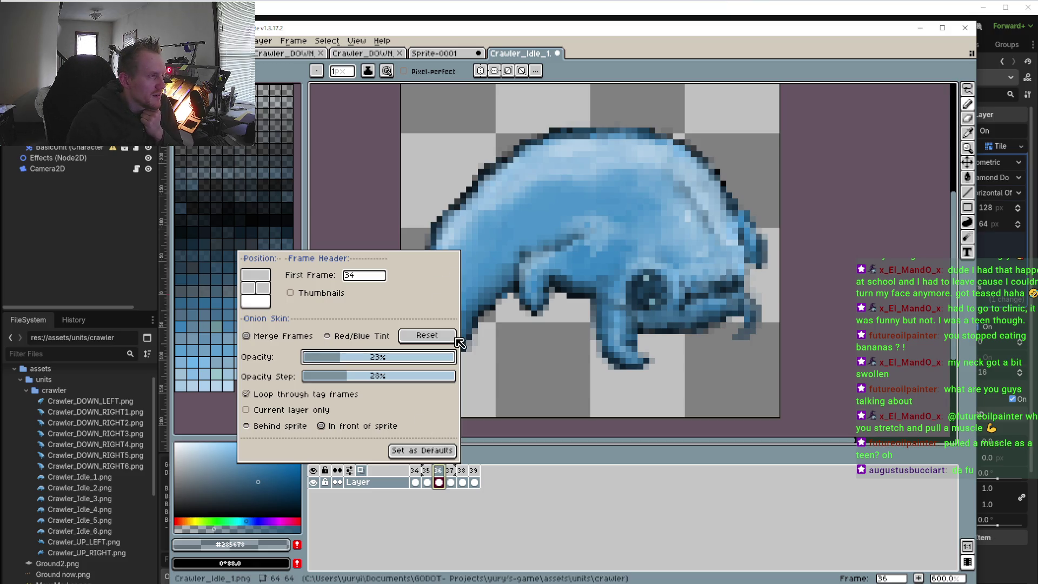
pyautogui.click(586, 502)
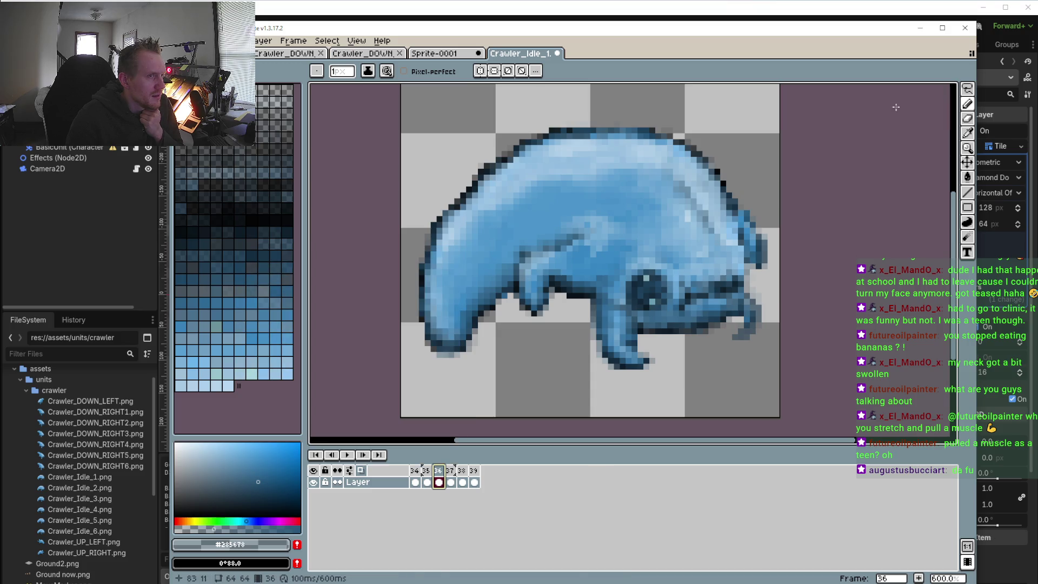
pyautogui.click(966, 90)
# - Add a frame 40 after frame 39 and clear the copied sprite from it
pyautogui.click(893, 90)
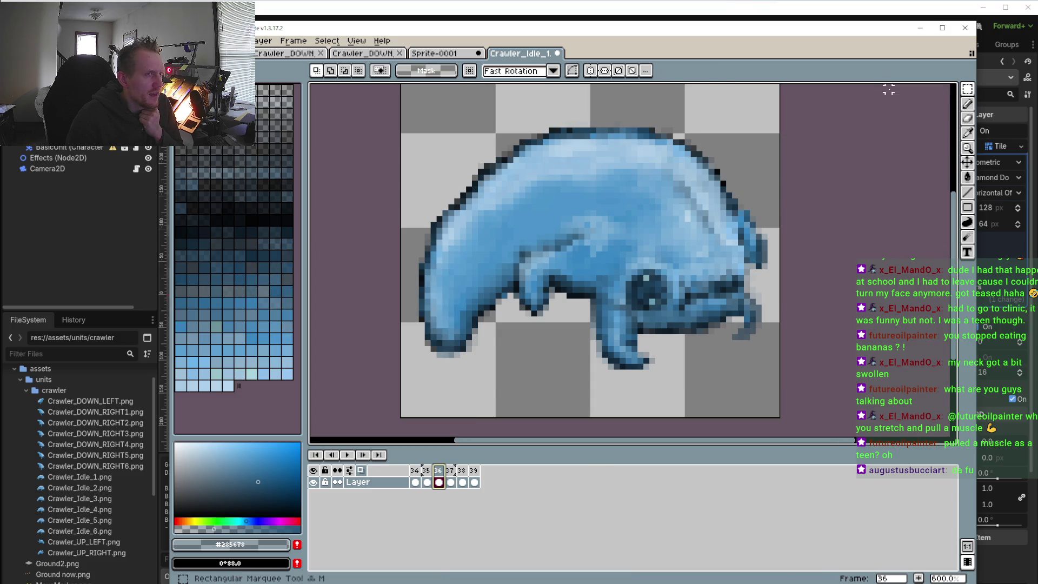
pyautogui.moveTo(408, 89); pyautogui.dragTo(780, 408)
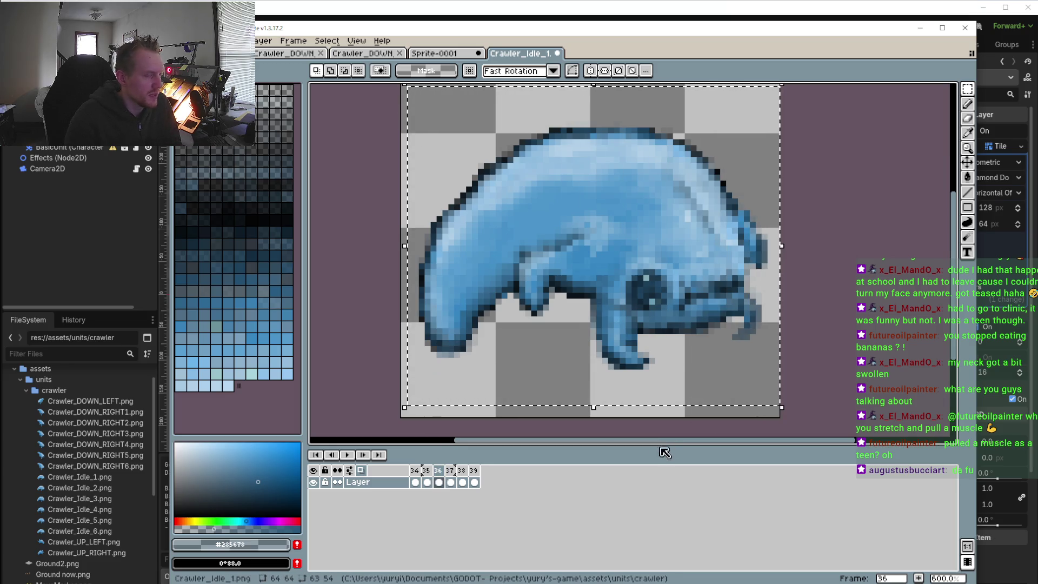
pyautogui.click(369, 474)
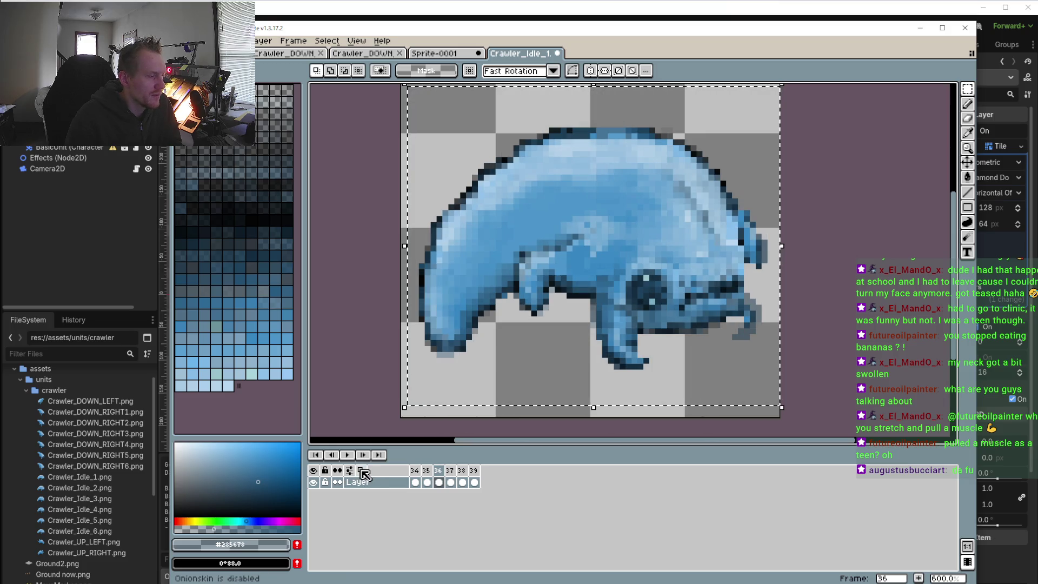
pyautogui.rightClick(474, 470)
pyautogui.click(522, 489)
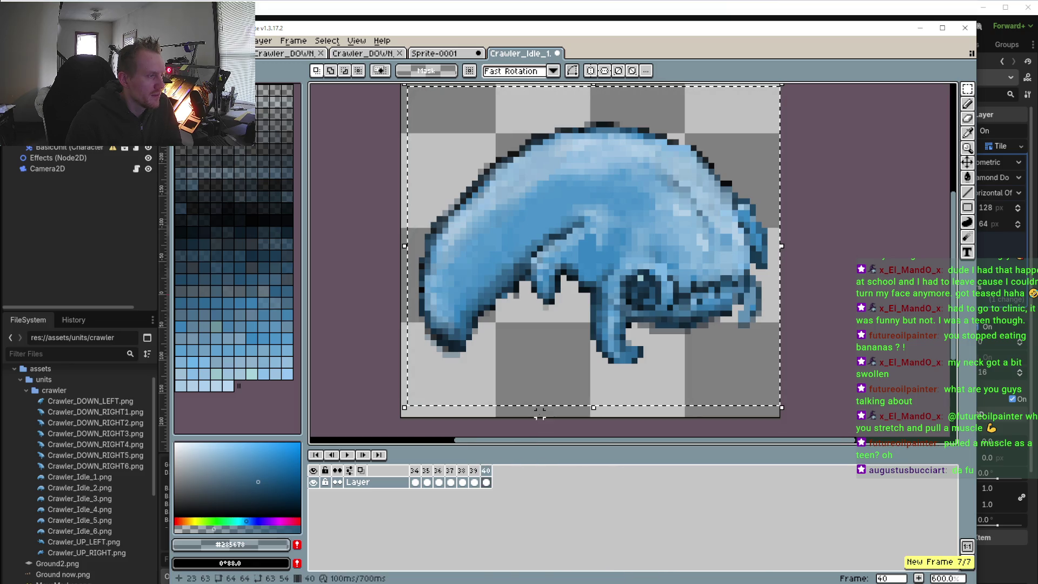
pyautogui.moveTo(574, 248); pyautogui.dragTo(582, 263)
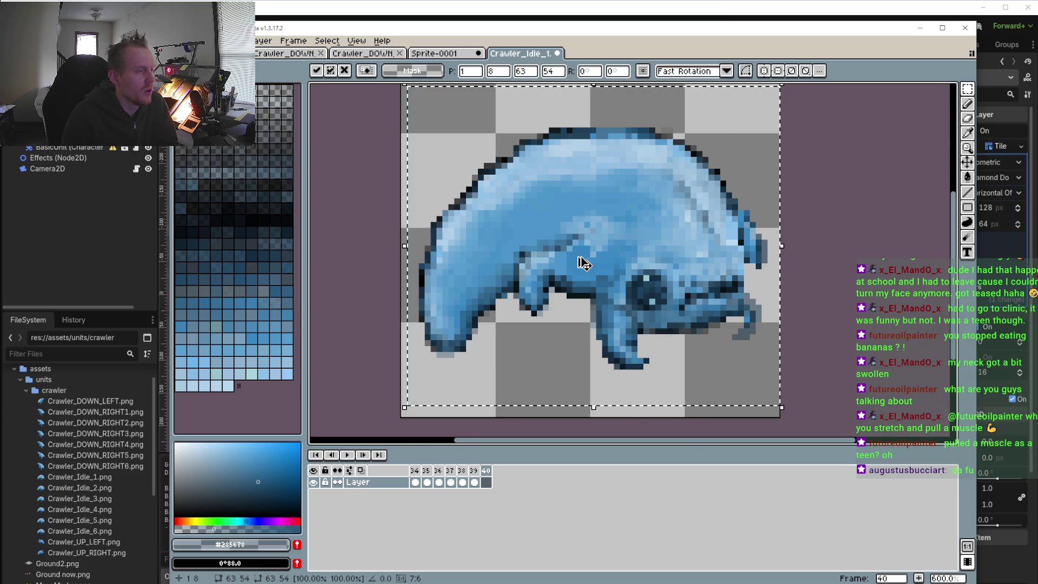
pyautogui.press('Delete')
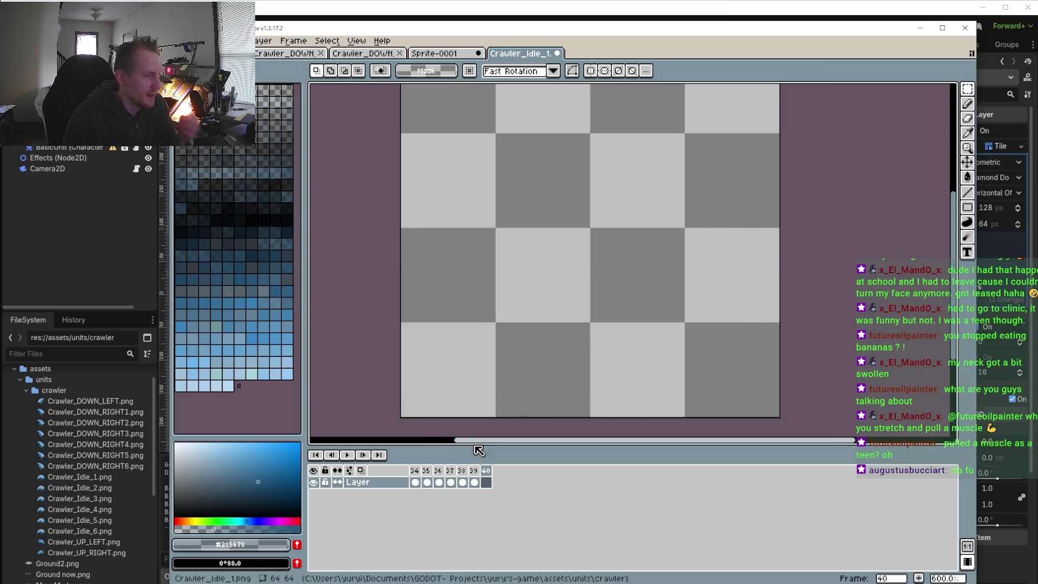
# - Delete the empty frame 40 and return to frame 34 with the timeline settings shown
pyautogui.click(451, 478)
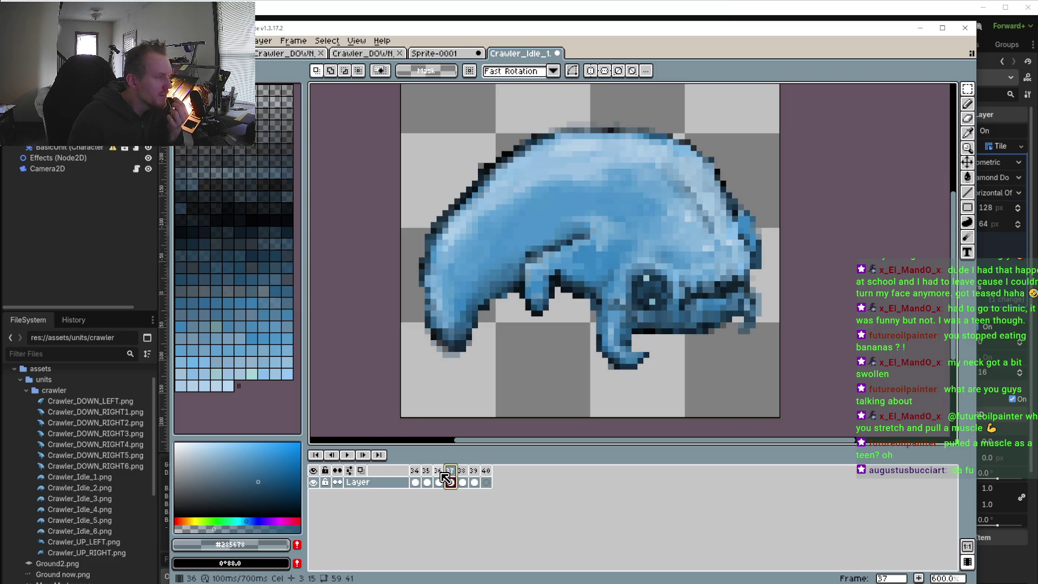
pyautogui.click(443, 474)
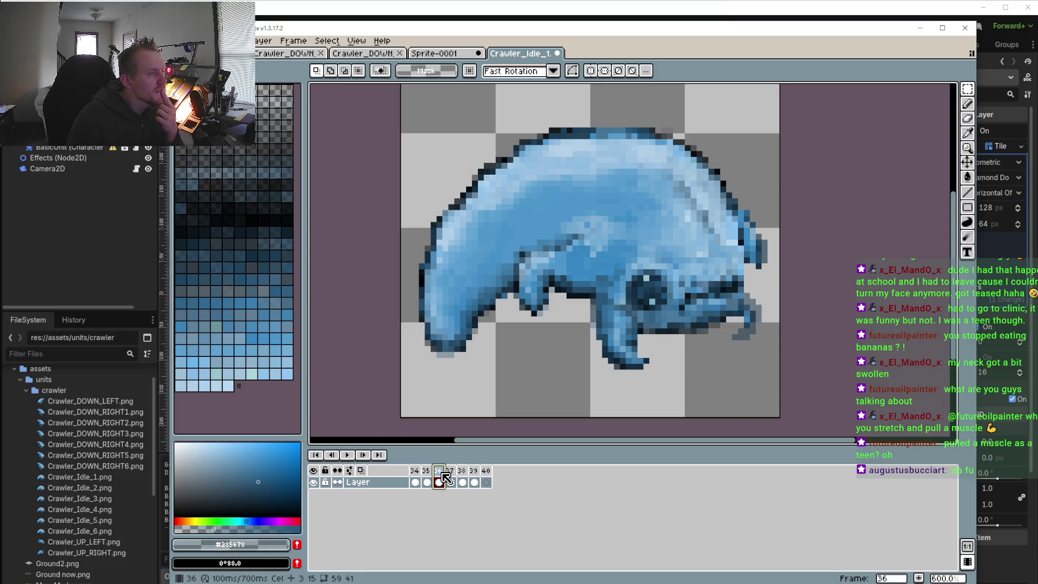
pyautogui.click(488, 478)
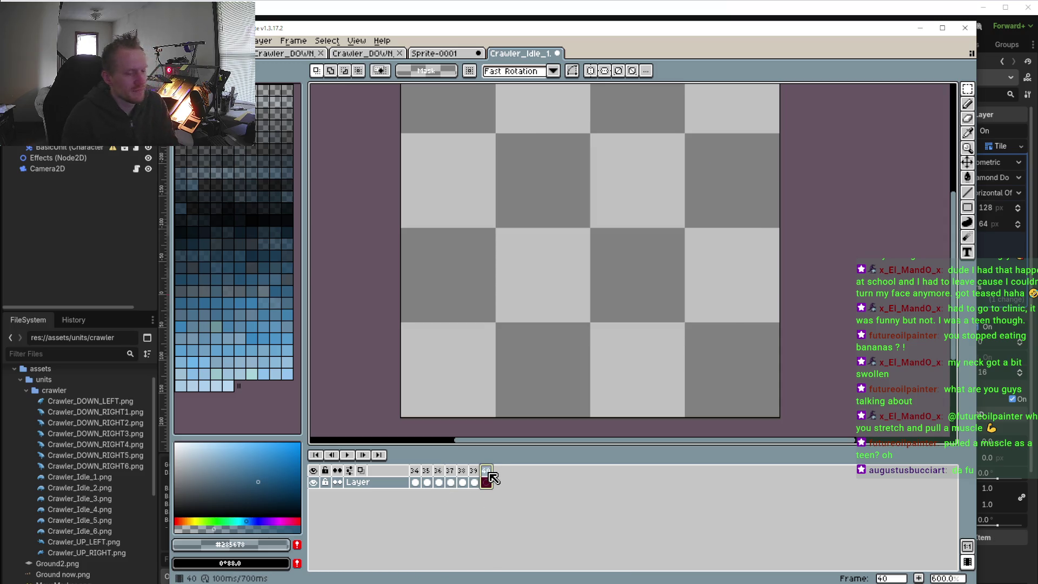
pyautogui.hotkey('alt', 'c')
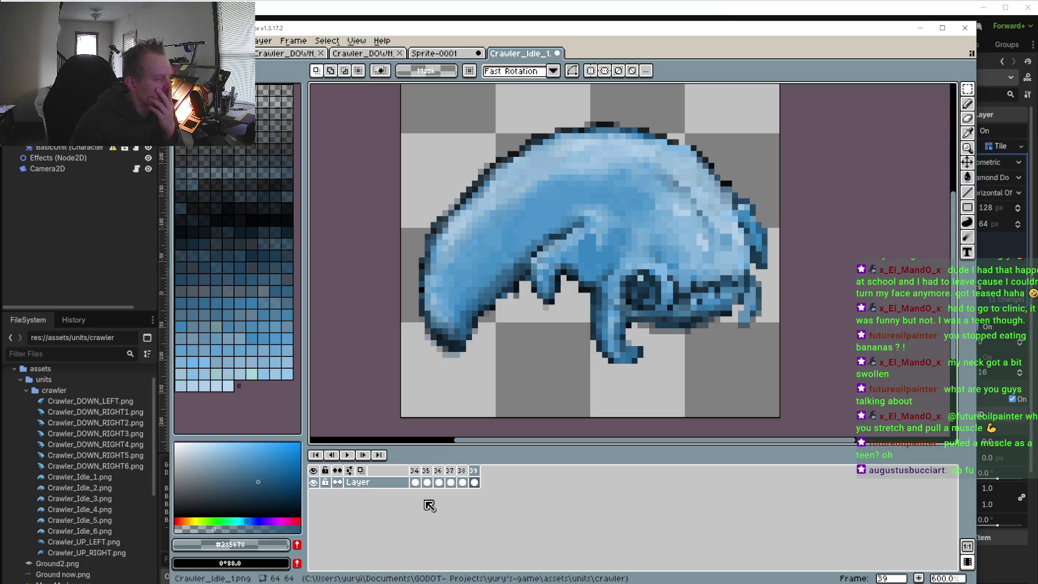
pyautogui.click(418, 475)
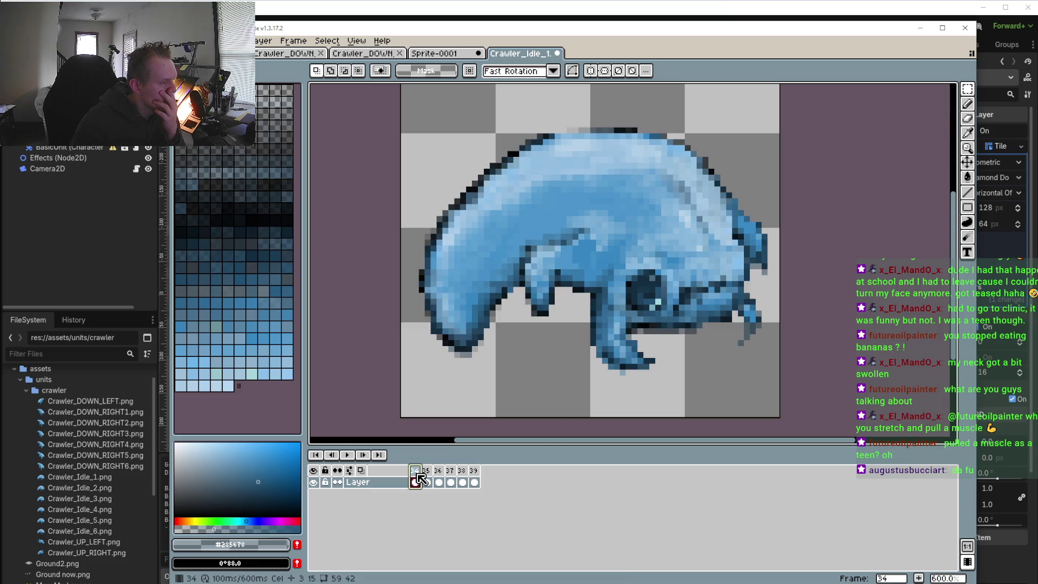
pyautogui.click(362, 471)
pyautogui.click(349, 471)
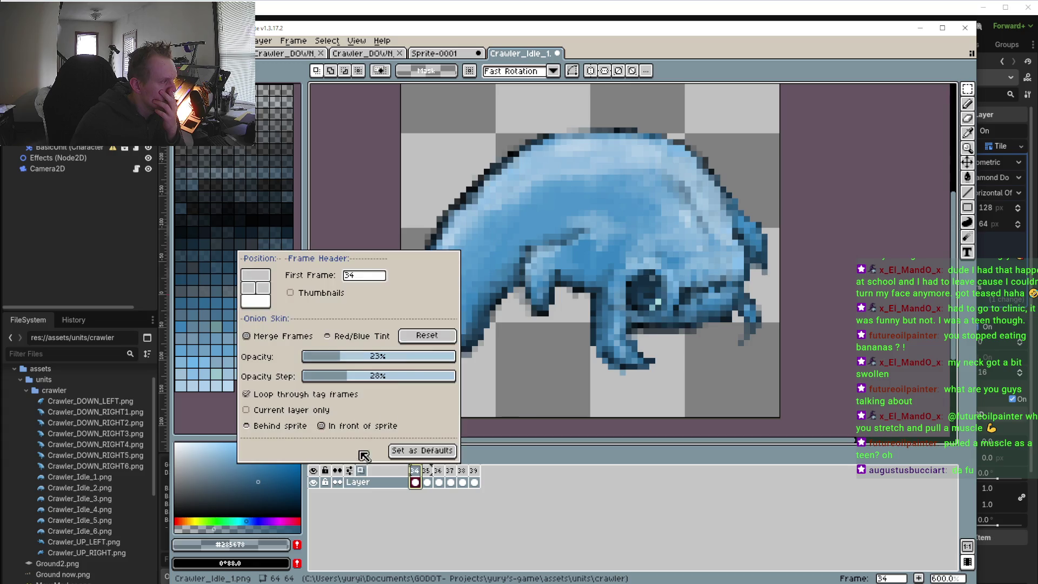
# - Set the timeline's first frame number to 1, then check frames 2 and 1
pyautogui.write('1')
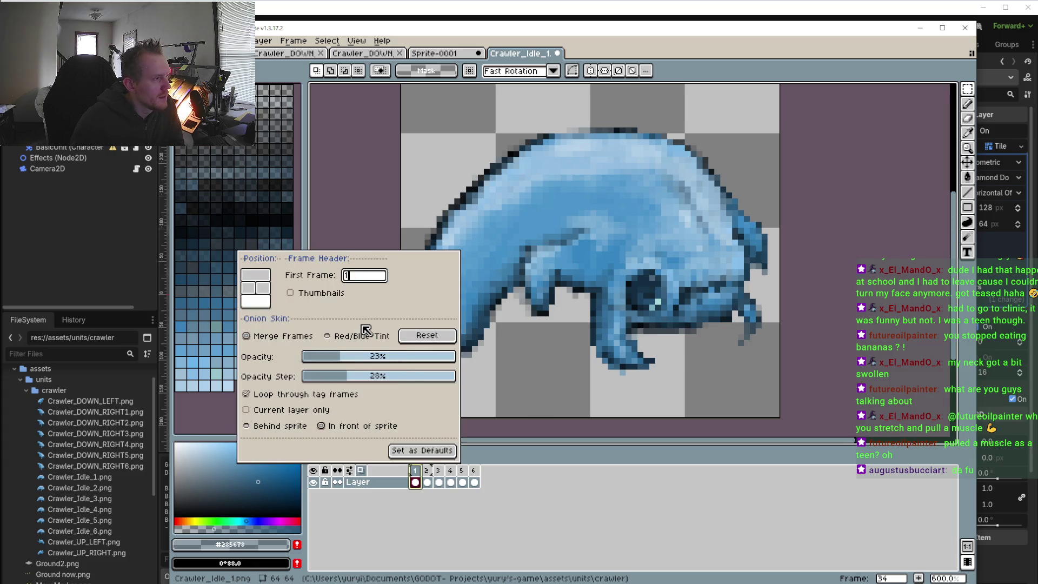
pyautogui.click(529, 488)
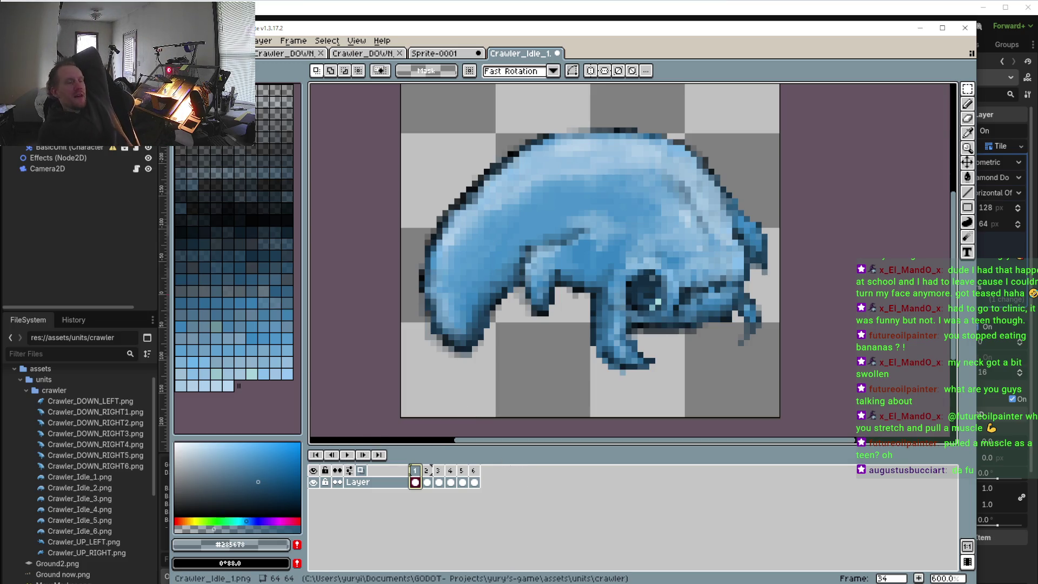
pyautogui.click(424, 478)
pyautogui.click(415, 479)
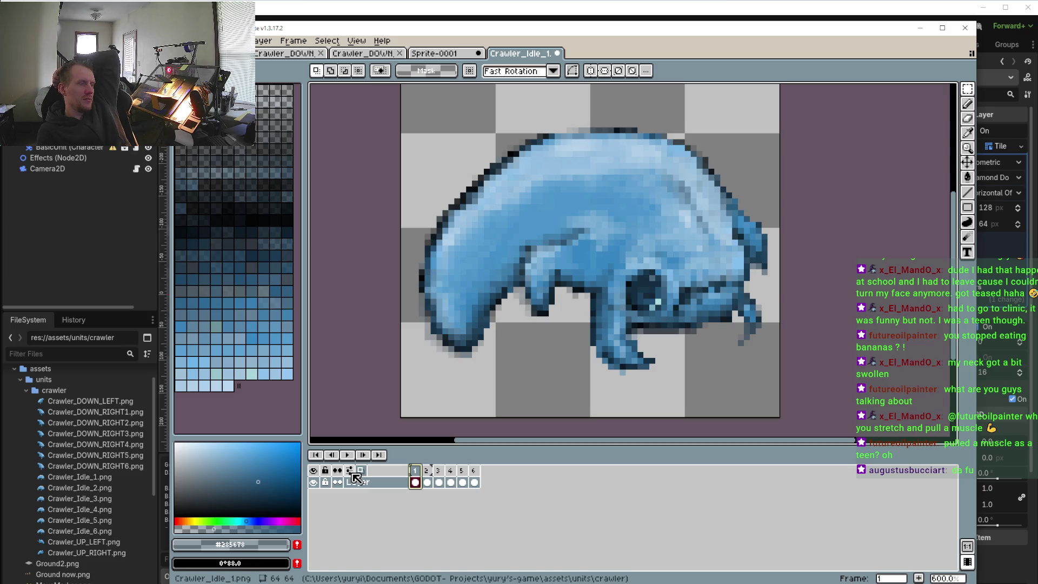
# - Try full and zero onion-skin opacity while flipping between frames 1 and 2
pyautogui.click(351, 471)
pyautogui.moveTo(346, 358)
pyautogui.mouseDown()
pyautogui.moveTo(460, 358)
pyautogui.moveTo(363, 363)
pyautogui.mouseUp()
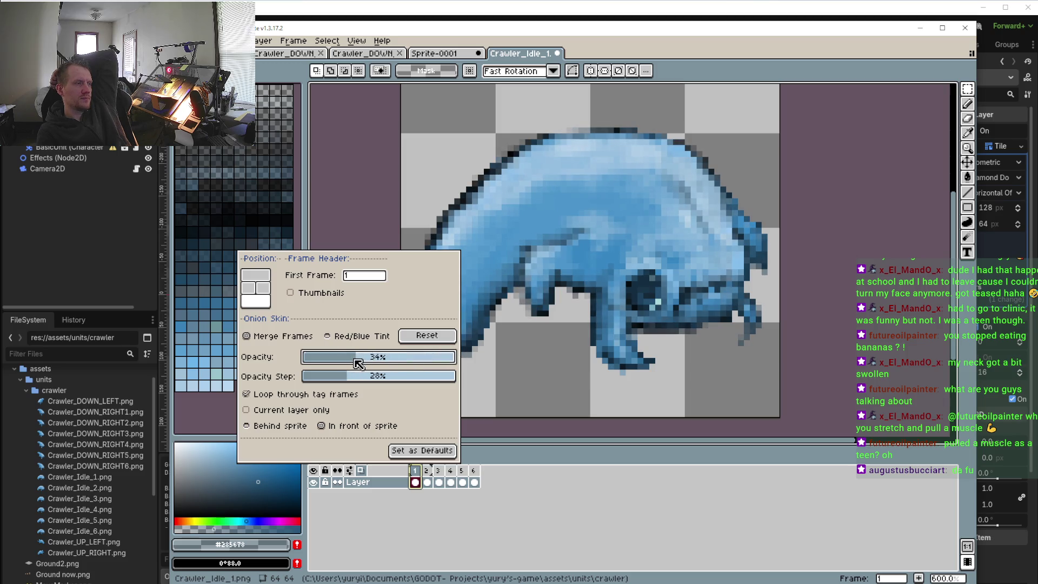
pyautogui.moveTo(363, 363)
pyautogui.mouseDown()
pyautogui.moveTo(312, 373)
pyautogui.moveTo(352, 369)
pyautogui.mouseUp()
pyautogui.click(433, 472)
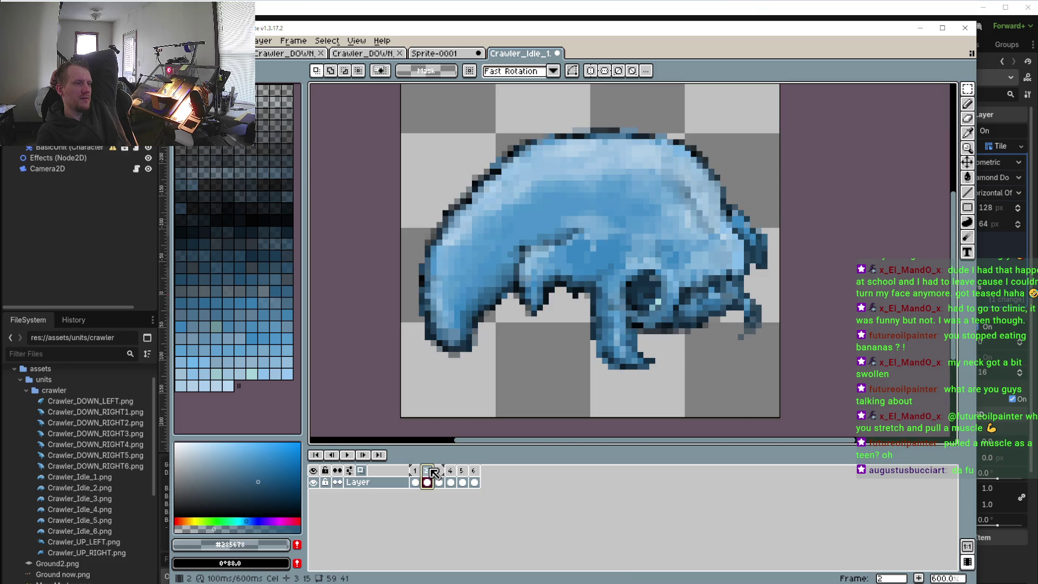
pyautogui.press('Left')
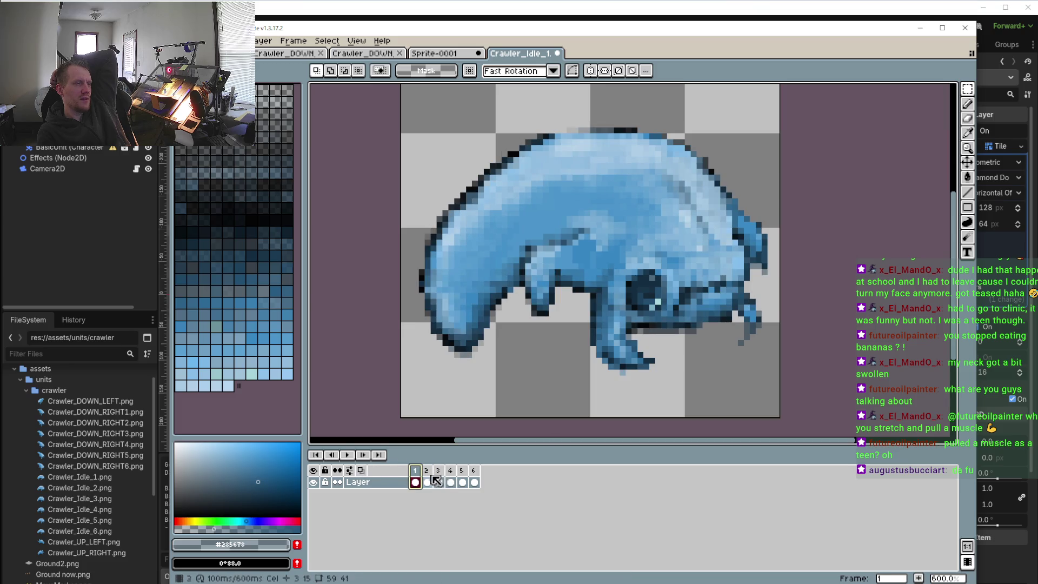
pyautogui.click(427, 472)
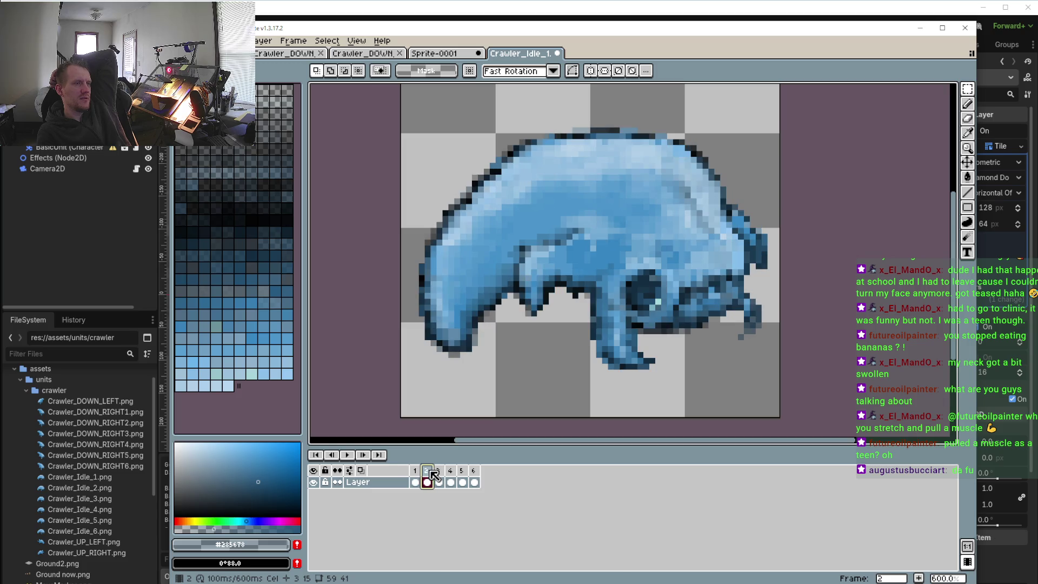
pyautogui.click(419, 472)
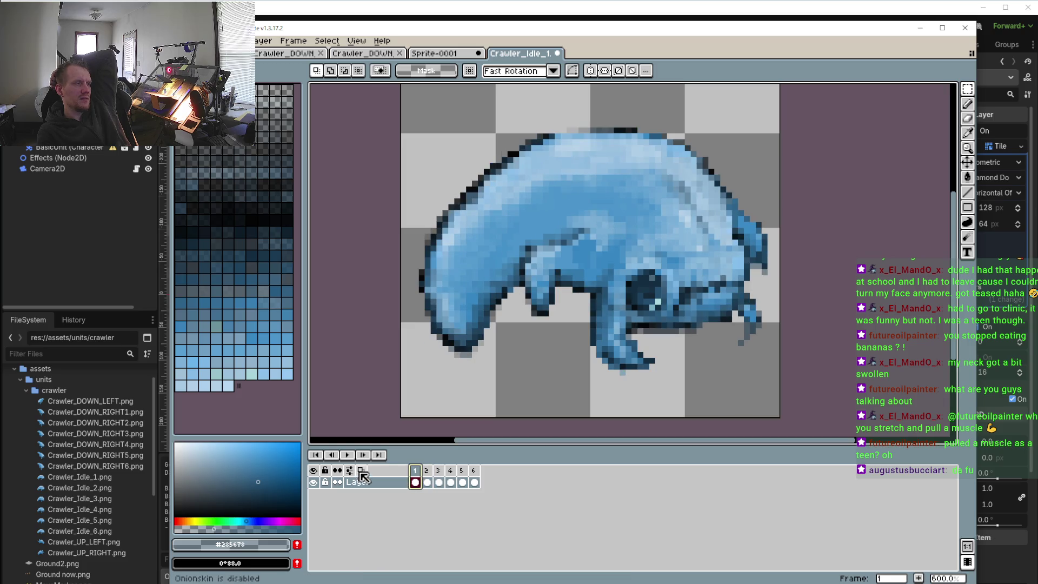
# - Turn on onion skinning with the ghost opacity at about 41%
pyautogui.click(355, 475)
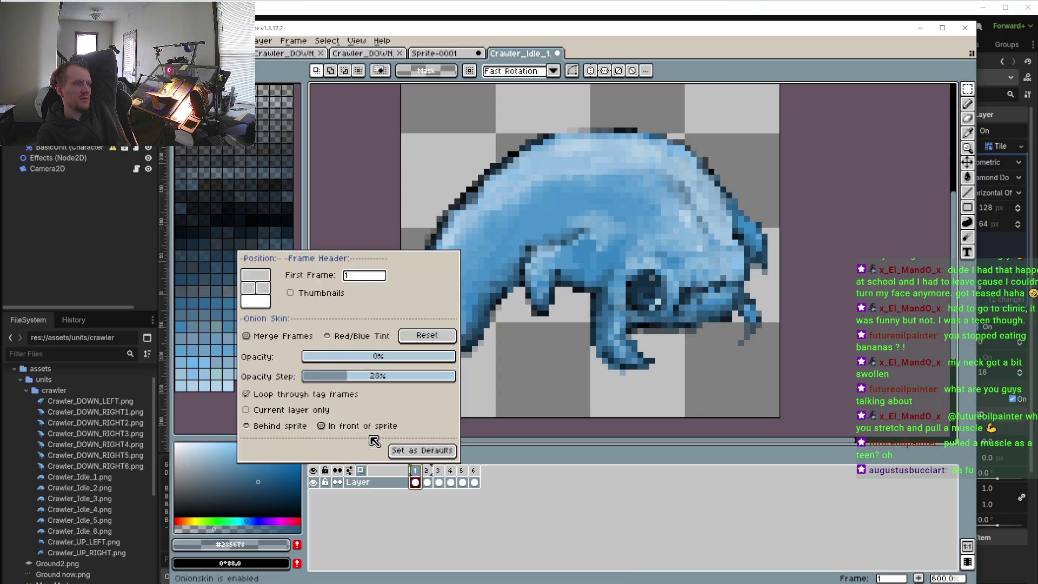
pyautogui.click(370, 361)
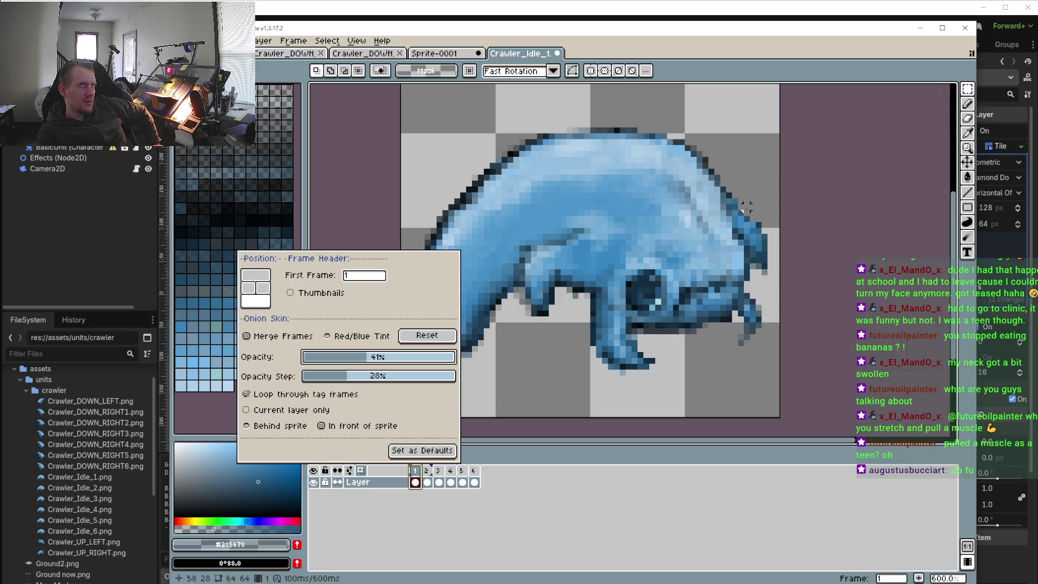
pyautogui.scroll(-3, 739, 237)
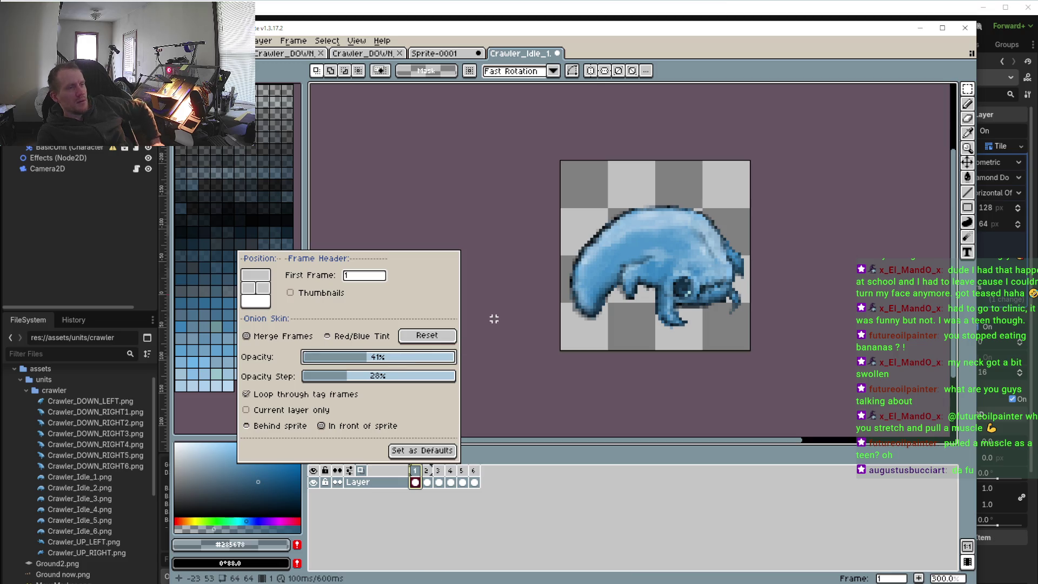
# - Try onion-skin opacities of 6%, 23%, 45% and 25%, settle on 27%, and capture the canvas
pyautogui.moveTo(365, 358)
pyautogui.mouseDown()
pyautogui.moveTo(298, 361)
pyautogui.moveTo(380, 362)
pyautogui.mouseUp()
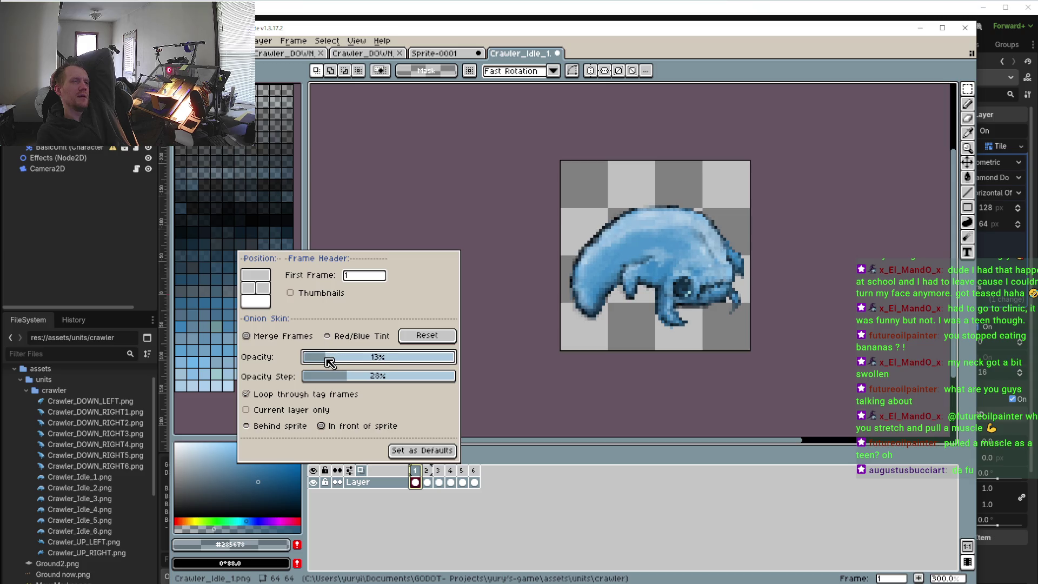
pyautogui.moveTo(380, 362); pyautogui.dragTo(339, 360)
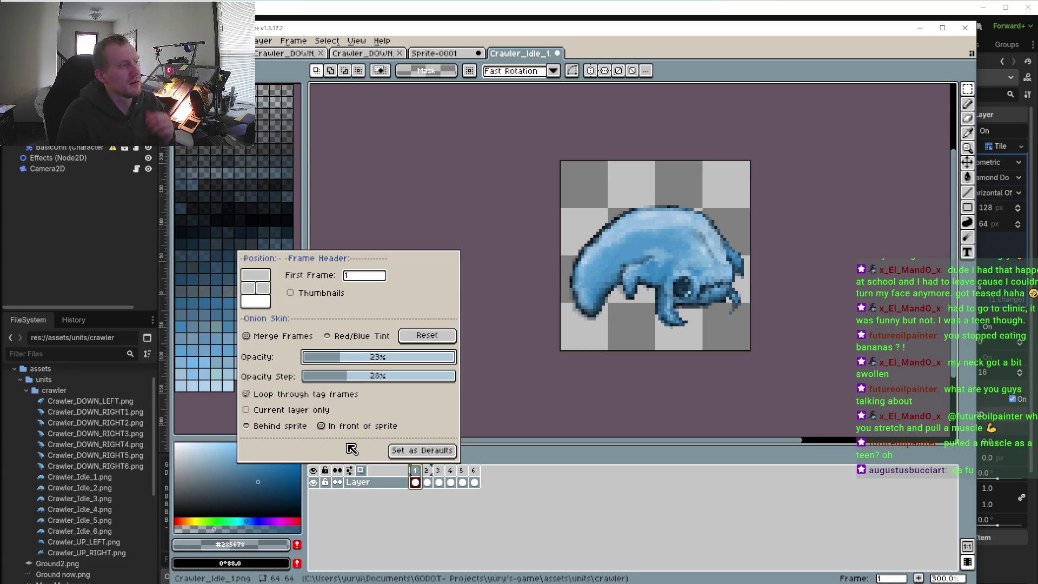
pyautogui.moveTo(346, 356); pyautogui.dragTo(374, 365)
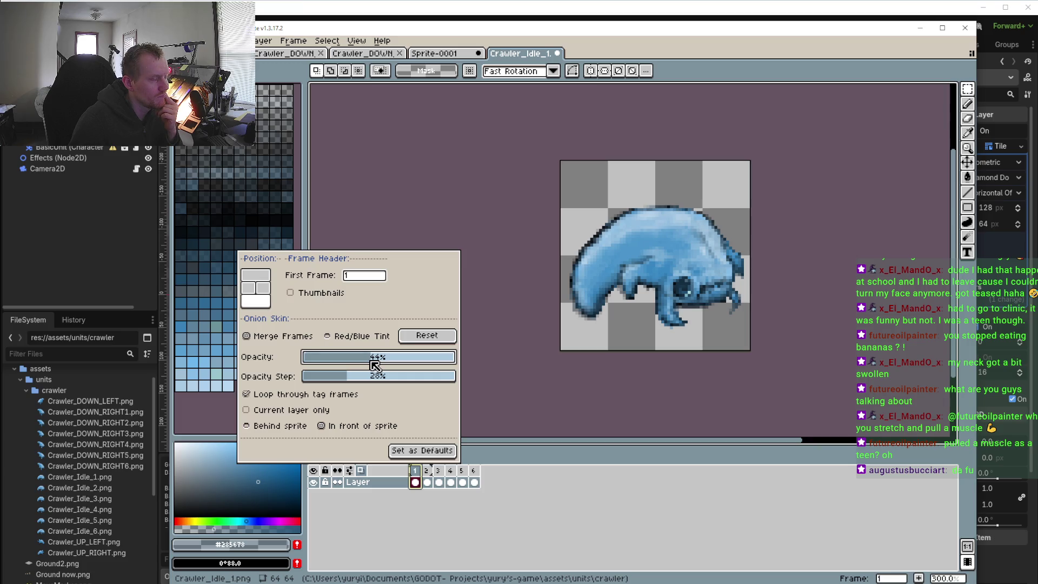
pyautogui.moveTo(374, 364); pyautogui.dragTo(349, 367)
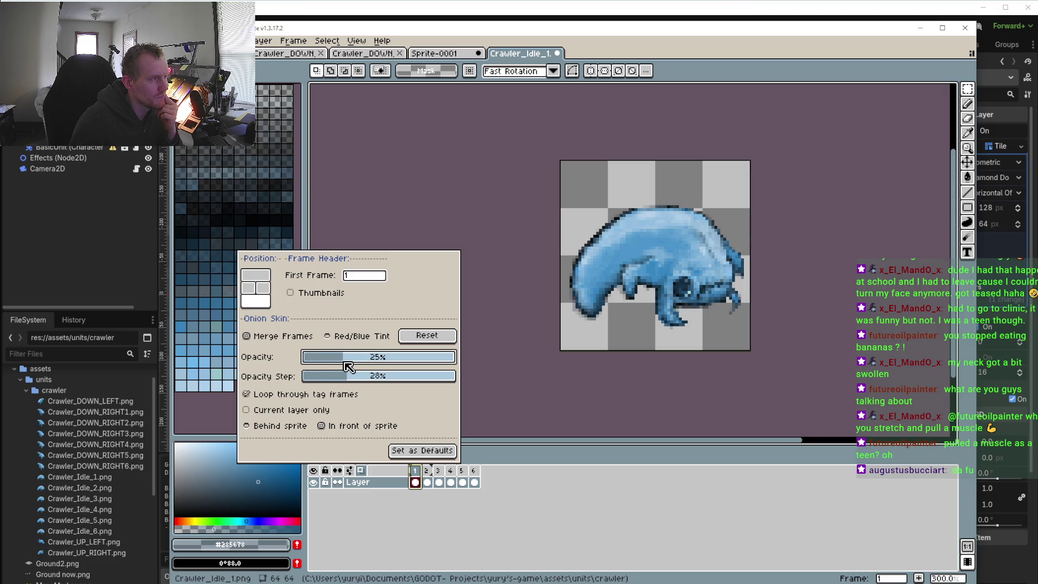
pyautogui.moveTo(349, 367); pyautogui.dragTo(351, 367)
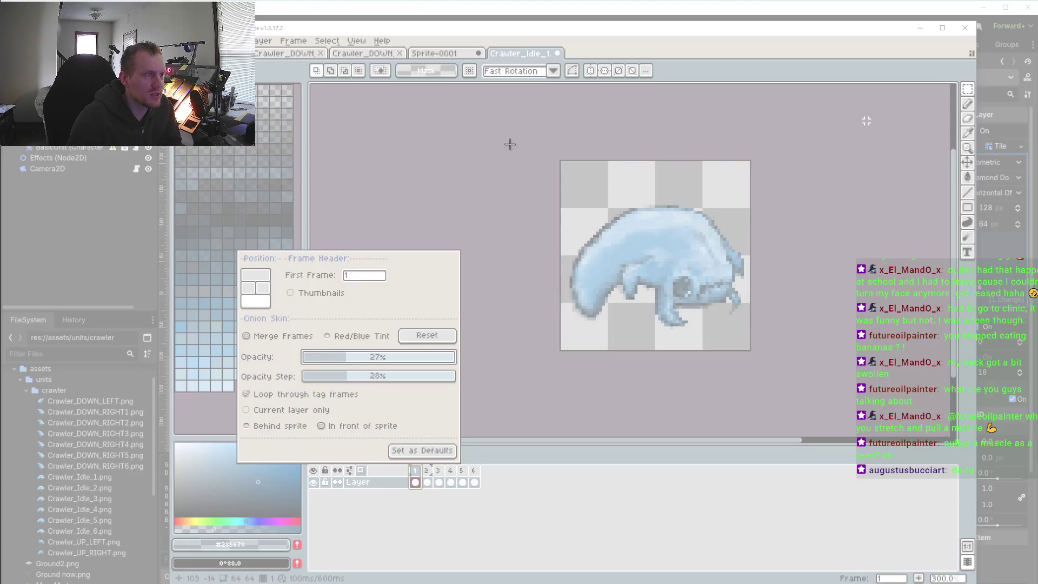
pyautogui.moveTo(560, 161); pyautogui.dragTo(753, 351)
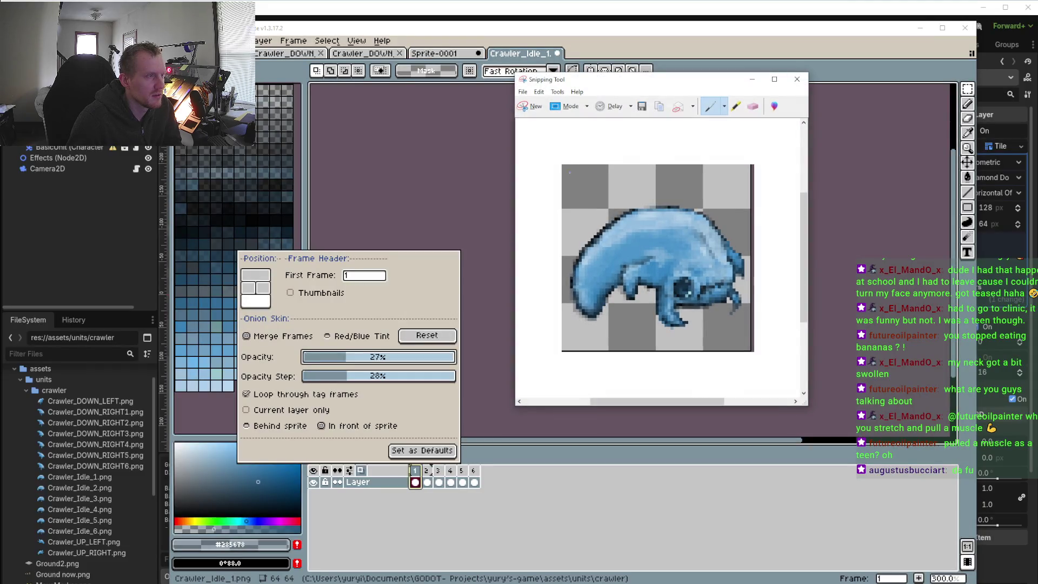
# - Start saving the snip with File > Save As and browse the Desktop folder's contents
pyautogui.click(523, 91)
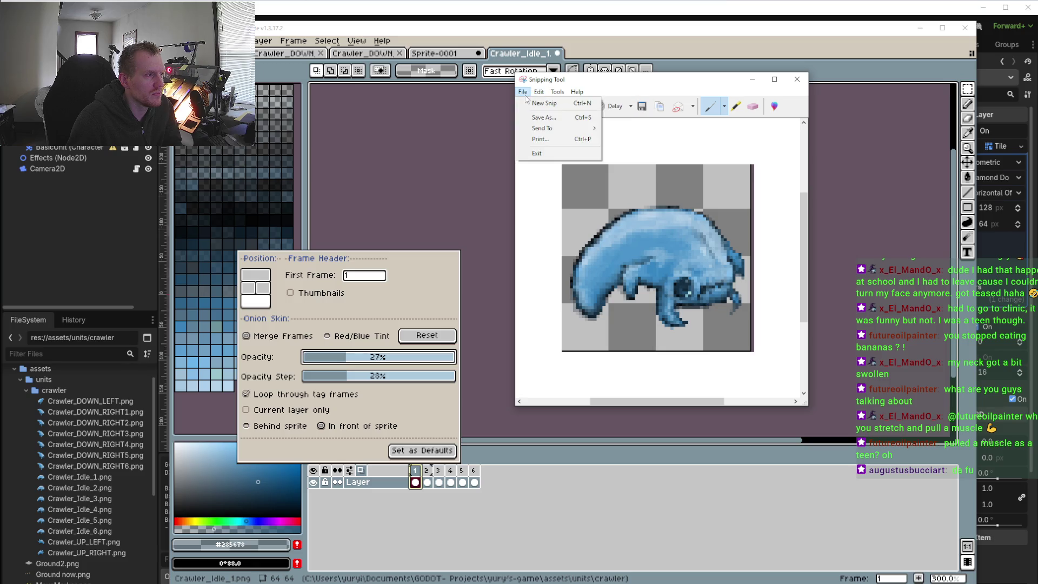
pyautogui.click(543, 117)
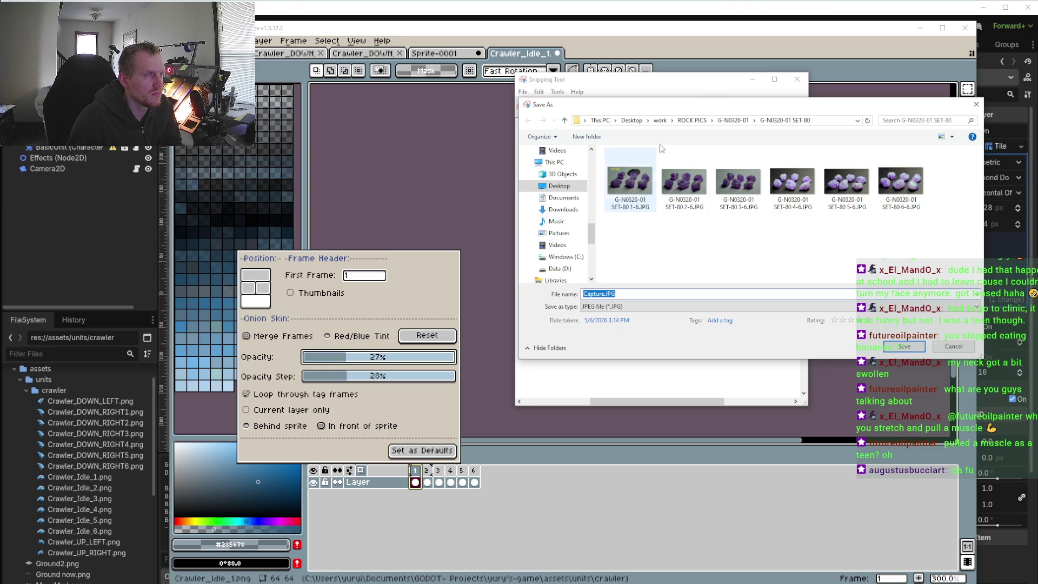
pyautogui.click(630, 120)
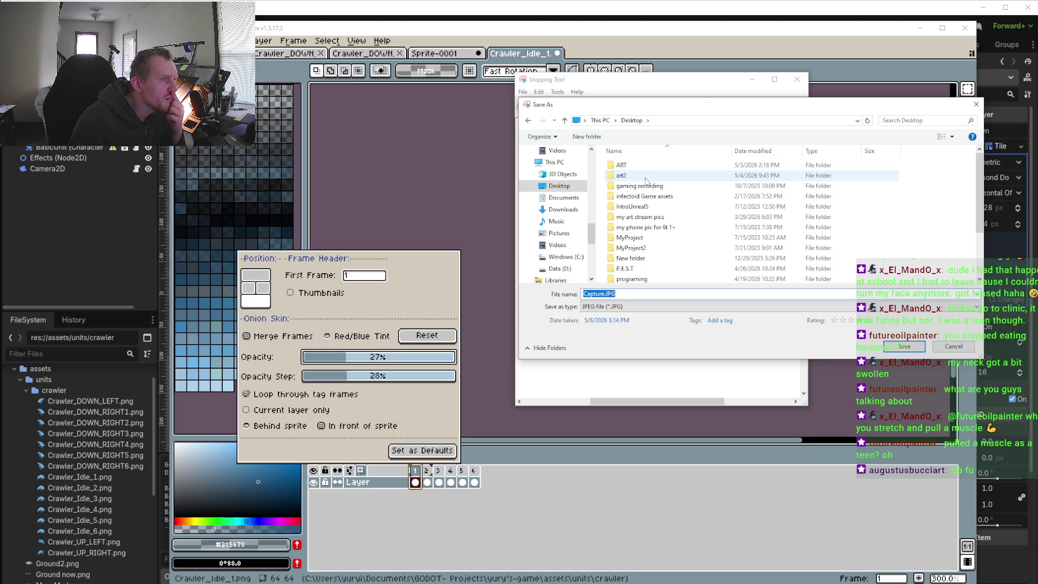
pyautogui.scroll(-1, 648, 208)
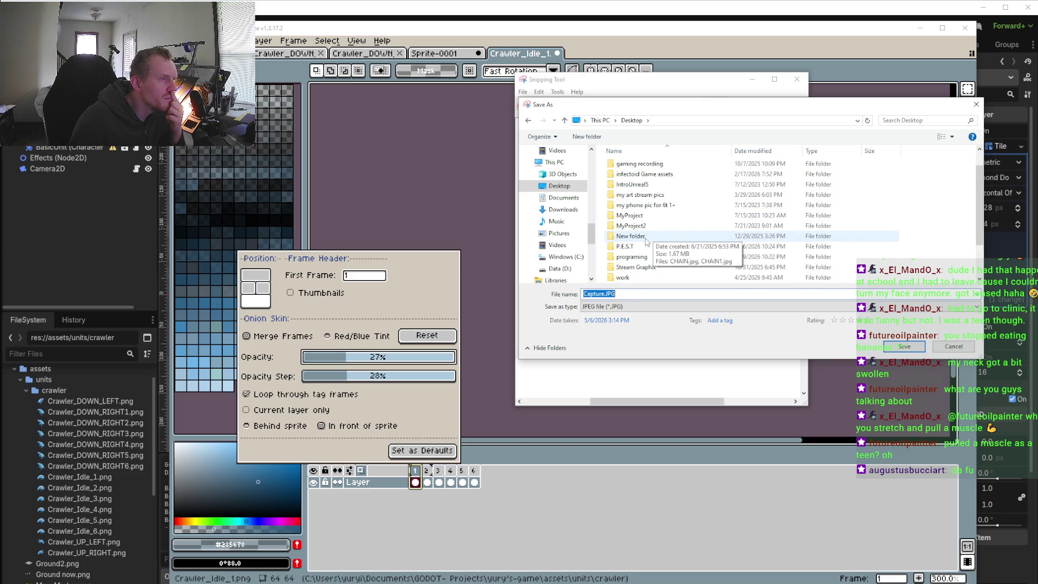
pyautogui.scroll(-2, 650, 236)
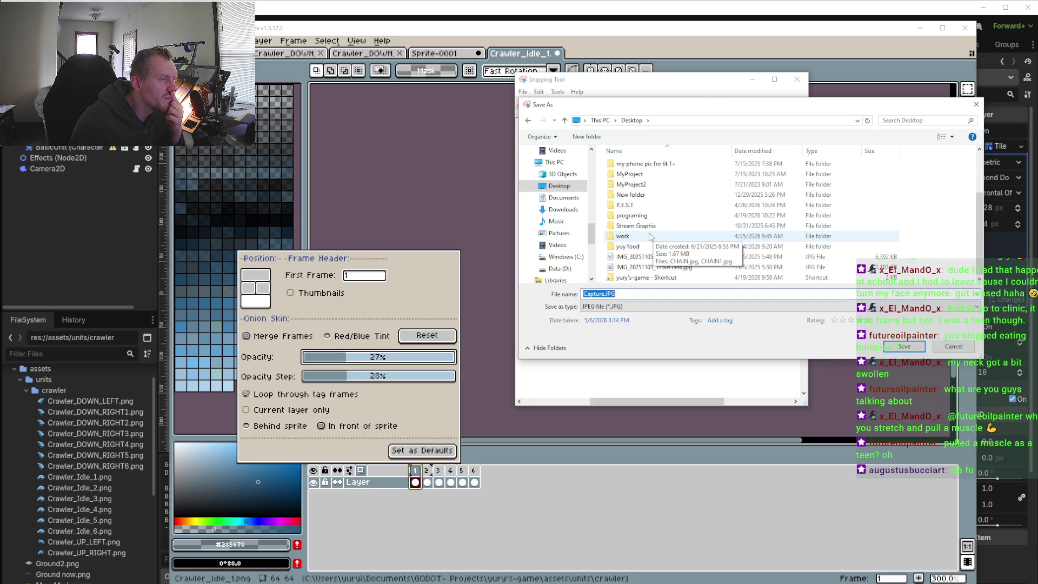
pyautogui.scroll(3, 651, 236)
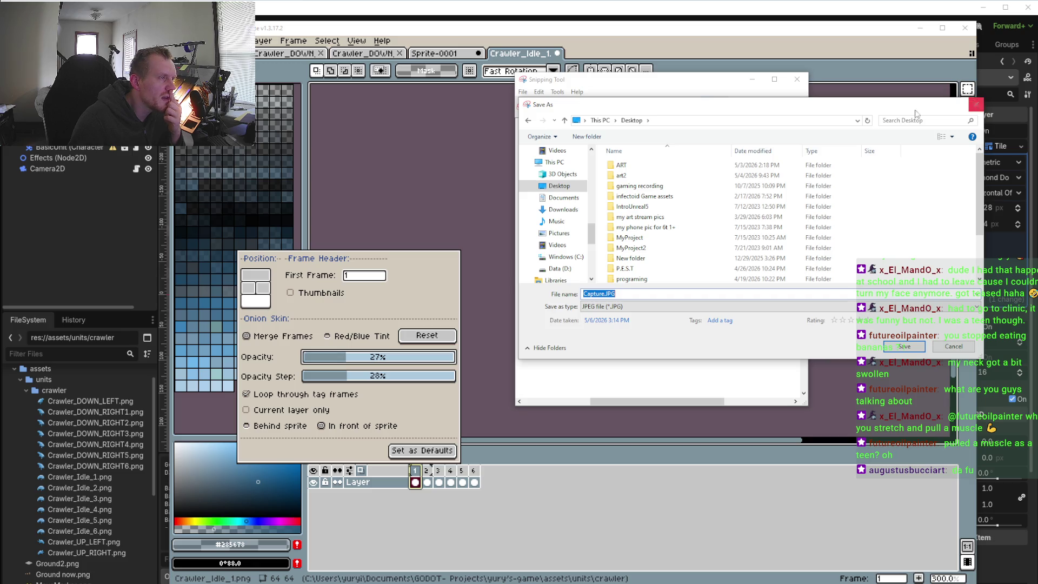
pyautogui.scroll(-1, 569, 203)
pyautogui.scroll(-1, 568, 203)
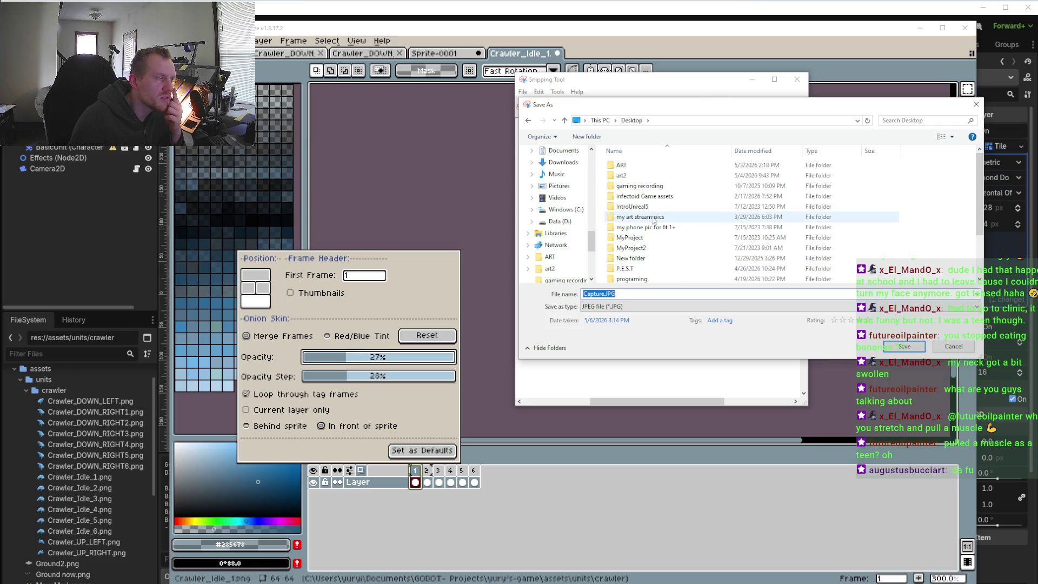
pyautogui.scroll(-2, 681, 220)
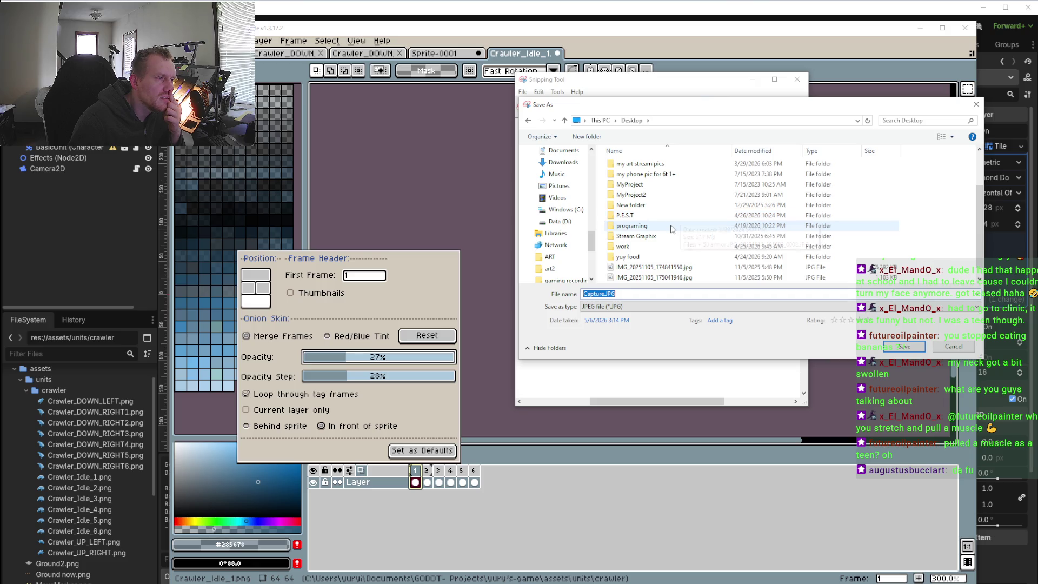
pyautogui.scroll(1, 672, 228)
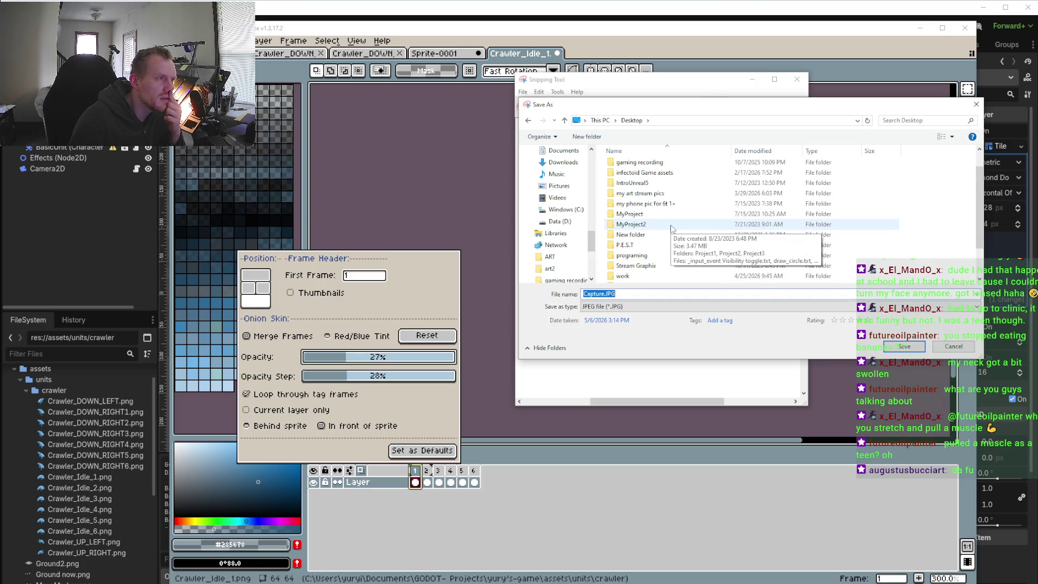
pyautogui.scroll(1, 672, 229)
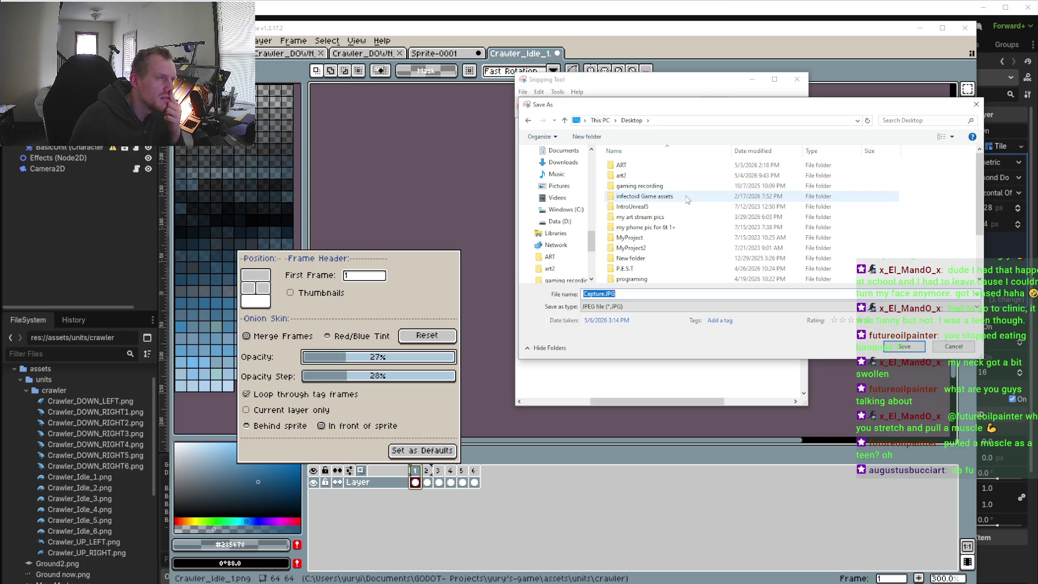
pyautogui.scroll(-2, 686, 200)
pyautogui.scroll(-1, 685, 203)
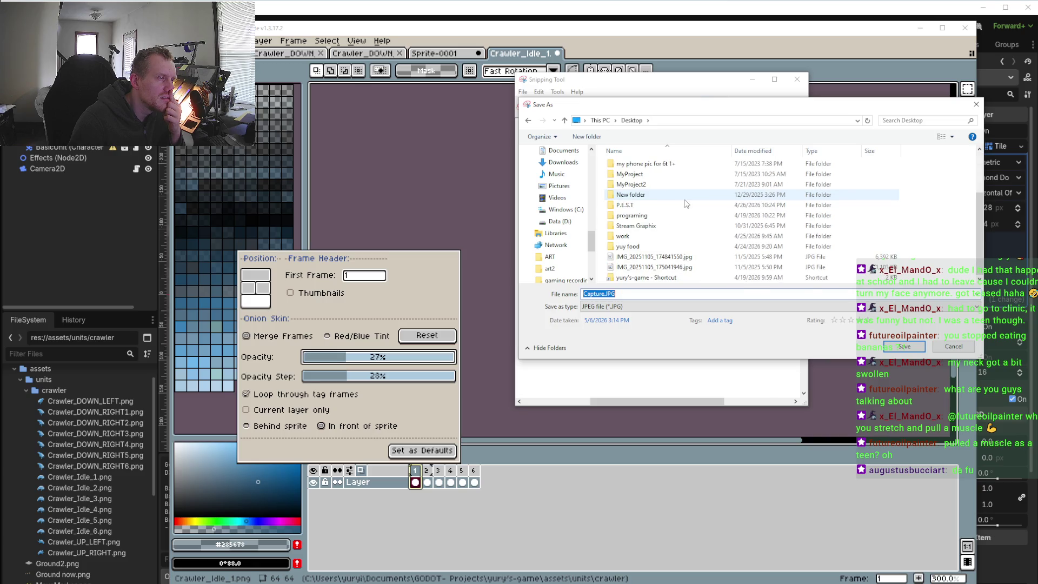
# - Save the capture as Capture.PNG in the project's assets\units\crawler folder and close Snipping Tool
pyautogui.doubleClick(670, 277)
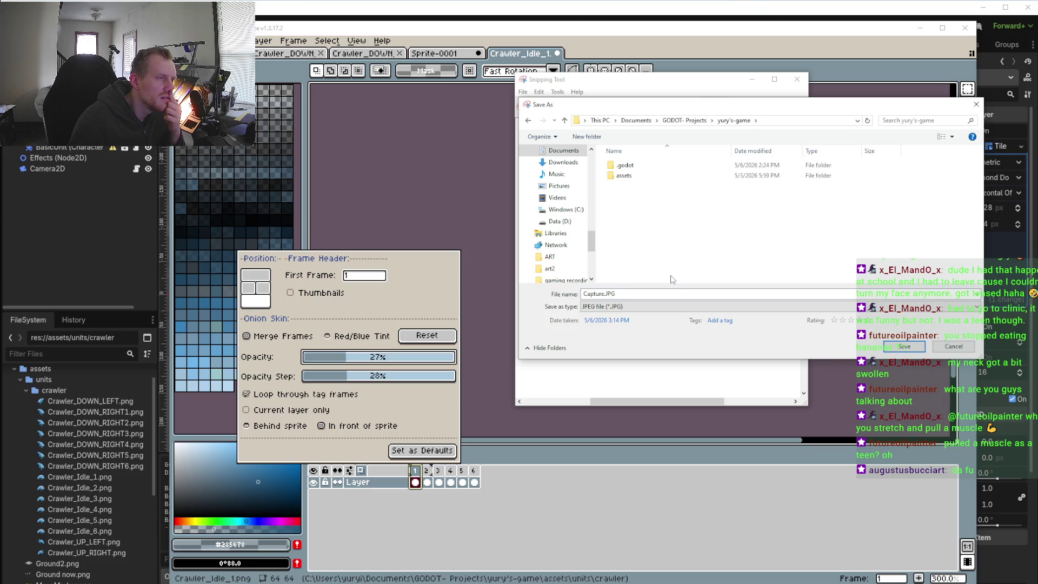
pyautogui.doubleClick(638, 176)
pyautogui.doubleClick(637, 175)
pyautogui.doubleClick(636, 172)
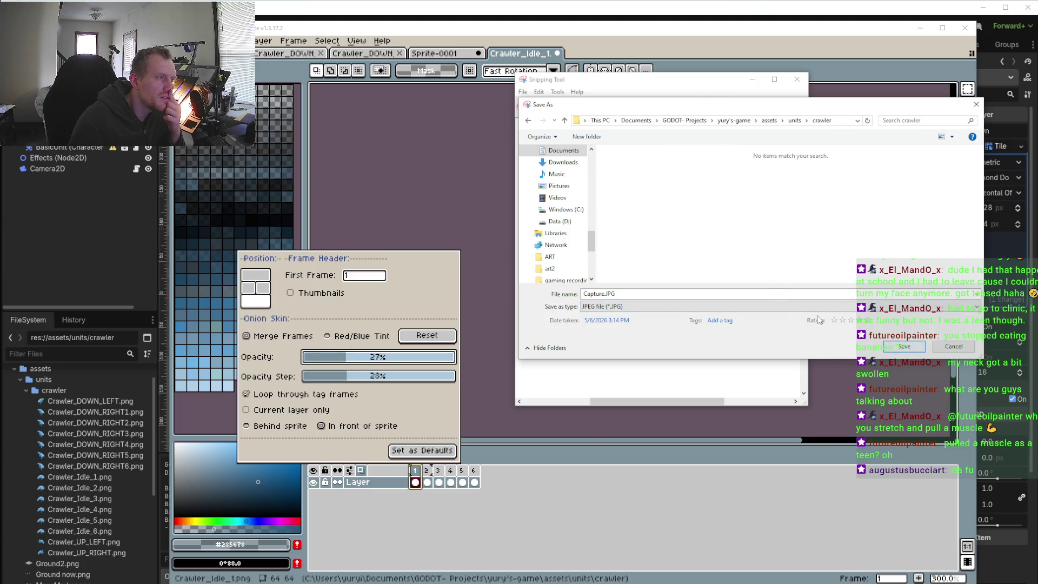
pyautogui.click(785, 306)
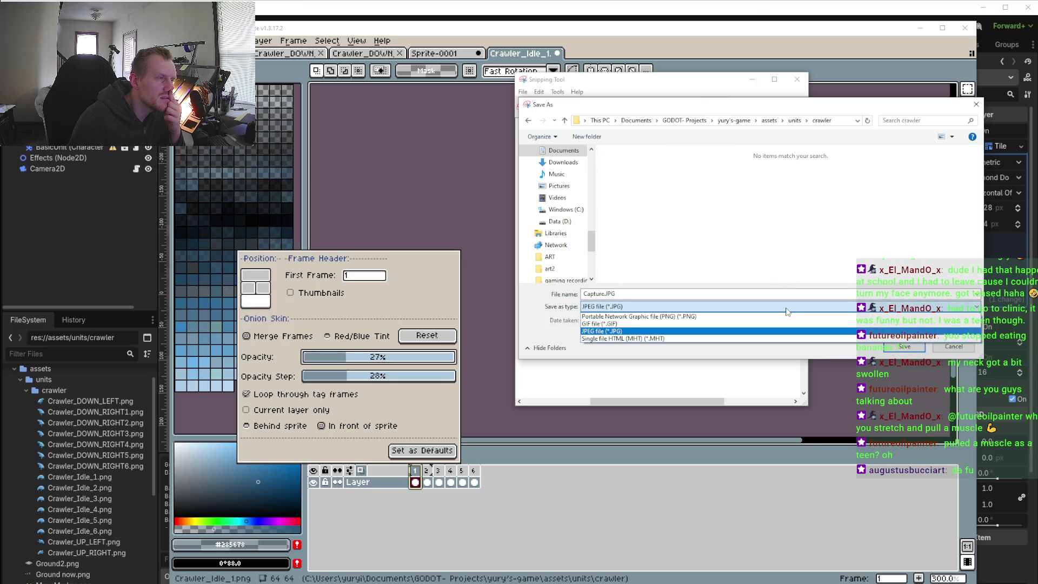
pyautogui.click(770, 321)
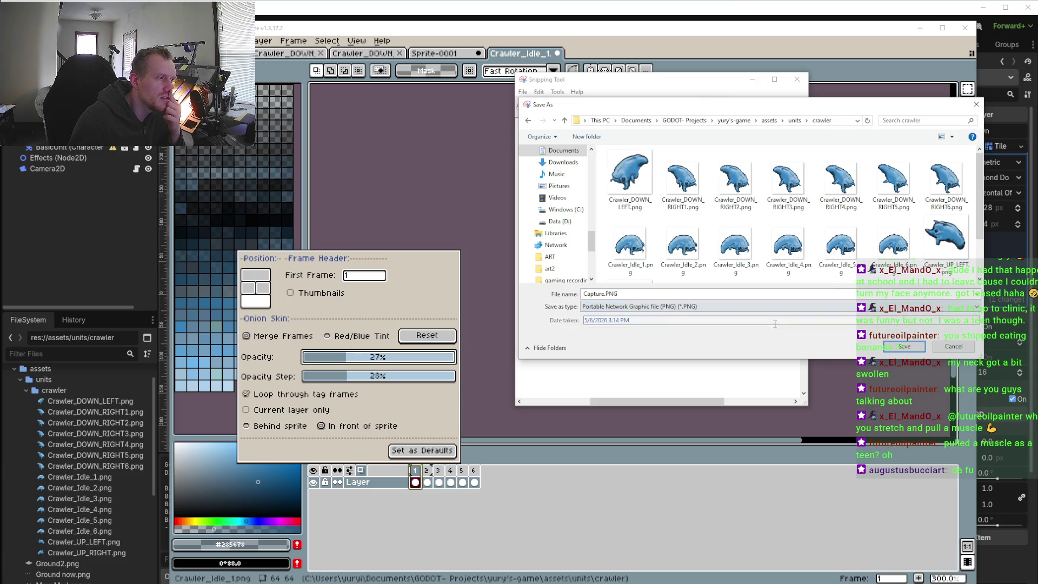
pyautogui.click(902, 347)
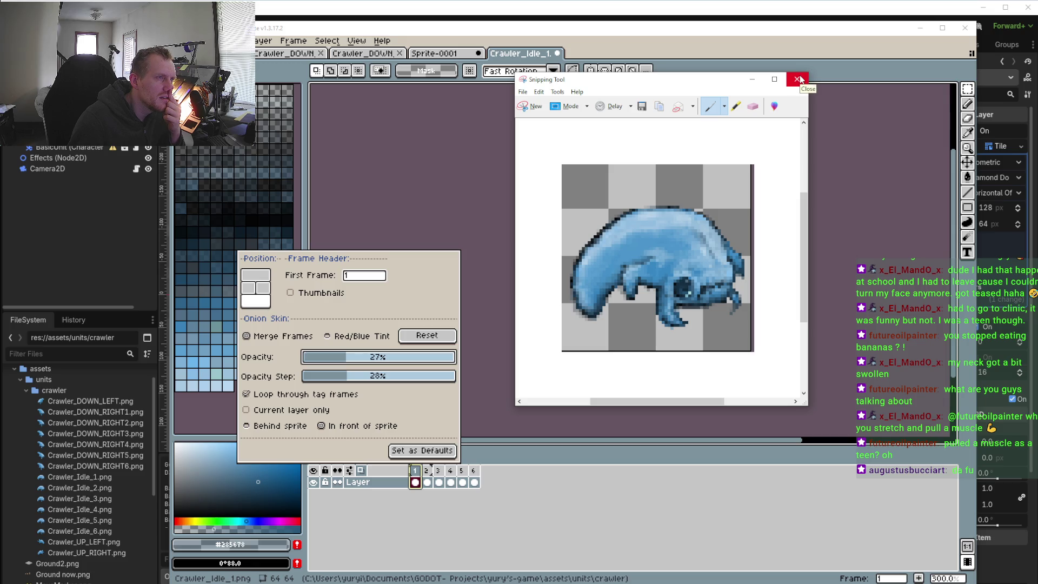
pyautogui.click(799, 79)
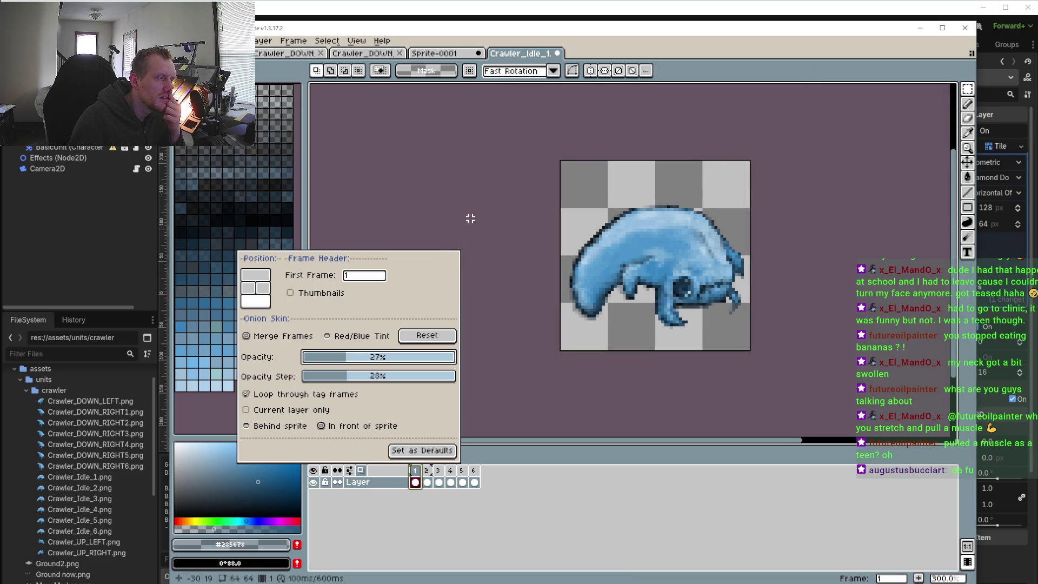
# - Add a new frame 7 after frame 6 and clear the copied sprite from it
pyautogui.click(484, 422)
pyautogui.click(473, 470)
pyautogui.rightClick(473, 470)
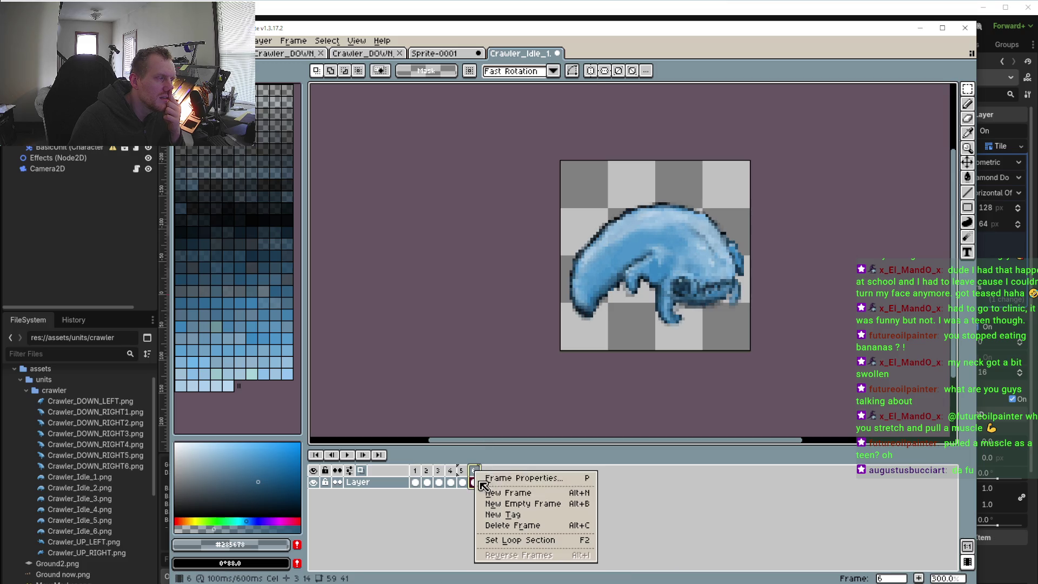
pyautogui.click(518, 496)
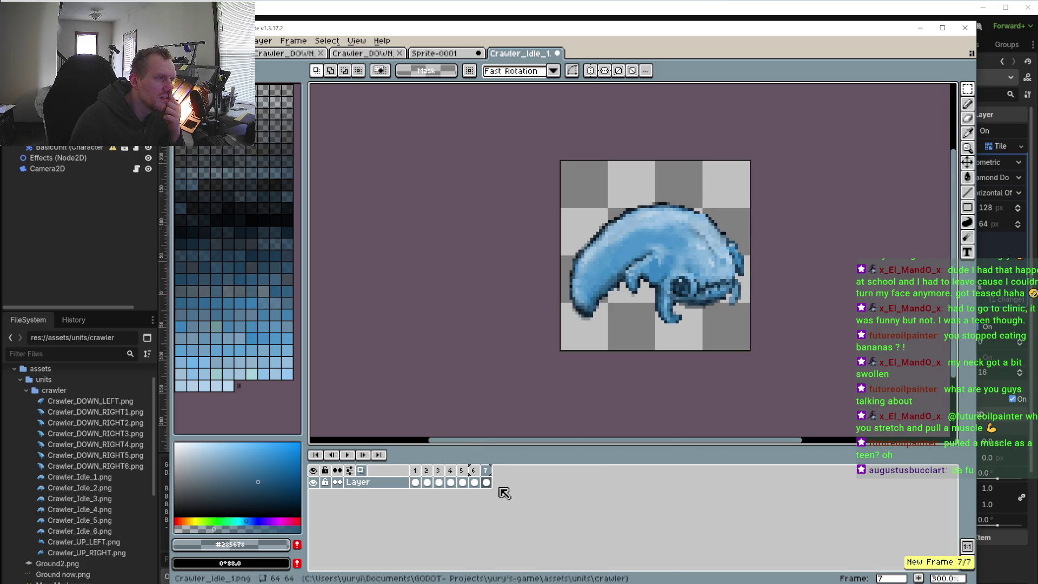
pyautogui.moveTo(560, 187); pyautogui.dragTo(750, 351)
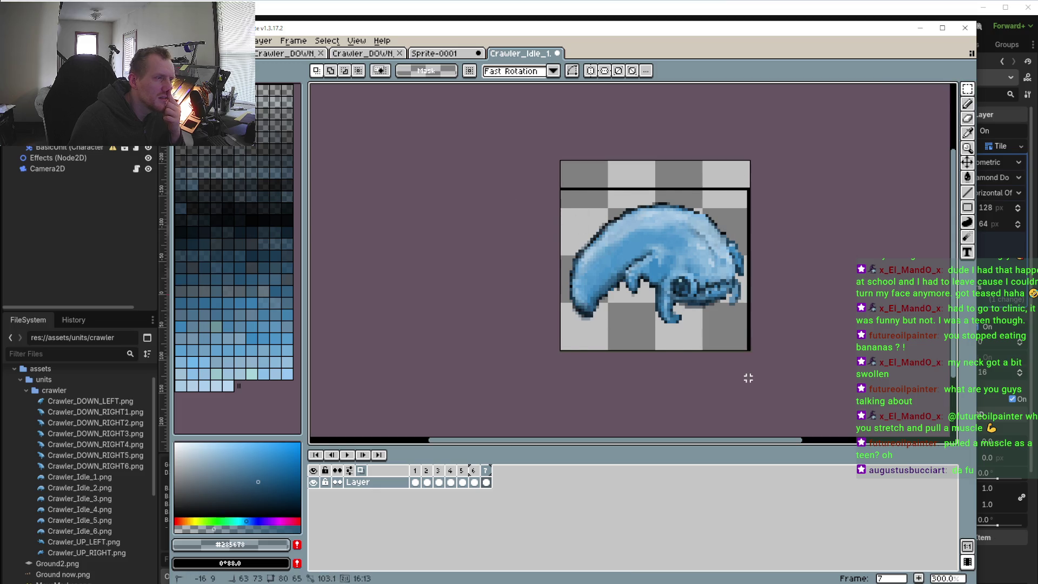
pyautogui.click(474, 481)
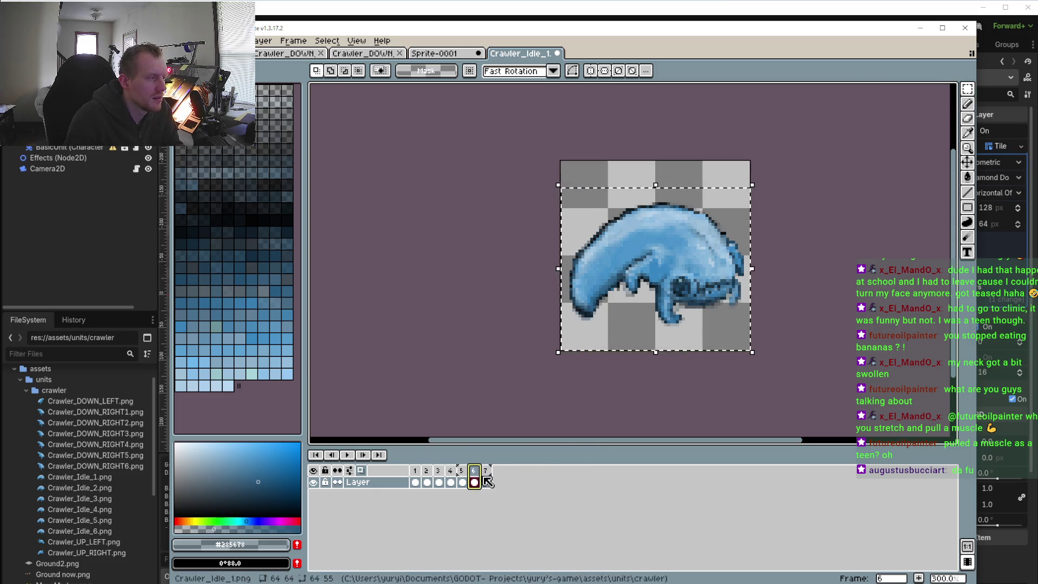
pyautogui.click(485, 482)
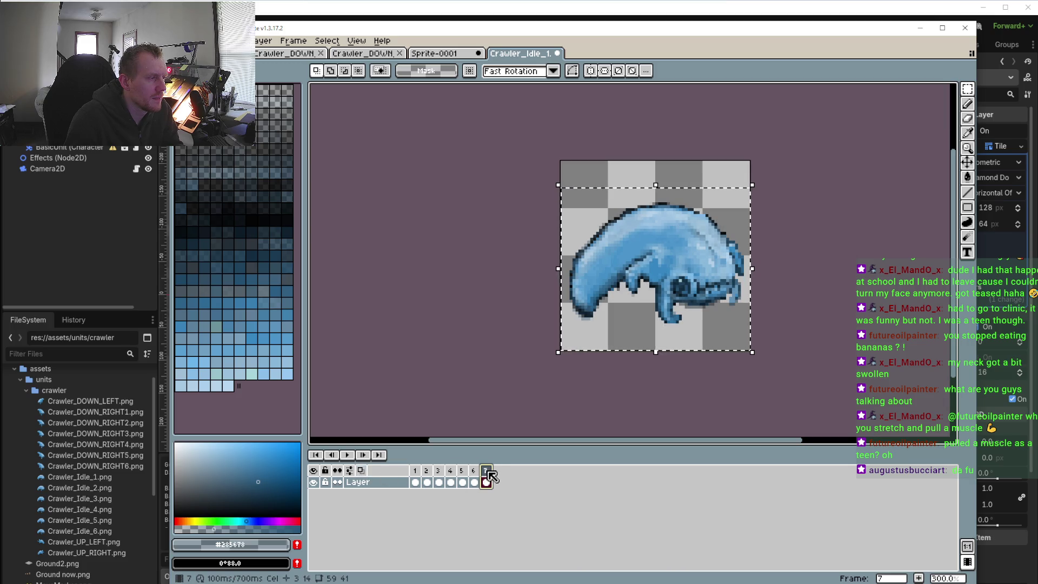
pyautogui.press('Delete')
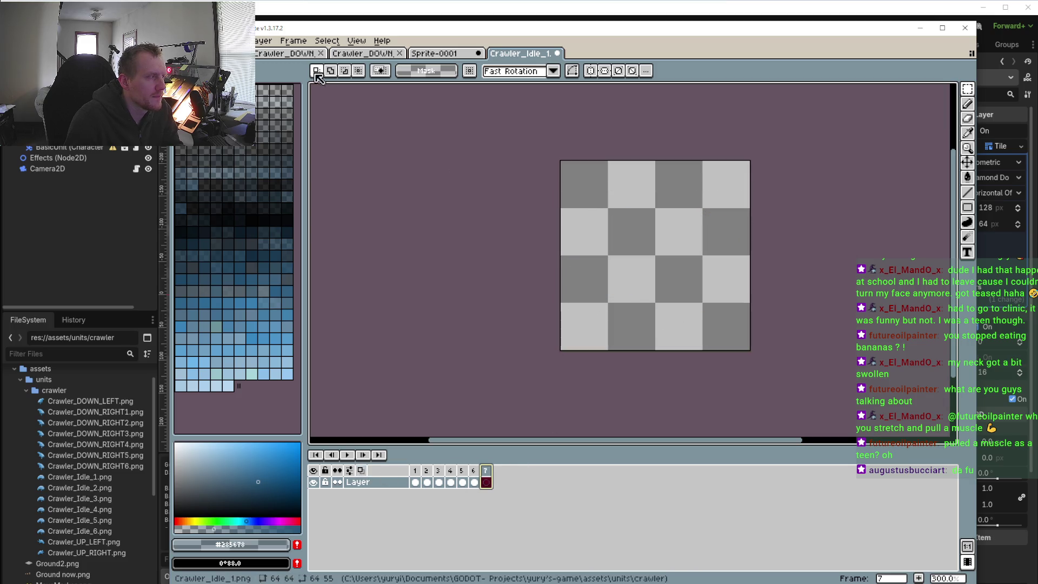
# - Open File > Import > Import Sprite Sheet, then cancel it
pyautogui.click(179, 41)
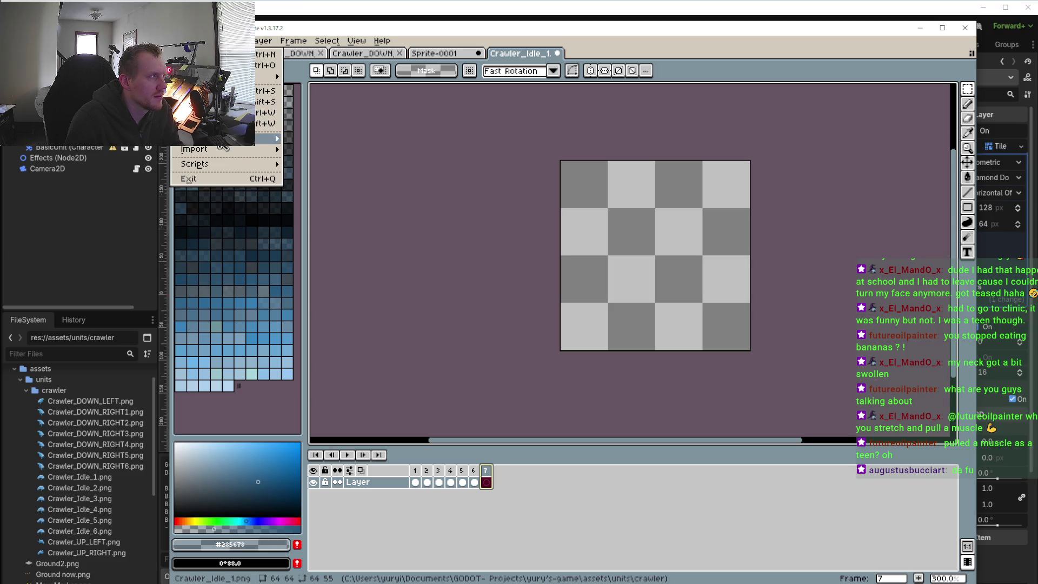
pyautogui.moveTo(220, 152)
pyautogui.click(317, 149)
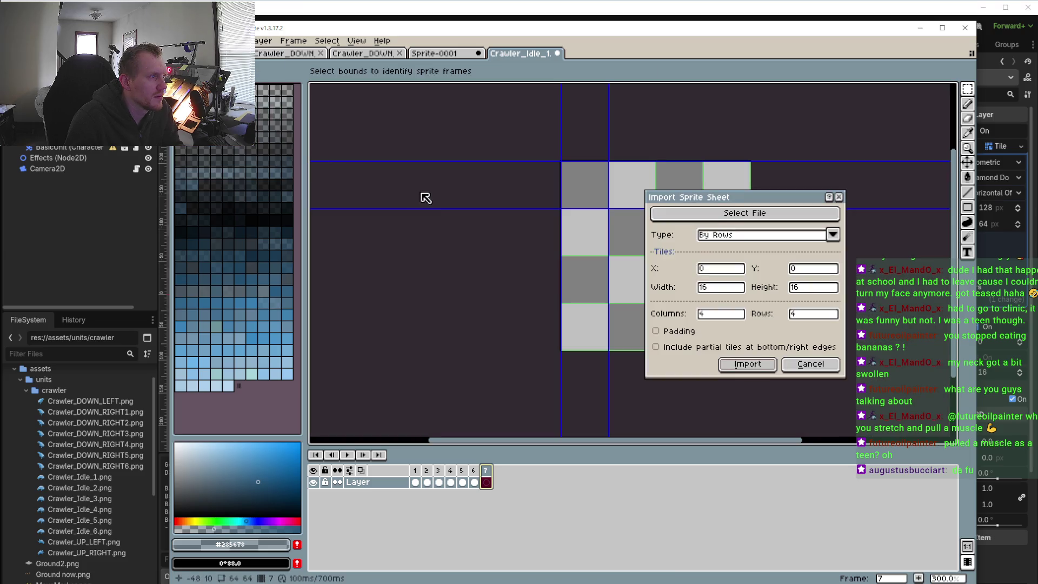
pyautogui.click(811, 365)
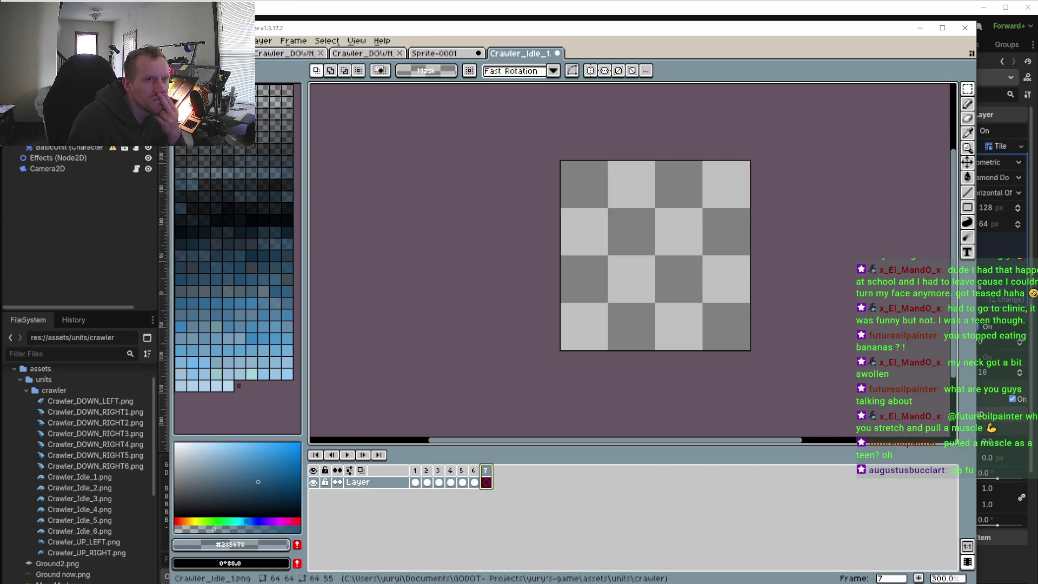
# - Drag Capture.PNG from the project's assets\units\crawler folder in File Explorer into Aseprite
pyautogui.hotkey('alt', 'Tab')
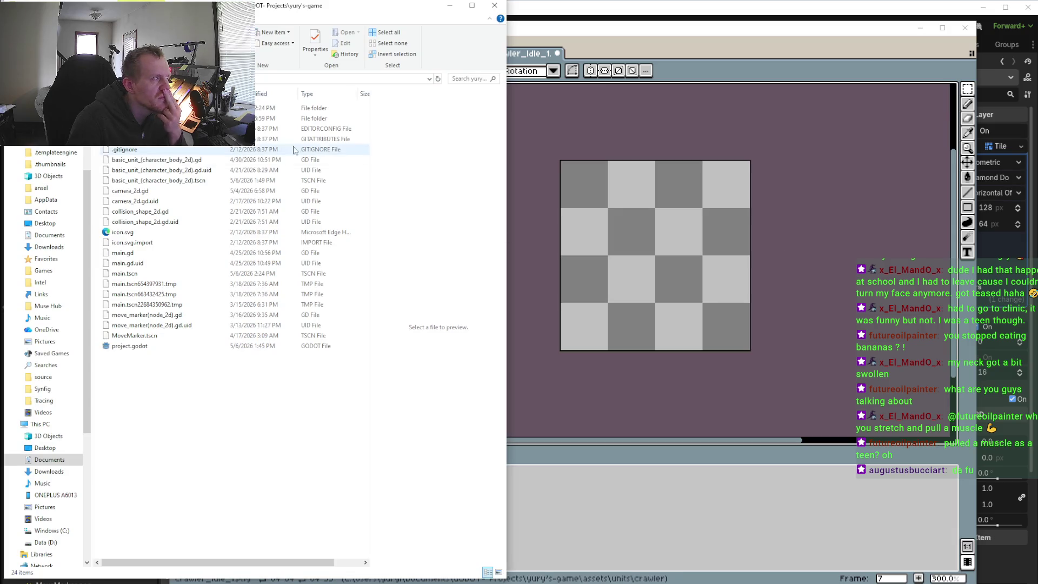
pyautogui.doubleClick(135, 118)
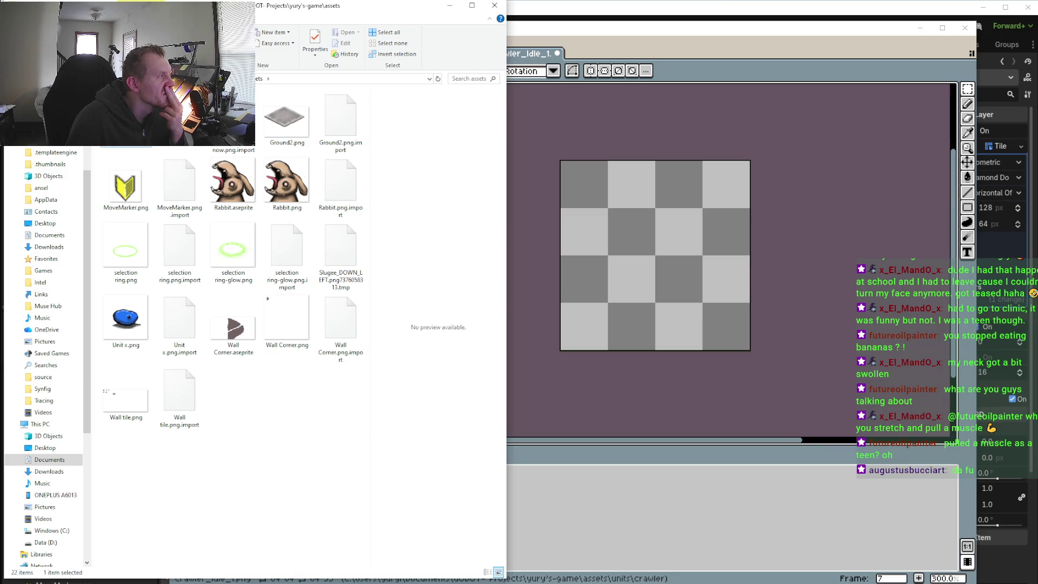
pyautogui.doubleClick(125, 116)
pyautogui.doubleClick(126, 108)
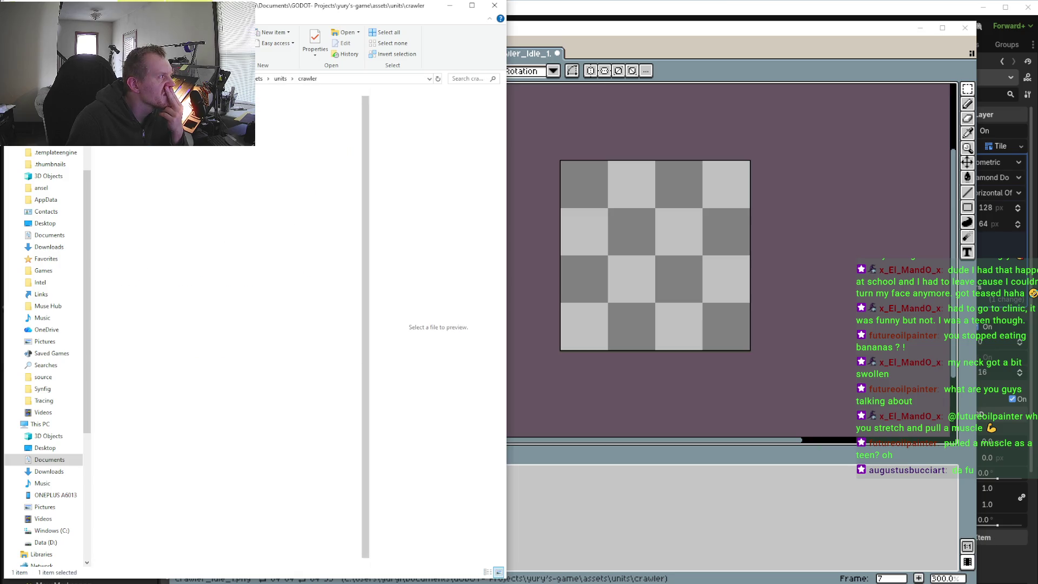
pyautogui.moveTo(125, 116); pyautogui.dragTo(597, 246)
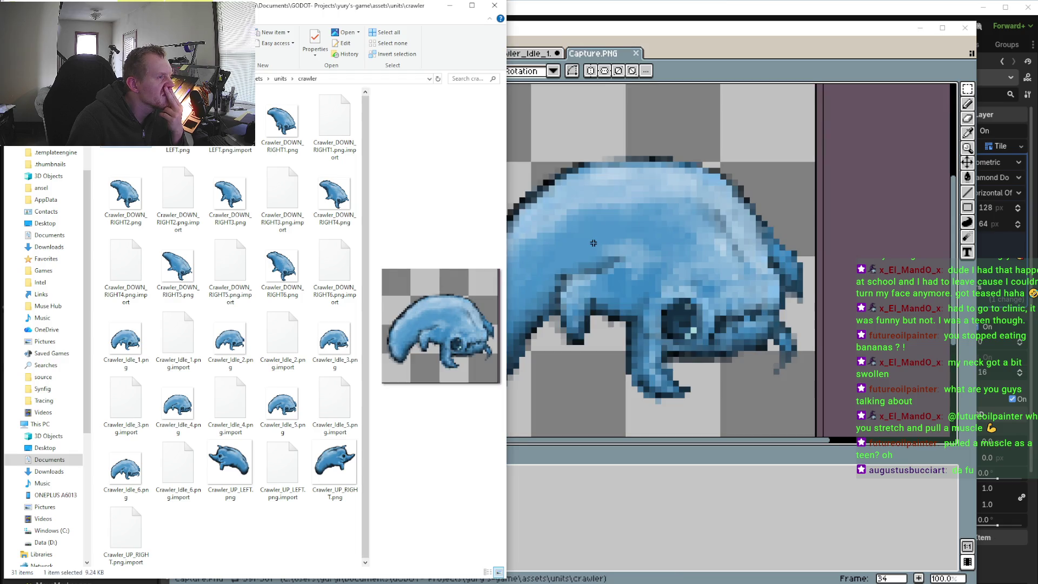
# - Close File Explorer and switch to the Rectangular Marquee tool in Capture.PNG
pyautogui.click(494, 5)
pyautogui.scroll(-3, 594, 197)
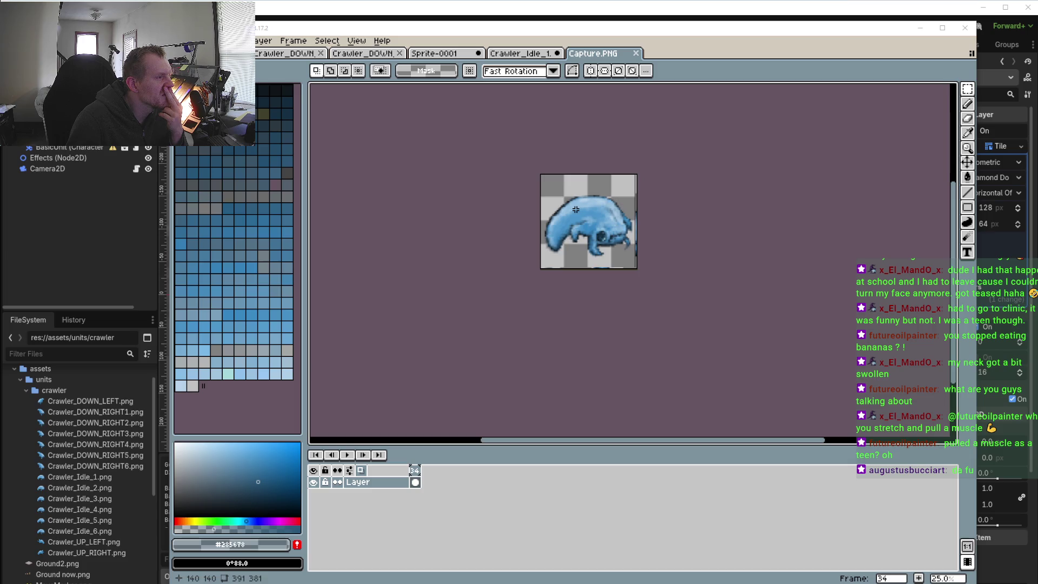
pyautogui.click(967, 89)
pyautogui.moveTo(532, 159); pyautogui.dragTo(526, 155)
# - Select the entire Capture.PNG canvas with Ctrl+A and zoom to check the selection
pyautogui.hotkey('ctrl', 'a')
pyautogui.scroll(3, 602, 243)
pyautogui.scroll(-1, 595, 237)
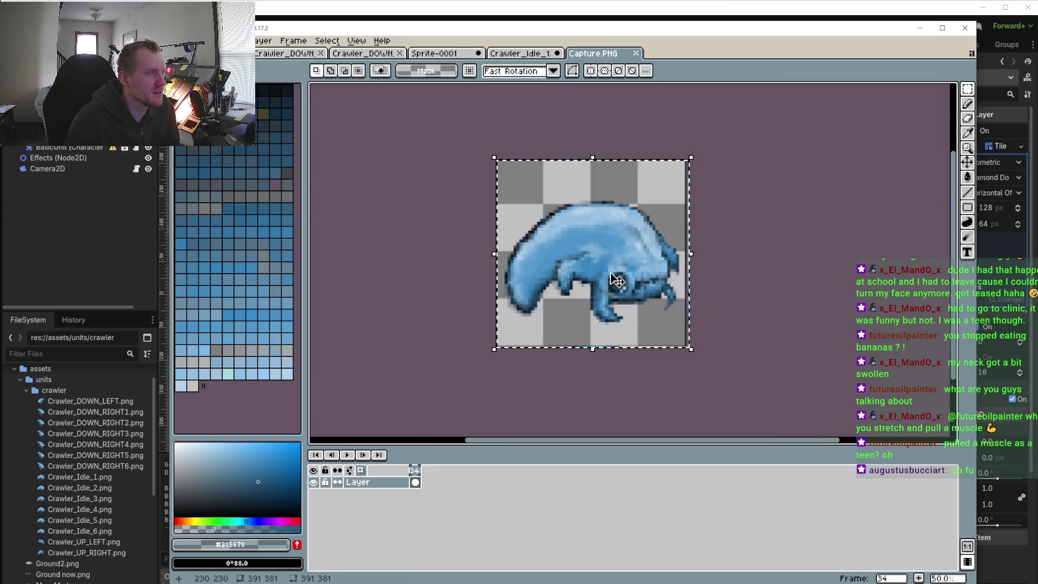
pyautogui.scroll(1, 615, 280)
pyautogui.scroll(-3, 642, 285)
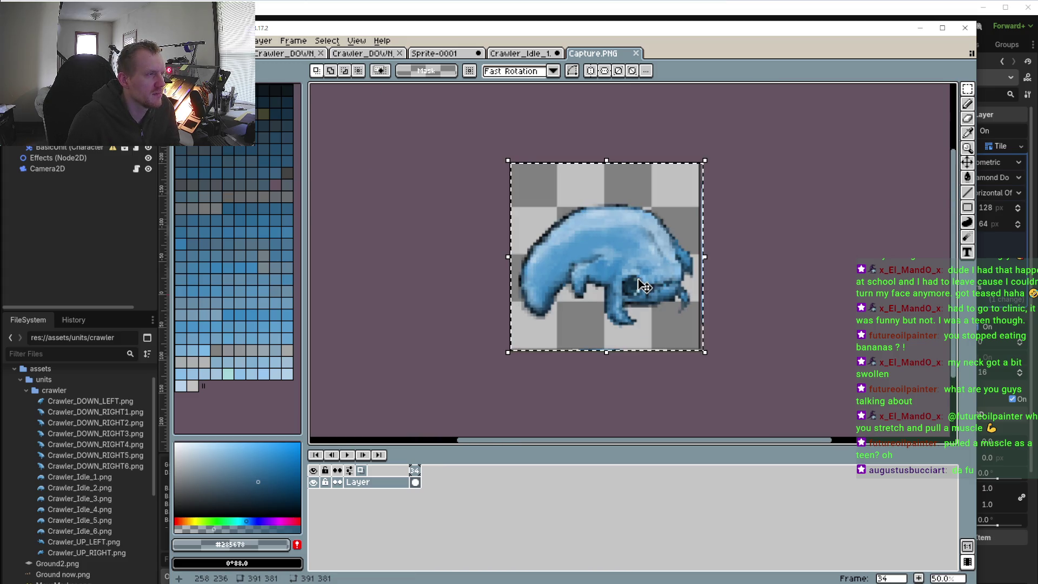
pyautogui.scroll(4, 646, 289)
pyautogui.scroll(-1, 649, 293)
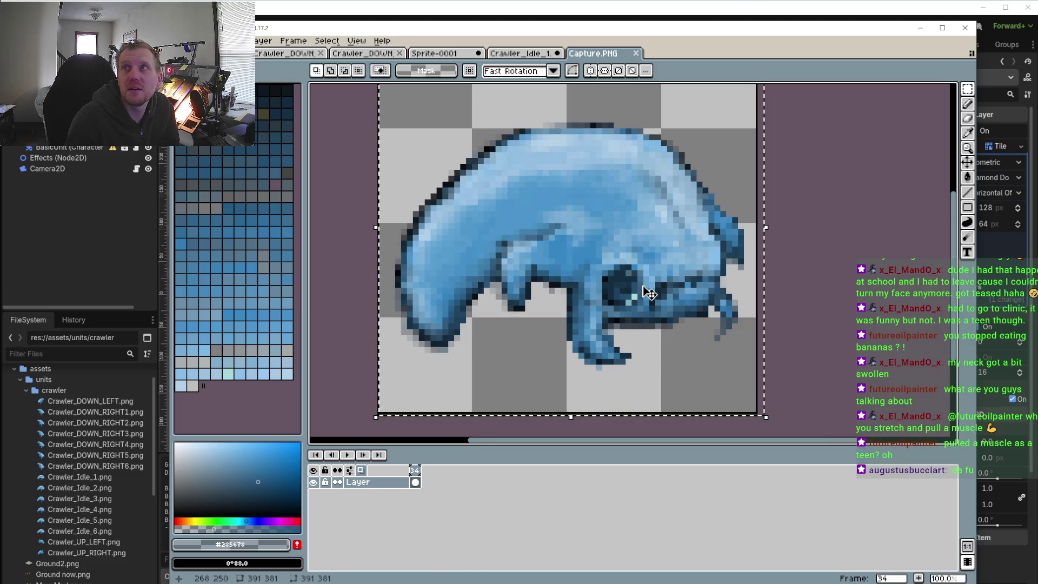
pyautogui.scroll(-2, 647, 302)
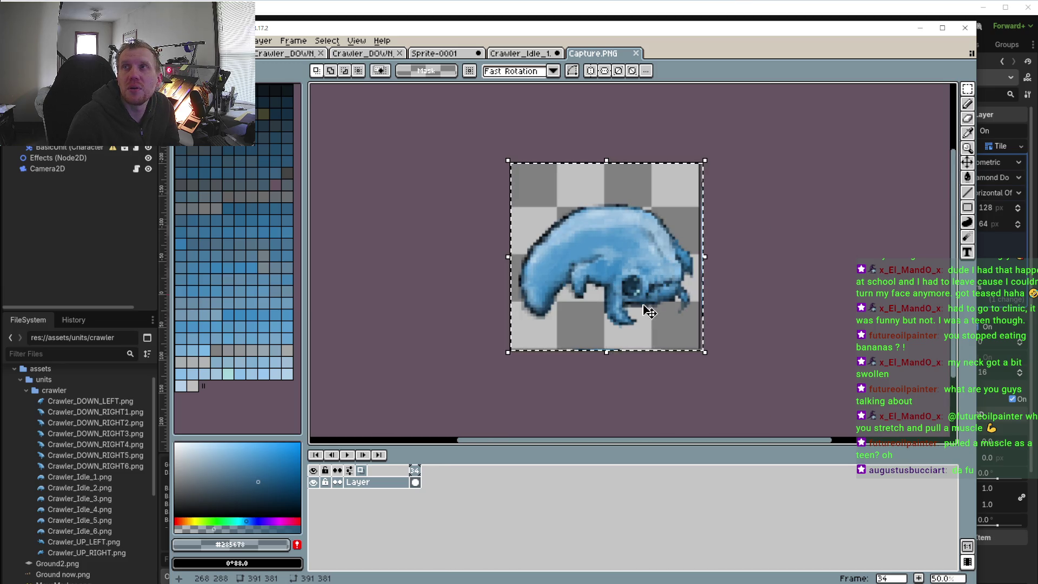
pyautogui.scroll(2, 643, 312)
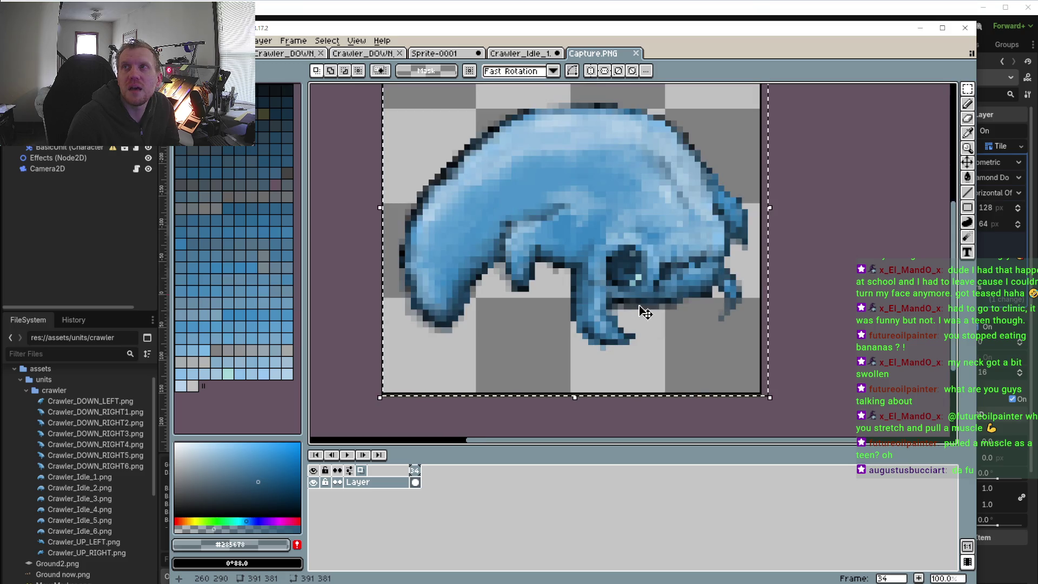
pyautogui.scroll(-1, 641, 312)
pyautogui.scroll(1, 641, 312)
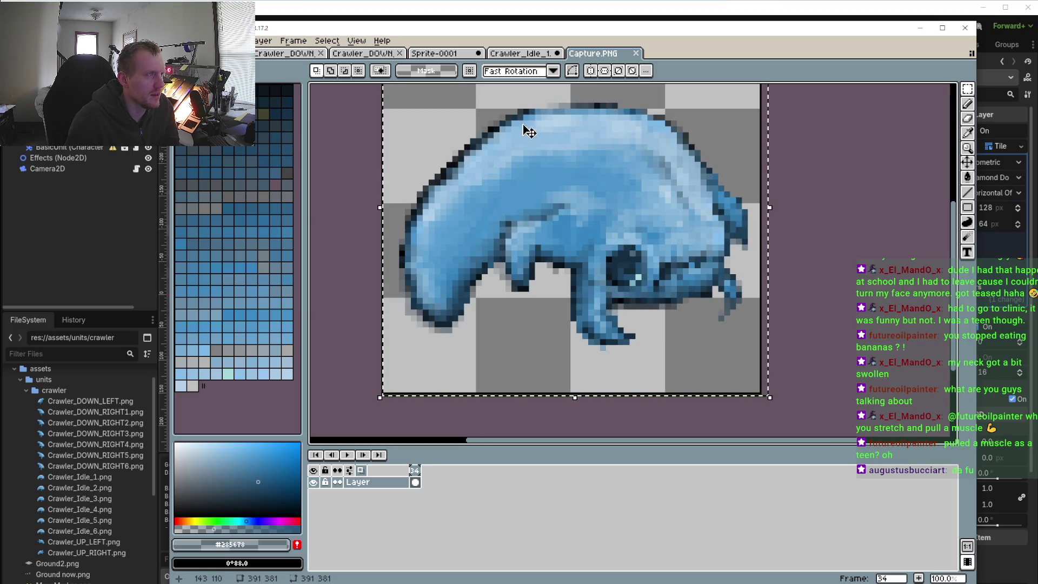
# - Paste the crawler capture into frame 7 of Crawler_Idle_1, resize to about 66x67, and move it onto the canvas
pyautogui.click(522, 55)
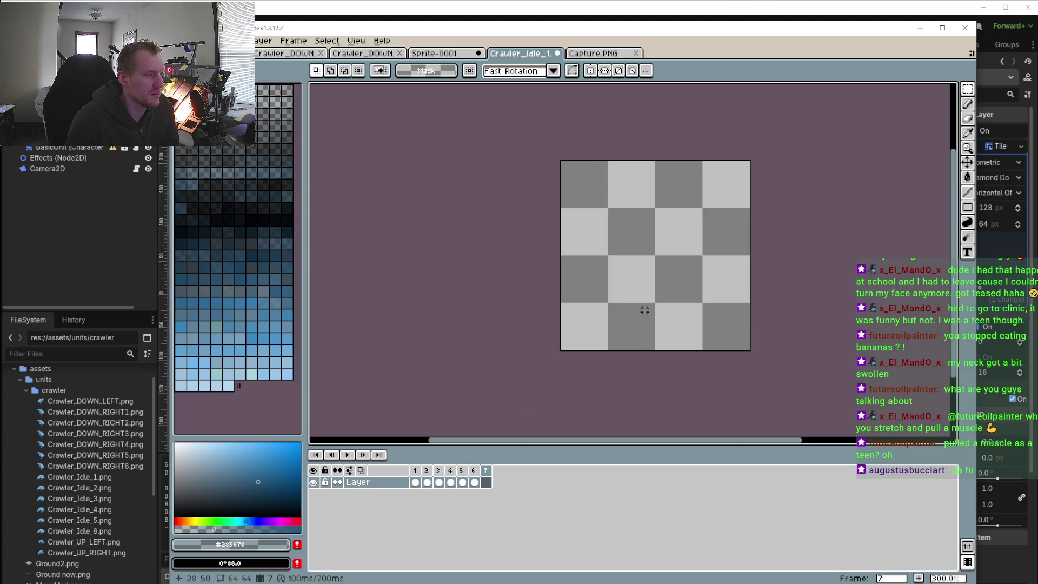
pyautogui.hotkey('ctrl', 'v')
pyautogui.scroll(-3, 646, 311)
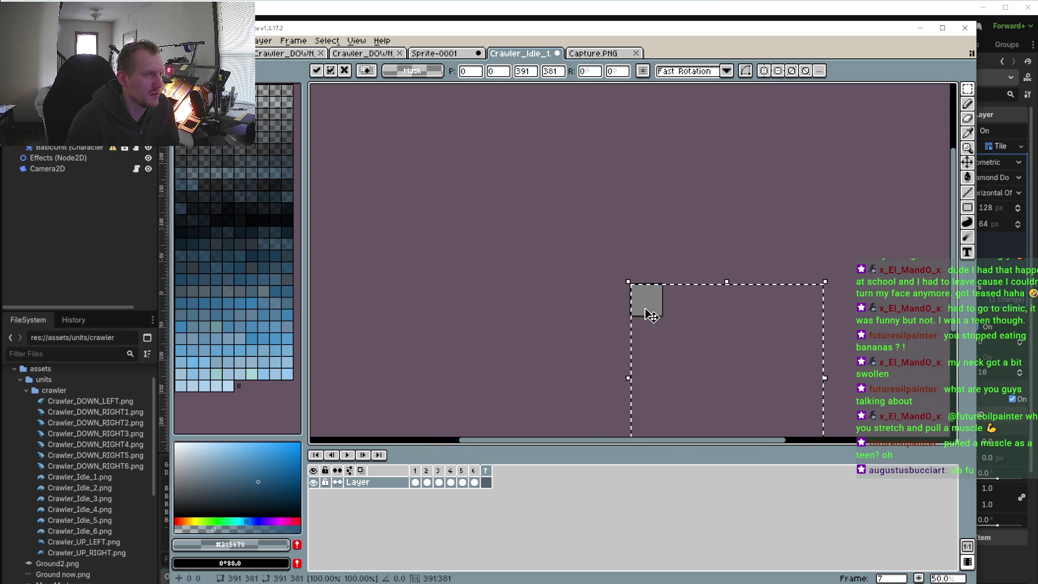
pyautogui.scroll(-3, 653, 296)
pyautogui.moveTo(806, 361)
pyautogui.mouseDown()
pyautogui.moveTo(694, 245)
pyautogui.moveTo(646, 211)
pyautogui.mouseUp()
pyautogui.scroll(5, 646, 212)
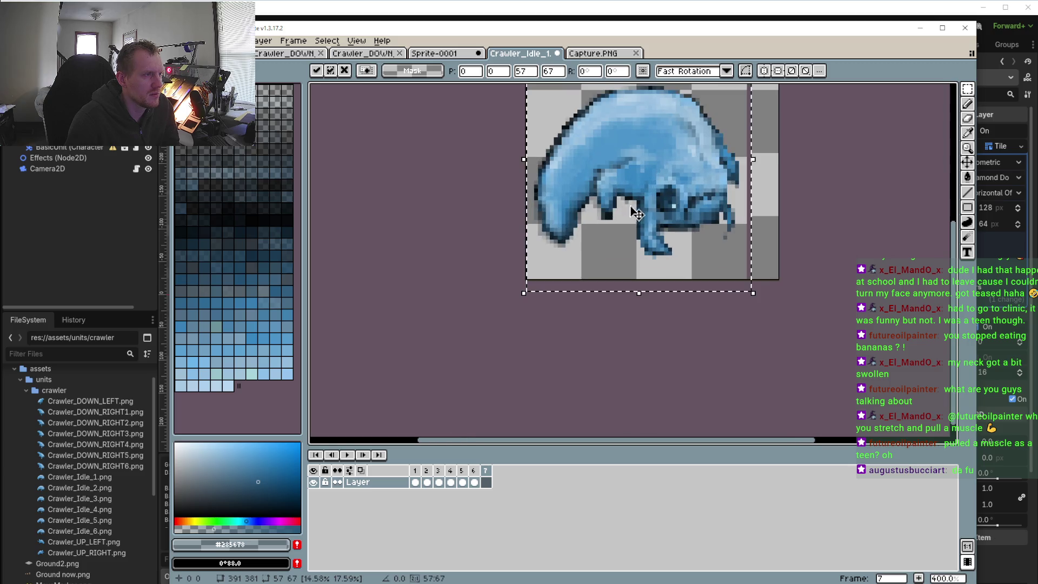
pyautogui.moveTo(753, 159); pyautogui.dragTo(789, 159)
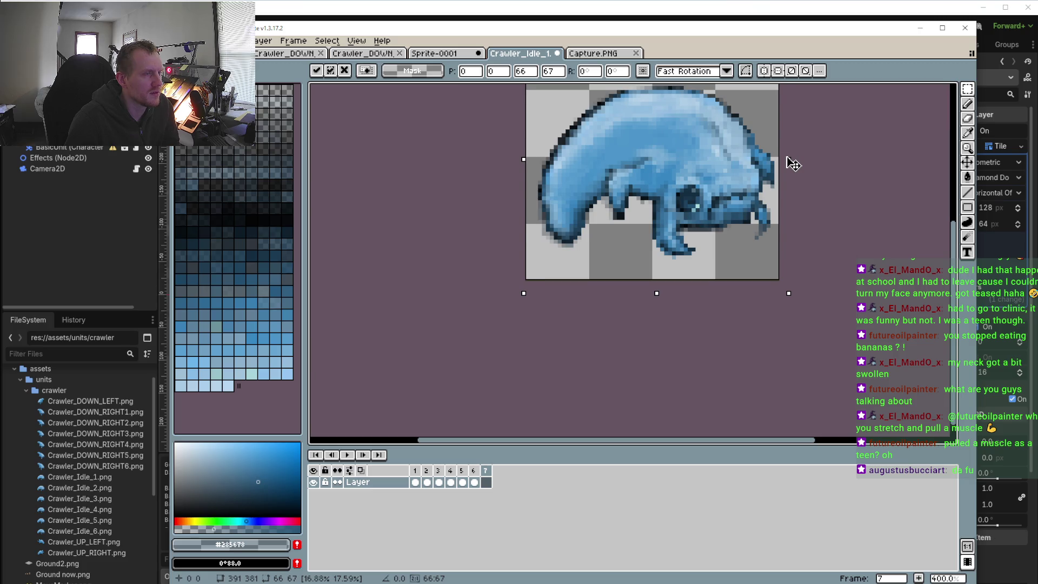
pyautogui.moveTo(793, 164); pyautogui.dragTo(797, 304)
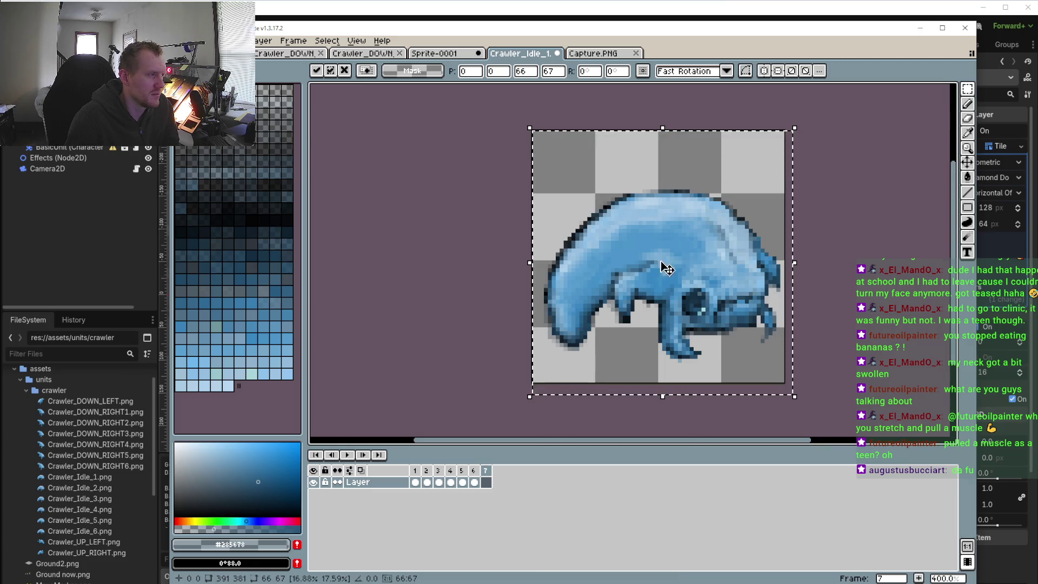
# - Insert a new, cleared frame 2 after frame 1
pyautogui.click(415, 470)
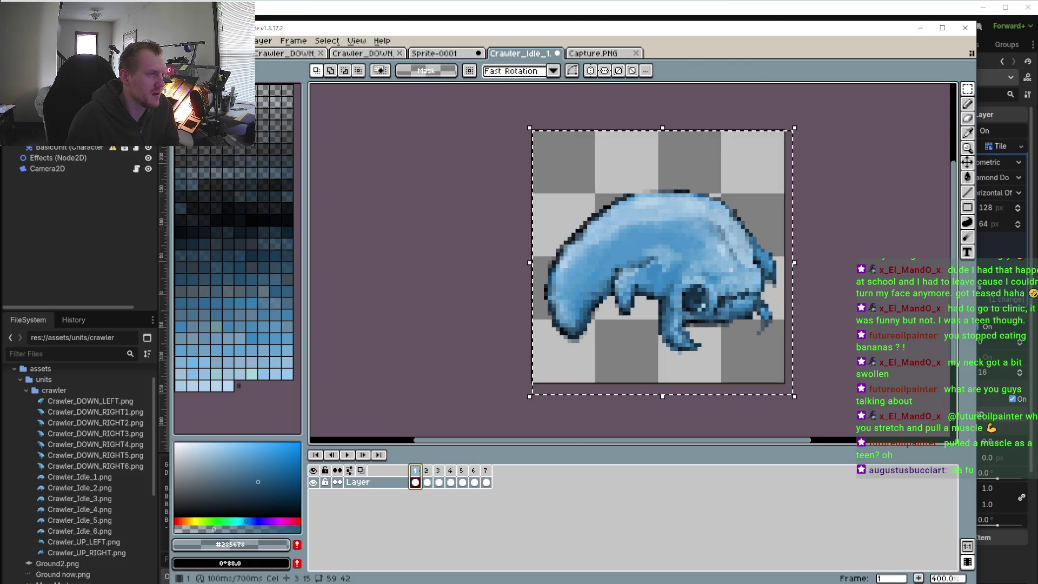
pyautogui.rightClick(415, 471)
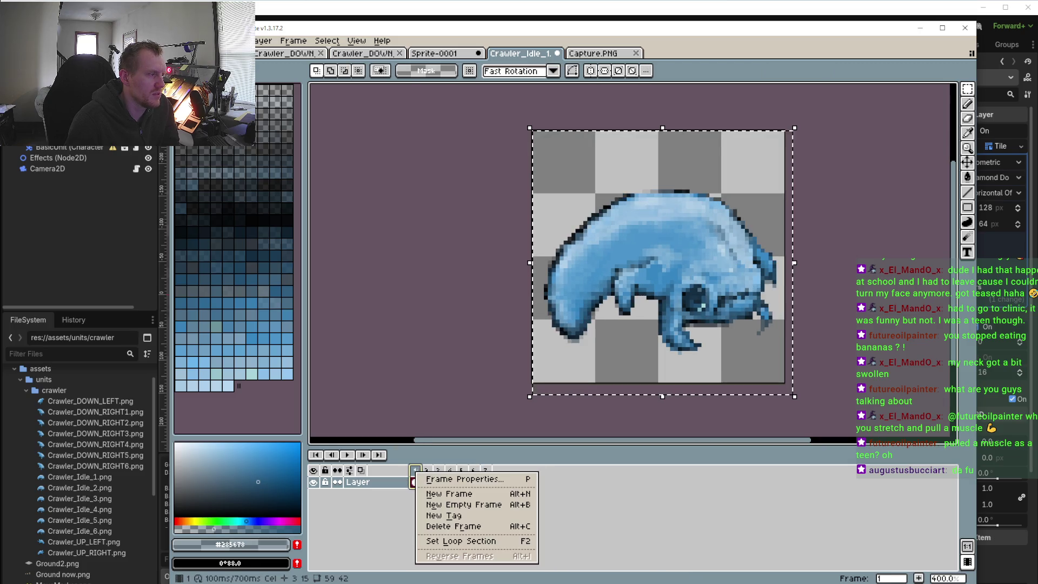
pyautogui.click(450, 489)
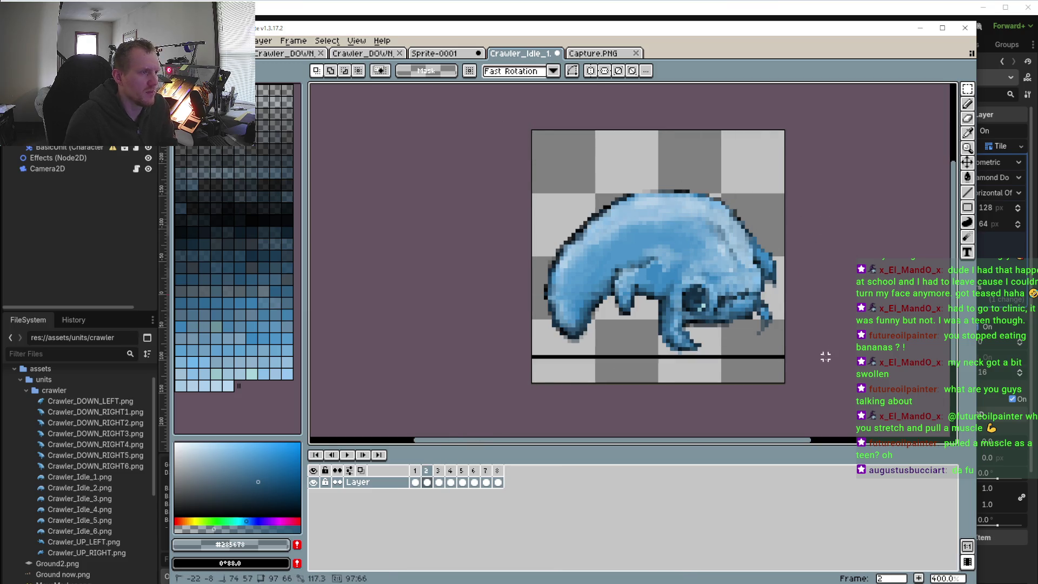
pyautogui.press('Delete')
# - Copy the captured crawler pose from frame 8 and paste it into frame 2
pyautogui.click(498, 472)
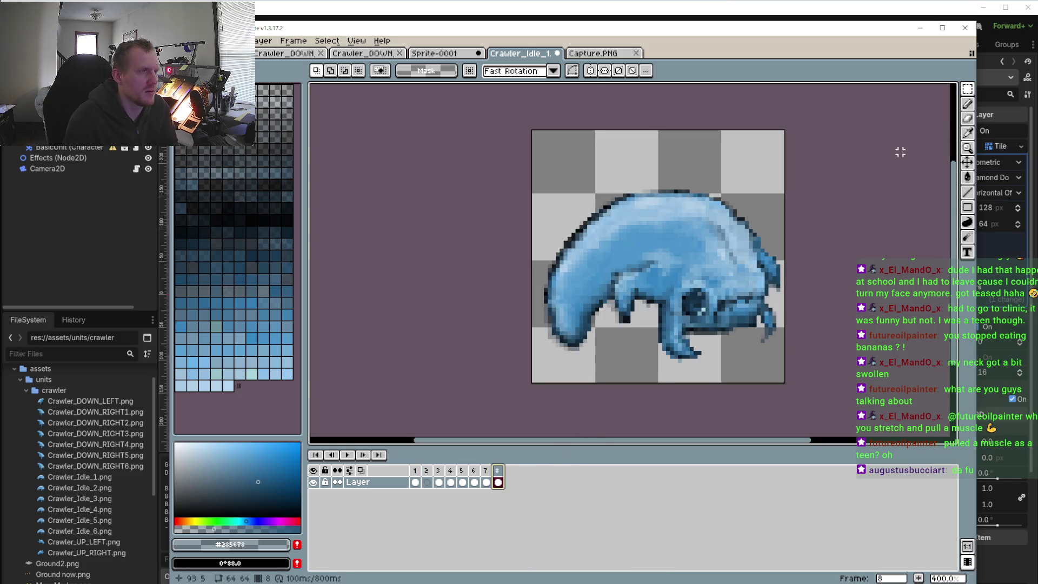
pyautogui.hotkey('ctrl', 'a')
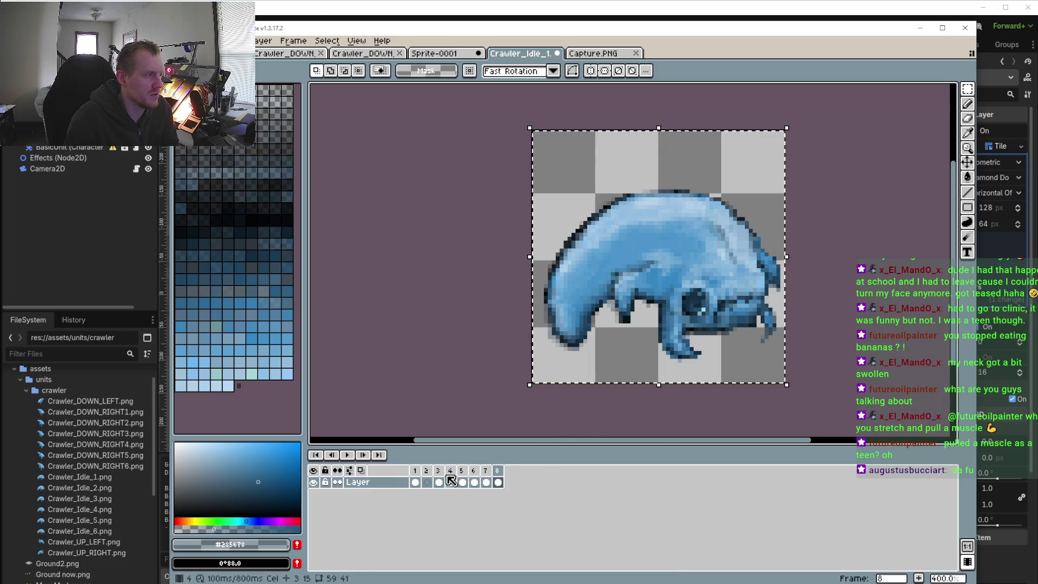
pyautogui.click(431, 470)
pyautogui.hotkey('ctrl', 'v')
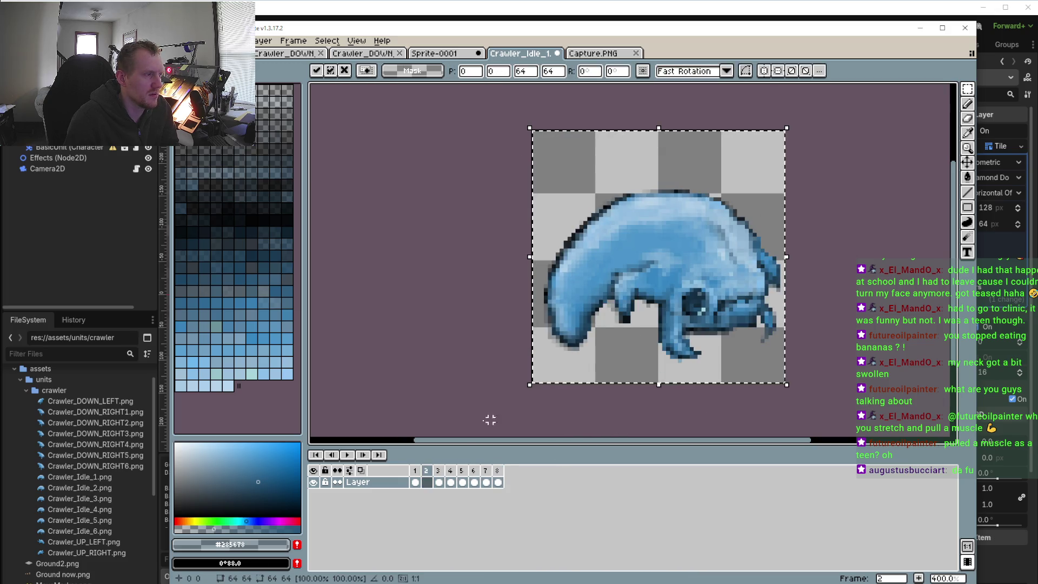
pyautogui.click(427, 481)
# - Preview the animation, then delete frame 2 and the last surplus frame
pyautogui.click(347, 454)
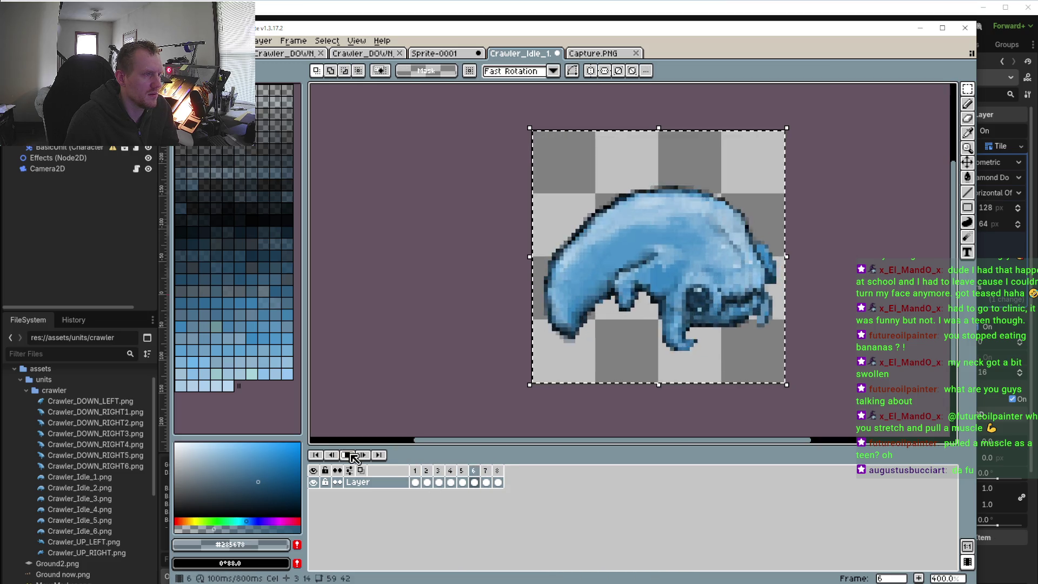
pyautogui.click(357, 456)
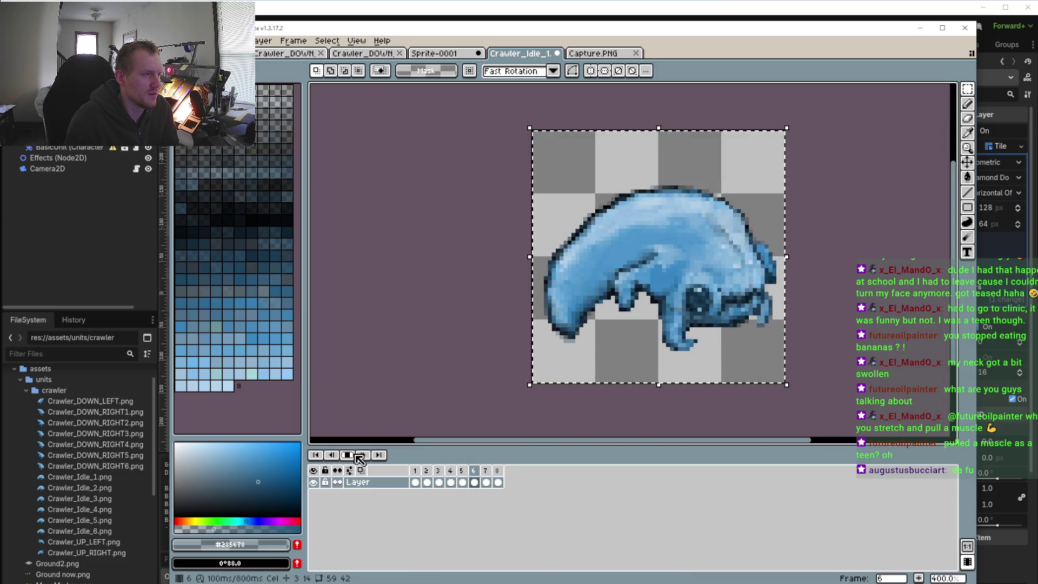
pyautogui.click(428, 480)
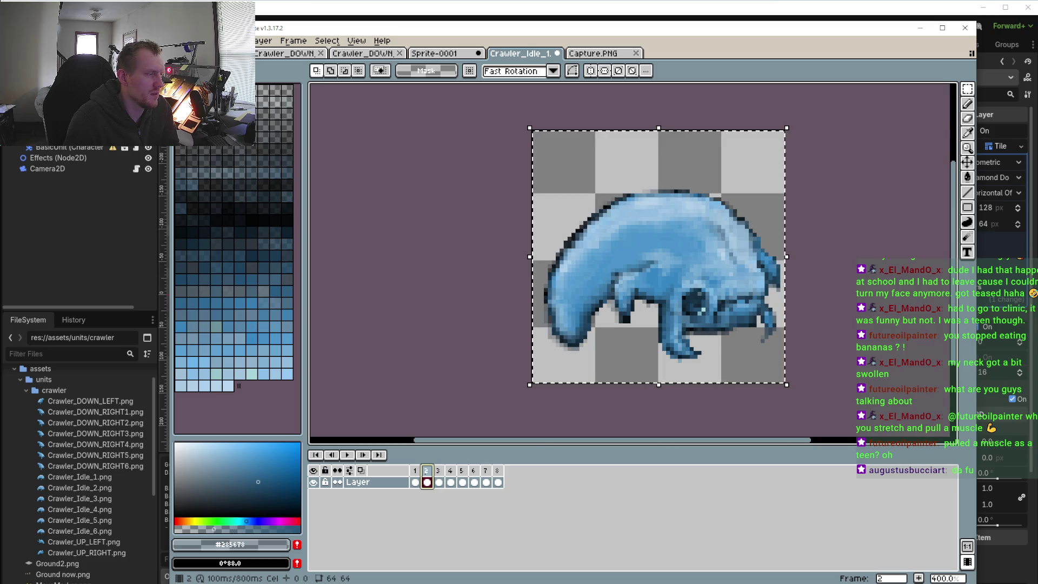
pyautogui.rightClick(428, 475)
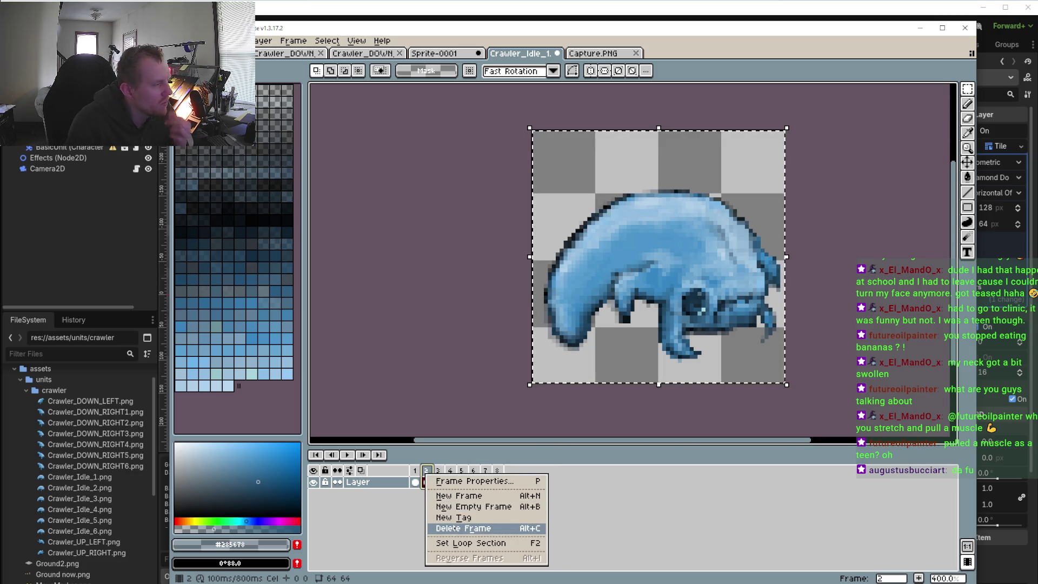
pyautogui.click(463, 528)
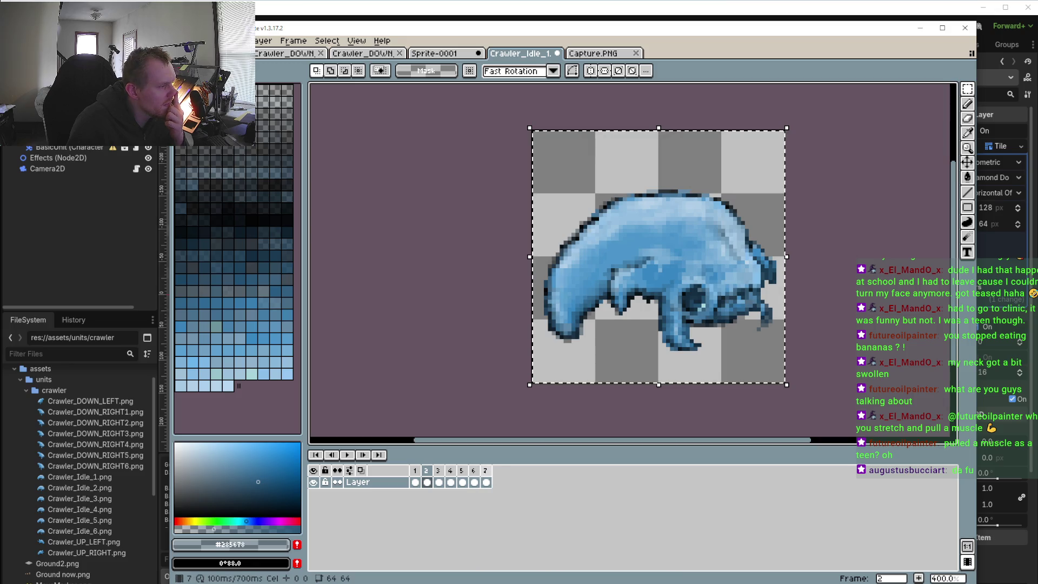
pyautogui.rightClick(485, 470)
pyautogui.click(519, 528)
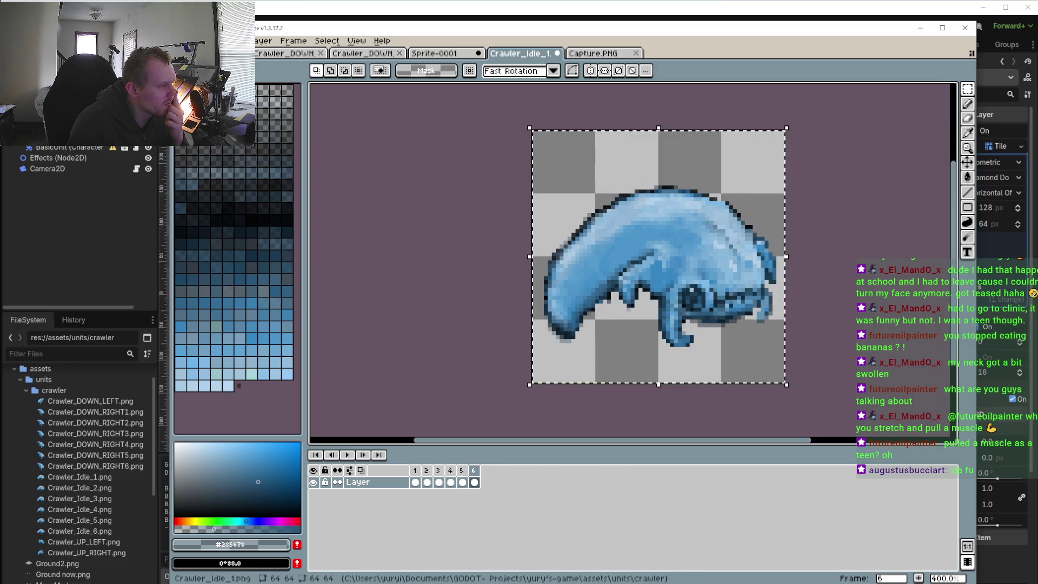
# - Play the six-frame idle animation and inspect frames 1 and 3
pyautogui.click(347, 455)
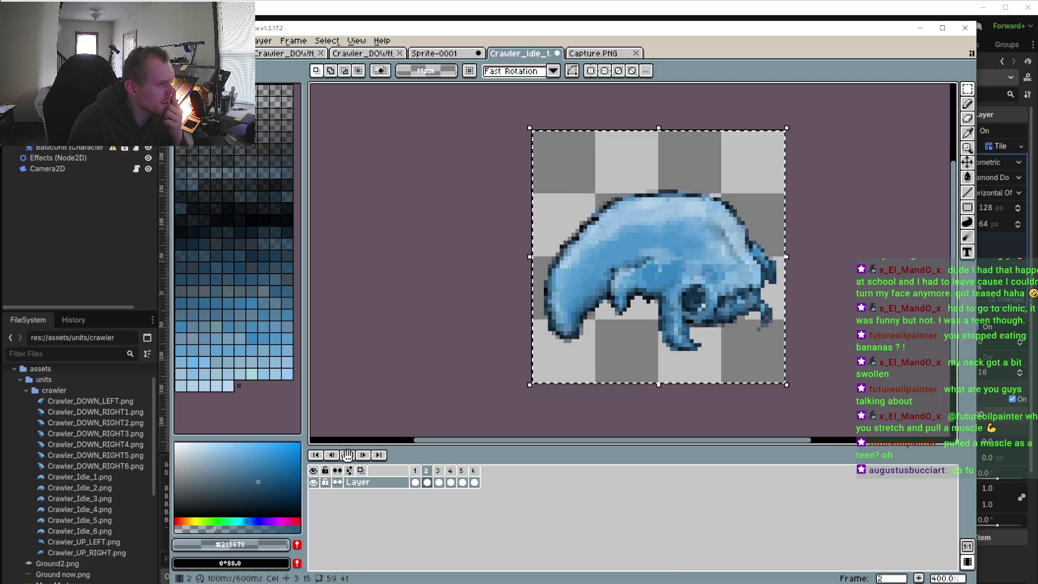
pyautogui.scroll(-2, 535, 356)
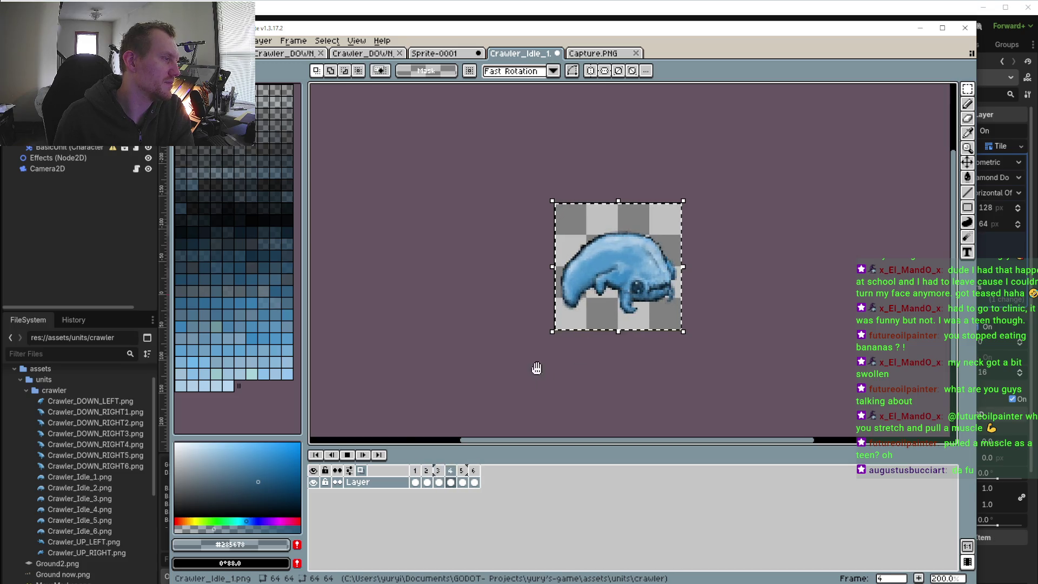
pyautogui.click(418, 482)
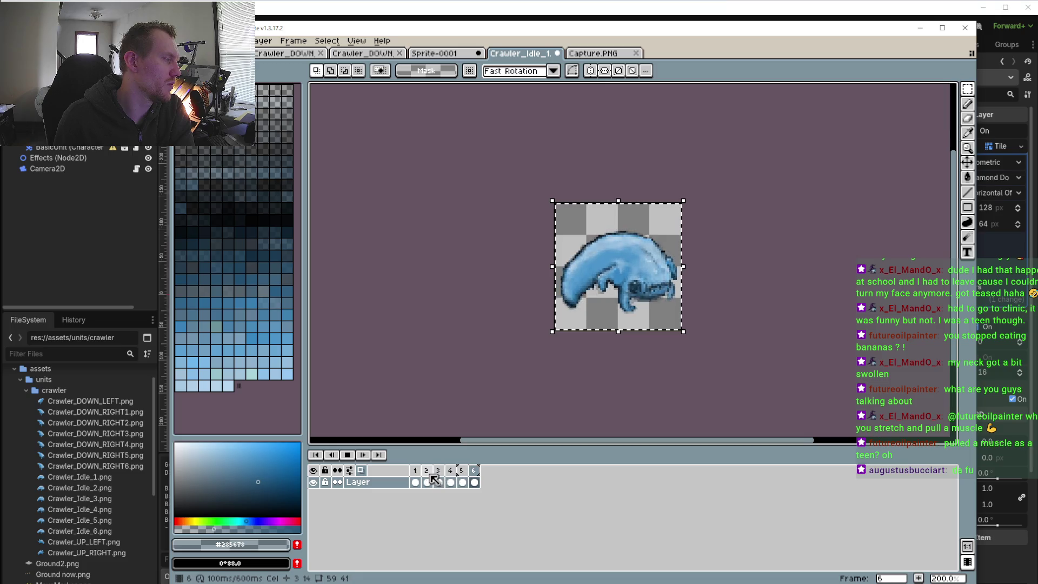
pyautogui.click(439, 482)
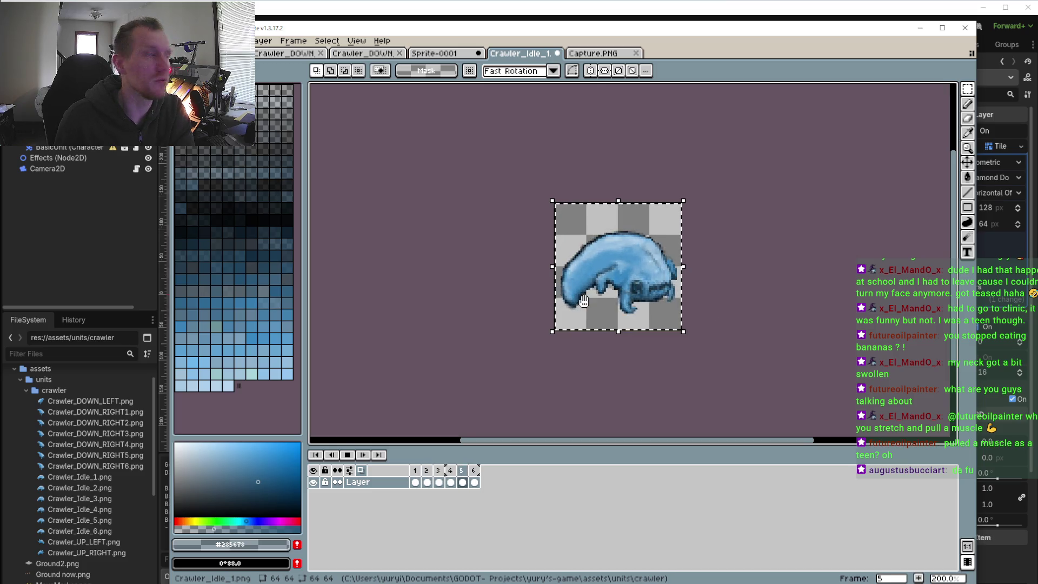
pyautogui.scroll(1, 586, 304)
pyautogui.moveTo(530, 221); pyautogui.dragTo(494, 263)
pyautogui.scroll(-1, 494, 264)
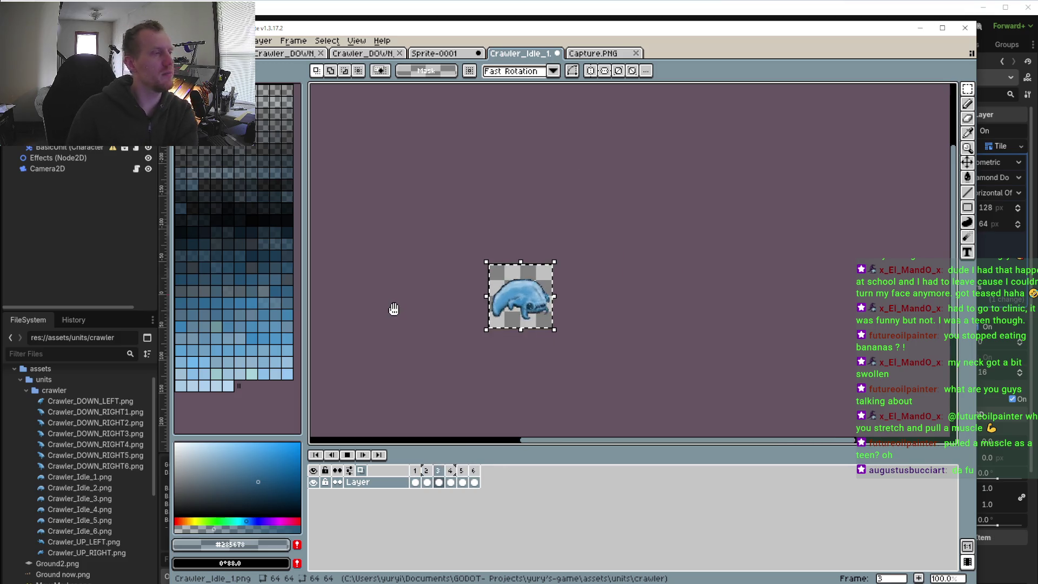
pyautogui.click(350, 471)
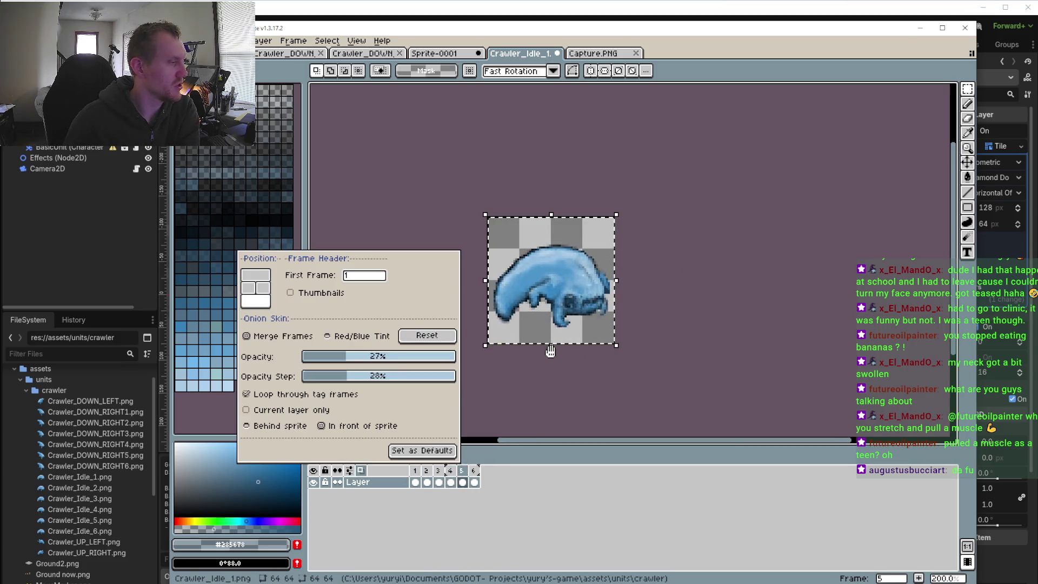
# - Drag the onion-skin Opacity slider from 27% down to 18% and close the popup
pyautogui.moveTo(354, 366)
pyautogui.mouseDown()
pyautogui.moveTo(297, 362)
pyautogui.moveTo(338, 367)
pyautogui.mouseUp()
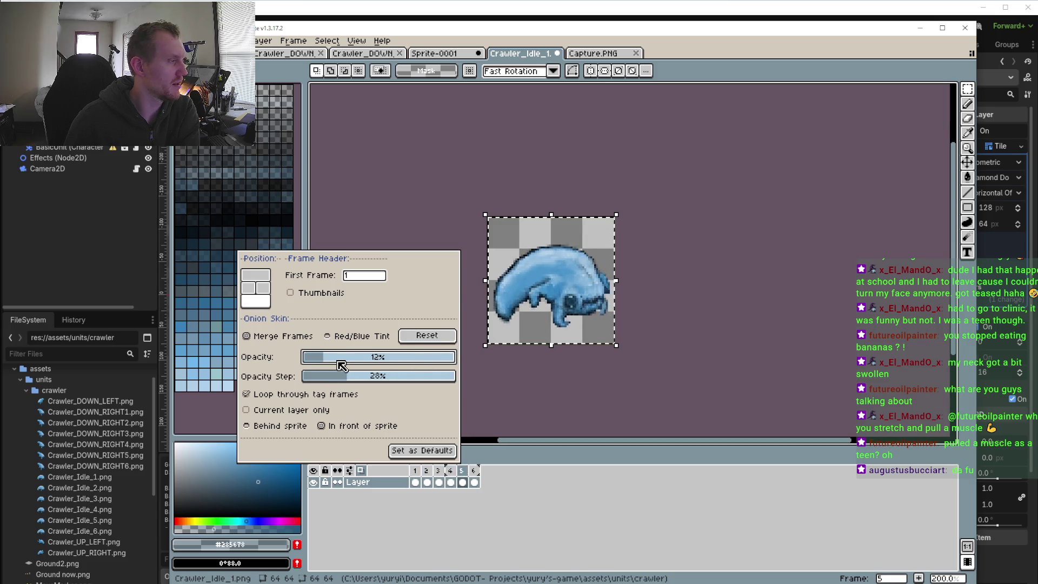
pyautogui.moveTo(341, 366); pyautogui.dragTo(335, 358)
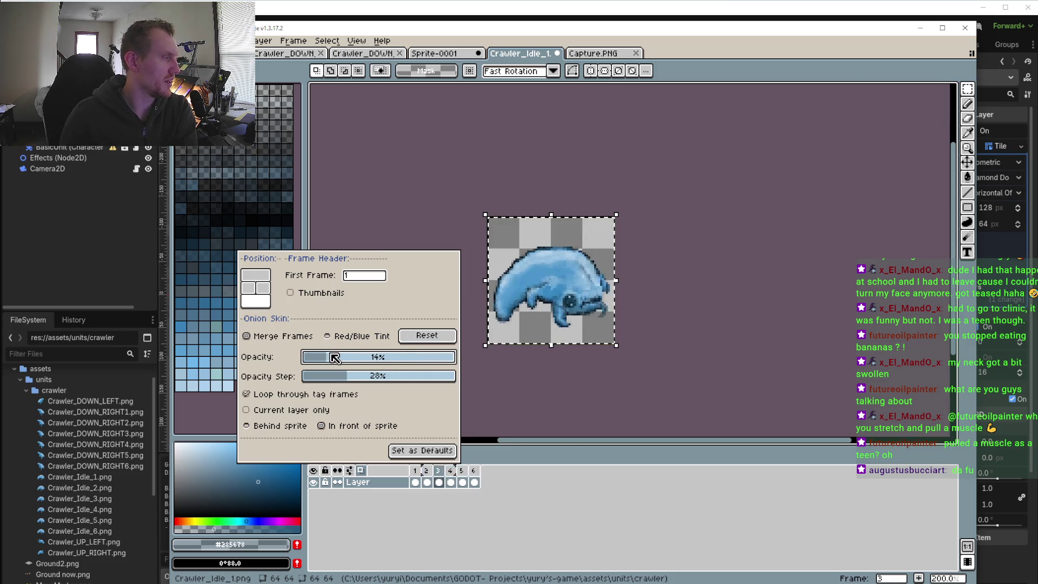
pyautogui.click(678, 334)
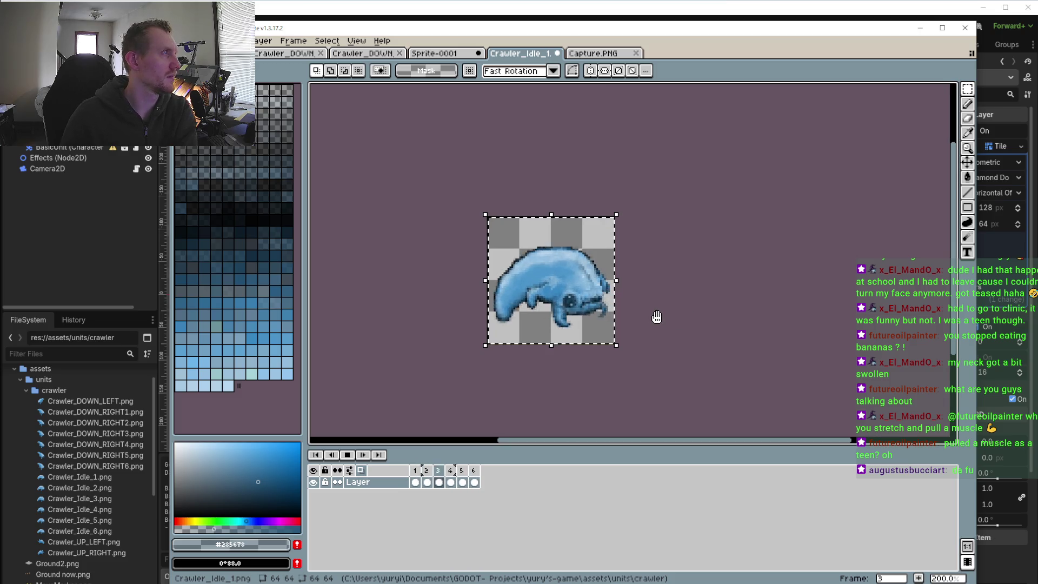
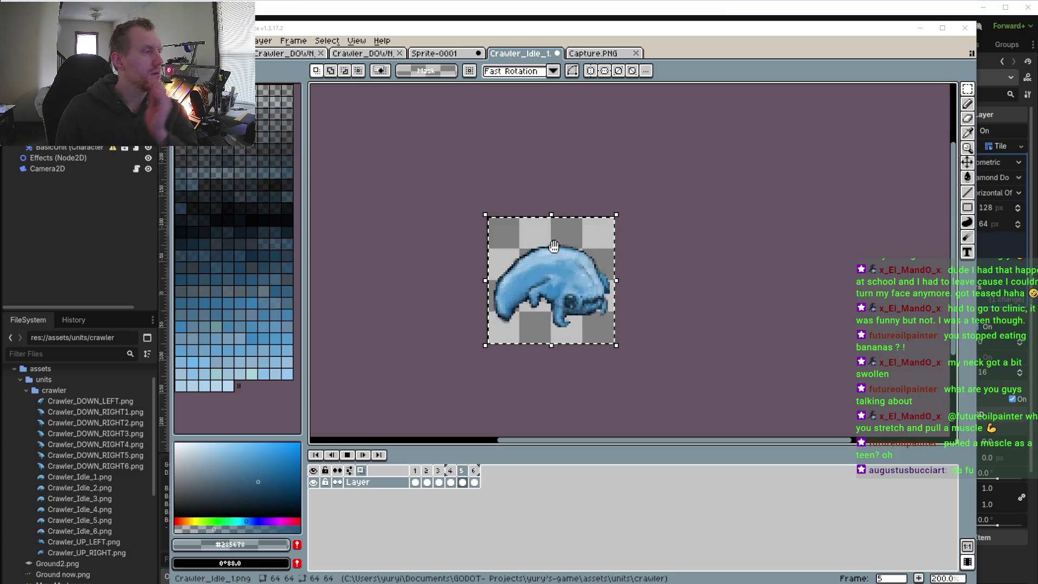
# - Play the six-frame idle loop, stop it on frame 5, and select the Pencil tool
pyautogui.click(352, 453)
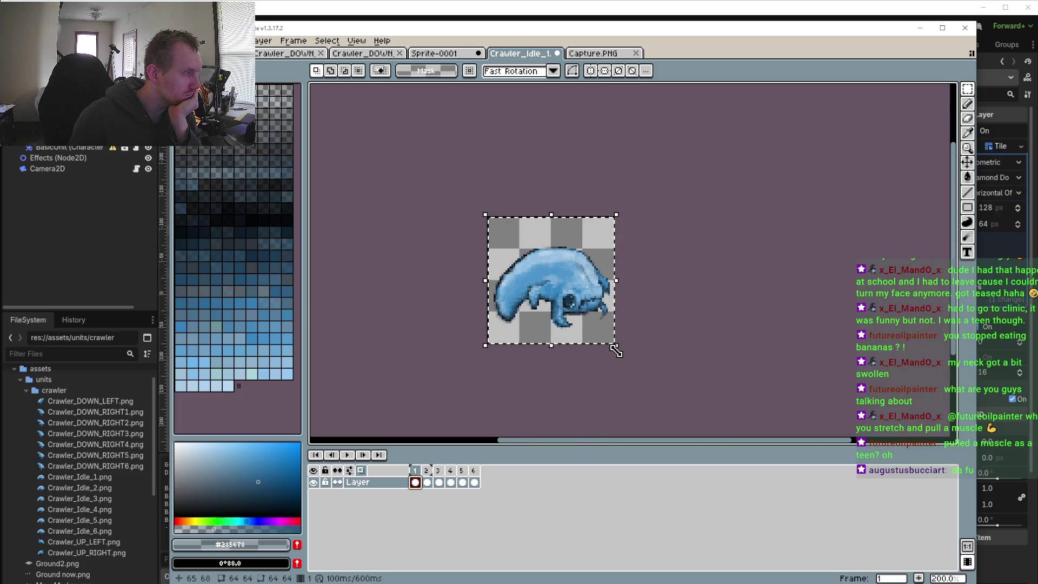
pyautogui.scroll(2, 552, 343)
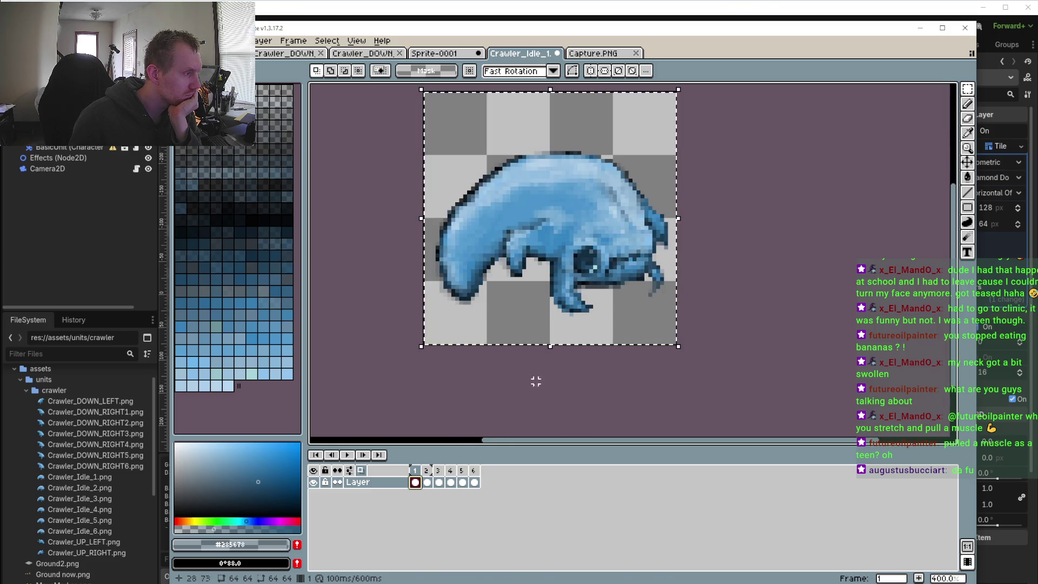
pyautogui.click(347, 454)
pyautogui.scroll(-2, 465, 422)
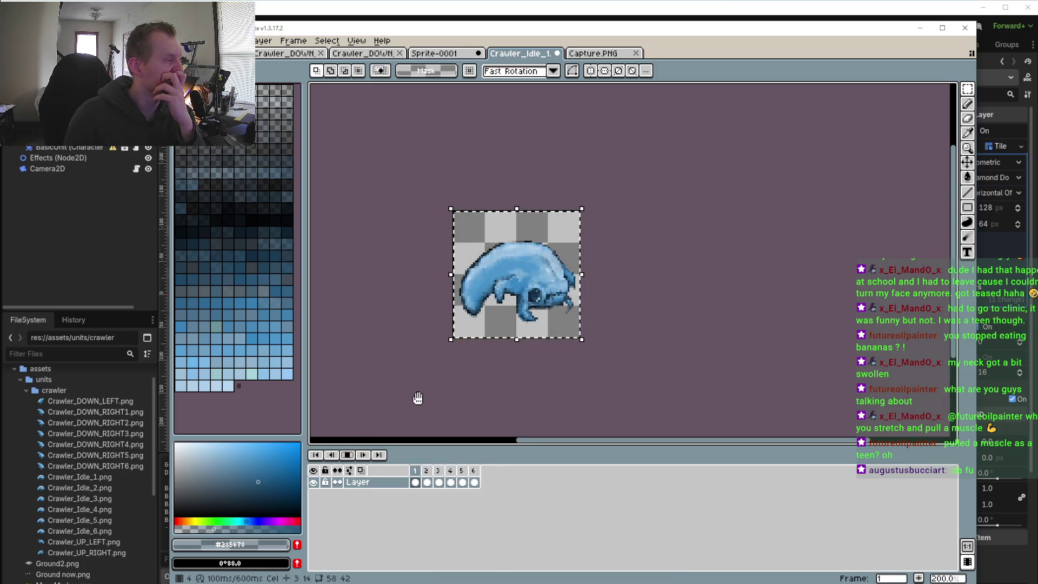
pyautogui.click(348, 455)
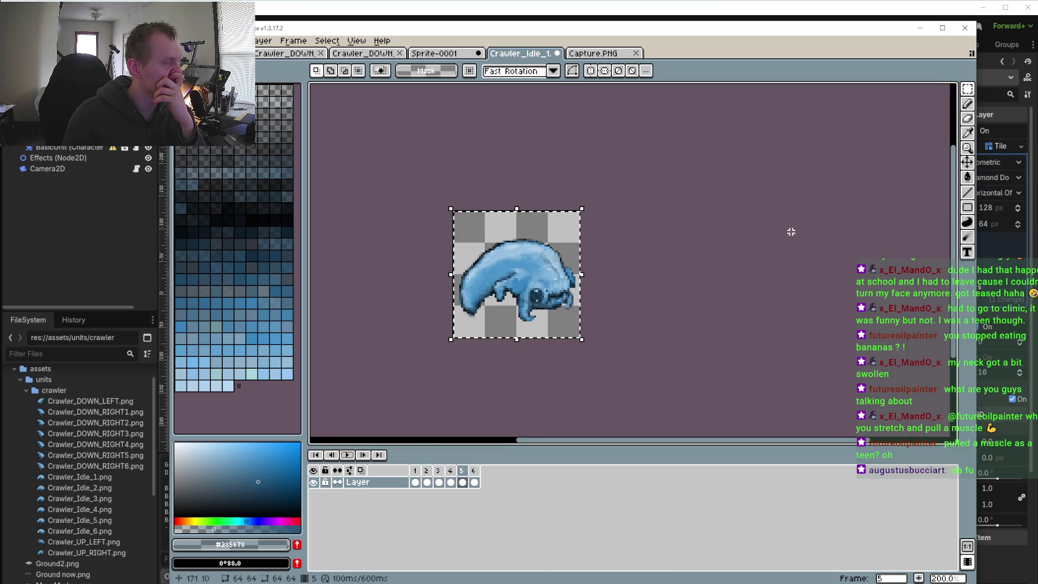
pyautogui.click(967, 104)
pyautogui.scroll(2, 620, 343)
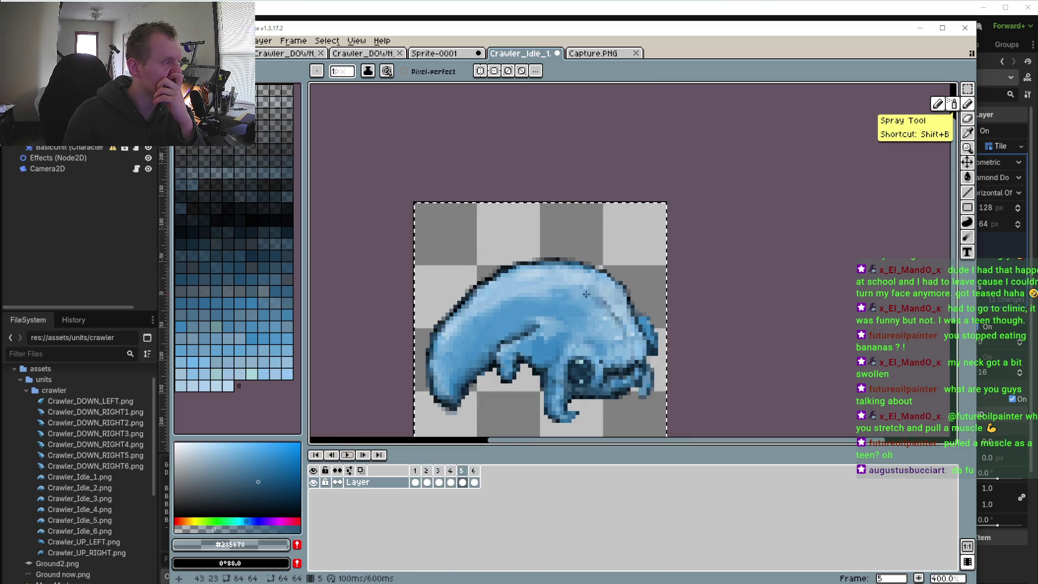
# - Sample a light blue from the crawler's head and pick a near-white highlight colour
pyautogui.scroll(3, 620, 343)
pyautogui.scroll(1, 620, 342)
pyautogui.scroll(1, 620, 343)
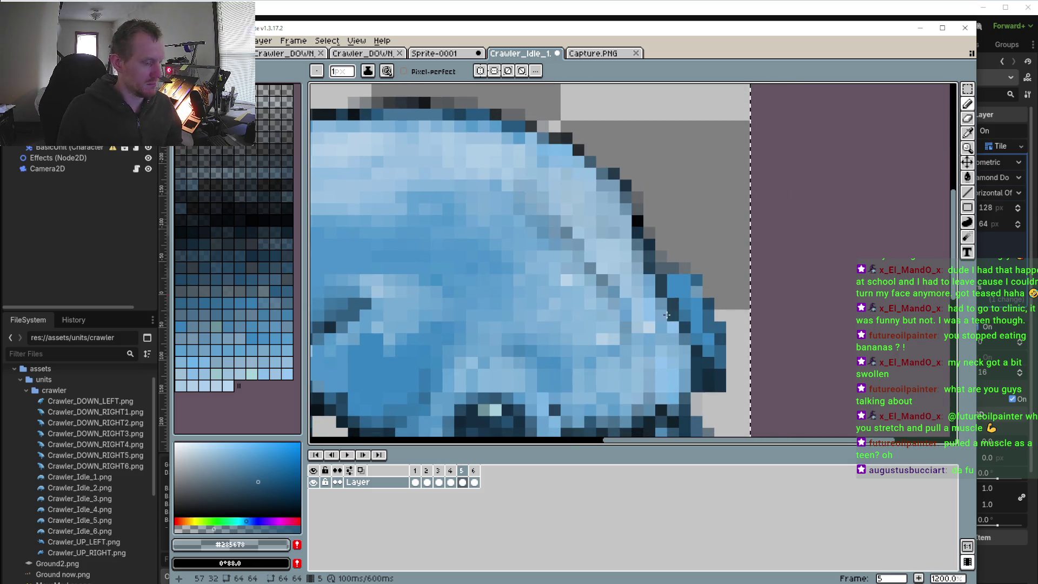
pyautogui.press('o')
pyautogui.click(609, 331)
pyautogui.click(185, 443)
pyautogui.press('b')
# - Paint near-white highlights on the head, undo them, then add two light-blue pixels on frame 5
pyautogui.scroll(1, 614, 325)
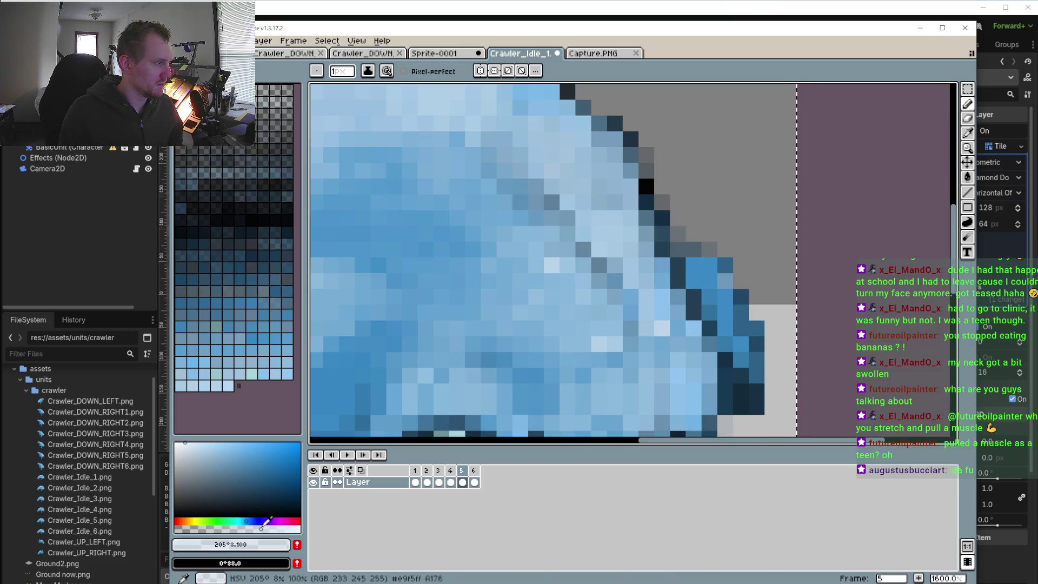
pyautogui.click(605, 332)
pyautogui.click(612, 330)
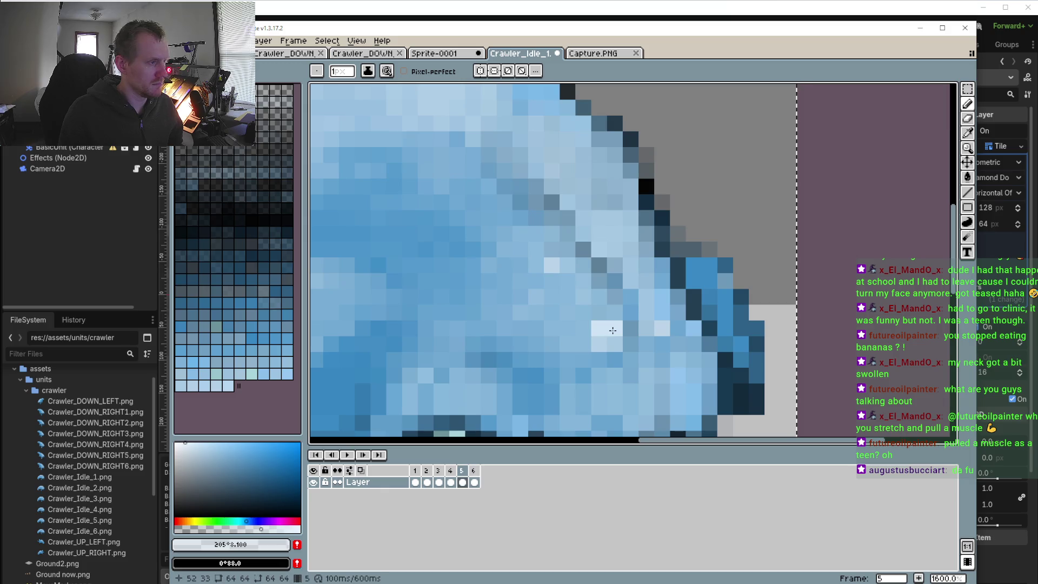
pyautogui.moveTo(612, 327); pyautogui.dragTo(587, 345)
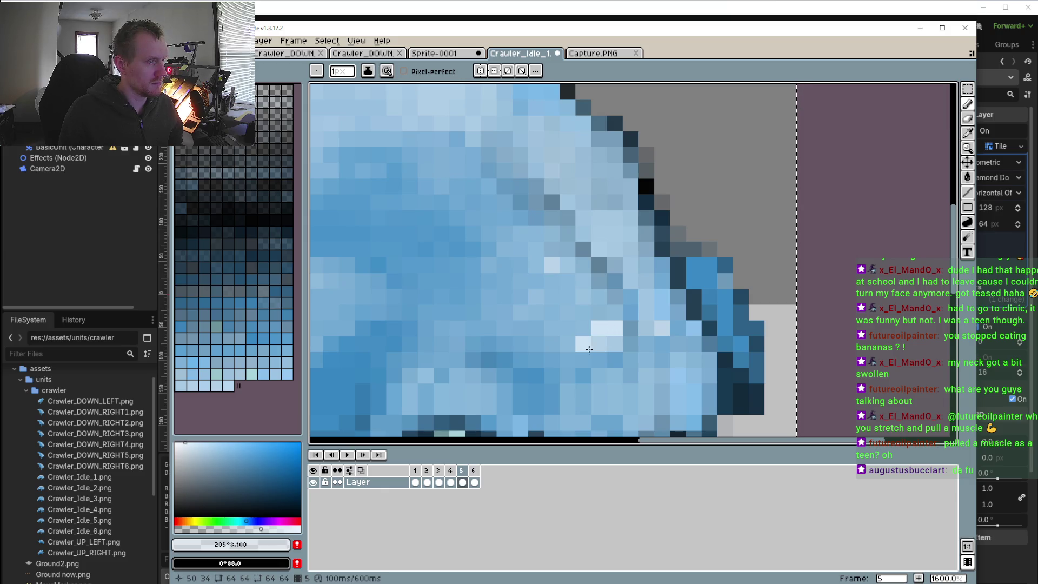
pyautogui.hotkey('ctrl', 'z')
pyautogui.hotkey('ctrl', 'z')
pyautogui.hotkey('ctrl', 'z')
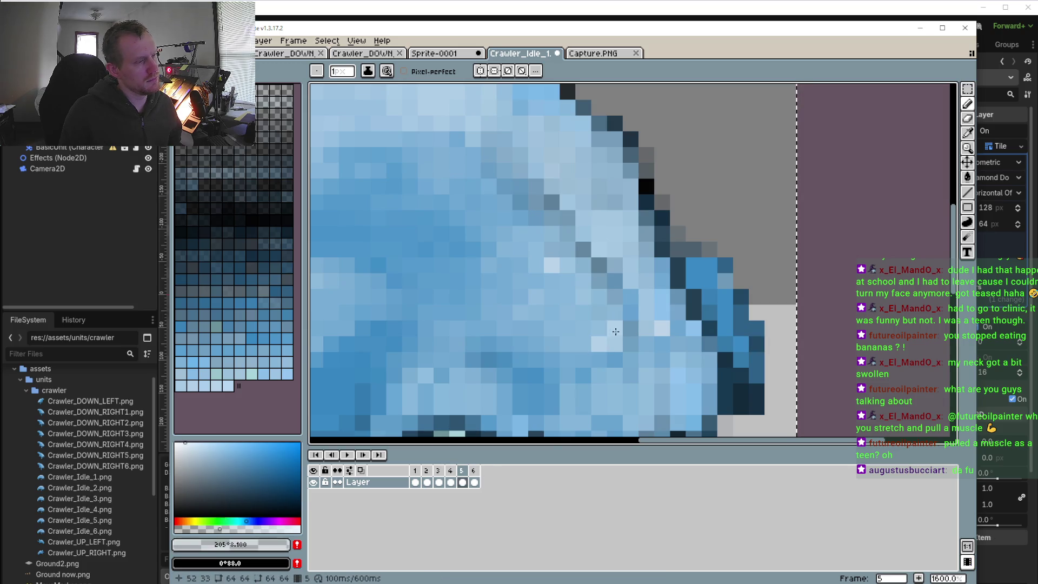
pyautogui.click(599, 313)
pyautogui.click(662, 312)
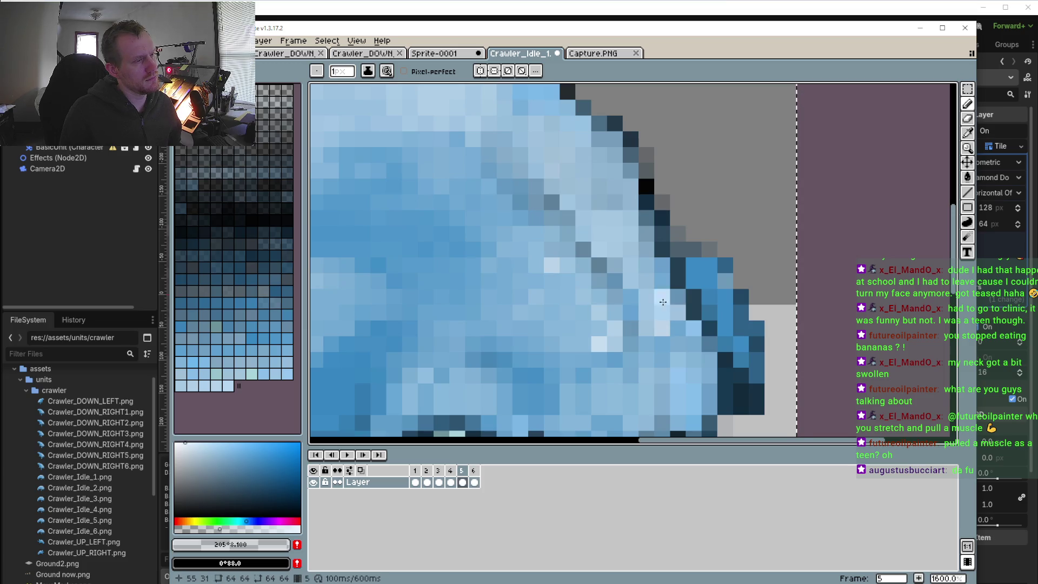
pyautogui.scroll(-4, 578, 354)
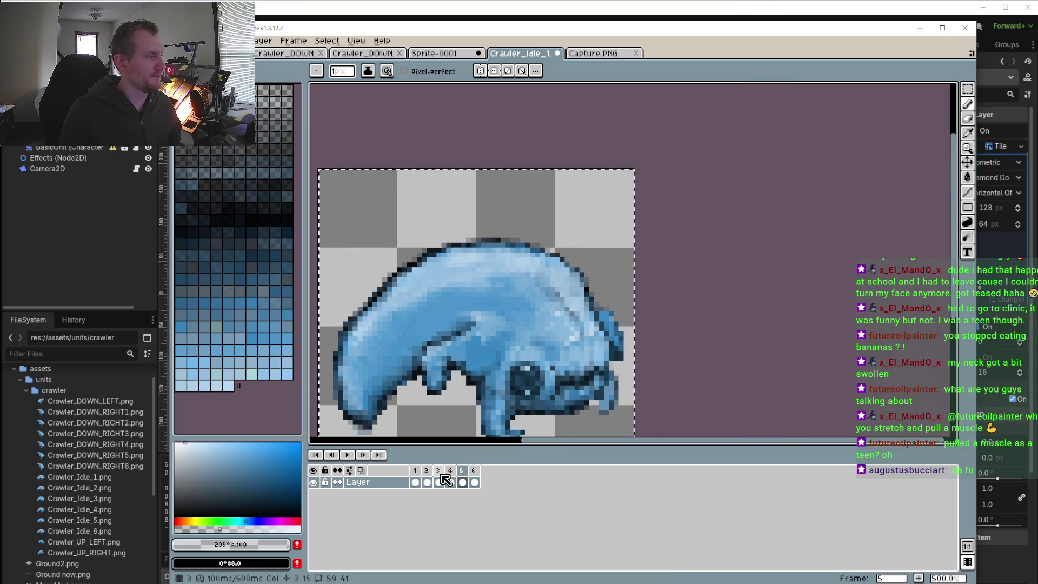
# - Look at frame 6, then move to frame 1 for retouching
pyautogui.click(474, 470)
pyautogui.scroll(3, 601, 325)
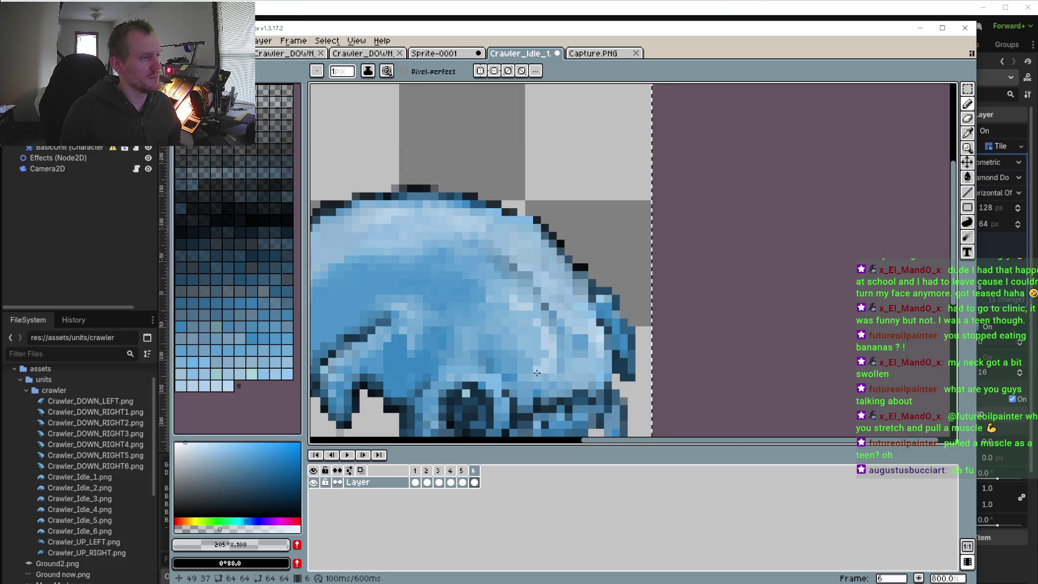
pyautogui.scroll(-2, 537, 373)
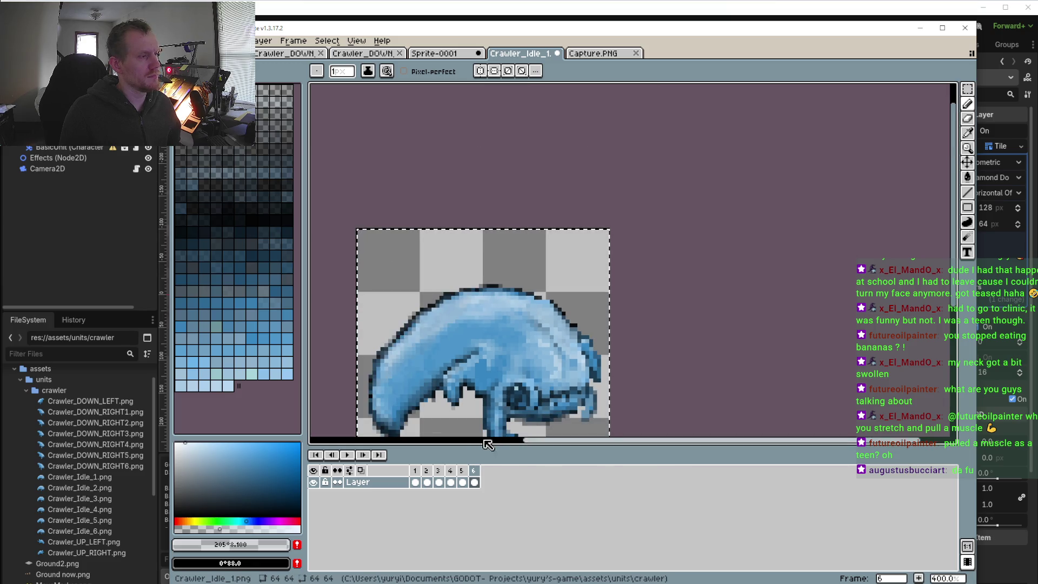
pyautogui.click(419, 478)
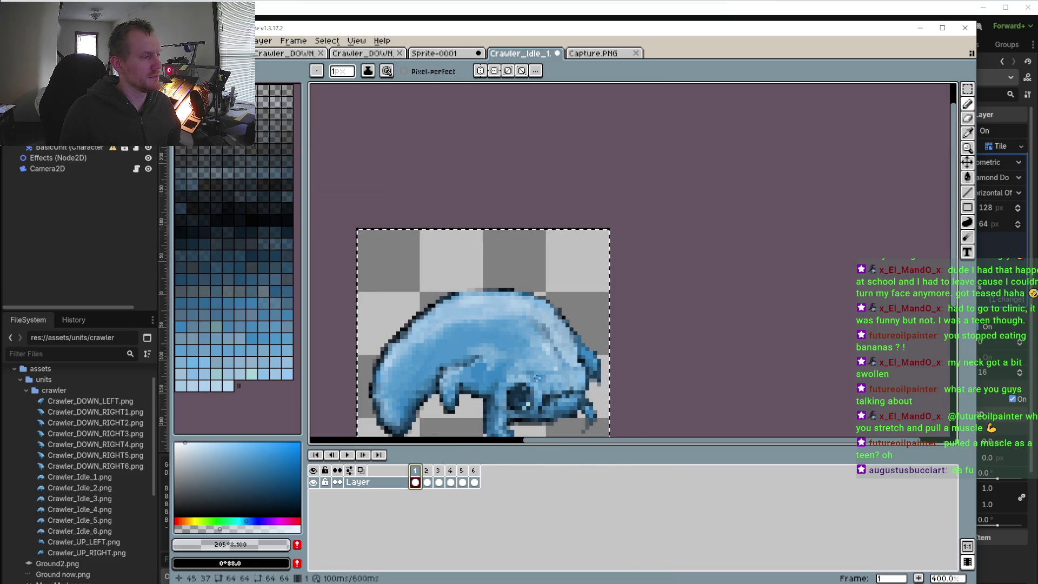
pyautogui.scroll(6, 576, 375)
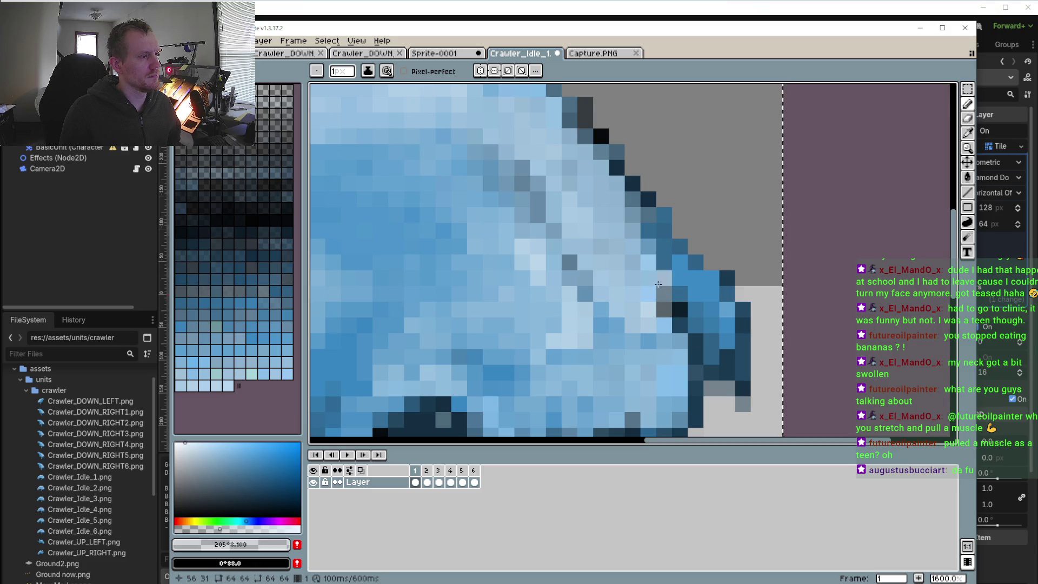
pyautogui.scroll(-1, 657, 310)
pyautogui.scroll(-1, 648, 324)
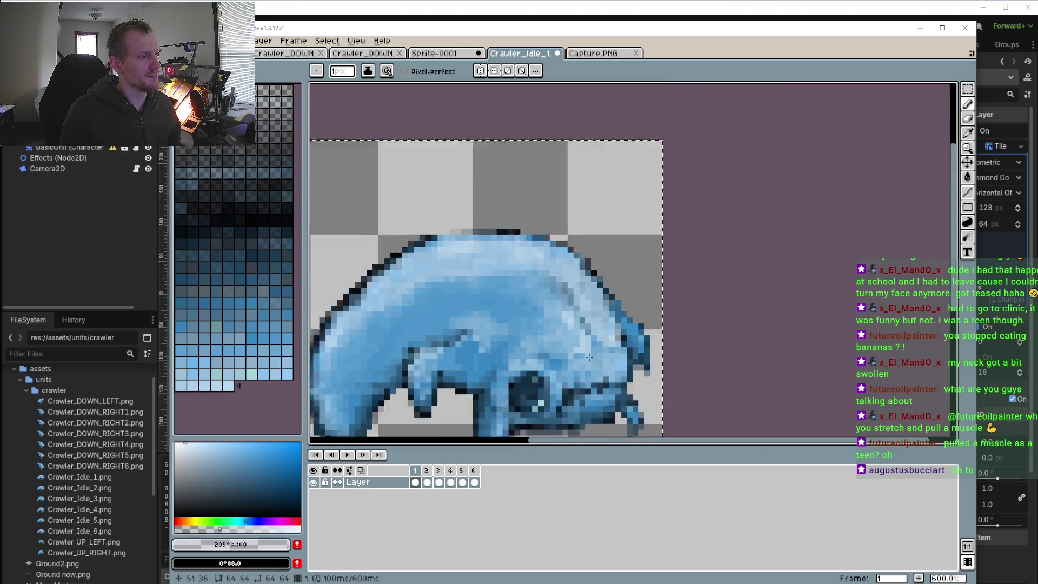
pyautogui.scroll(1, 638, 341)
pyautogui.scroll(1, 630, 349)
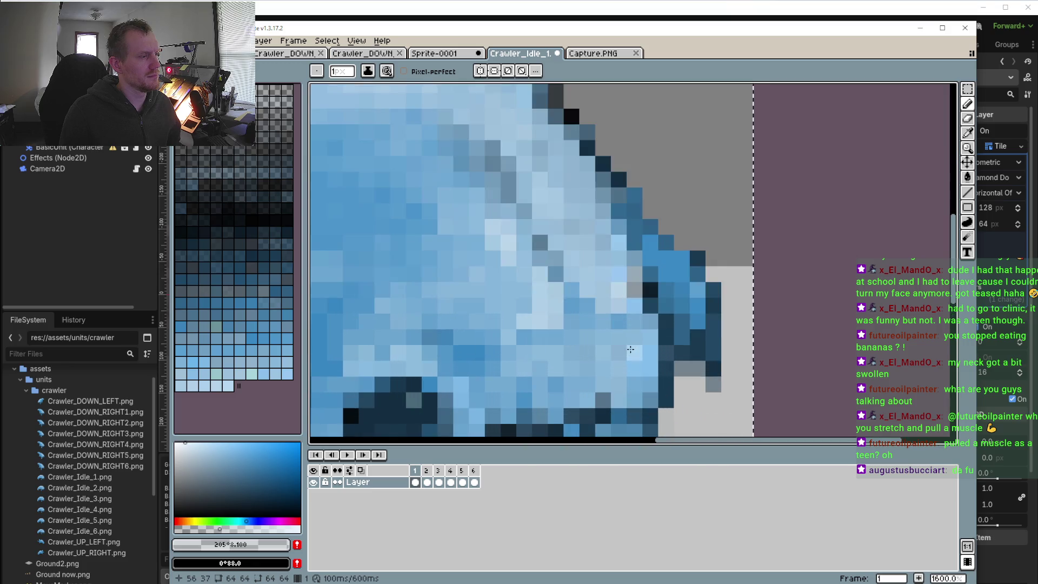
# - Sample a mid blue and a deeper blue from the crawler's head on frame 1
pyautogui.press('i')
pyautogui.click(636, 313)
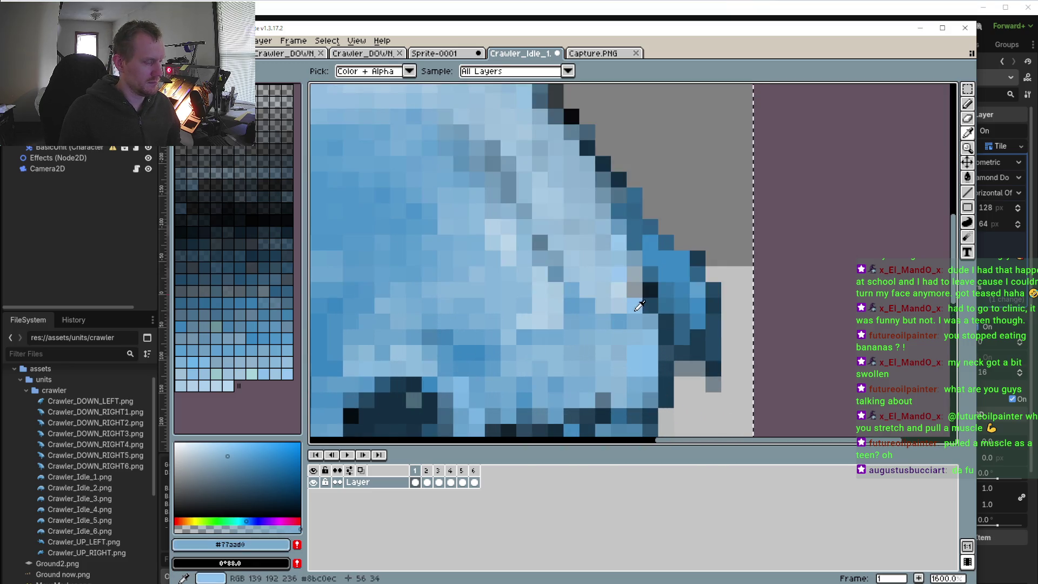
pyautogui.press('b')
pyautogui.press('i')
pyautogui.click(621, 309)
pyautogui.press('b')
pyautogui.scroll(-3, 608, 345)
pyautogui.scroll(2, 608, 351)
pyautogui.scroll(-2, 583, 362)
pyautogui.scroll(-1, 581, 366)
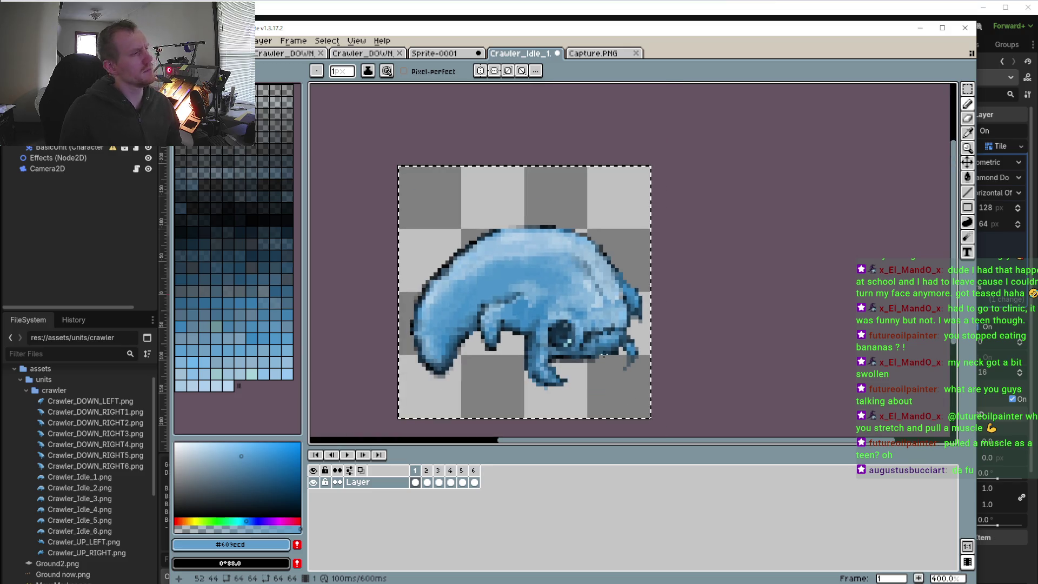
pyautogui.scroll(2, 589, 324)
pyautogui.scroll(1, 591, 251)
# - Paint pale-blue and lighter-blue pixels onto the head in frame 1
pyautogui.press('i')
pyautogui.click(588, 256)
pyautogui.press('b')
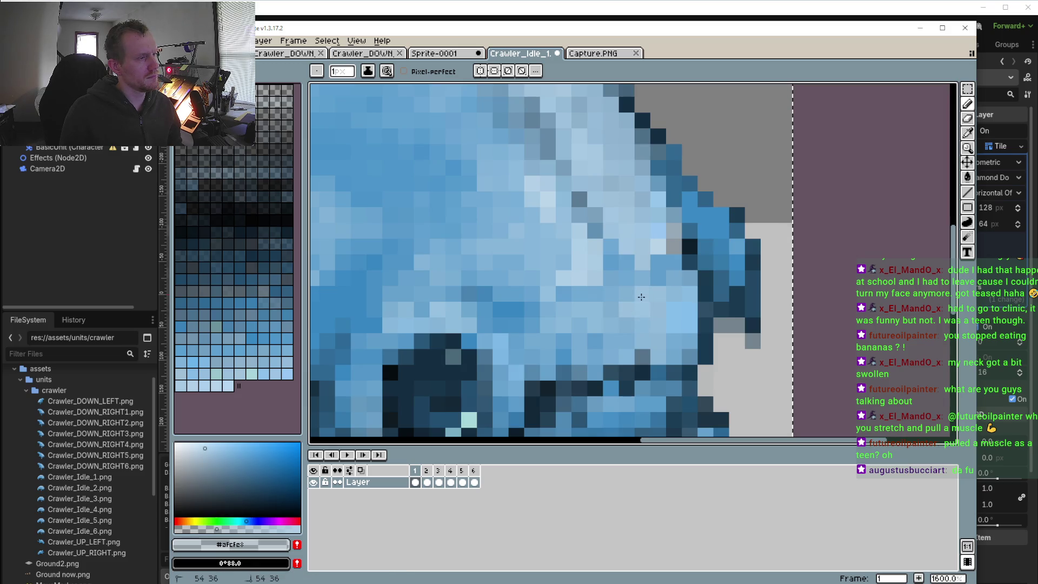
pyautogui.click(611, 323)
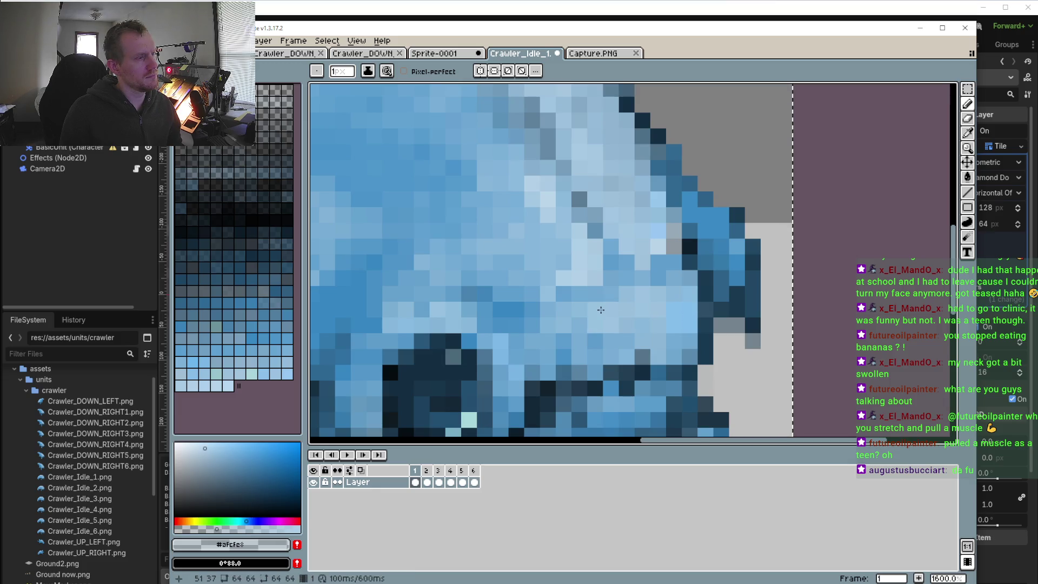
pyautogui.scroll(-5, 610, 300)
pyautogui.scroll(-2, 588, 390)
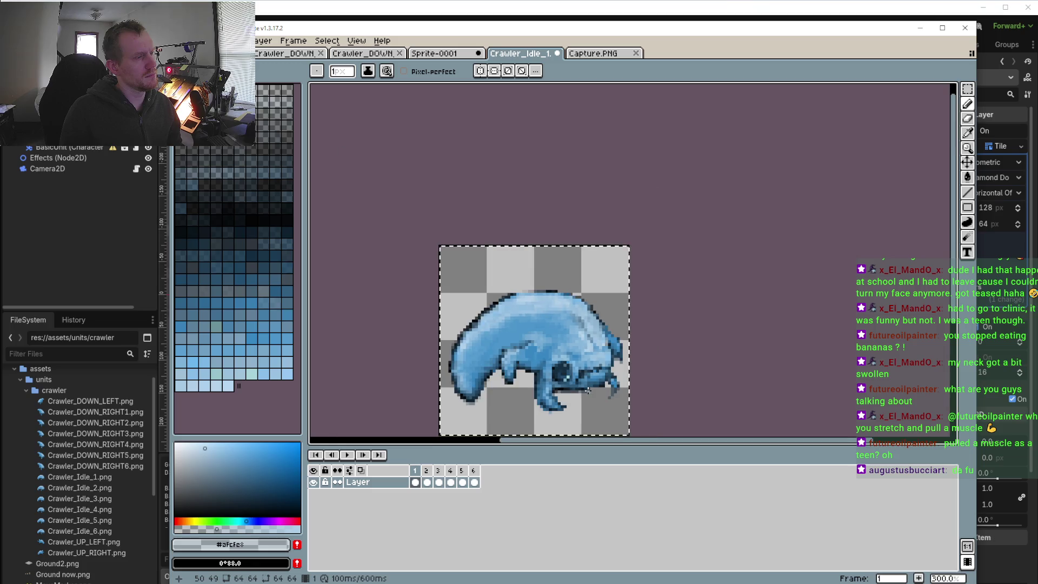
pyautogui.scroll(7, 621, 303)
pyautogui.scroll(2, 629, 284)
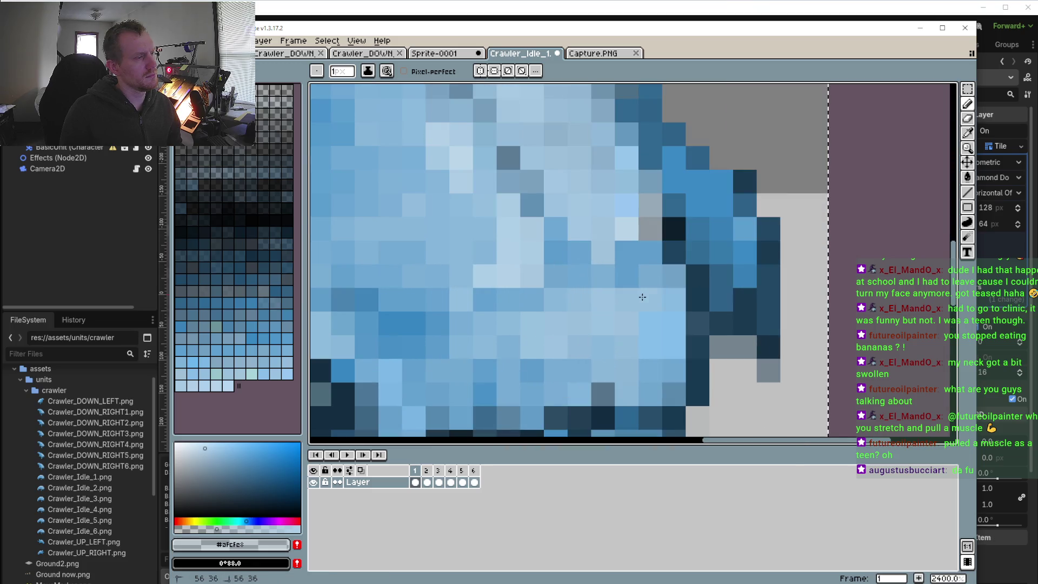
pyautogui.keyDown('alt'); pyautogui.click(626, 227); pyautogui.keyUp('alt')
pyautogui.click(627, 323)
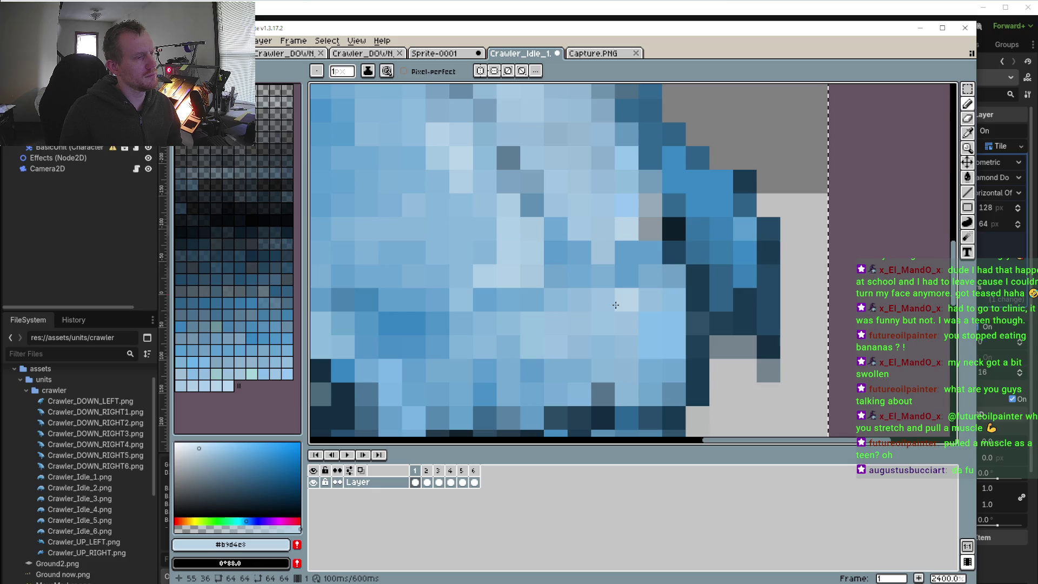
pyautogui.scroll(-6, 562, 400)
pyautogui.scroll(-2, 498, 398)
pyautogui.scroll(-1, 497, 398)
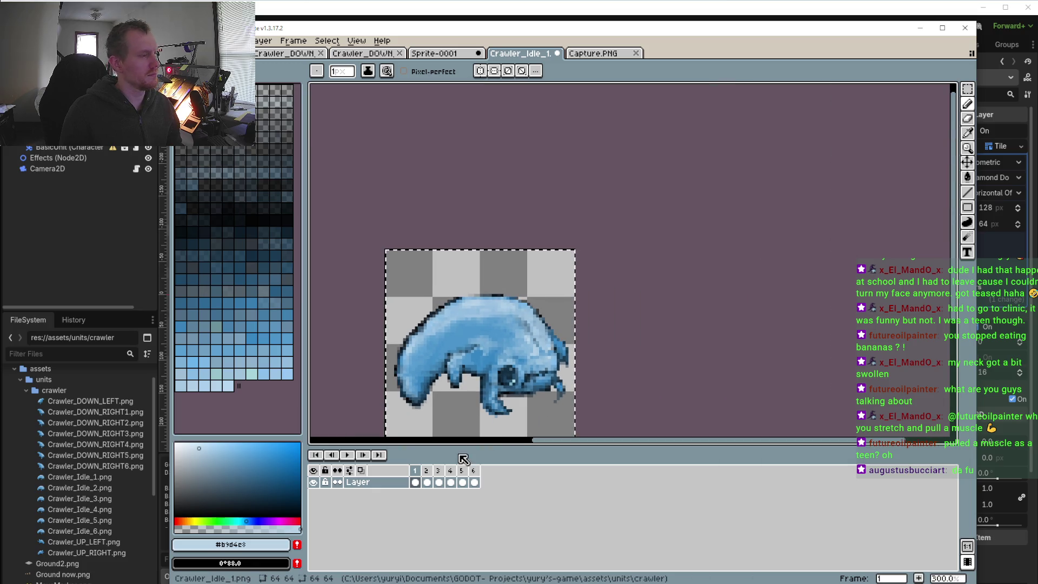
# - Play the idle loop, stop on frame 3, and toggle the sprite layer's visibility off and on
pyautogui.click(344, 454)
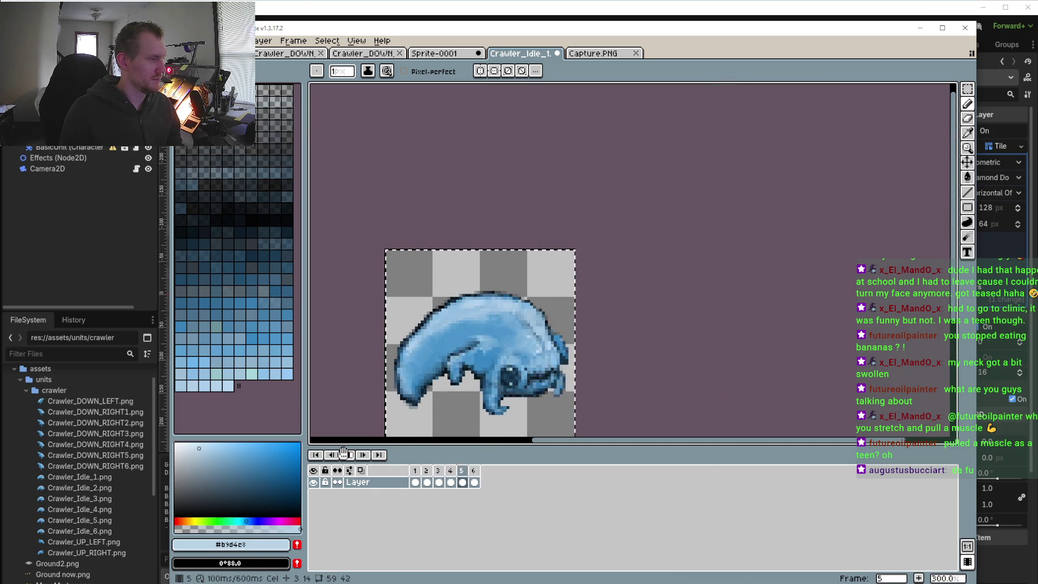
pyautogui.moveTo(453, 395); pyautogui.dragTo(467, 354)
pyautogui.scroll(-1, 467, 353)
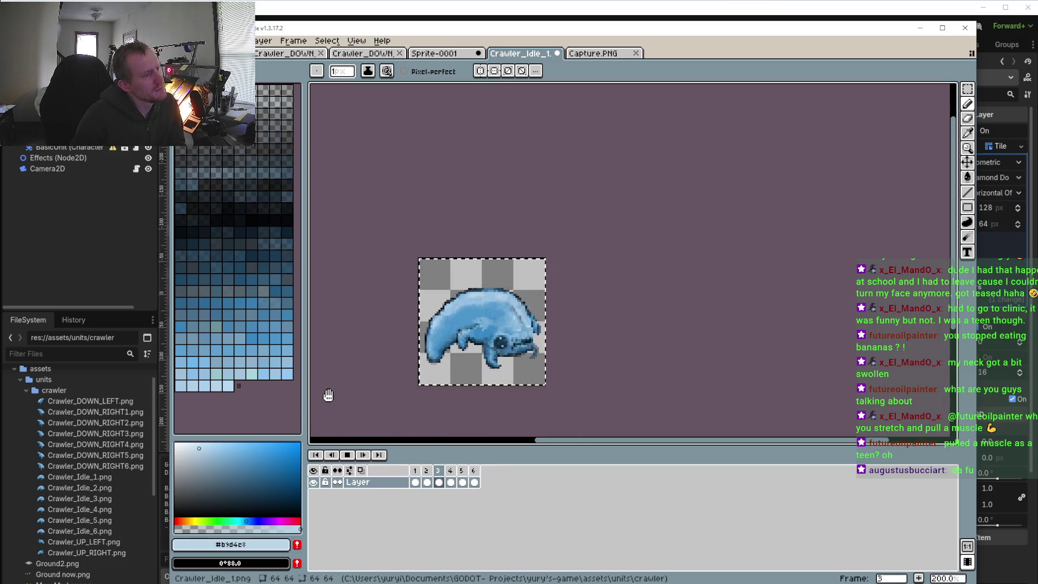
pyautogui.click(347, 456)
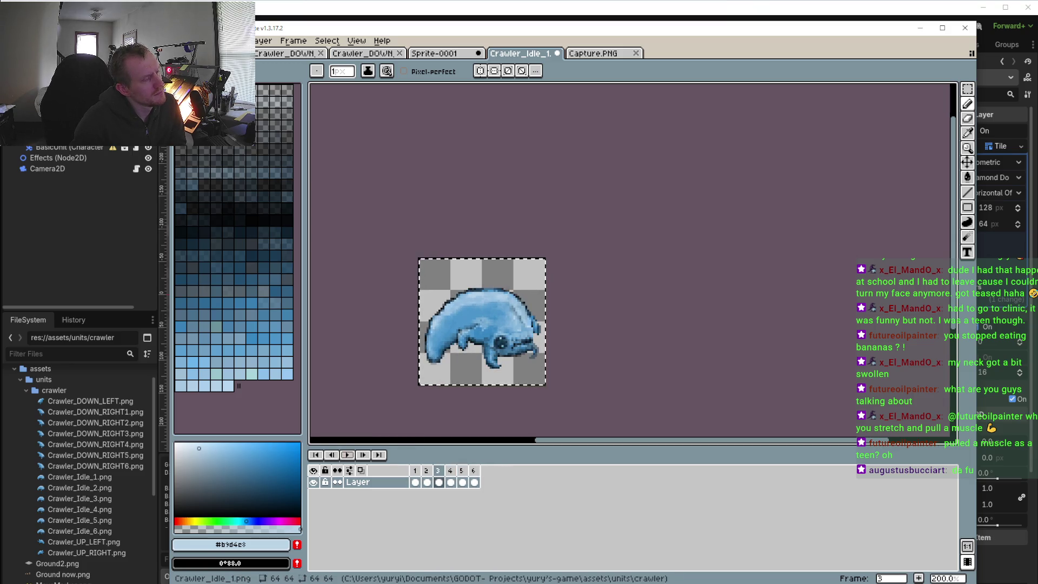
pyautogui.click(314, 482)
pyautogui.click(314, 482)
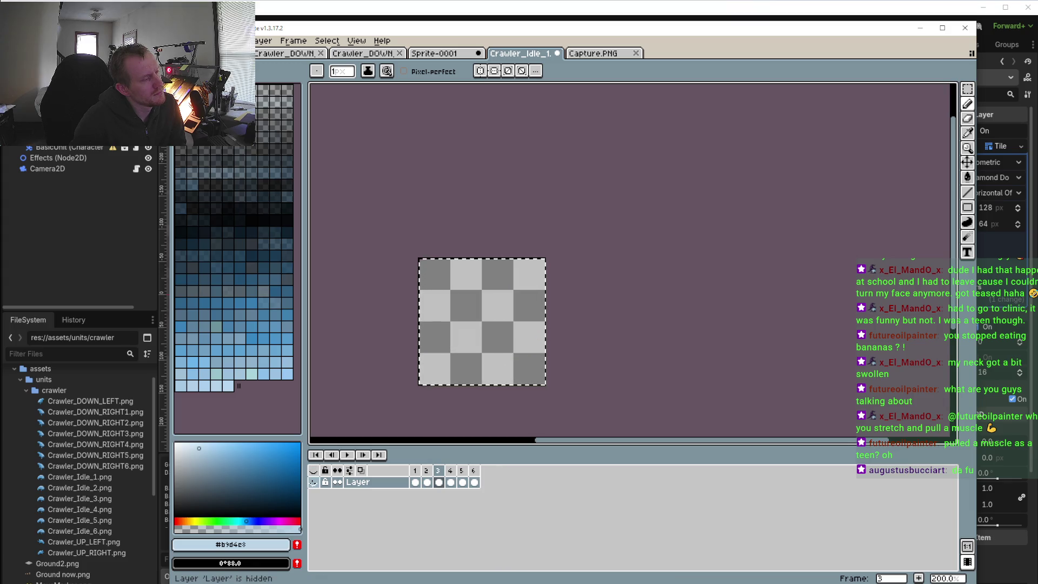
pyautogui.click(313, 482)
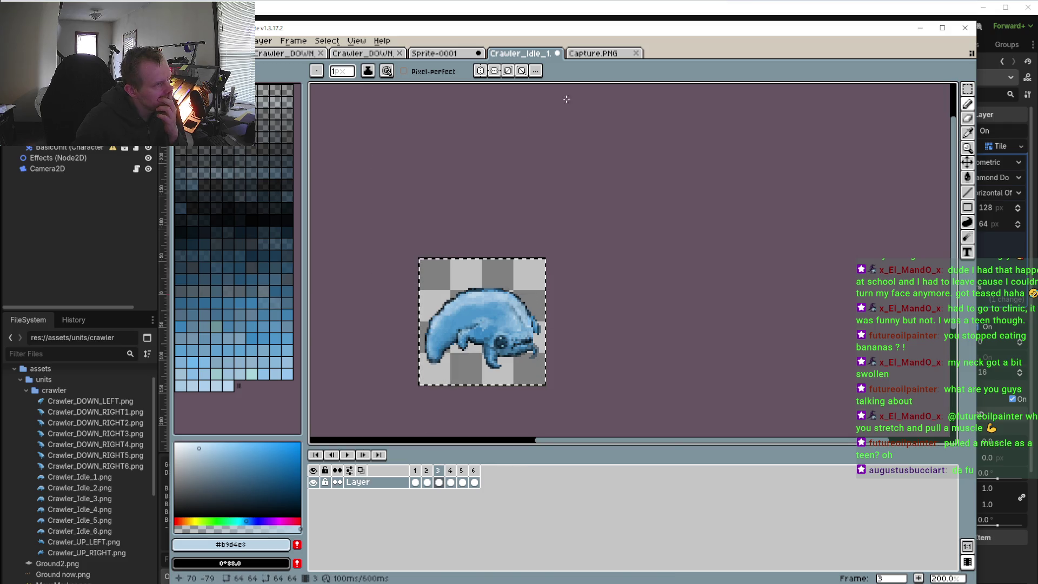
# - Close the Capture.PNG tab, browse the View and Select menus, then replay and stop on frame 3
pyautogui.click(635, 54)
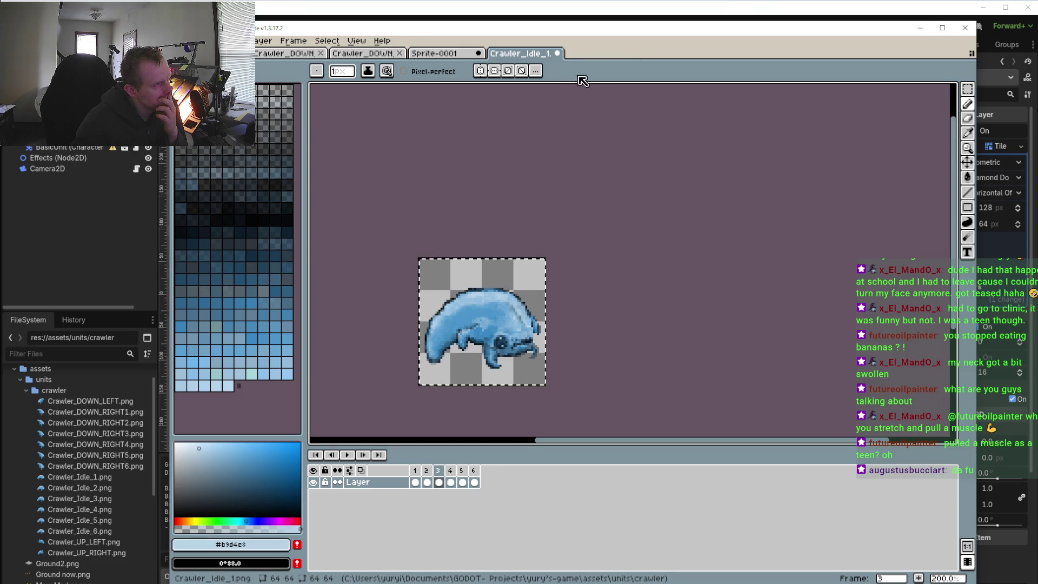
pyautogui.click(357, 45)
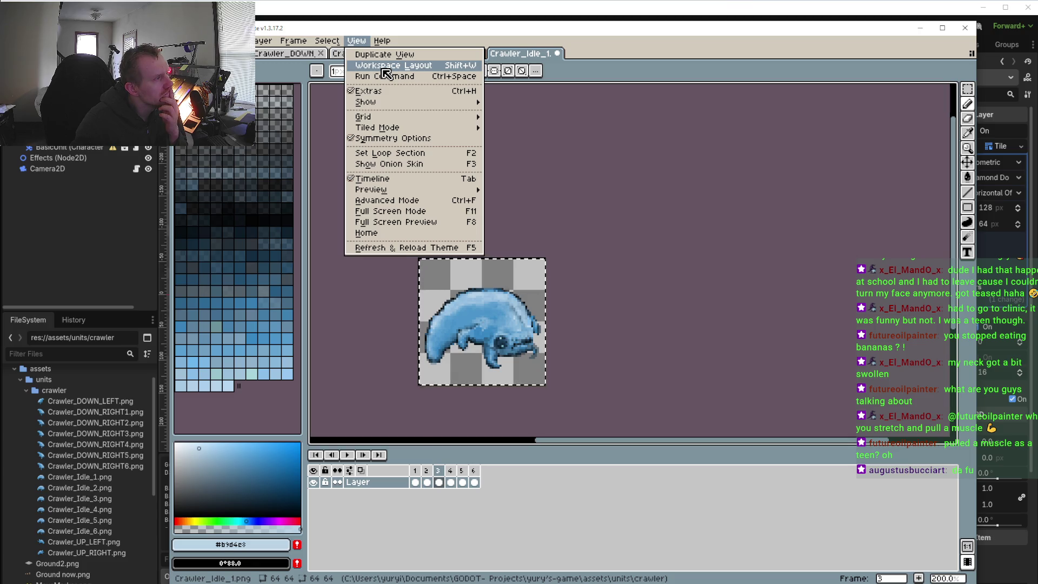
pyautogui.moveTo(320, 39)
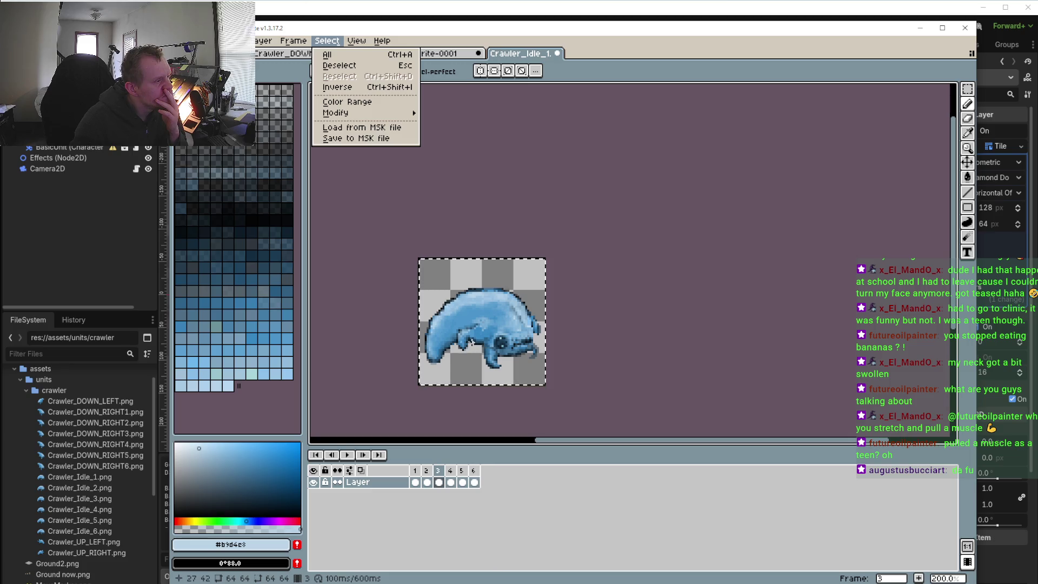
pyautogui.click(348, 460)
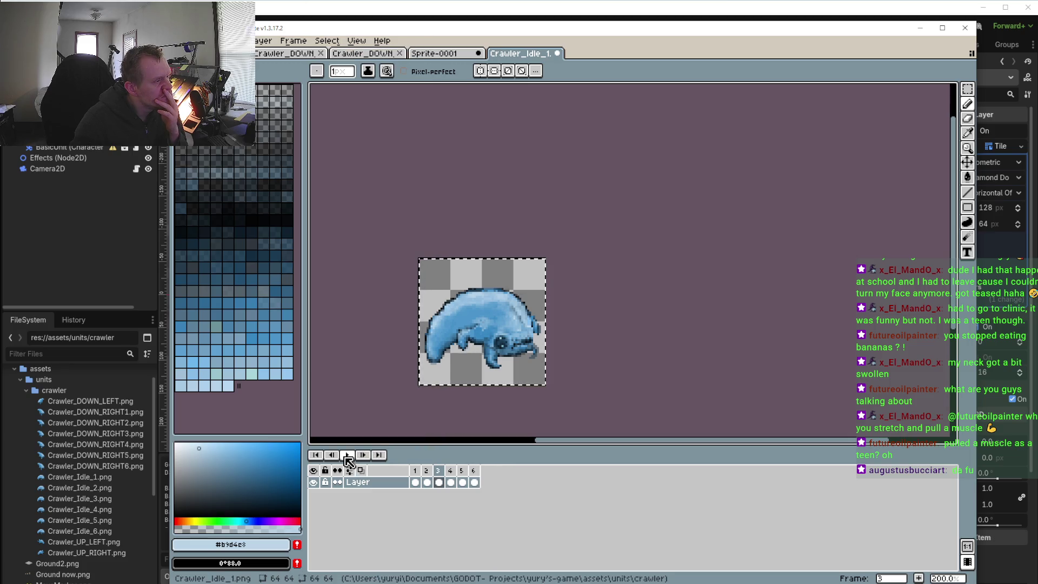
pyautogui.click(349, 457)
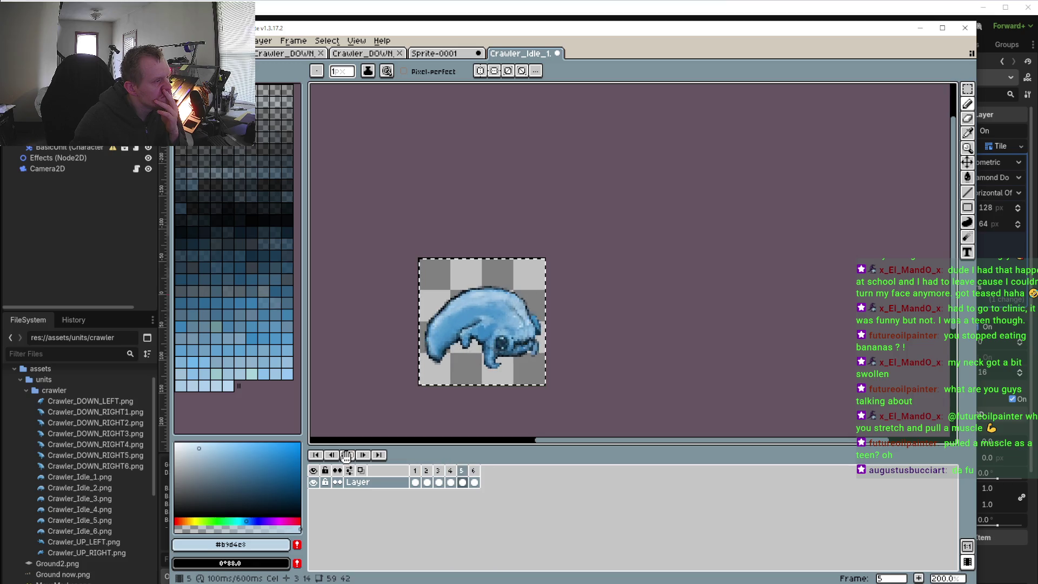
pyautogui.click(438, 481)
# - Compare frames 3 and 4, then draw an elliptical selection around the eye on frame 3
pyautogui.scroll(4, 459, 362)
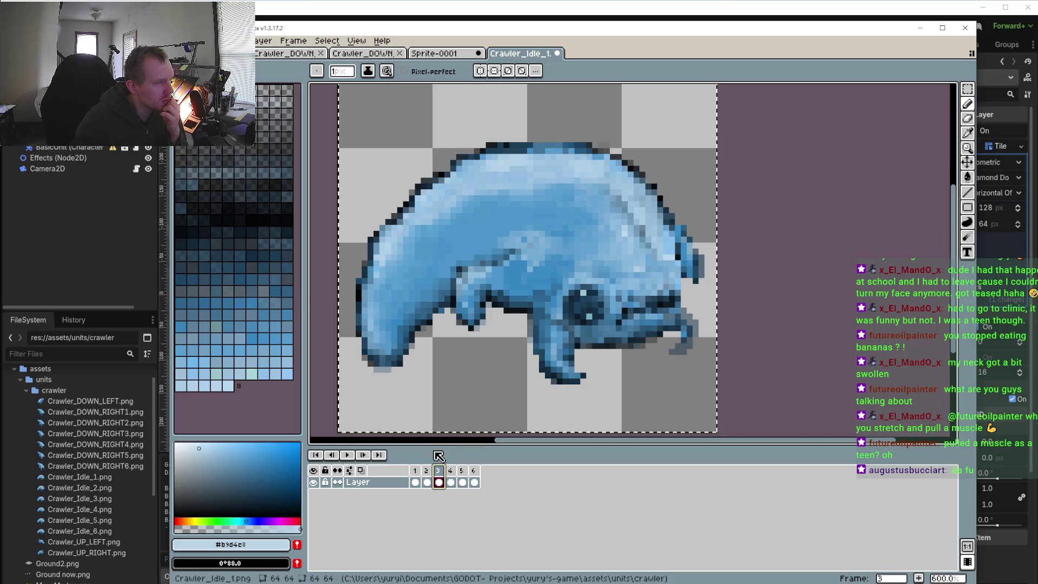
pyautogui.click(452, 474)
pyautogui.click(439, 475)
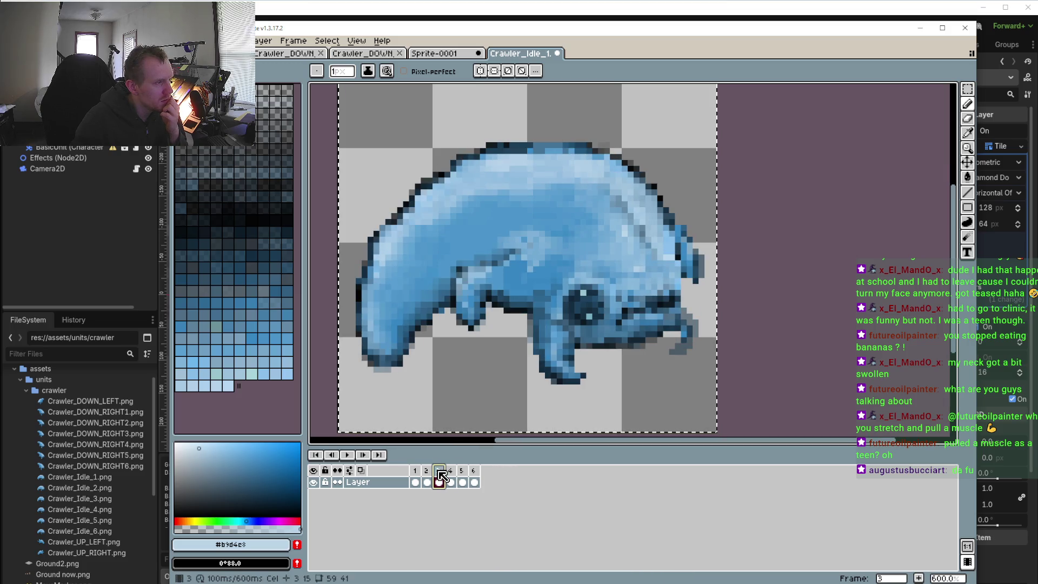
pyautogui.click(967, 91)
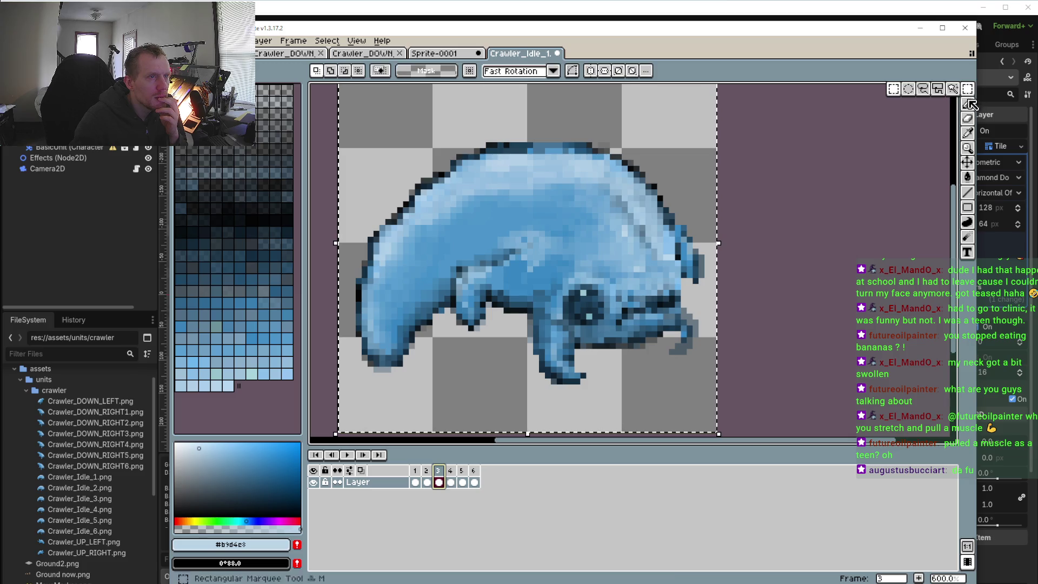
pyautogui.click(908, 89)
pyautogui.moveTo(547, 296); pyautogui.dragTo(583, 327)
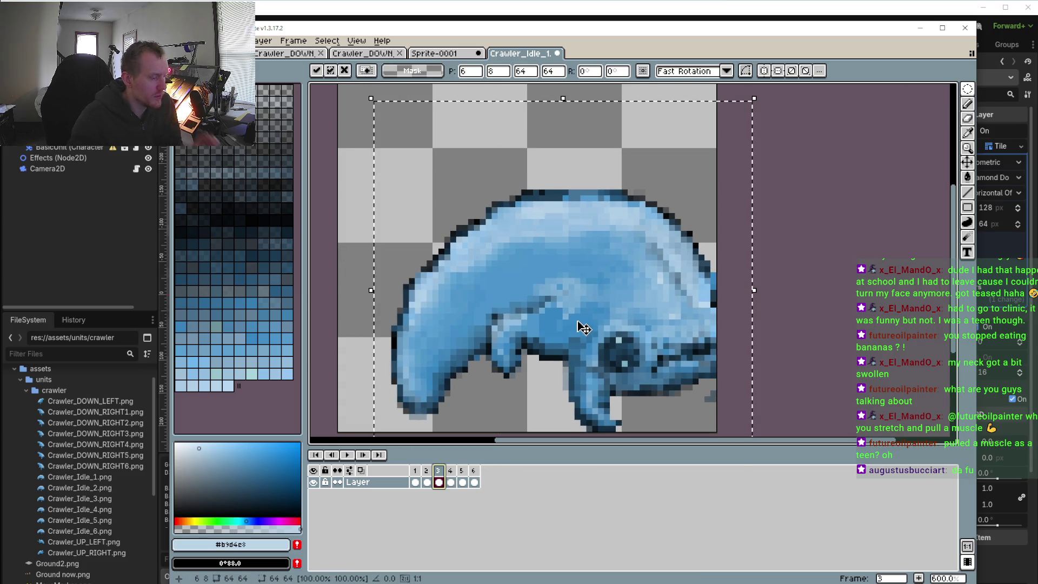
pyautogui.press('Escape')
pyautogui.moveTo(547, 276); pyautogui.dragTo(621, 342)
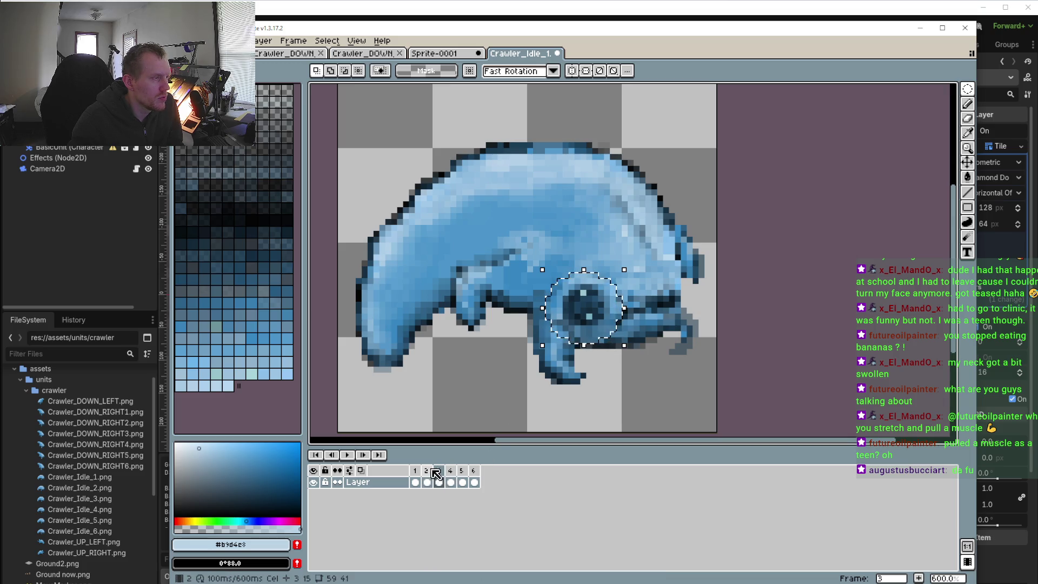
# - Paste the eye region into frame 4, undo it, and select a larger ellipse around the eye
pyautogui.click(456, 472)
pyautogui.click(441, 470)
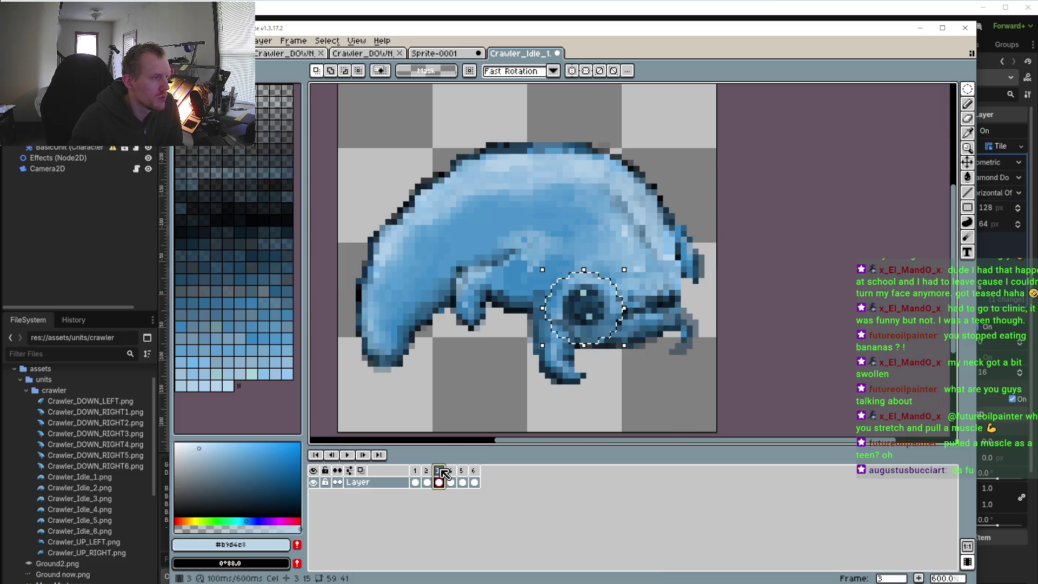
pyautogui.click(451, 475)
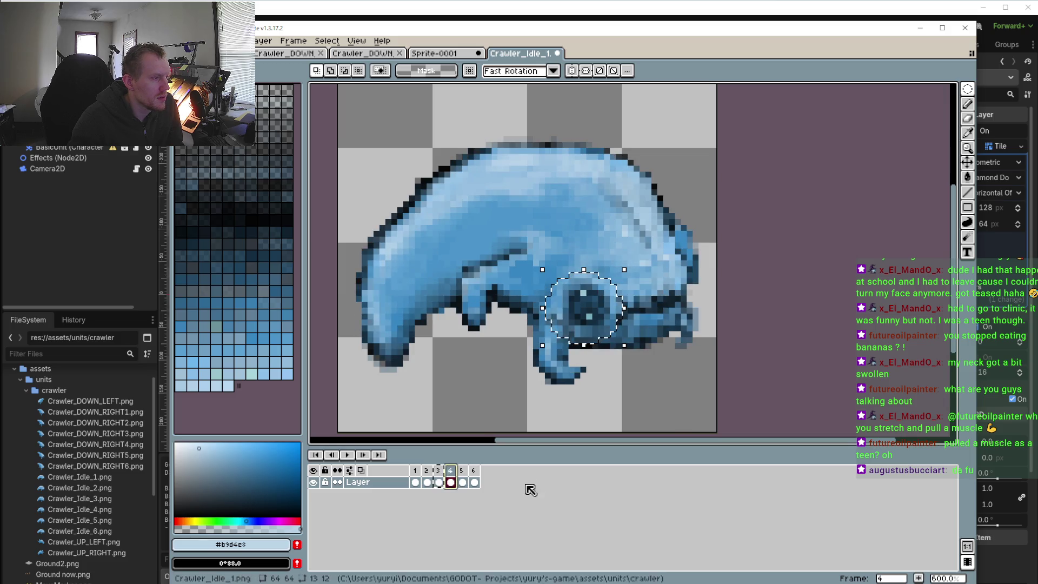
pyautogui.hotkey('ctrl', 'v')
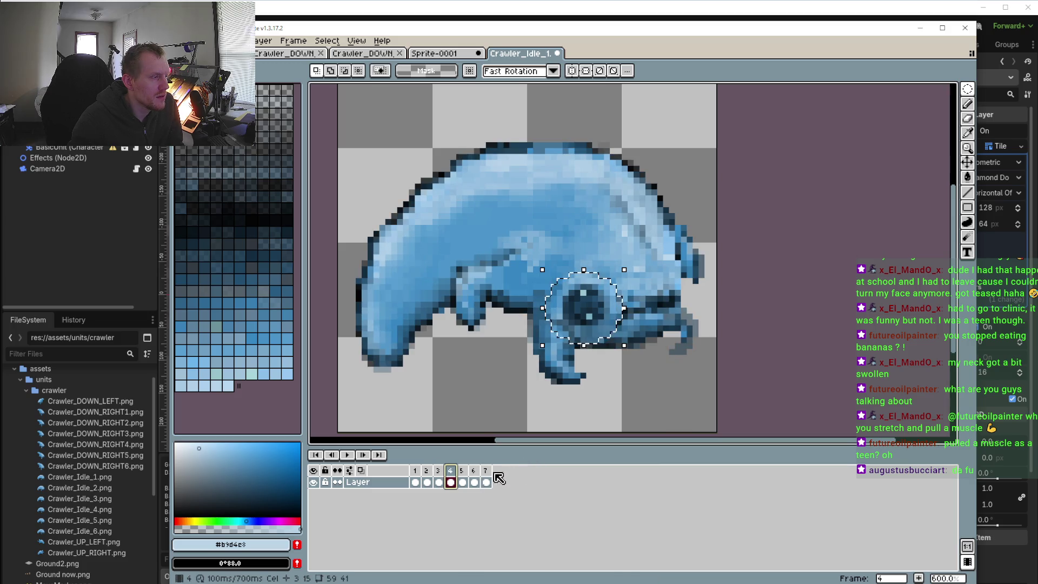
pyautogui.hotkey('ctrl', 'z')
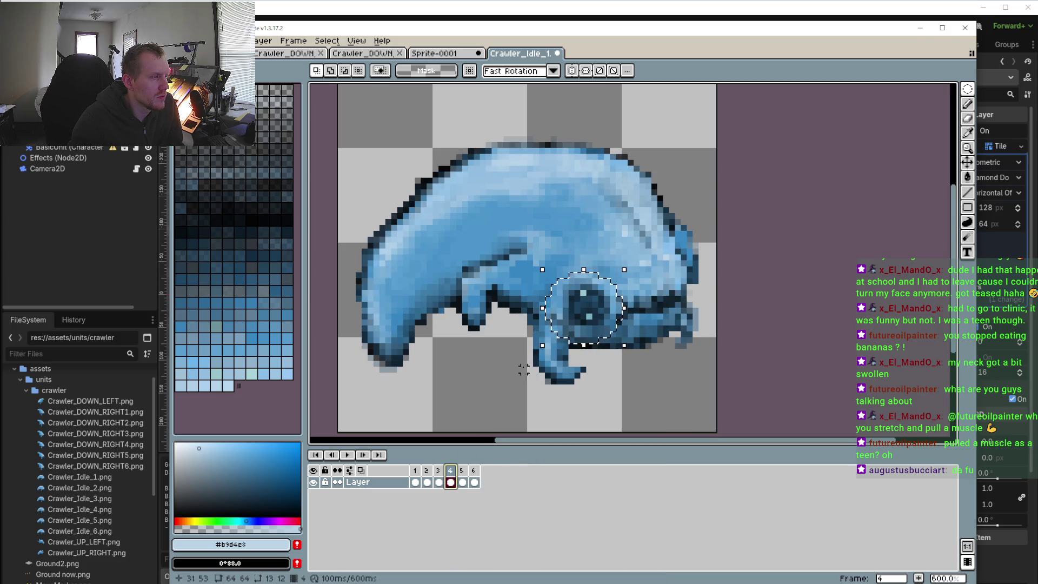
pyautogui.moveTo(530, 258); pyautogui.dragTo(631, 345)
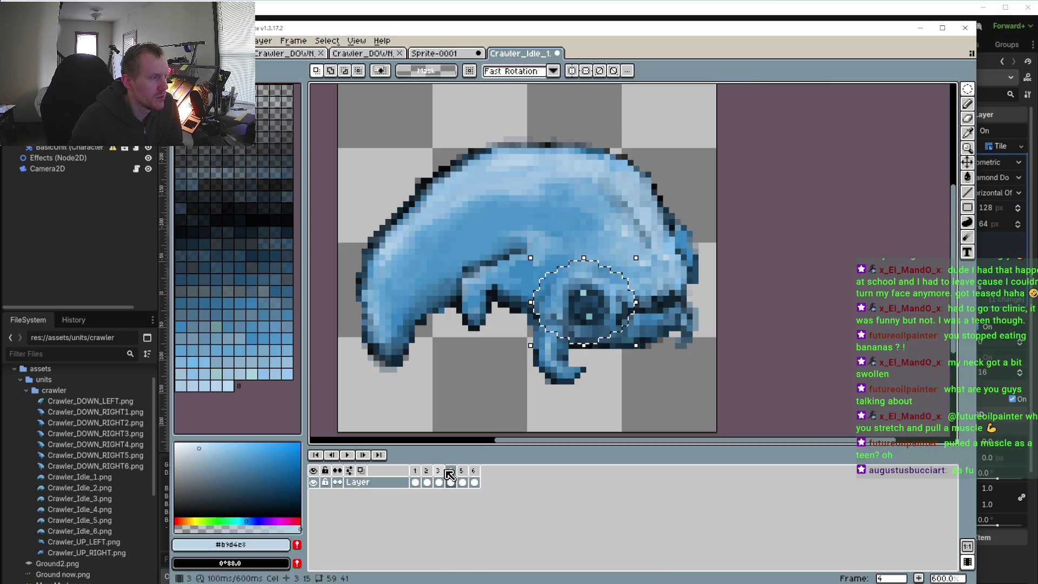
# - Copy a rectangular head region from frame 3 and paste it into frame 4
pyautogui.moveTo(971, 96)
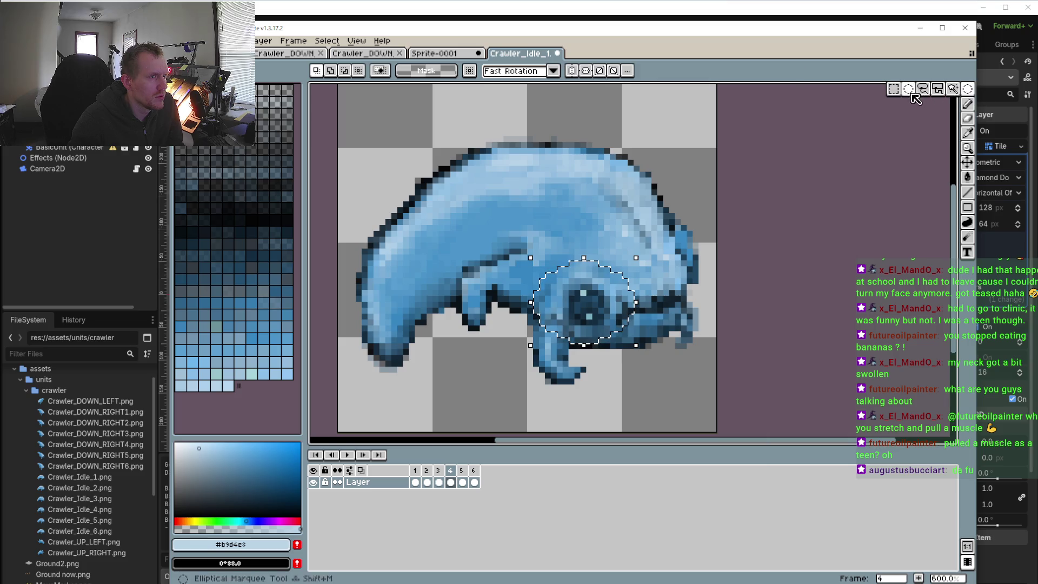
pyautogui.click(893, 90)
pyautogui.click(442, 474)
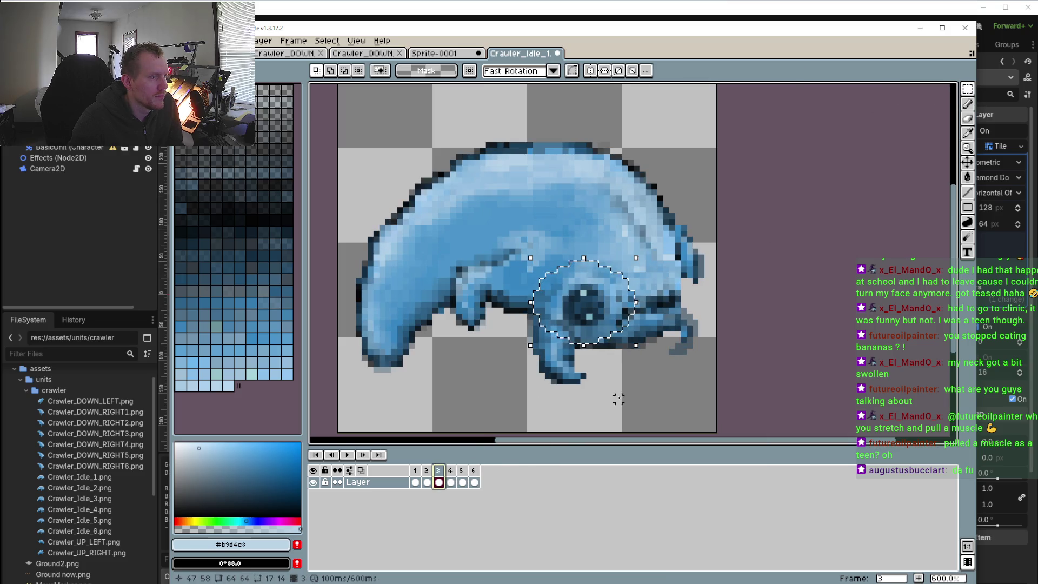
pyautogui.moveTo(524, 240); pyautogui.dragTo(628, 344)
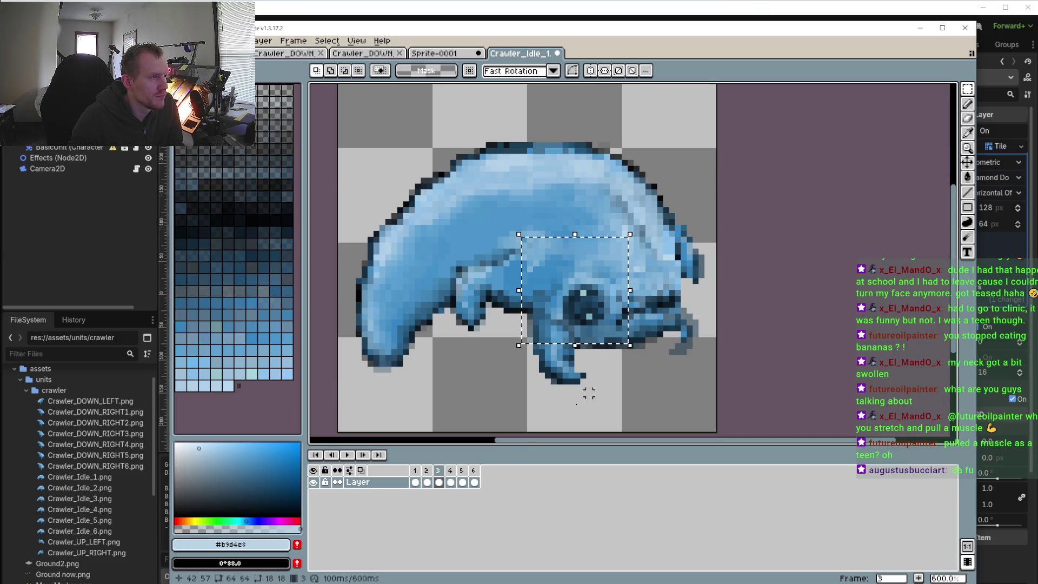
pyautogui.click(452, 471)
pyautogui.hotkey('ctrl', 't')
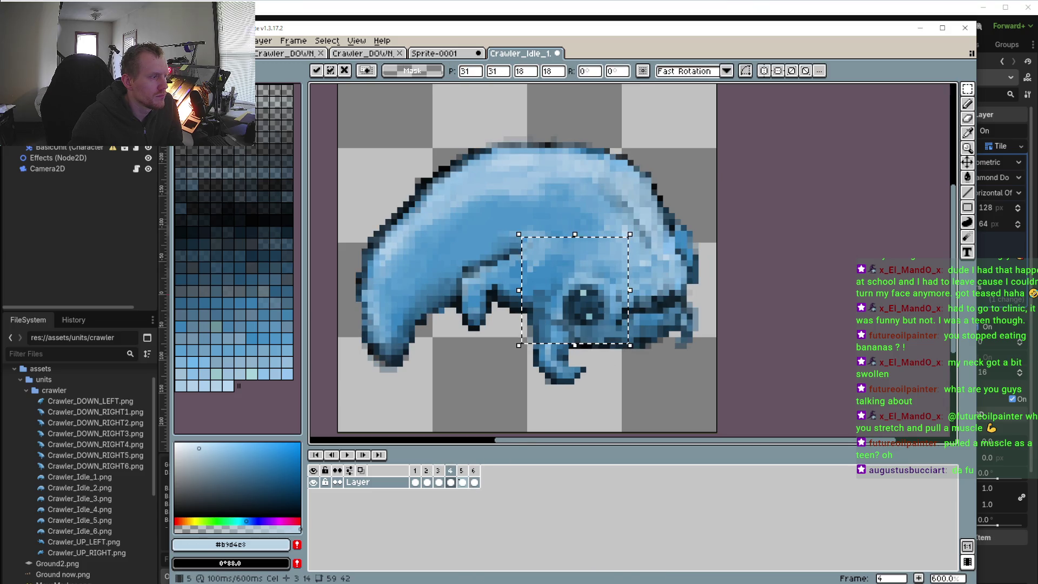
pyautogui.click(967, 118)
# - Compare frame 4 against frame 3 and undo two stray eraser strokes
pyautogui.keyDown('ctrl'); pyautogui.scroll(1, 569, 279); pyautogui.keyUp('ctrl')
pyautogui.keyDown('ctrl'); pyautogui.scroll(3, 571, 281); pyautogui.keyUp('ctrl')
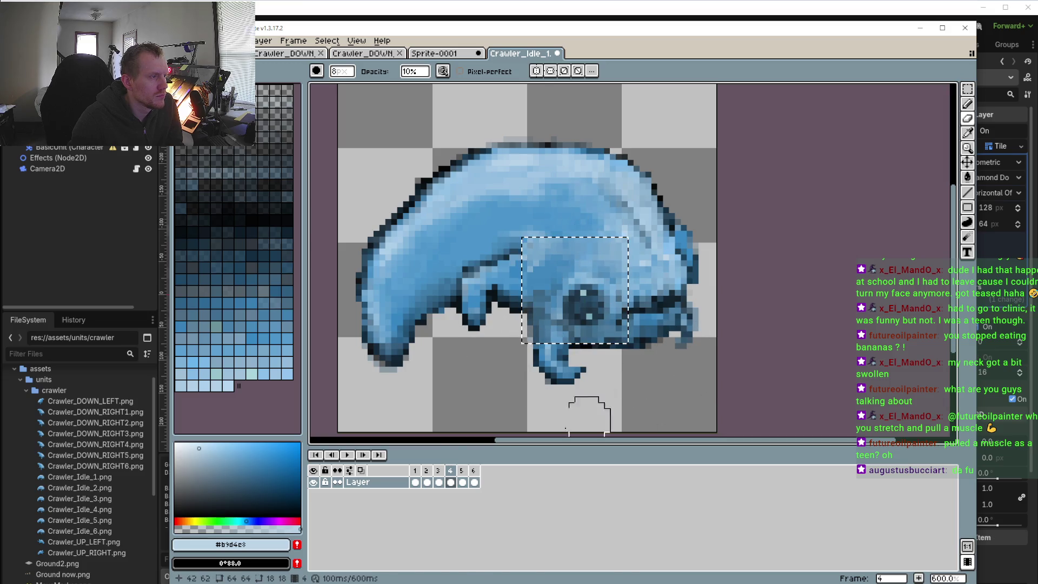
pyautogui.click(438, 470)
pyautogui.click(451, 471)
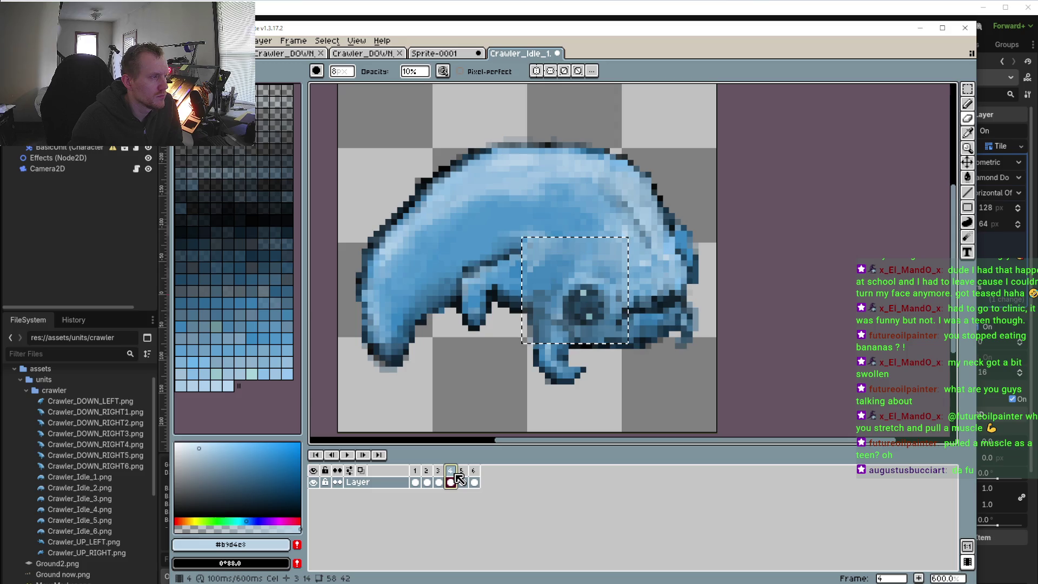
pyautogui.hotkey('ctrl', 'z')
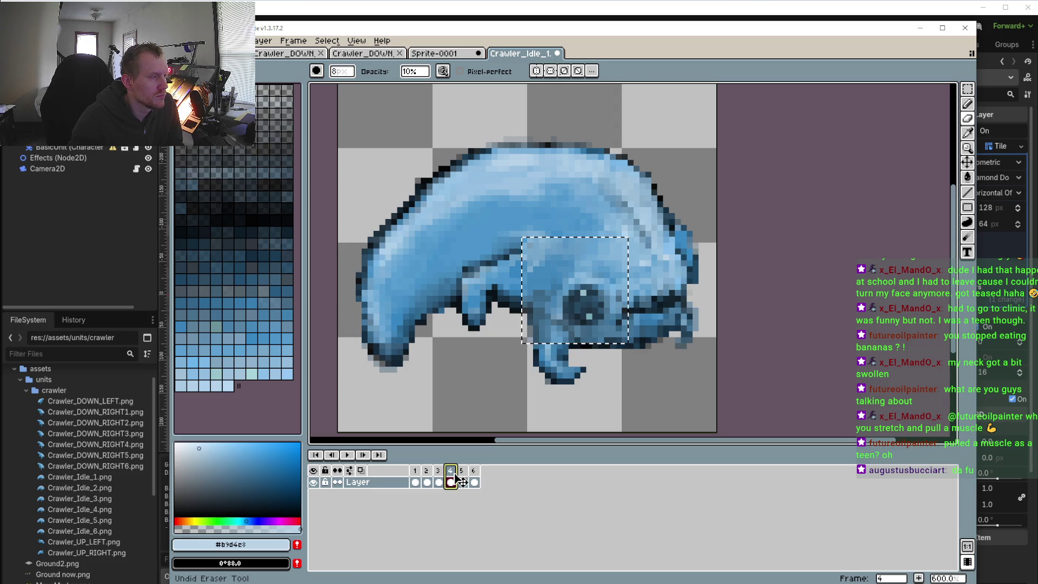
pyautogui.hotkey('ctrl', 'z')
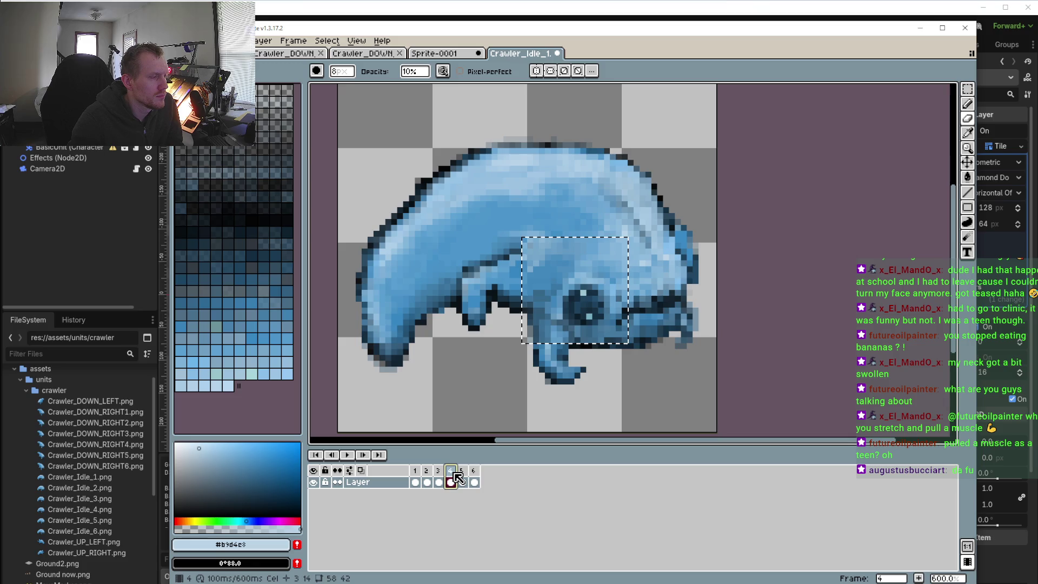
pyautogui.click(443, 471)
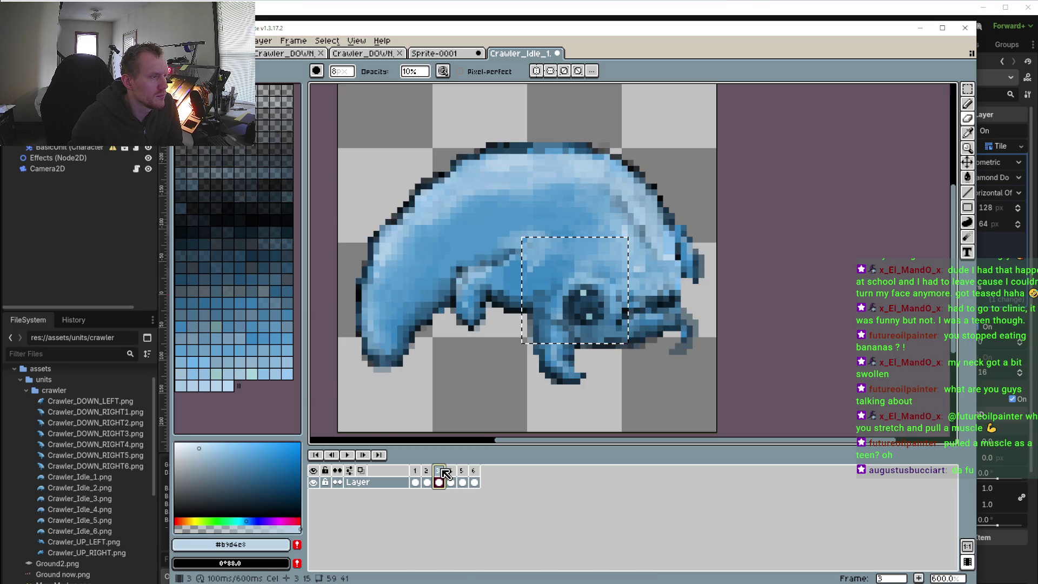
pyautogui.click(449, 471)
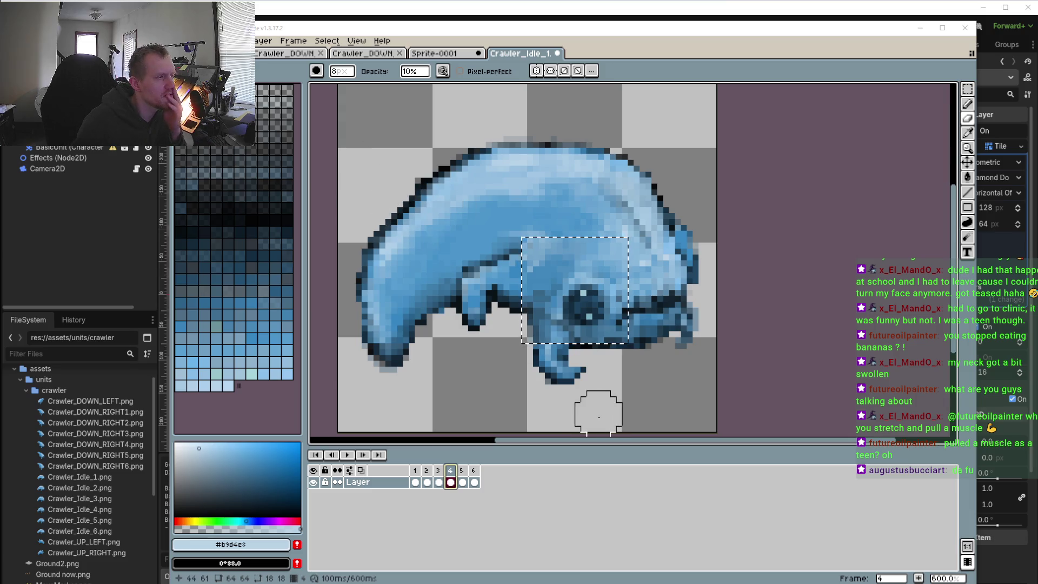
# - Clear the eye selection and sample the mid blue #5290be from the creature with the Pencil ready
pyautogui.moveTo(610, 389); pyautogui.dragTo(583, 411)
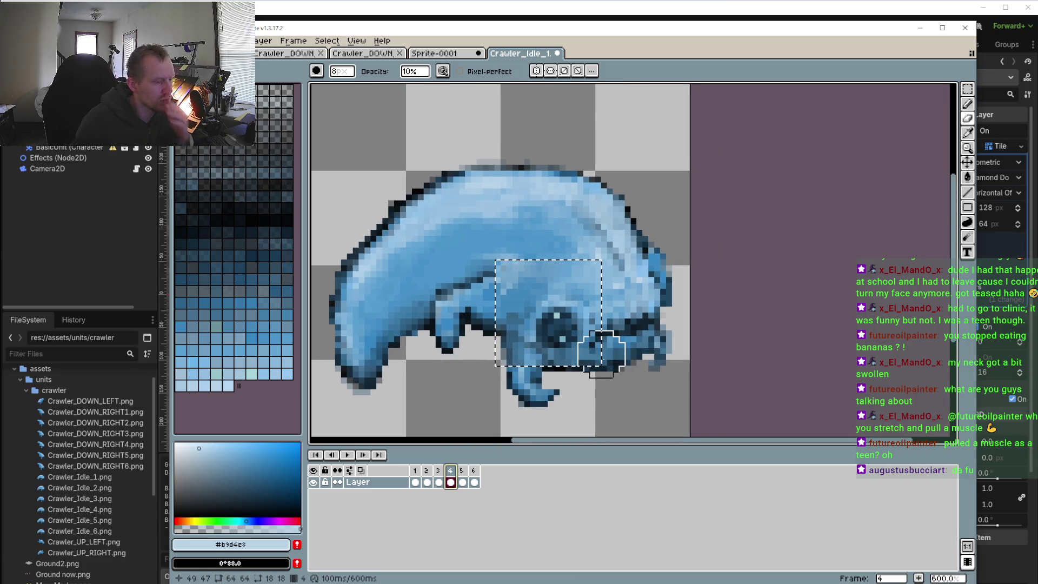
pyautogui.click(967, 88)
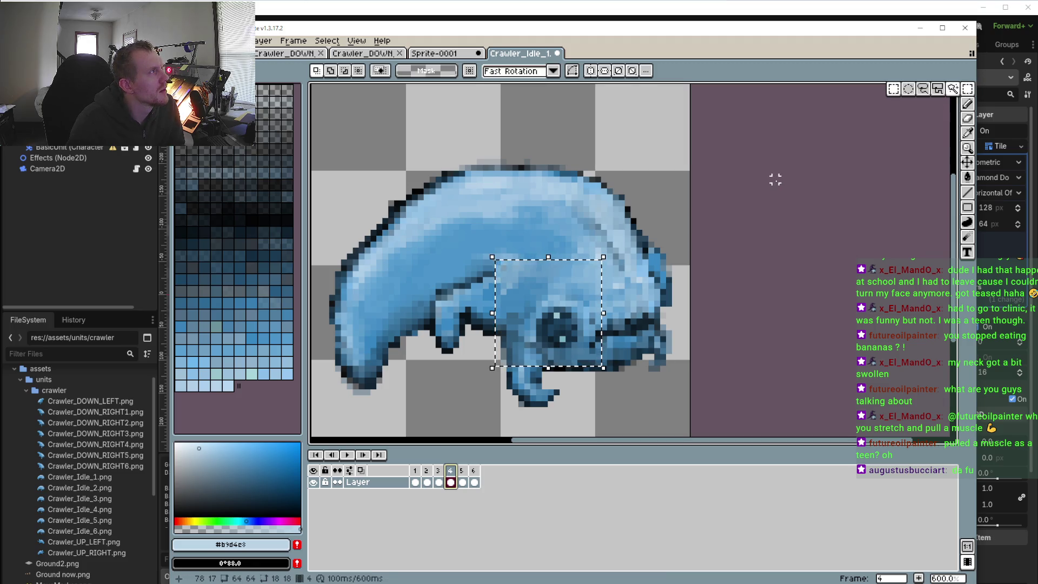
pyautogui.click(762, 185)
pyautogui.scroll(-2, 655, 192)
pyautogui.scroll(2, 630, 221)
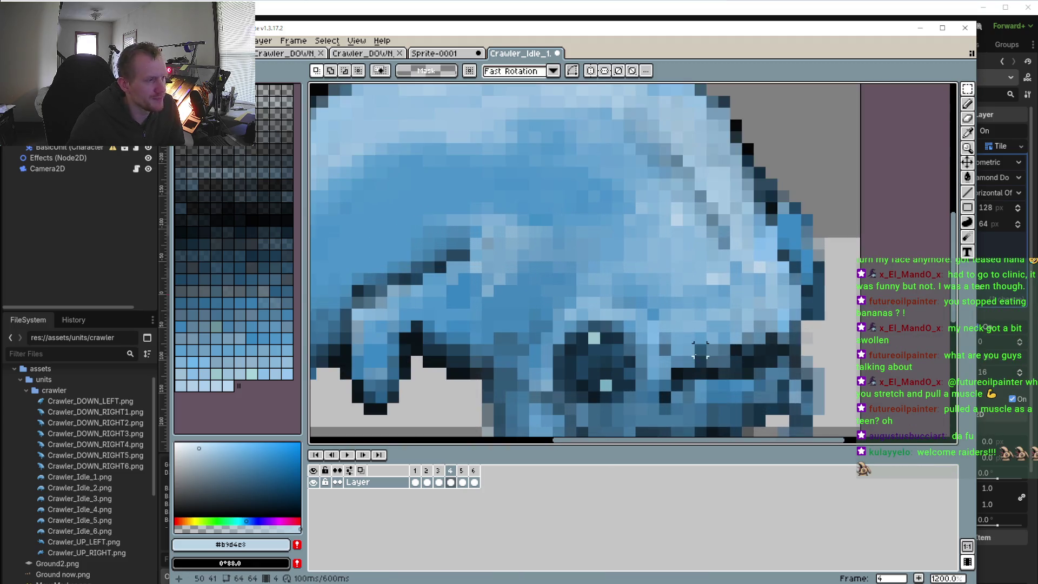
pyautogui.scroll(-2, 686, 297)
pyautogui.press('i')
pyautogui.click(691, 312)
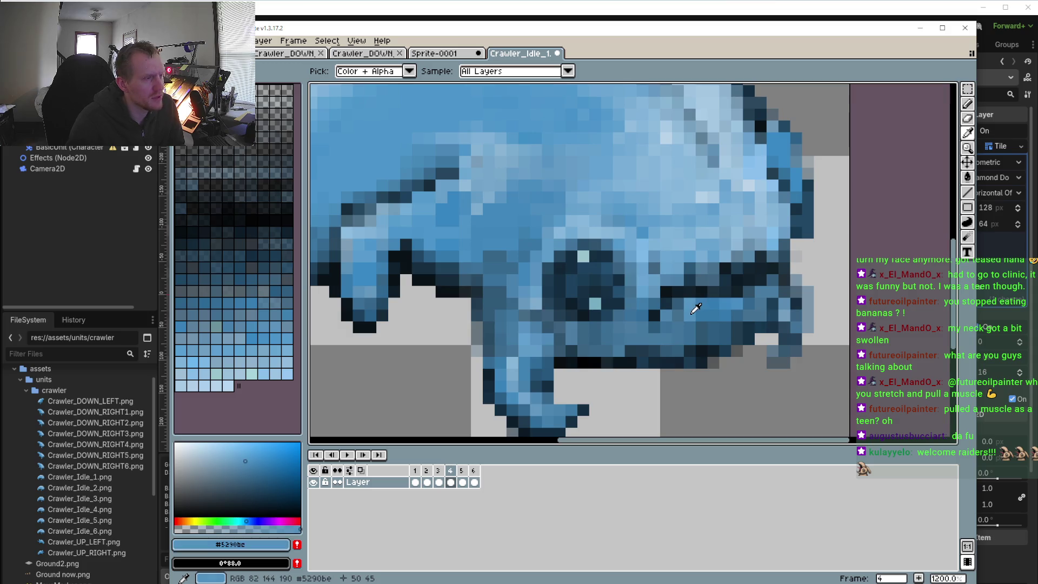
pyautogui.press('b')
pyautogui.scroll(-1, 620, 293)
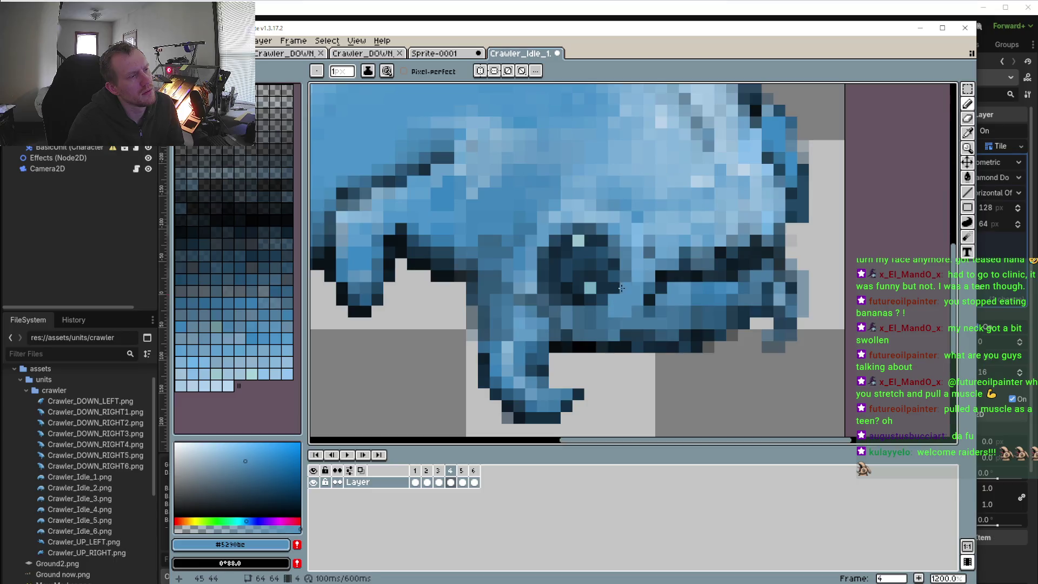
pyautogui.scroll(-2, 627, 294)
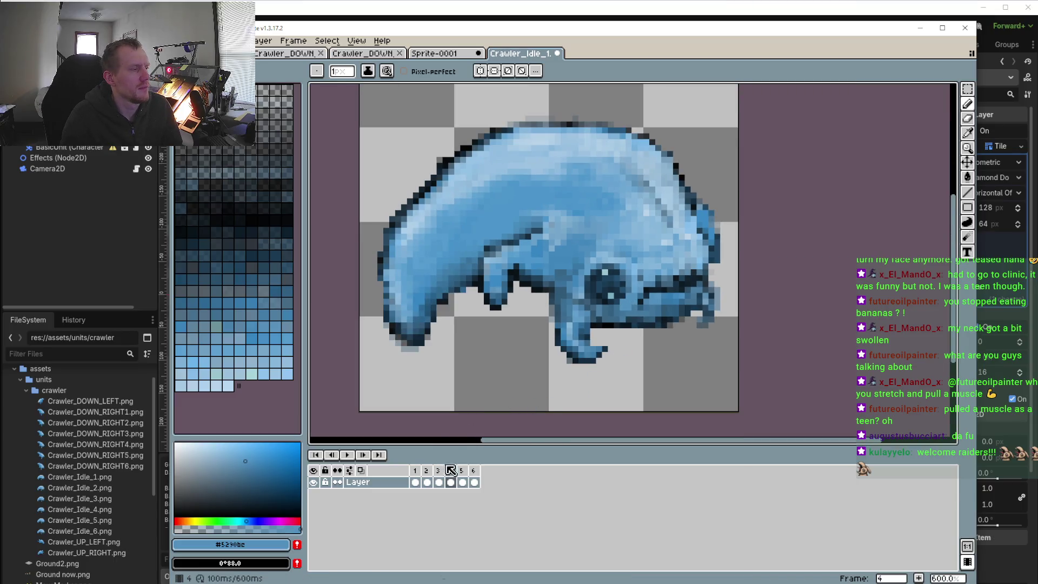
# - On frame 4, sample the face's dark blue and repaint a pixel near the eye
pyautogui.click(466, 469)
pyautogui.scroll(2, 641, 312)
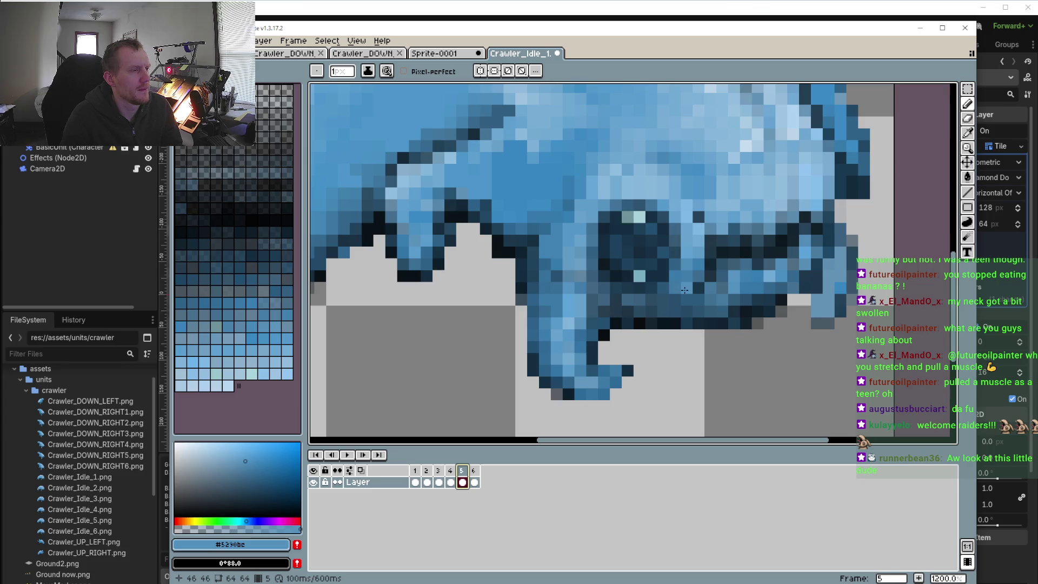
pyautogui.click(450, 470)
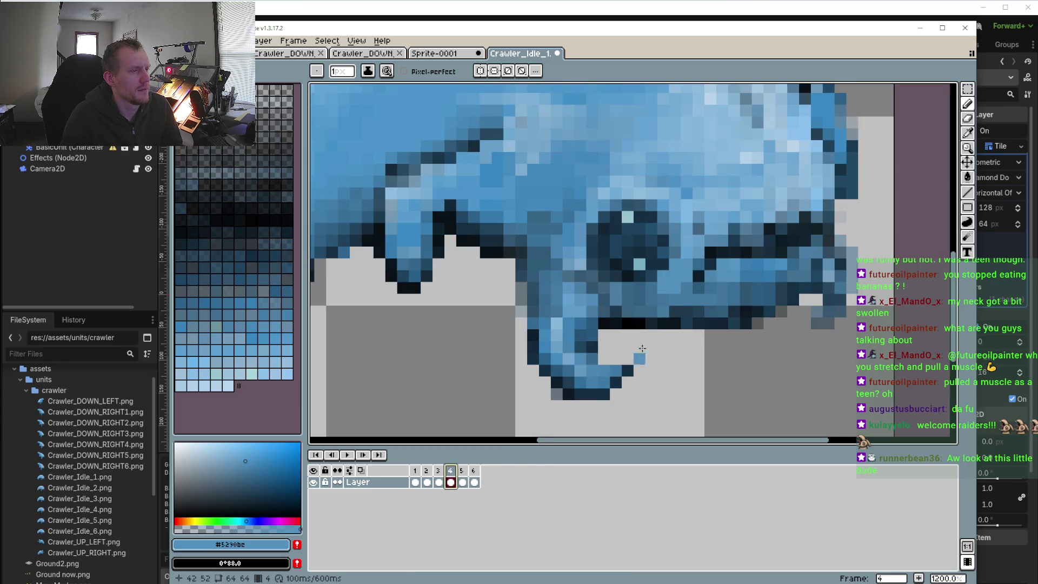
pyautogui.scroll(1, 635, 347)
pyautogui.press('i')
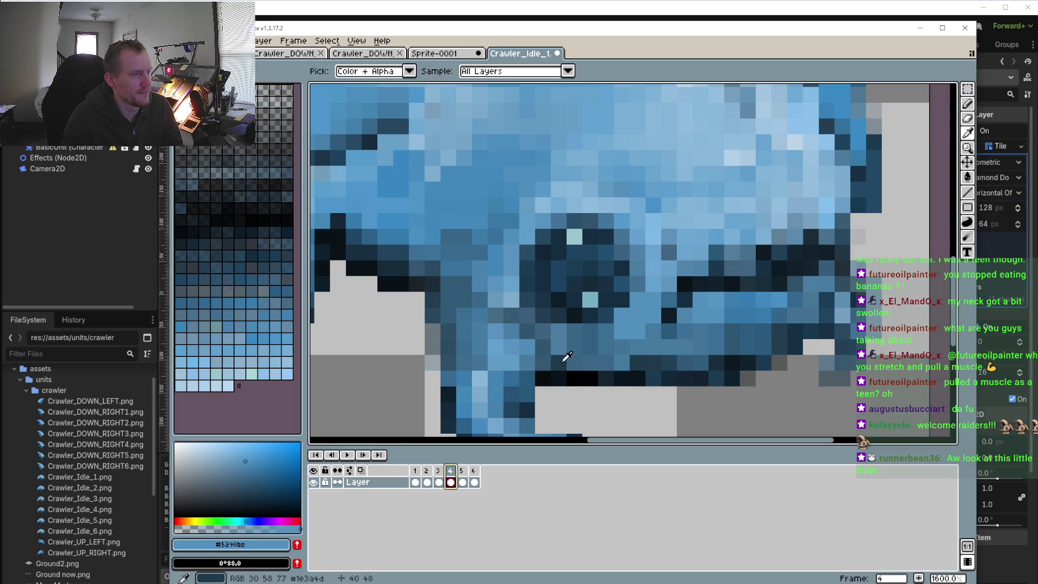
pyautogui.click(574, 359)
pyautogui.press('b')
pyautogui.click(639, 327)
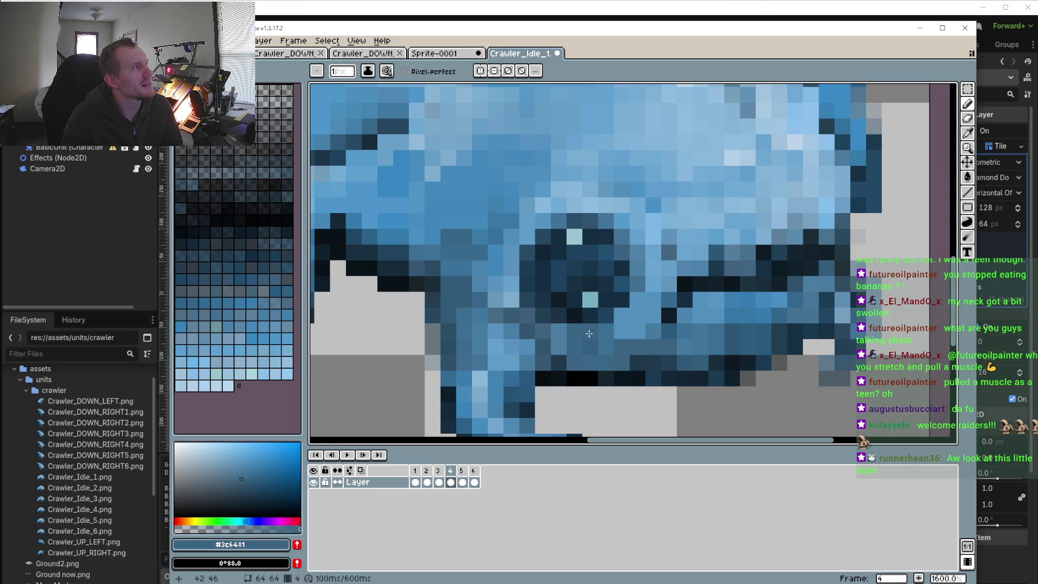
pyautogui.scroll(-3, 595, 337)
pyautogui.click(181, 41)
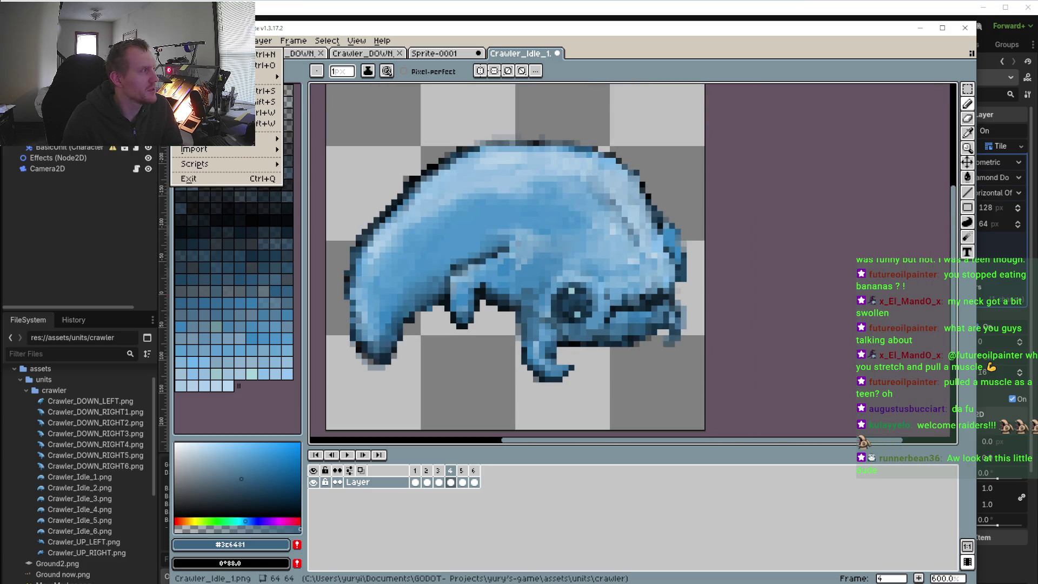
# - Switch to Godot, run the project, and zoom the game view in on the crawler
pyautogui.hotkey('alt', 'Tab')
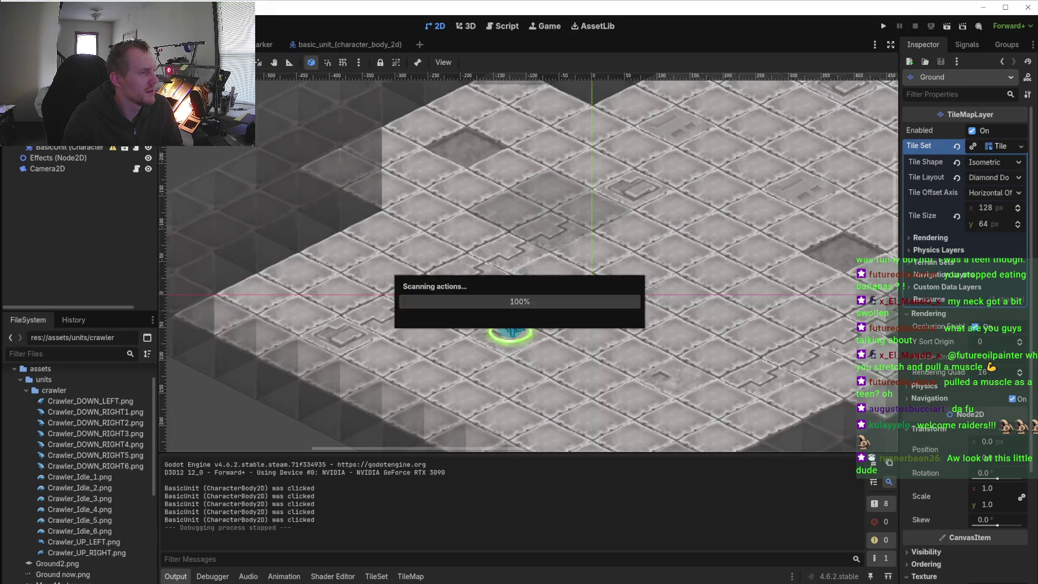
pyautogui.click(883, 26)
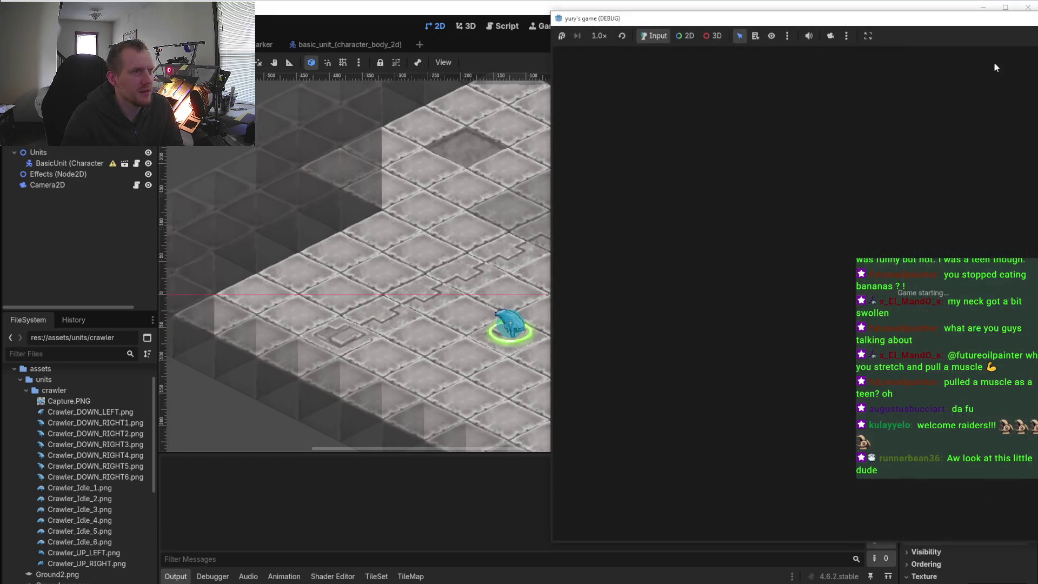
pyautogui.scroll(2, 464, 378)
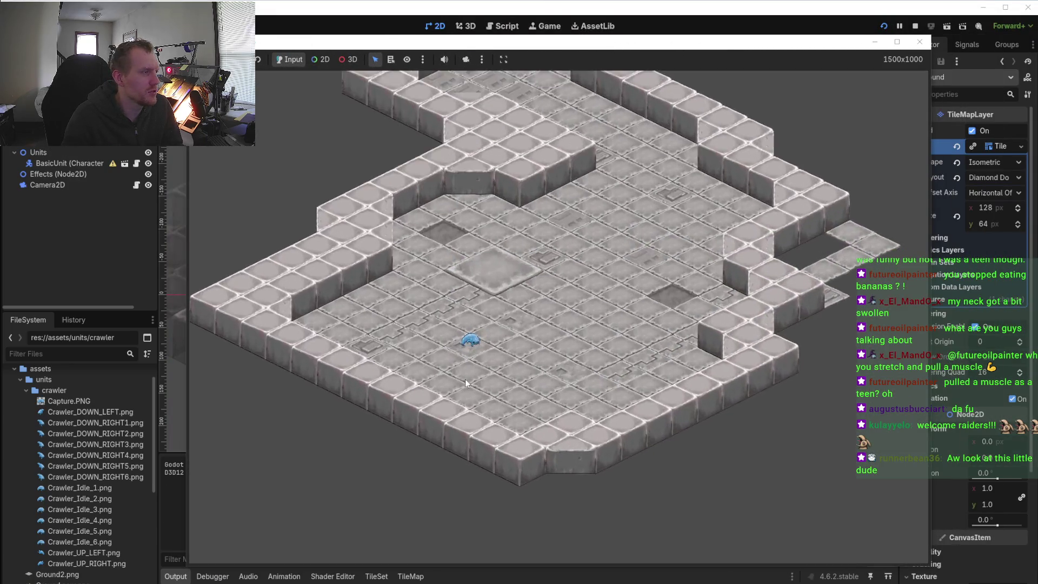
pyautogui.scroll(3, 370, 355)
pyautogui.click(343, 401)
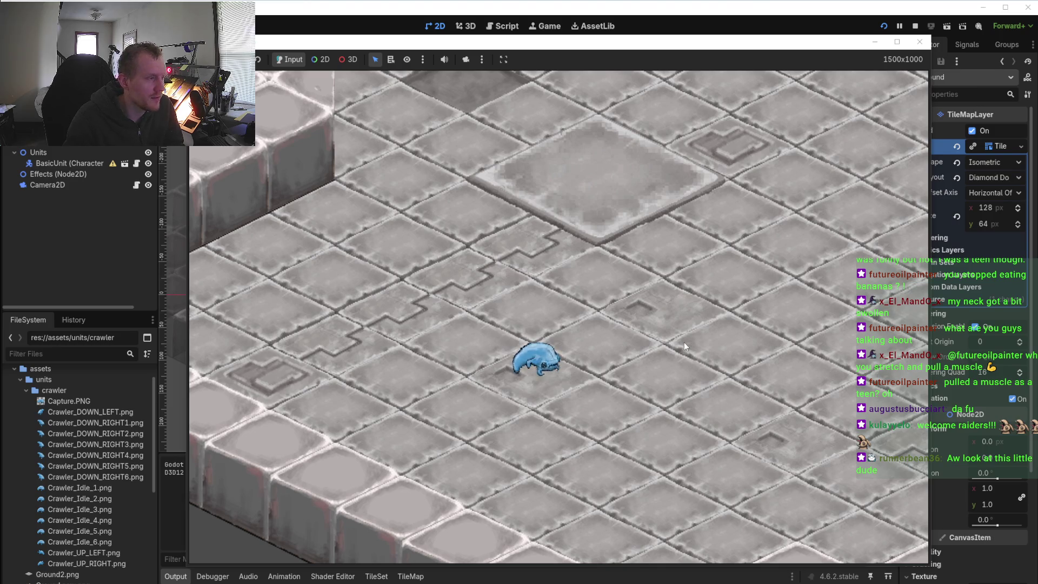
# - Select the crawler and right-click eight floor spots to walk it back and forth
pyautogui.scroll(3, 524, 399)
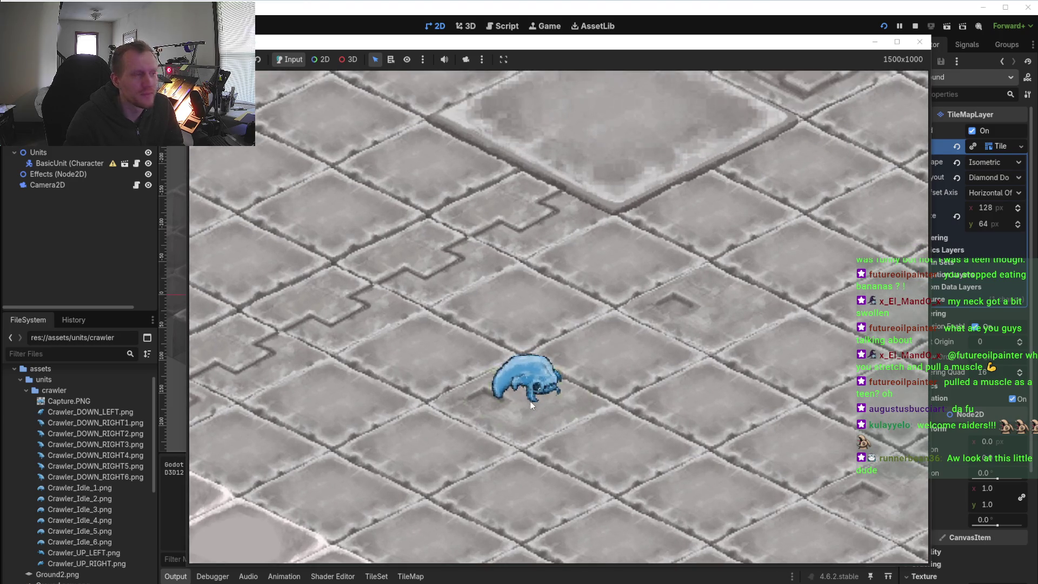
pyautogui.click(531, 401)
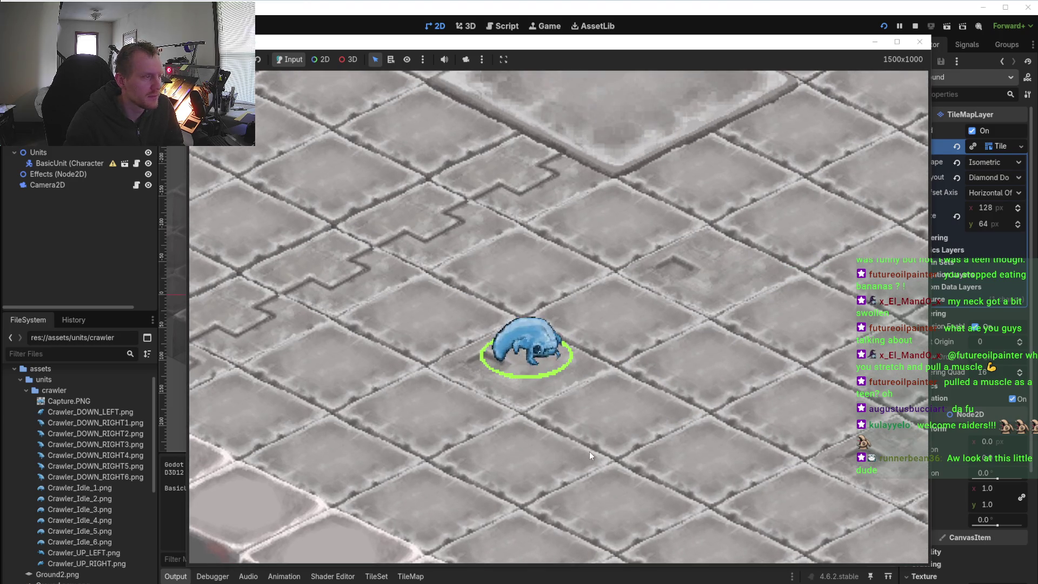
pyautogui.rightClick(664, 444)
pyautogui.rightClick(447, 307)
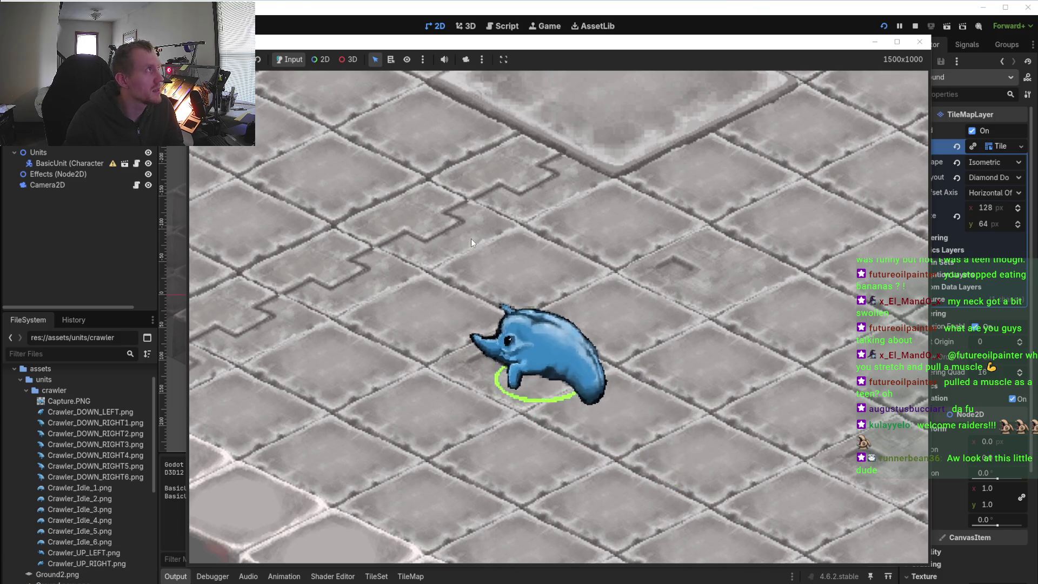
pyautogui.rightClick(471, 238)
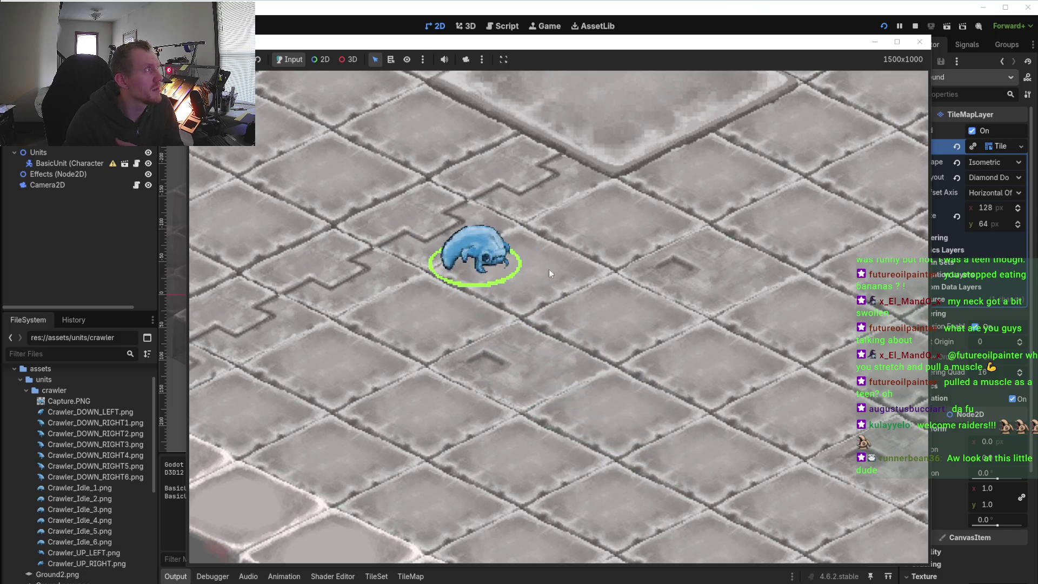
pyautogui.rightClick(618, 384)
pyautogui.rightClick(710, 515)
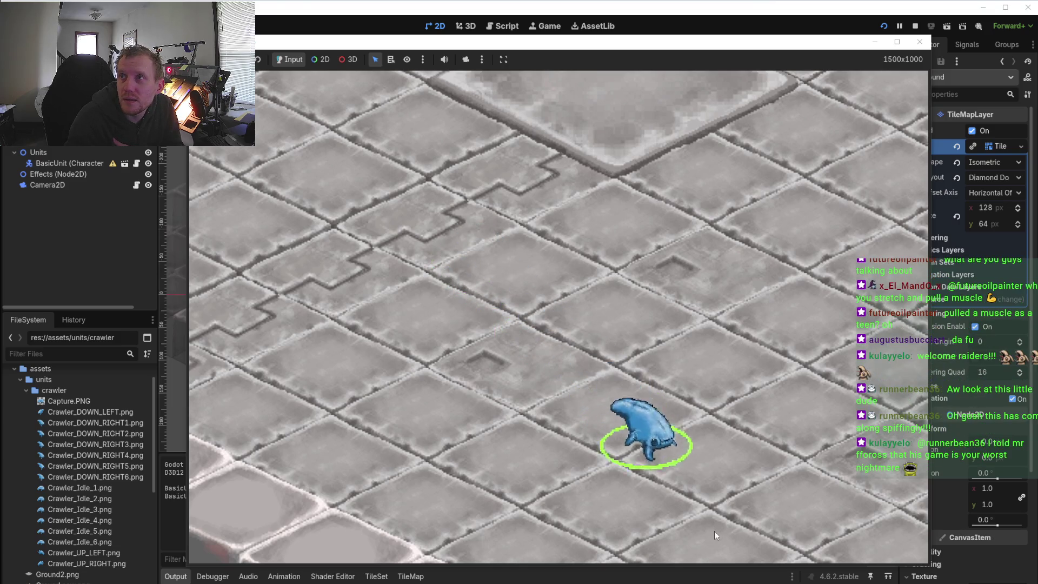
pyautogui.rightClick(533, 325)
pyautogui.rightClick(588, 348)
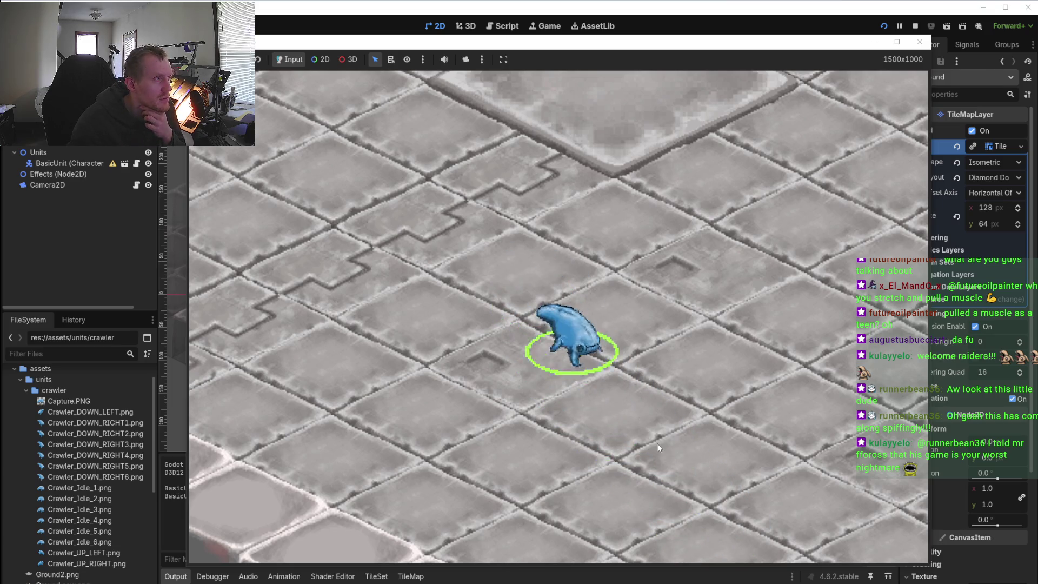
pyautogui.rightClick(657, 444)
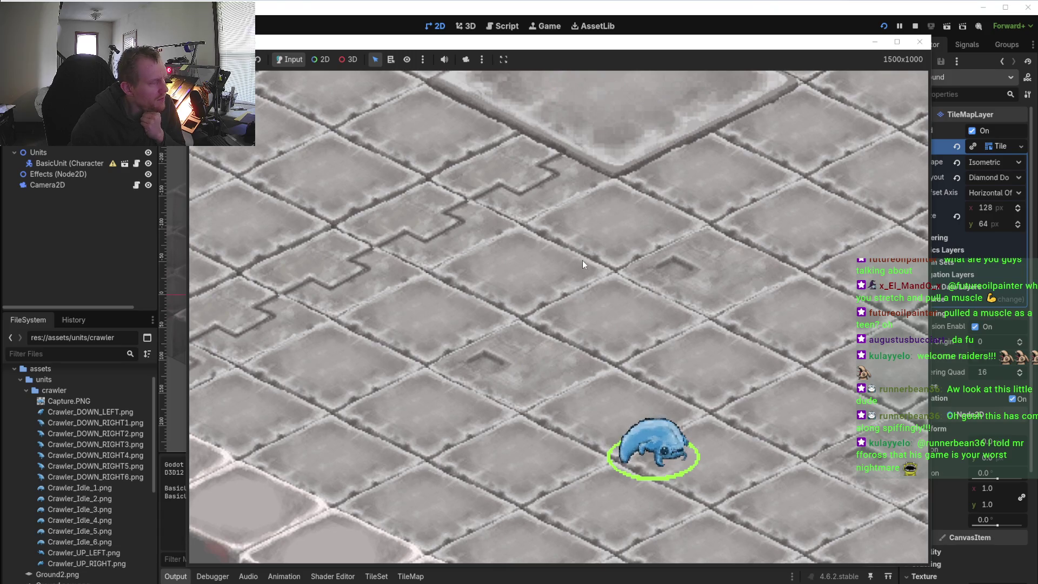
# - Walk the crawler up-left and down-right across the tiles with five more floor clicks
pyautogui.click(408, 259)
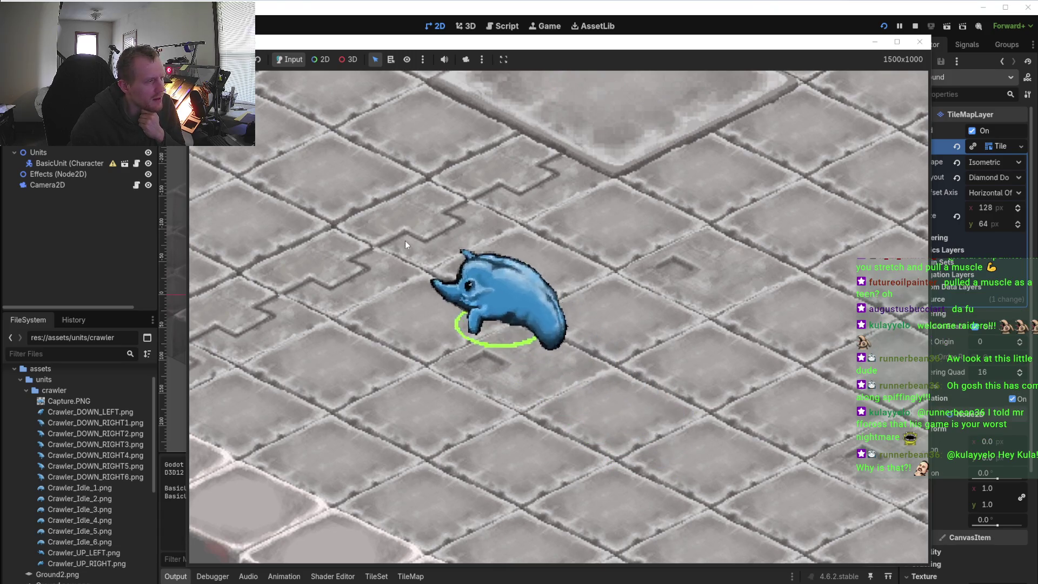
pyautogui.click(568, 432)
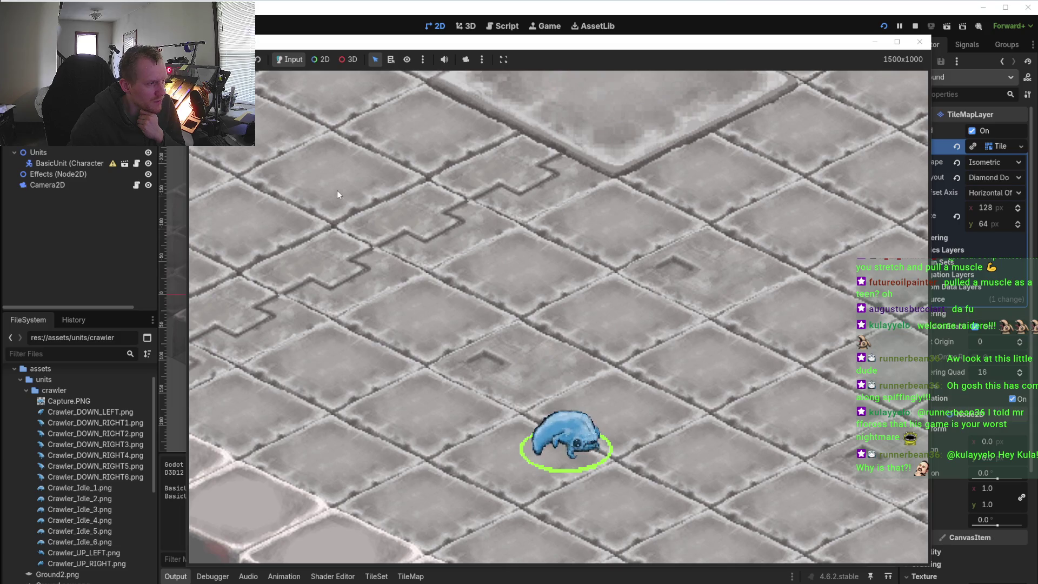
pyautogui.click(473, 349)
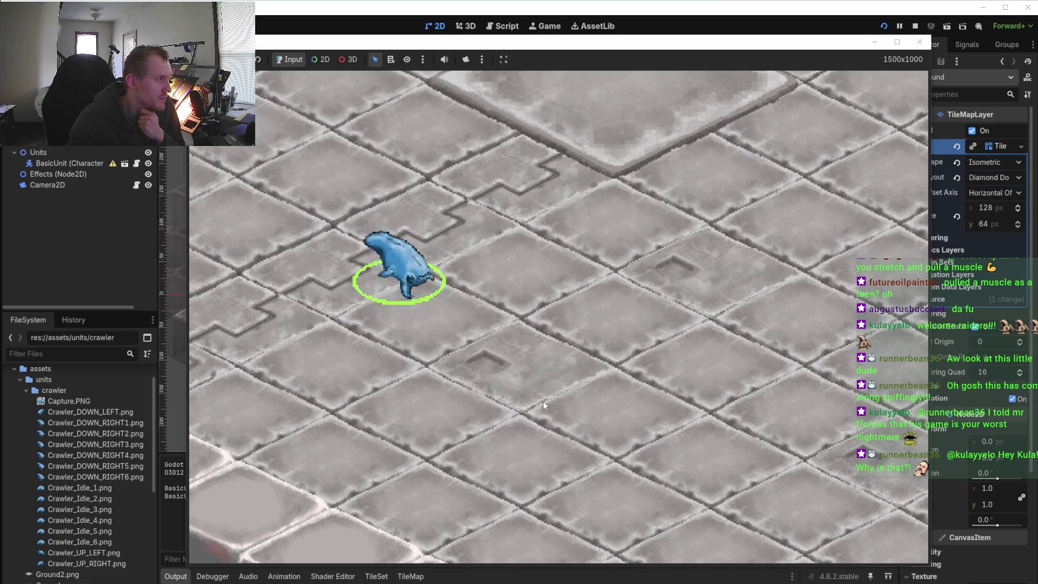
pyautogui.click(656, 507)
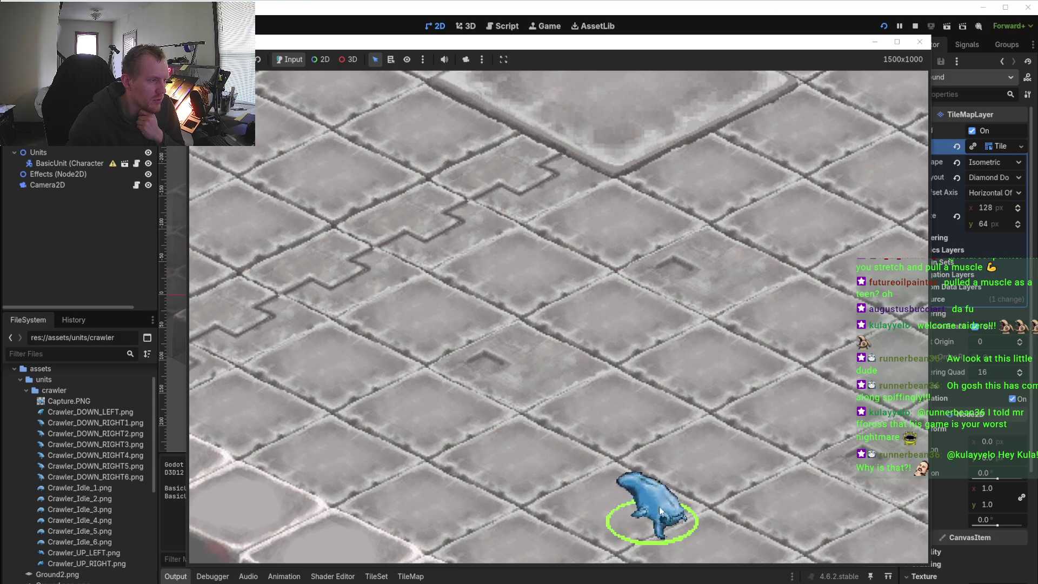
pyautogui.click(521, 341)
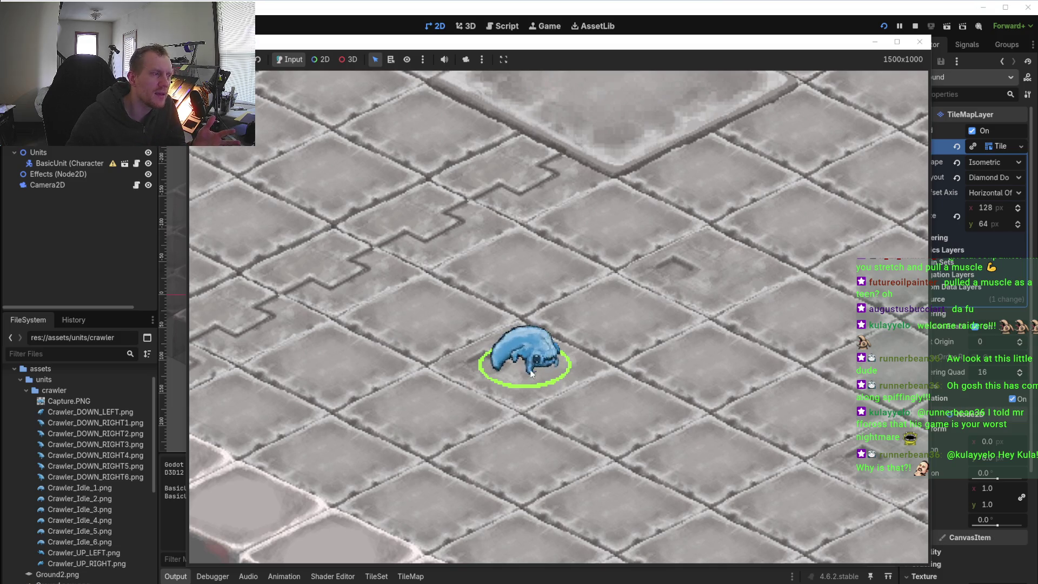
pyautogui.scroll(-1, 531, 373)
# - In the running Godot game, select the crawler and send it down-right, then up-left
pyautogui.scroll(-1, 531, 373)
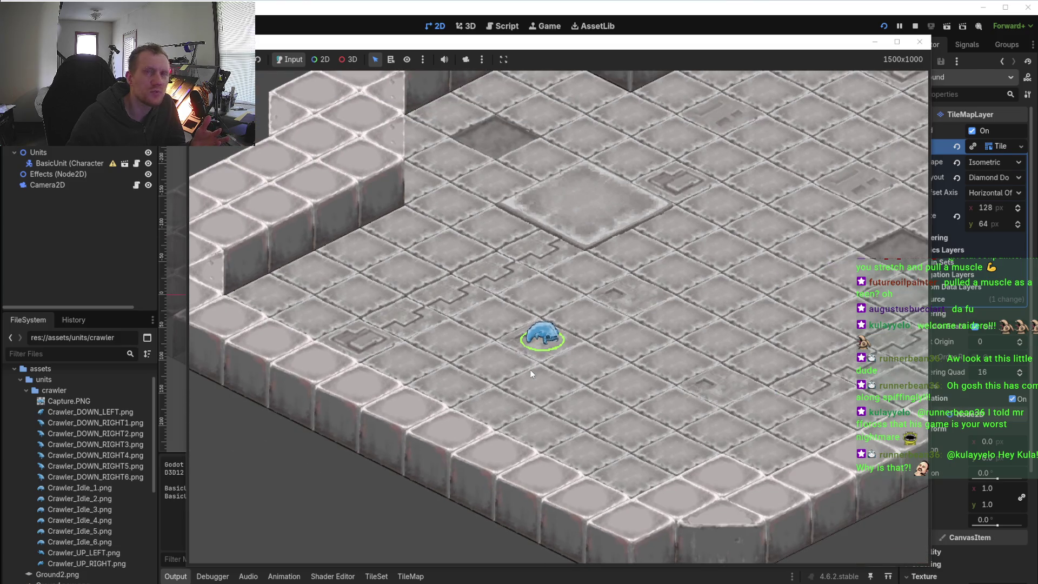
pyautogui.click(637, 375)
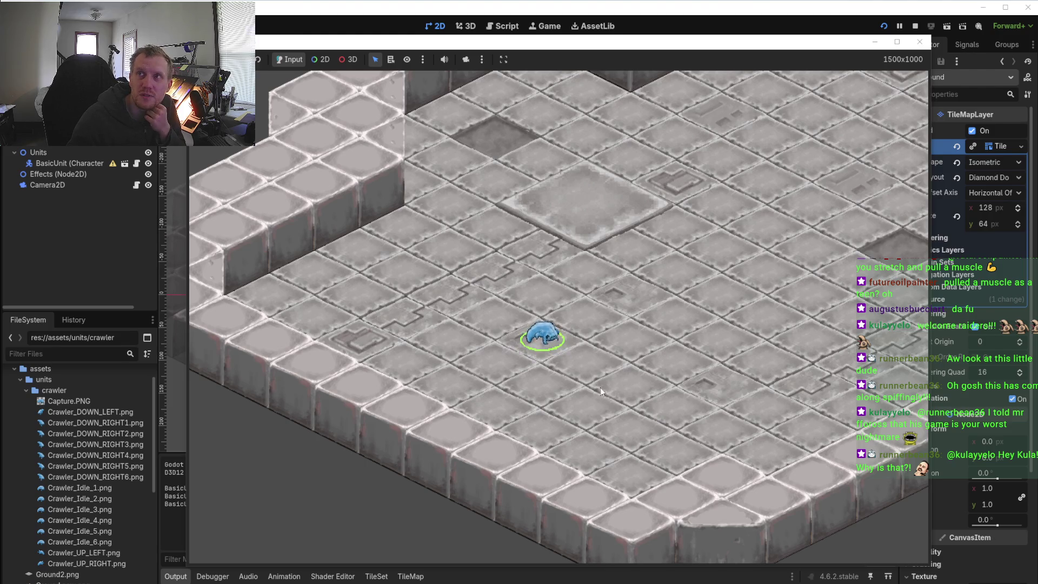
pyautogui.click(542, 335)
pyautogui.rightClick(694, 402)
pyautogui.click(751, 430)
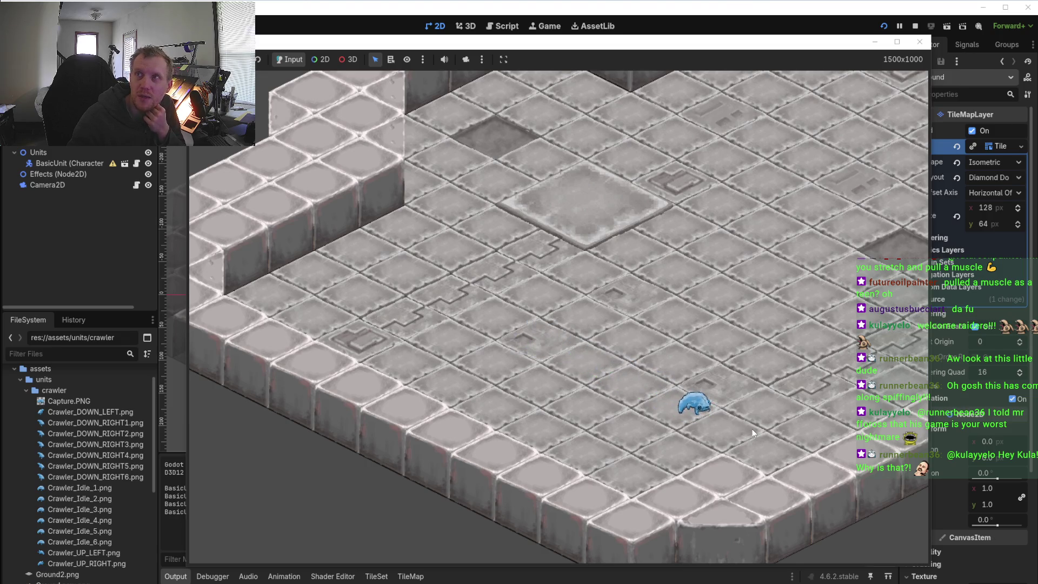
pyautogui.click(691, 416)
pyautogui.rightClick(503, 334)
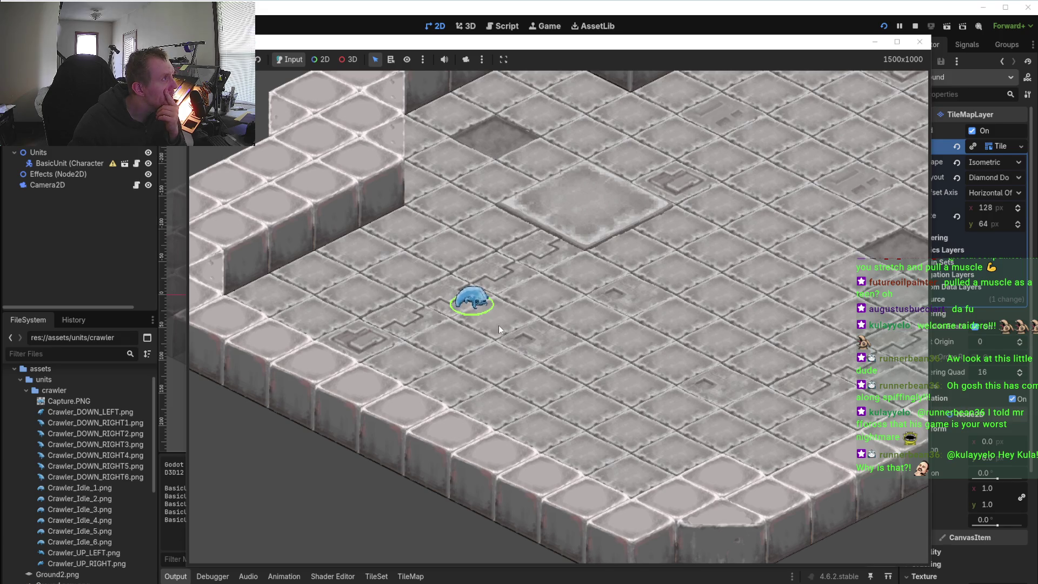
# - Drive the crawler back and forth across the floor, then stop the game with F8 and return to Aseprite
pyautogui.click(483, 308)
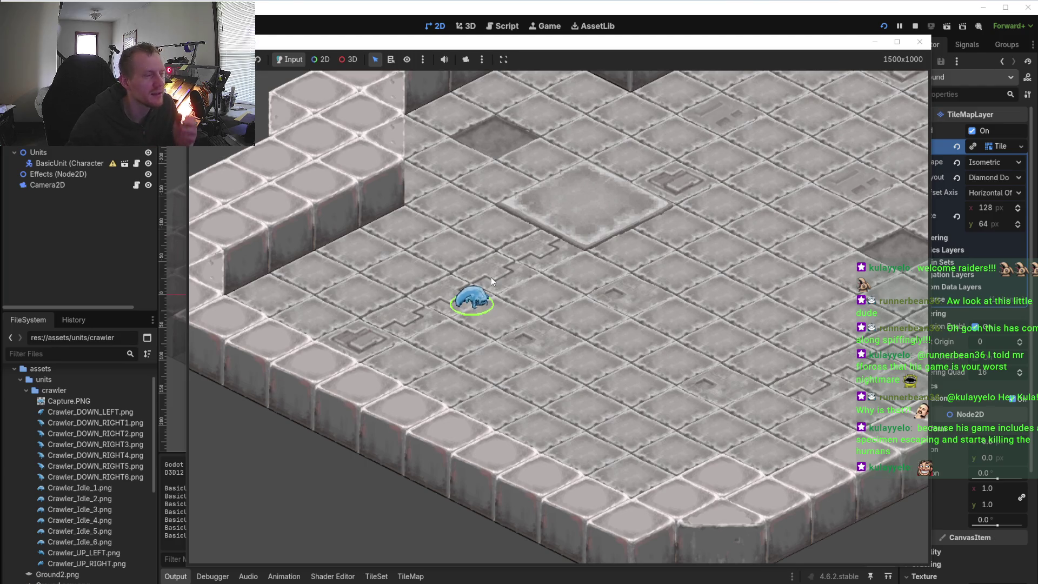
pyautogui.rightClick(557, 357)
pyautogui.rightClick(633, 394)
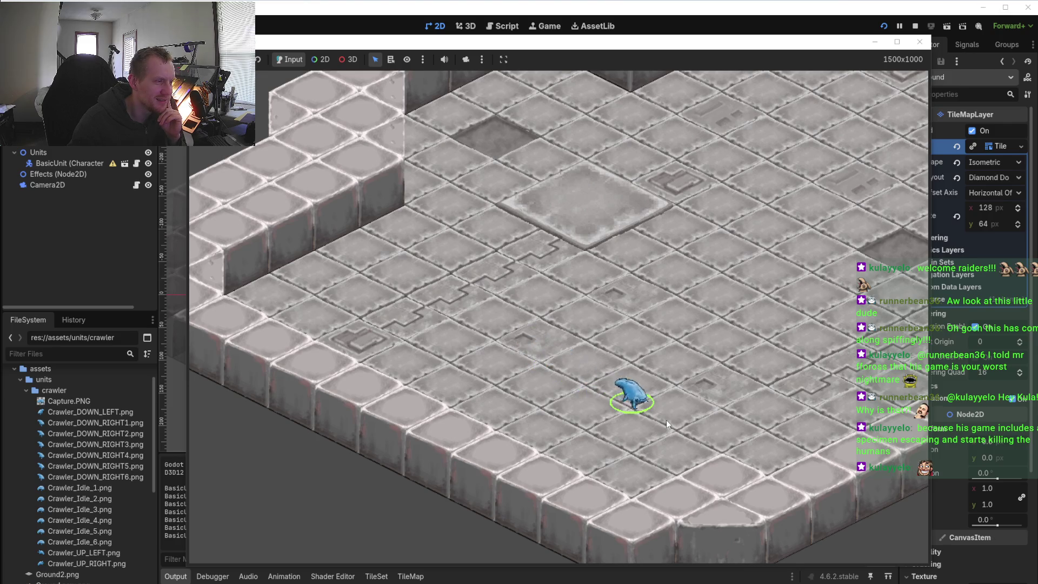
pyautogui.rightClick(752, 488)
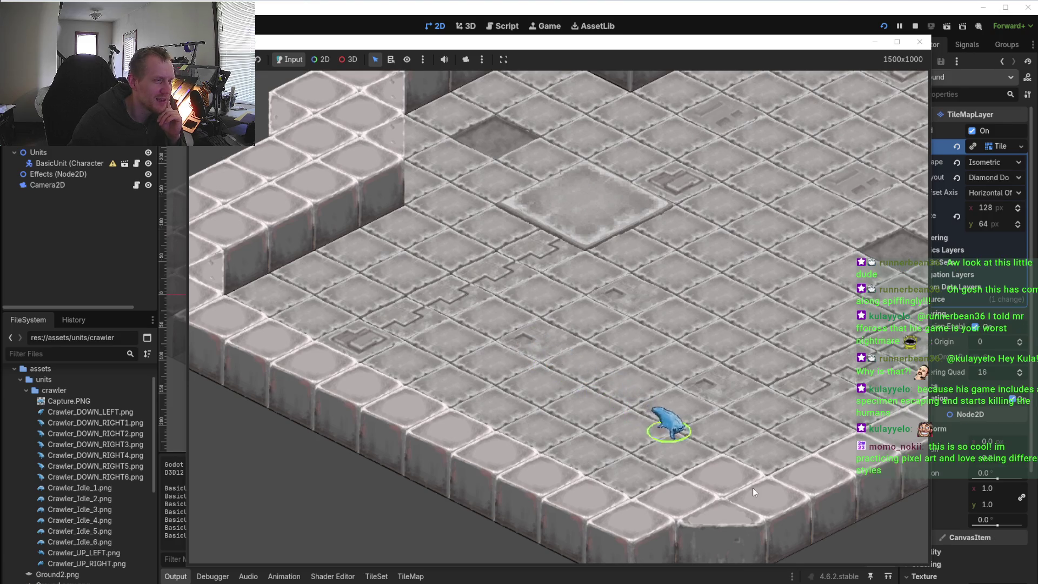
pyautogui.rightClick(521, 344)
pyautogui.rightClick(467, 272)
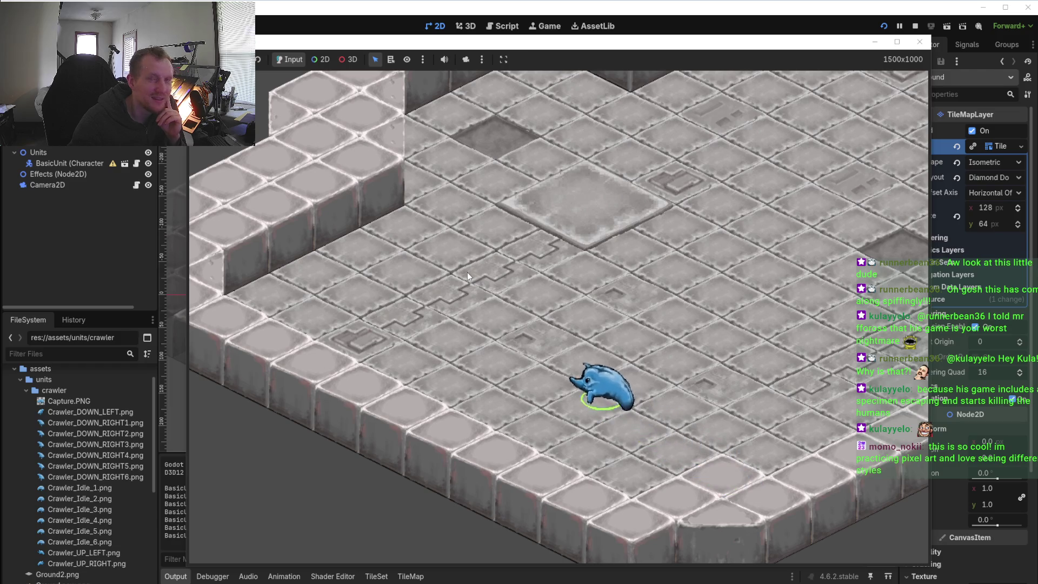
pyautogui.rightClick(637, 371)
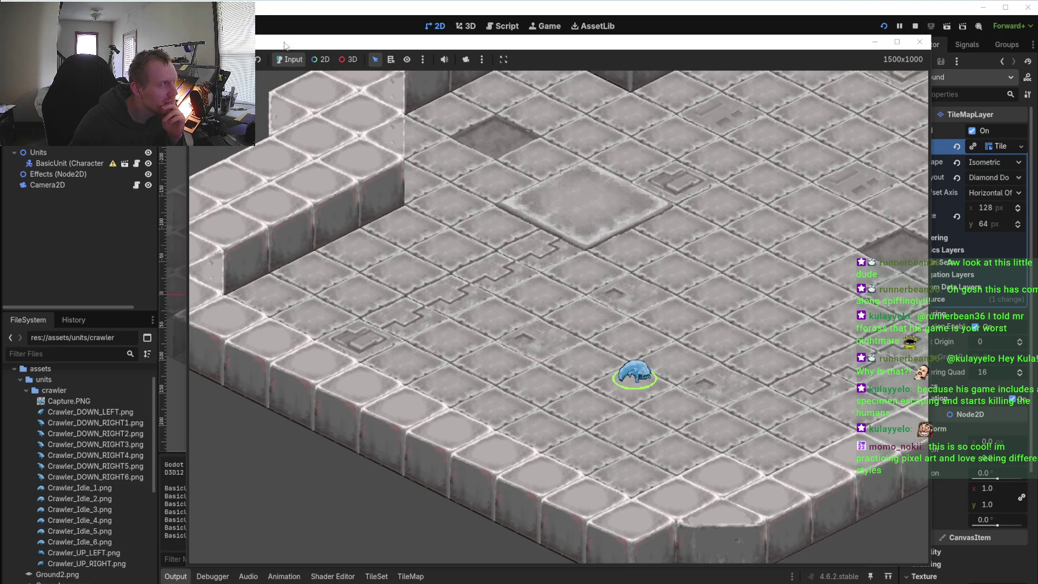
pyautogui.press('F8')
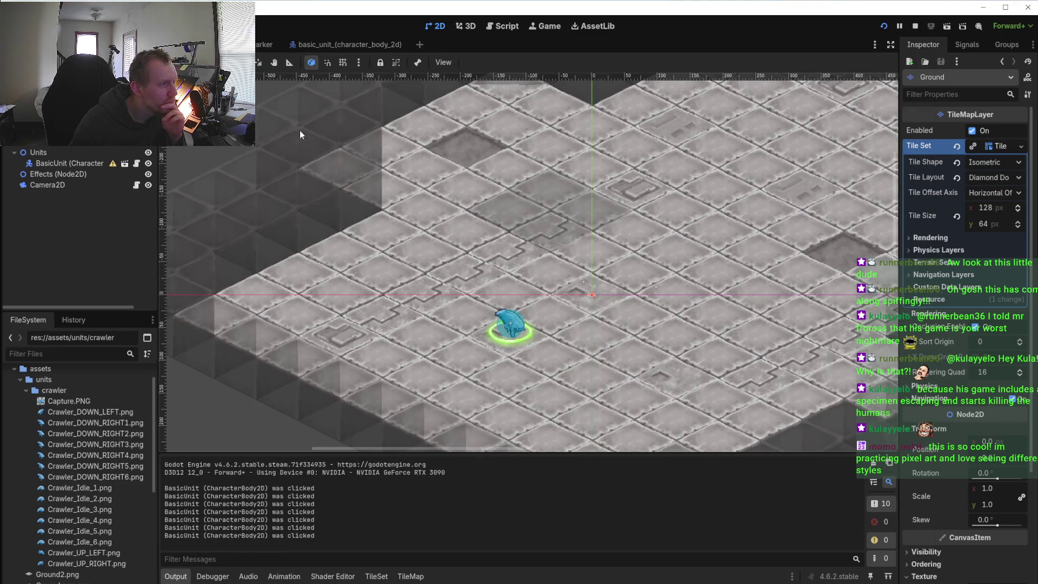
pyautogui.hotkey('alt', 'Tab')
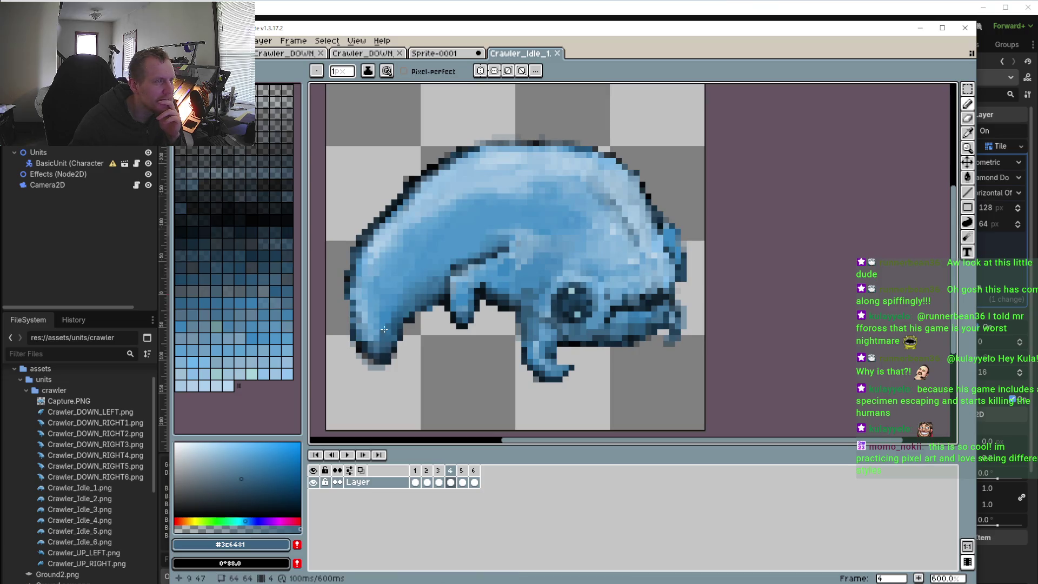
# - Preview the idle loop, then marquee the mouth and front legs on frame 2
pyautogui.click(348, 455)
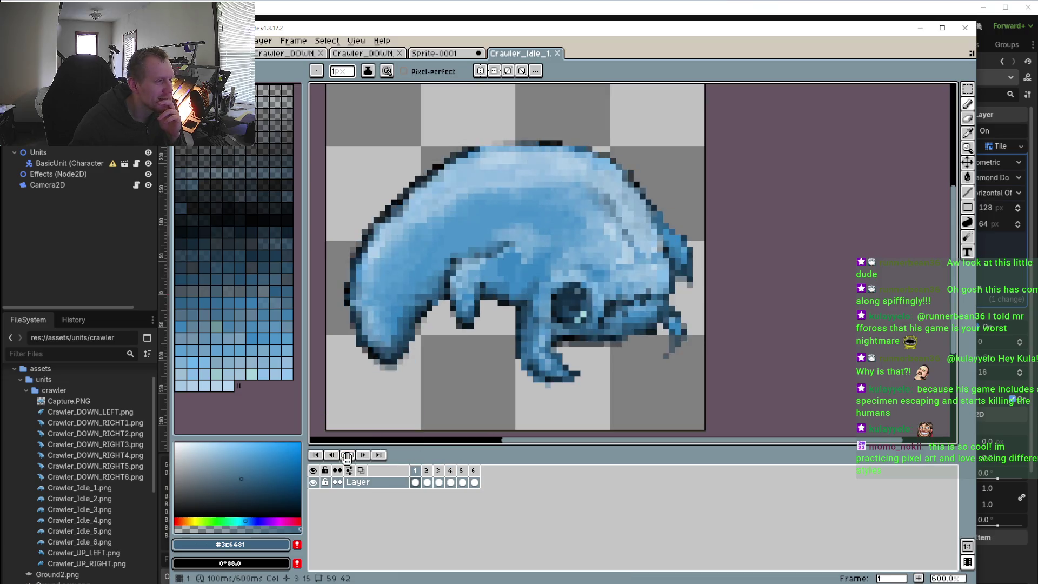
pyautogui.click(348, 455)
pyautogui.click(426, 471)
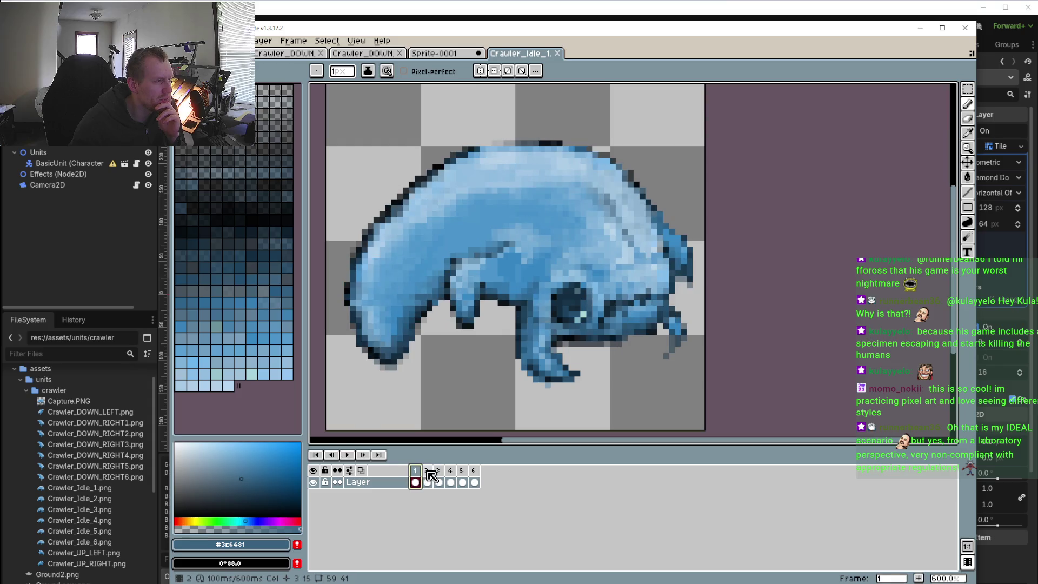
pyautogui.press('Left')
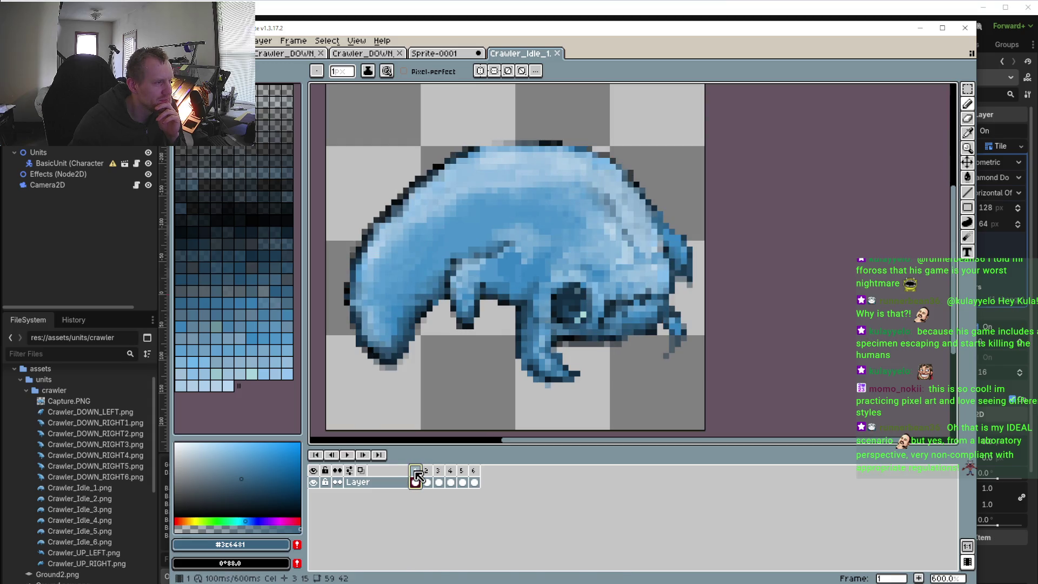
pyautogui.click(426, 471)
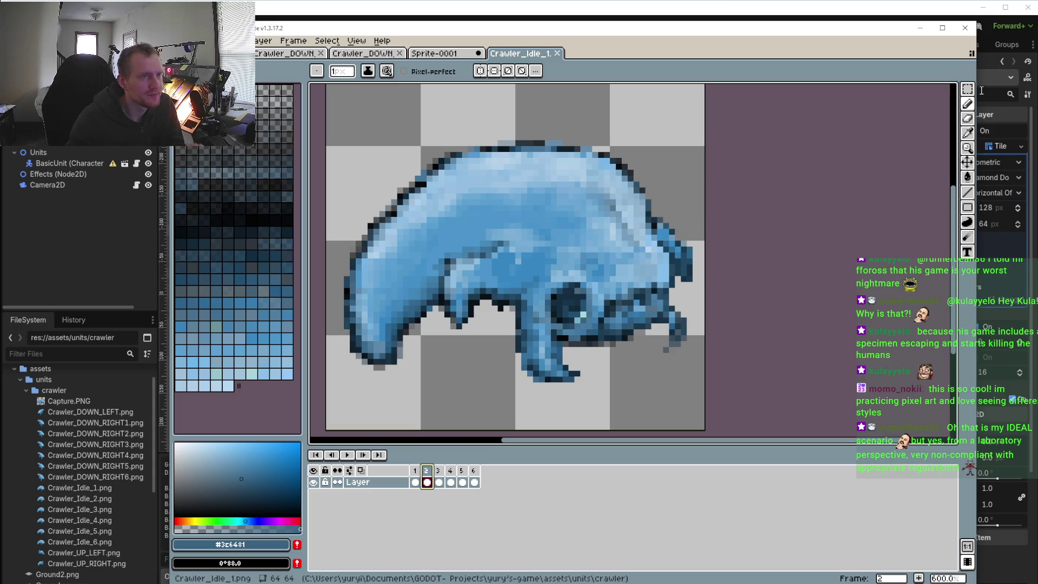
pyautogui.press('m')
pyautogui.scroll(1, 630, 324)
pyautogui.moveTo(460, 299); pyautogui.dragTo(607, 386)
# - Paste the copied mouth area onto frames 1 and 4, playing the loop to check
pyautogui.click(414, 471)
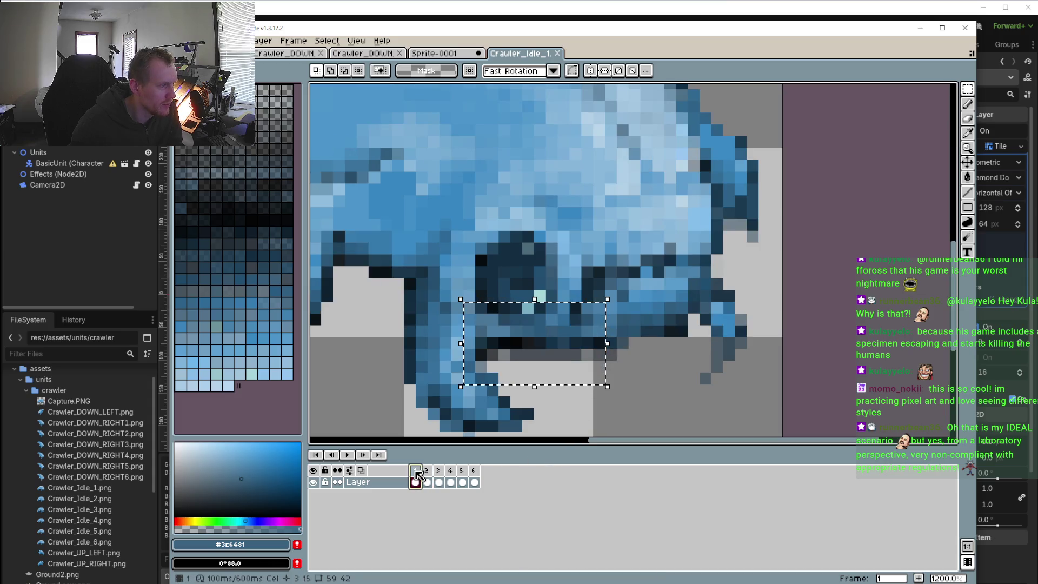
pyautogui.hotkey('ctrl', 'v')
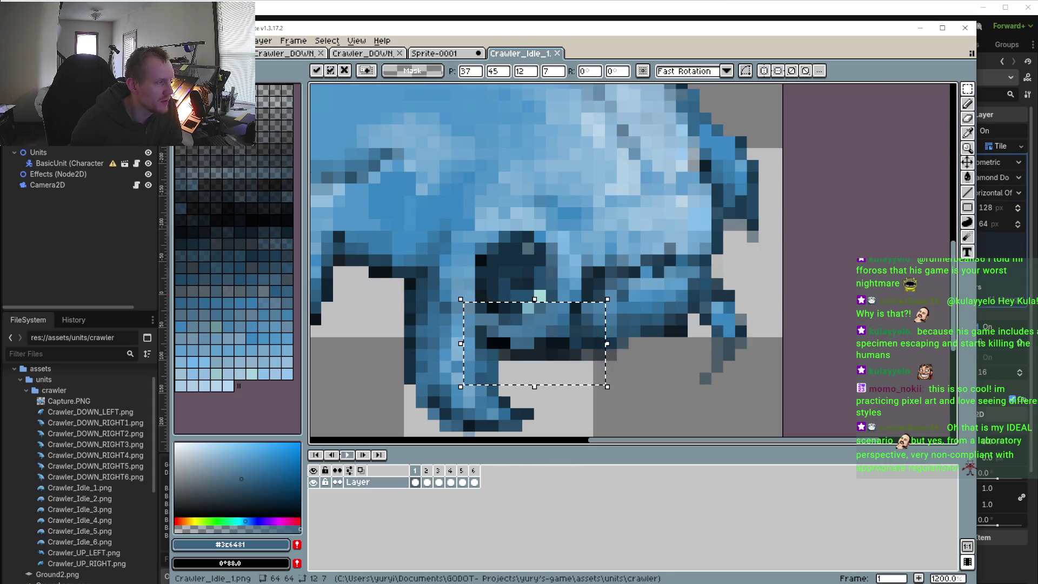
pyautogui.click(347, 455)
pyautogui.scroll(-2, 492, 359)
pyautogui.scroll(-3, 492, 360)
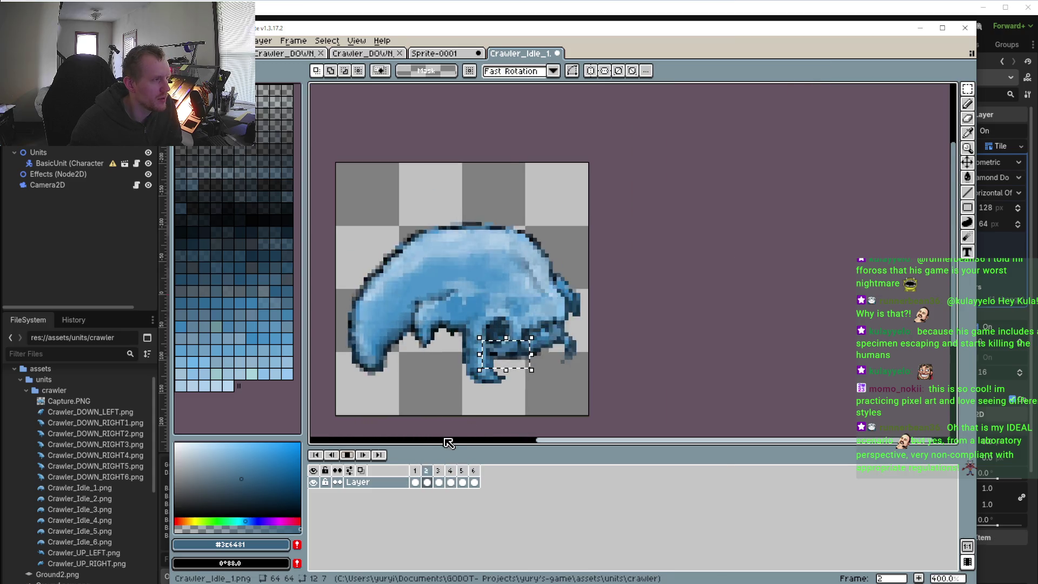
pyautogui.click(362, 456)
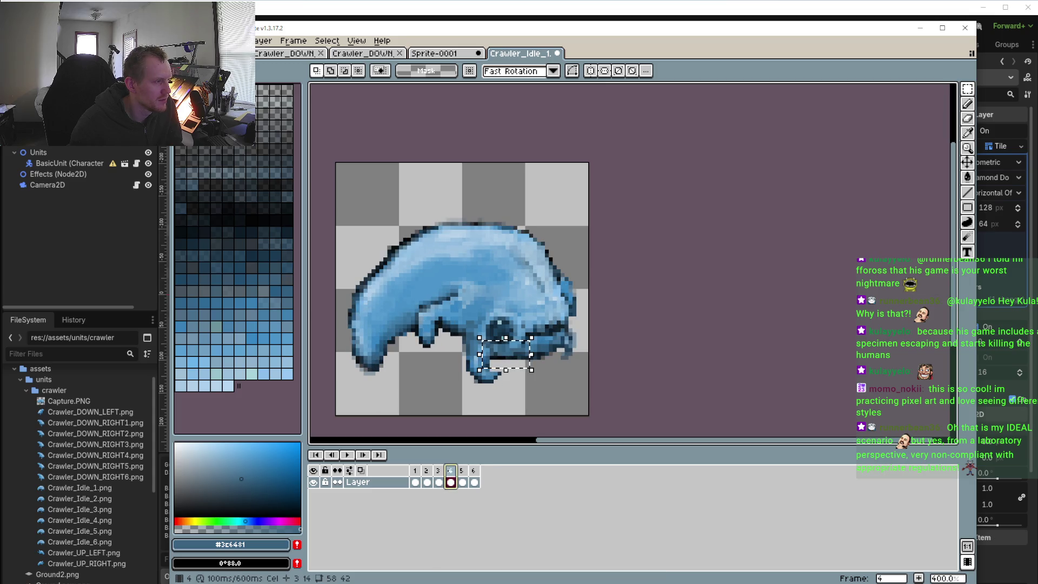
pyautogui.hotkey('ctrl', 'v')
pyautogui.press('.')
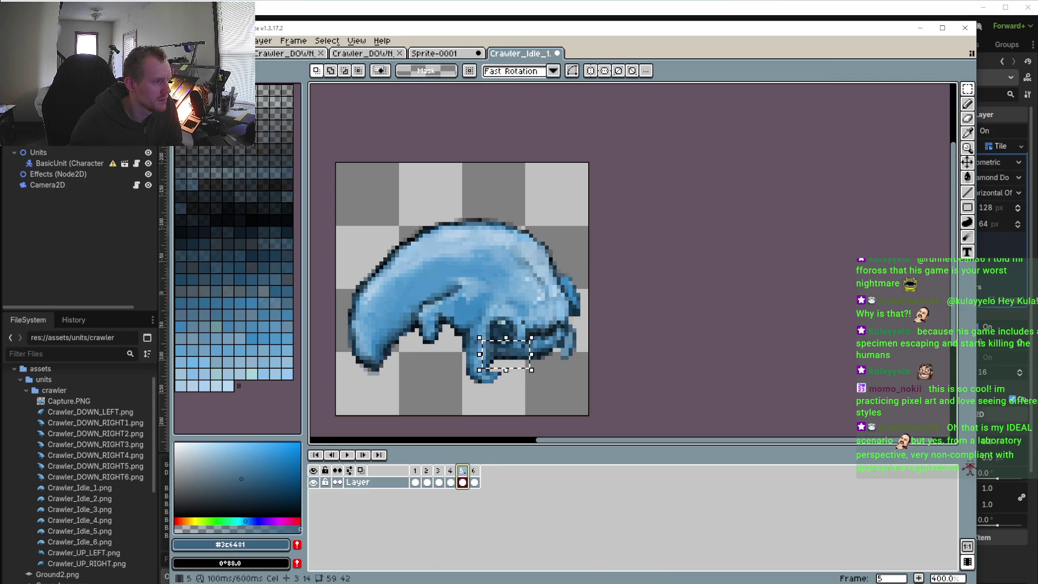
pyautogui.click(349, 454)
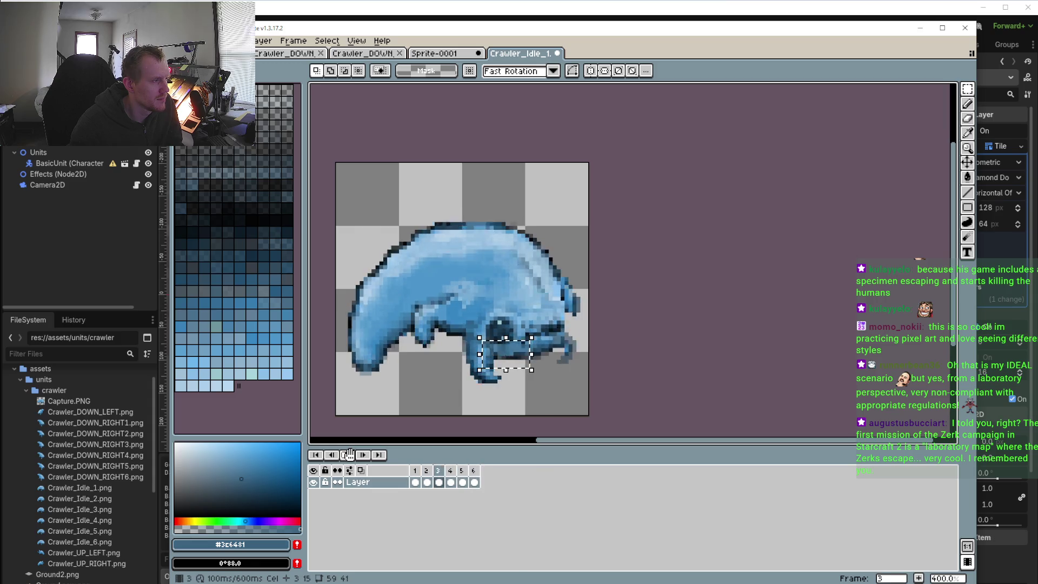
pyautogui.click(350, 454)
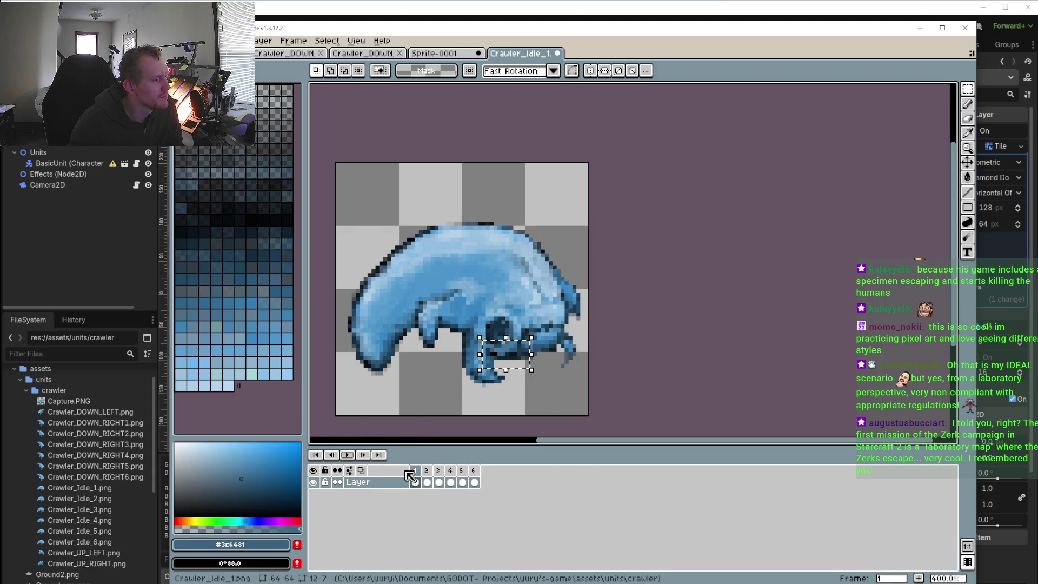
# - Compare frames 2 to 4, then marquee the top of the head and back on frame 2
pyautogui.click(426, 470)
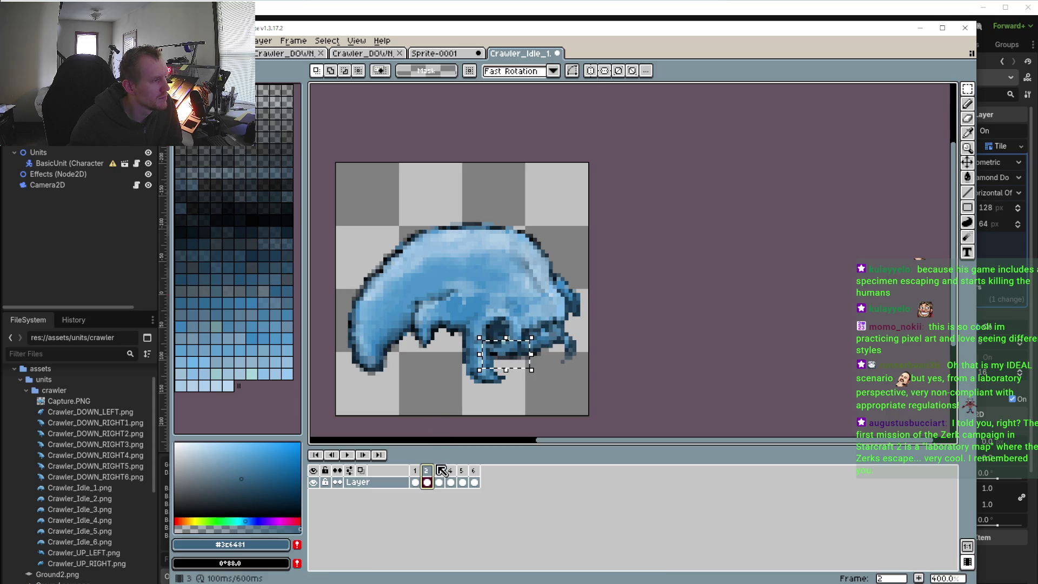
pyautogui.click(439, 470)
pyautogui.click(450, 470)
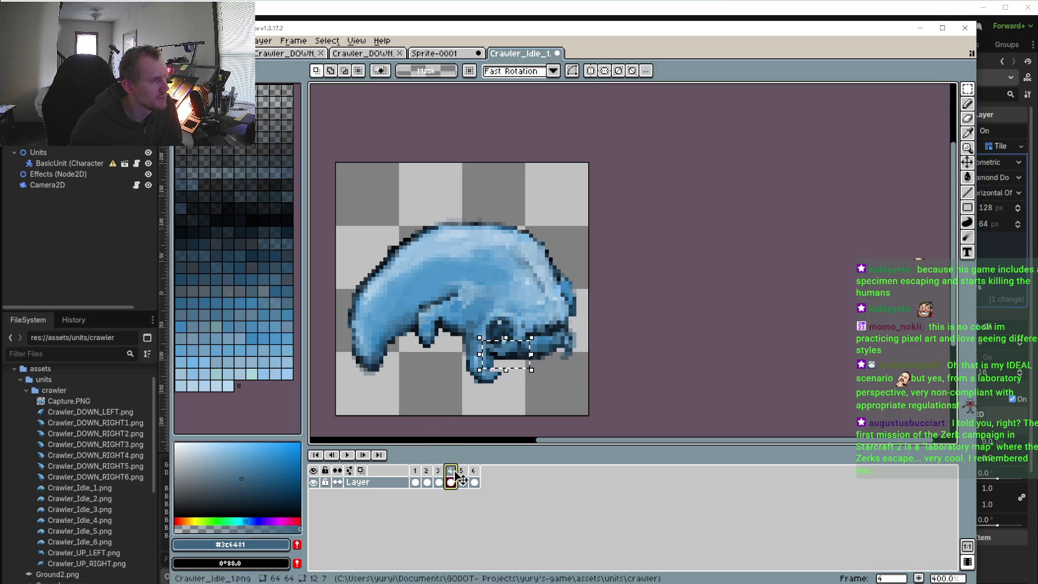
pyautogui.click(427, 478)
pyautogui.moveTo(397, 193); pyautogui.dragTo(535, 260)
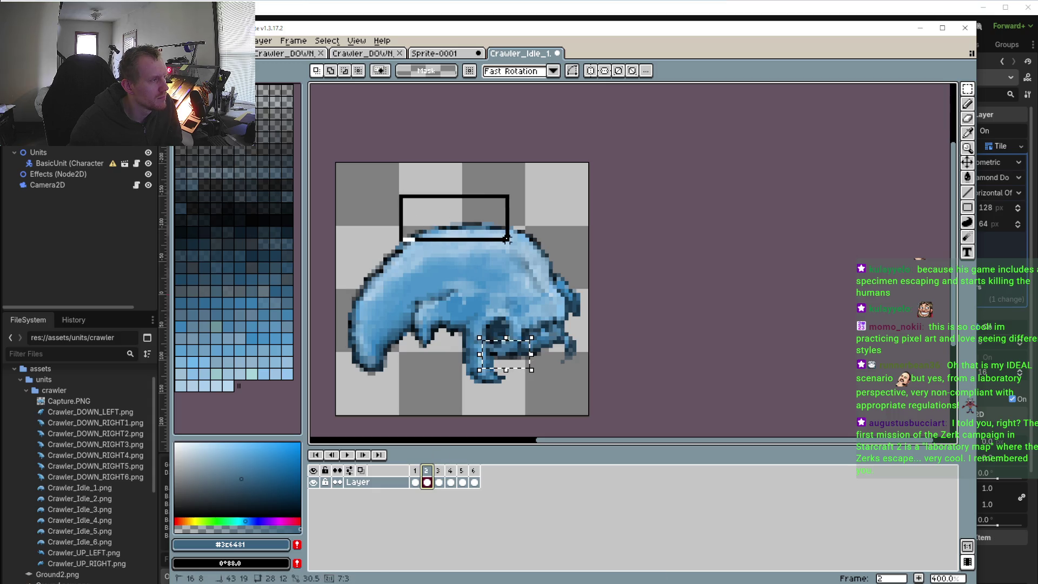
# - Paste the head-and-back region onto frames 3 to 6, nudging it up one pixel on frames 5 and 6
pyautogui.click(439, 473)
pyautogui.click(452, 471)
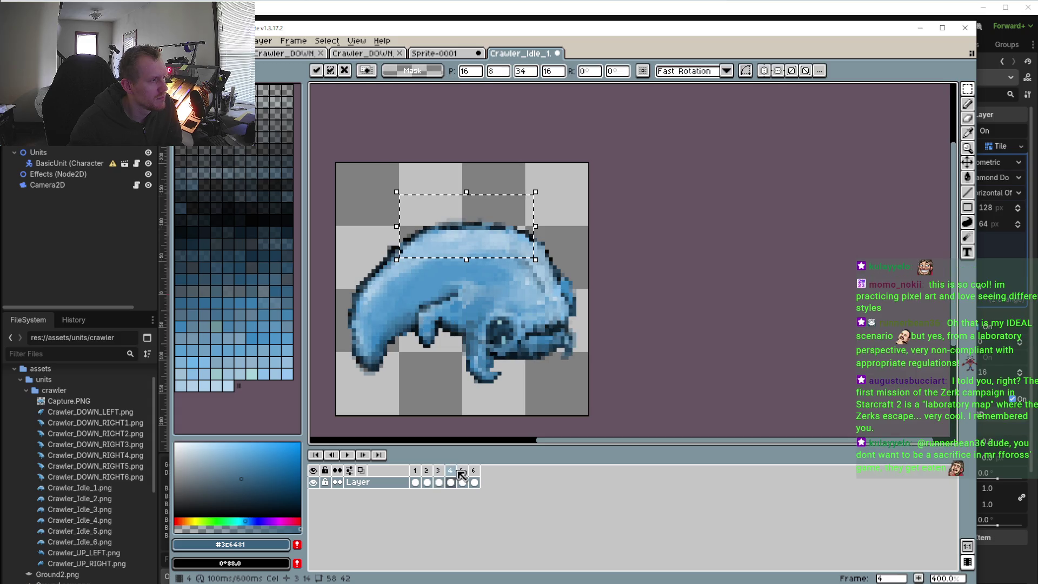
pyautogui.click(463, 471)
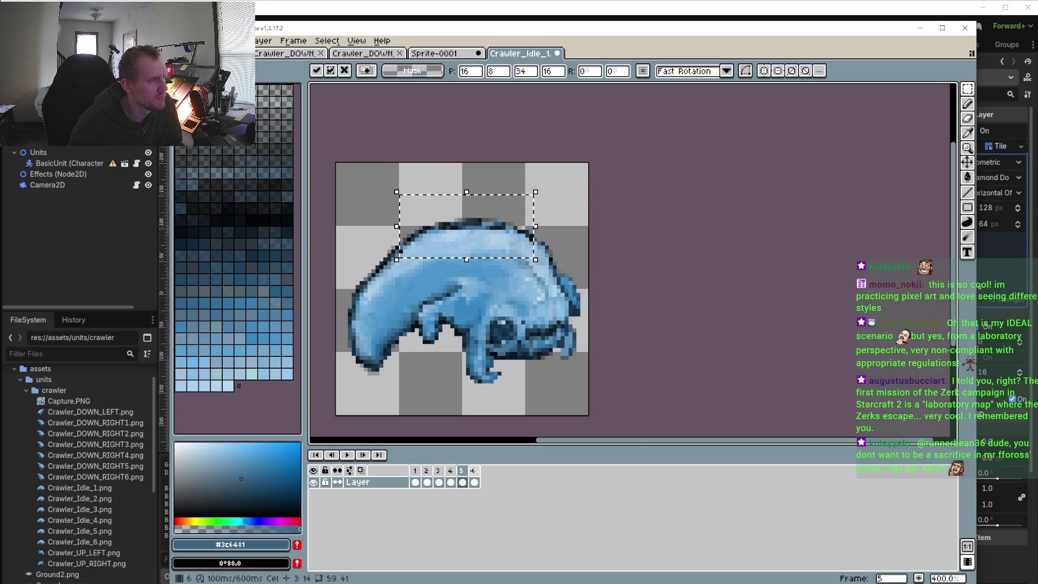
pyautogui.press('Up')
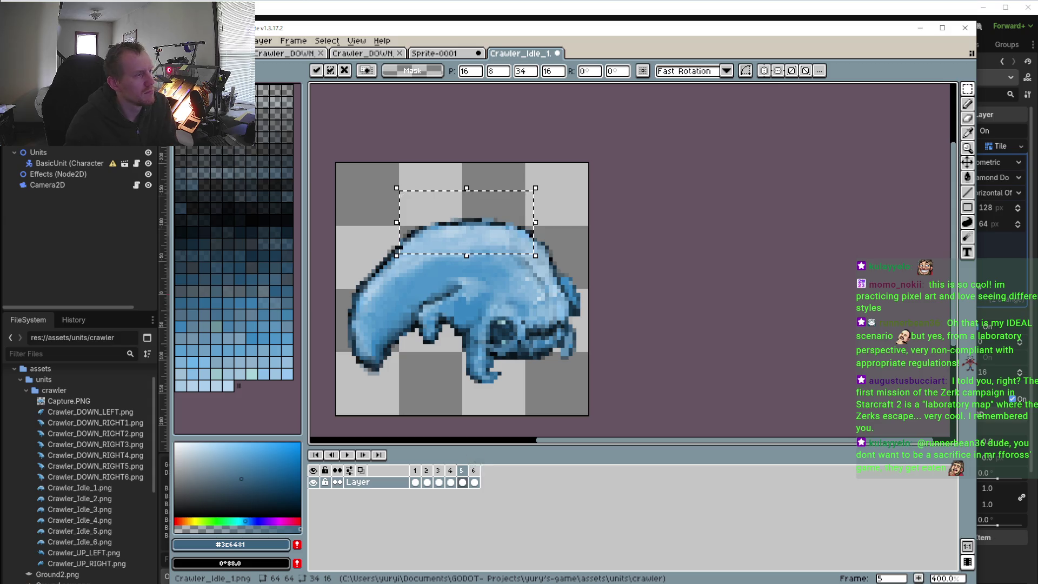
pyautogui.click(475, 469)
pyautogui.press('Down')
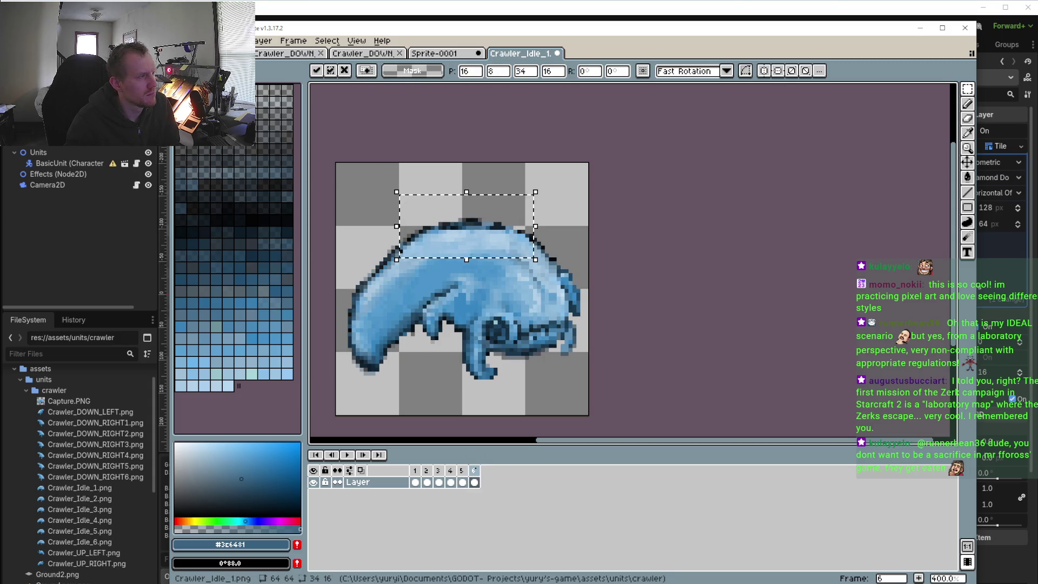
pyautogui.press('Up')
# - Play the loop to preview the pasted head, stop it, and shift the view slightly
pyautogui.click(346, 454)
pyautogui.scroll(-2, 390, 376)
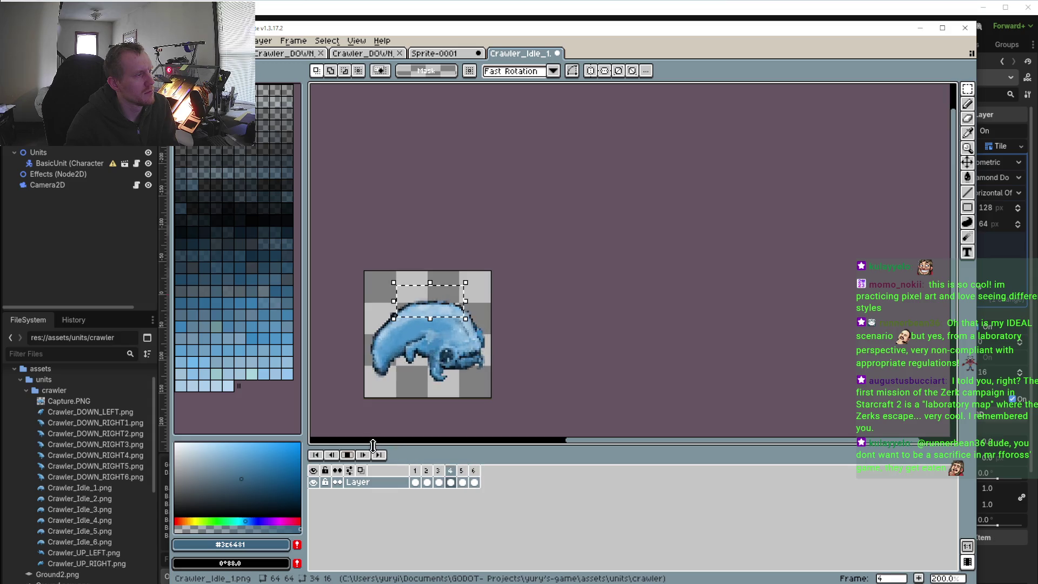
pyautogui.press('Return')
pyautogui.scroll(3, 428, 422)
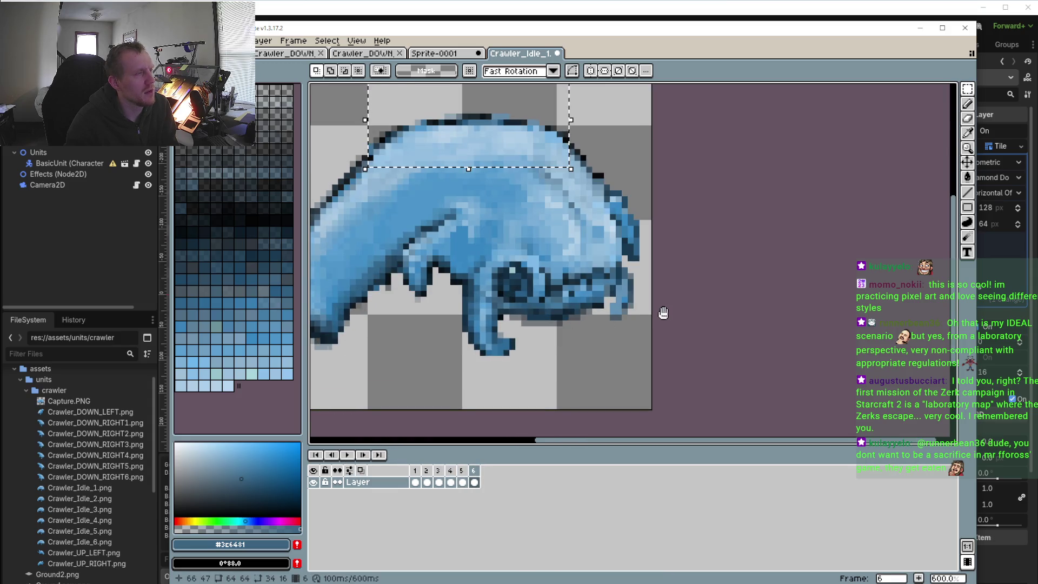
pyautogui.moveTo(665, 313); pyautogui.dragTo(660, 312)
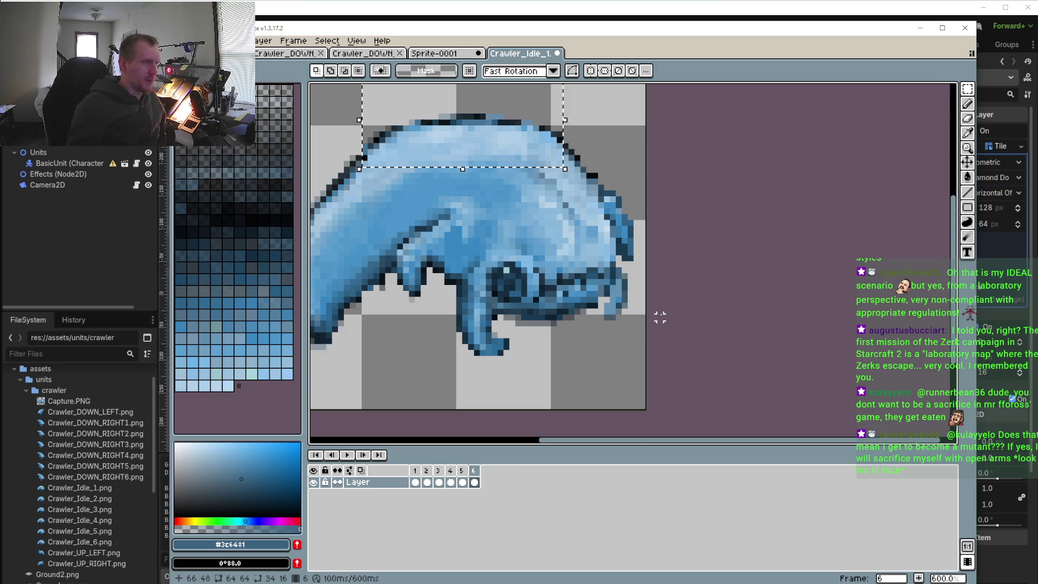
# - Zoom in on frame 6's head, sample a mid blue from it and switch to the Pencil
pyautogui.scroll(-1, 537, 272)
pyautogui.scroll(3, 546, 281)
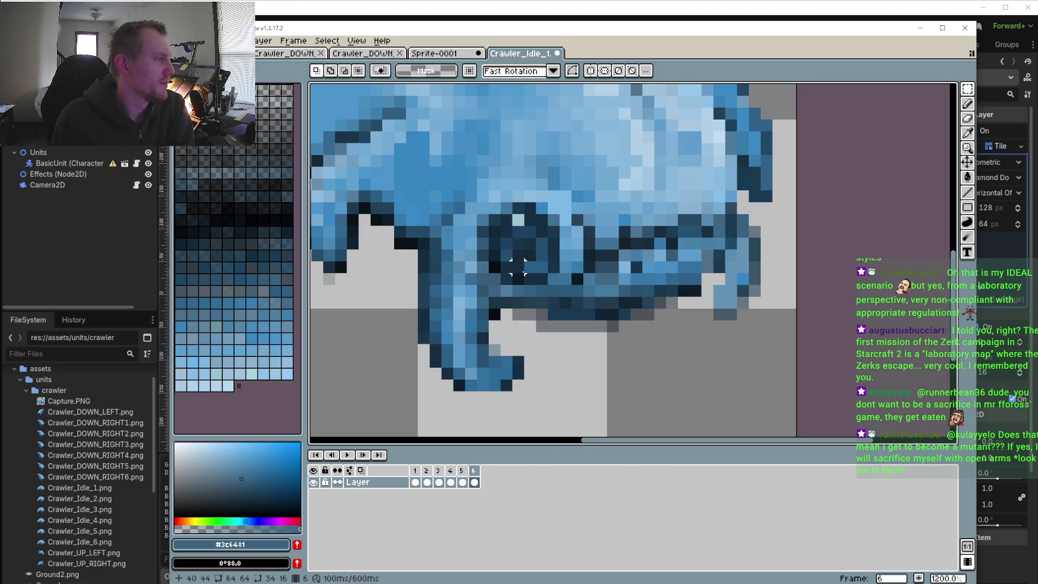
pyautogui.scroll(1, 557, 292)
pyautogui.scroll(1, 577, 261)
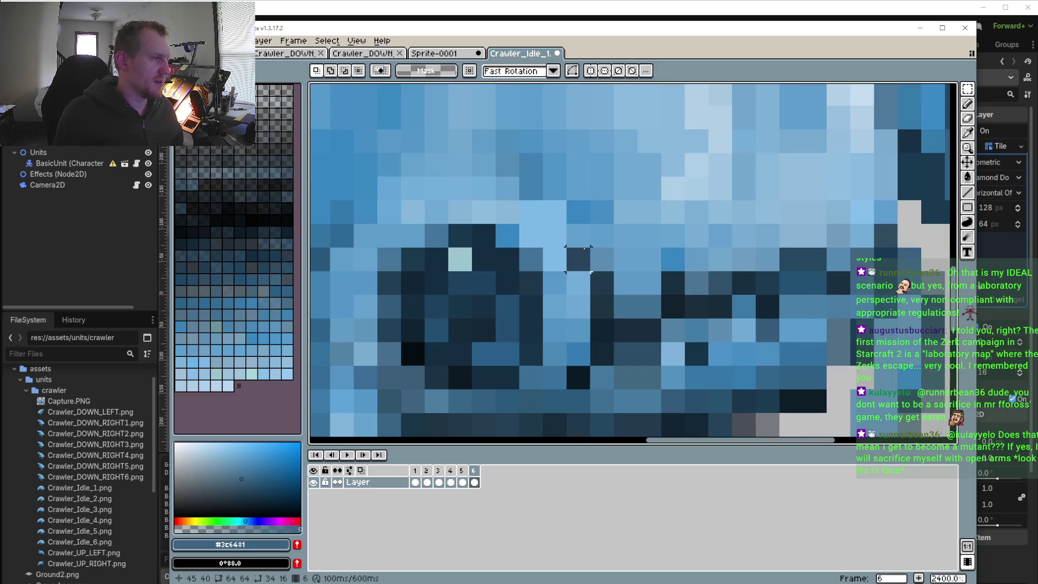
pyautogui.press('i')
pyautogui.click(588, 191)
pyautogui.press('b')
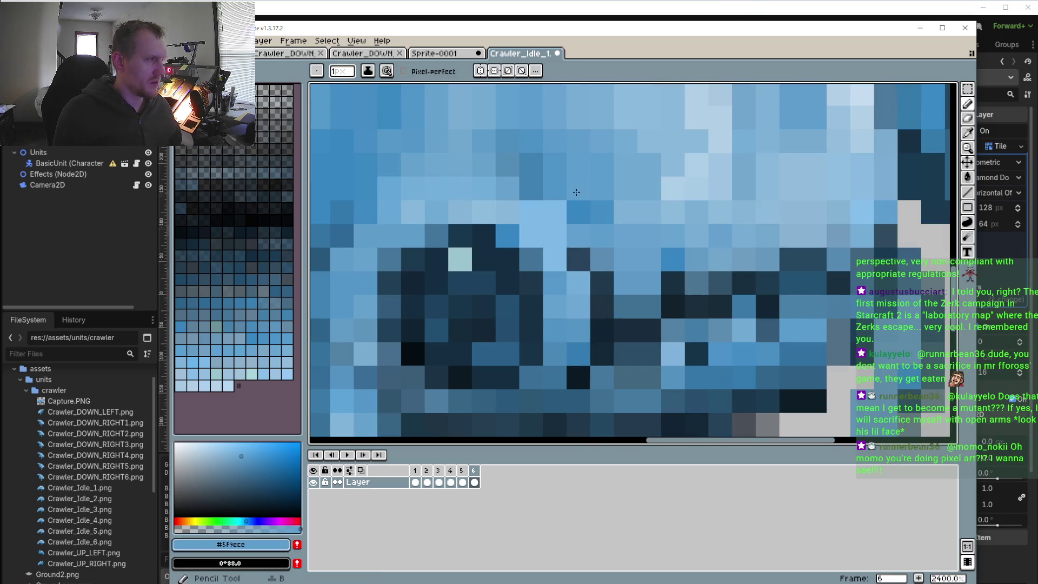
pyautogui.scroll(-3, 591, 244)
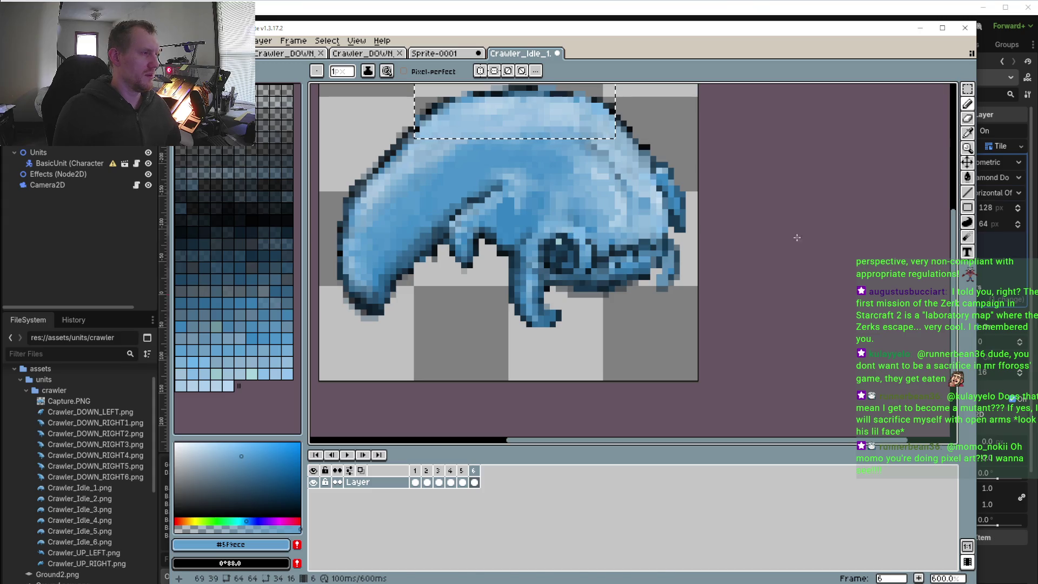
# - Clear the selection, sample a lighter blue from the head and return to the Pencil
pyautogui.press('m')
pyautogui.scroll(1, 699, 201)
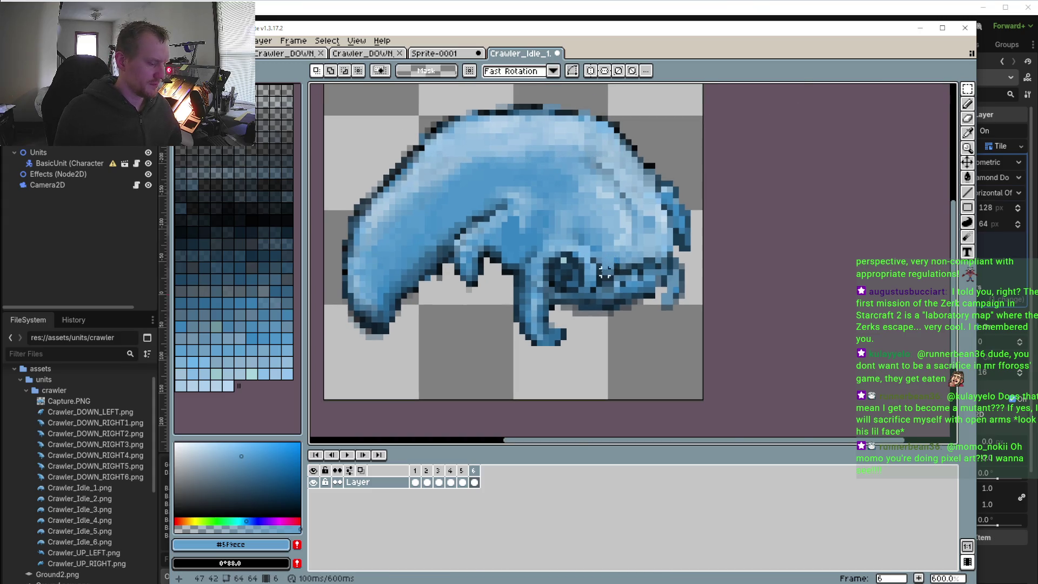
pyautogui.scroll(3, 605, 272)
pyautogui.press('i')
pyautogui.click(547, 200)
pyautogui.press('b')
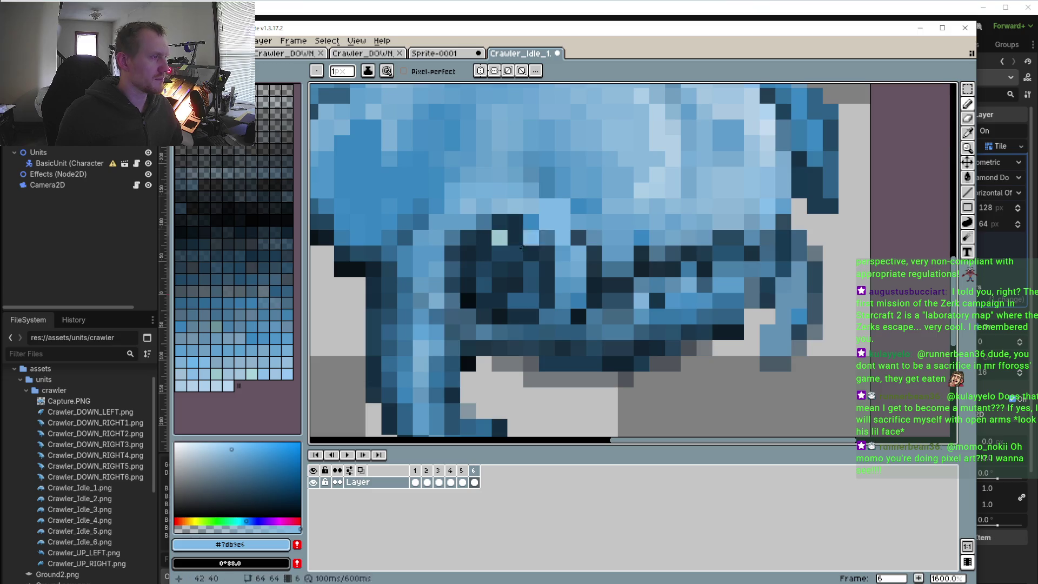
pyautogui.scroll(-3, 536, 216)
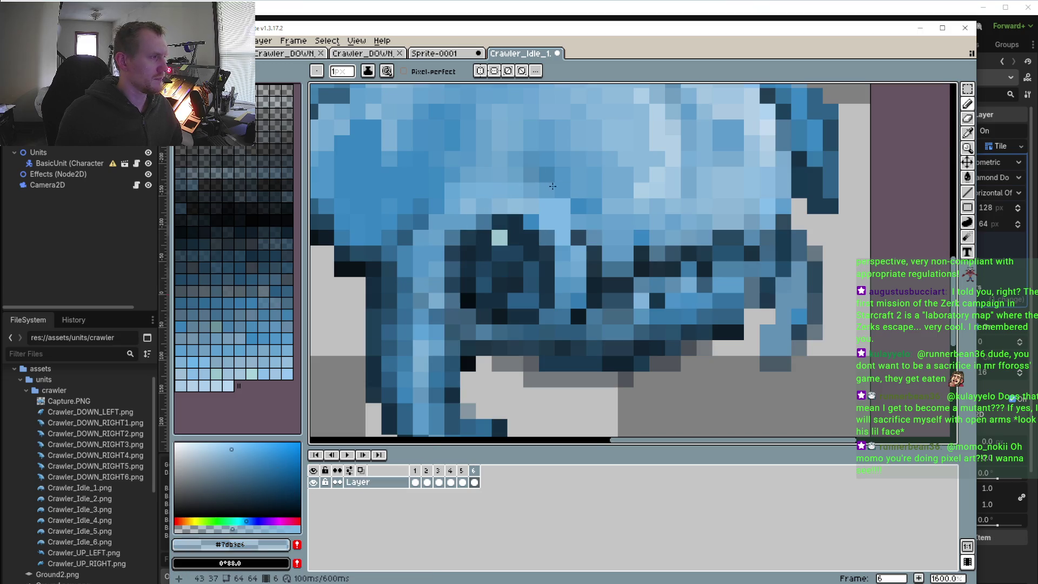
pyautogui.scroll(-3, 574, 258)
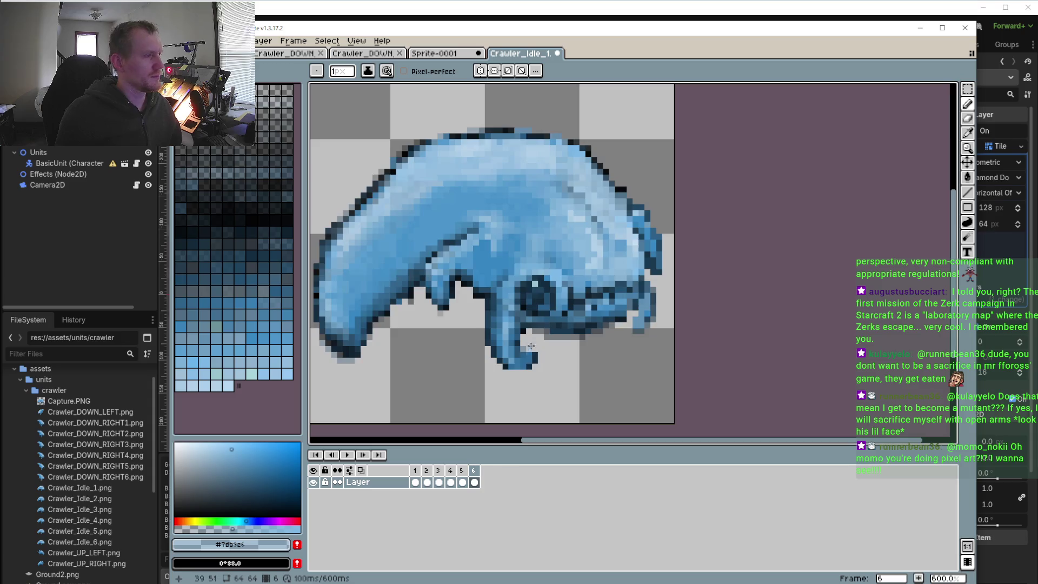
pyautogui.scroll(2, 551, 323)
pyautogui.scroll(-2, 584, 299)
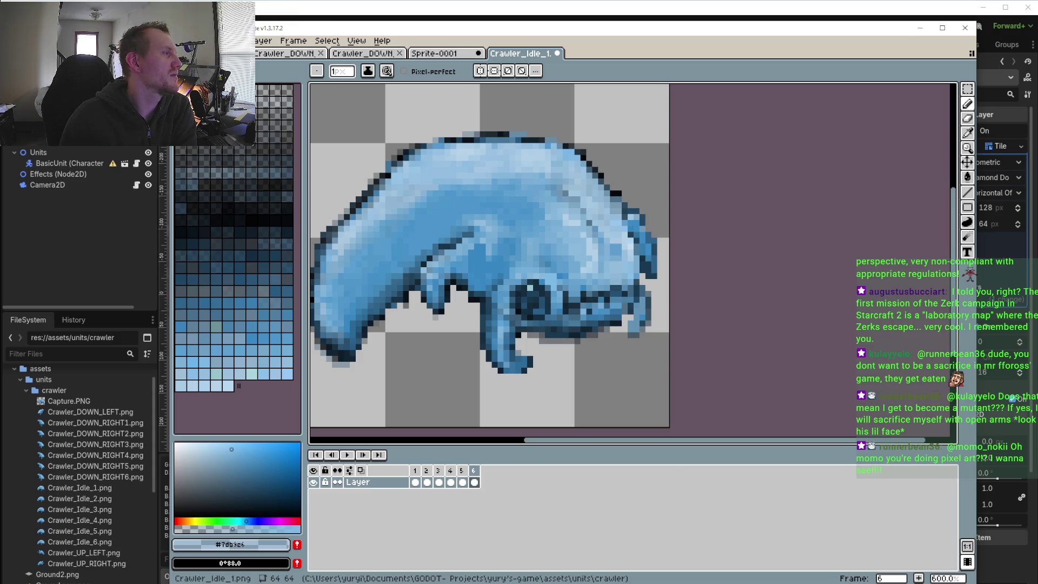
pyautogui.scroll(-2, 480, 262)
pyautogui.click(348, 455)
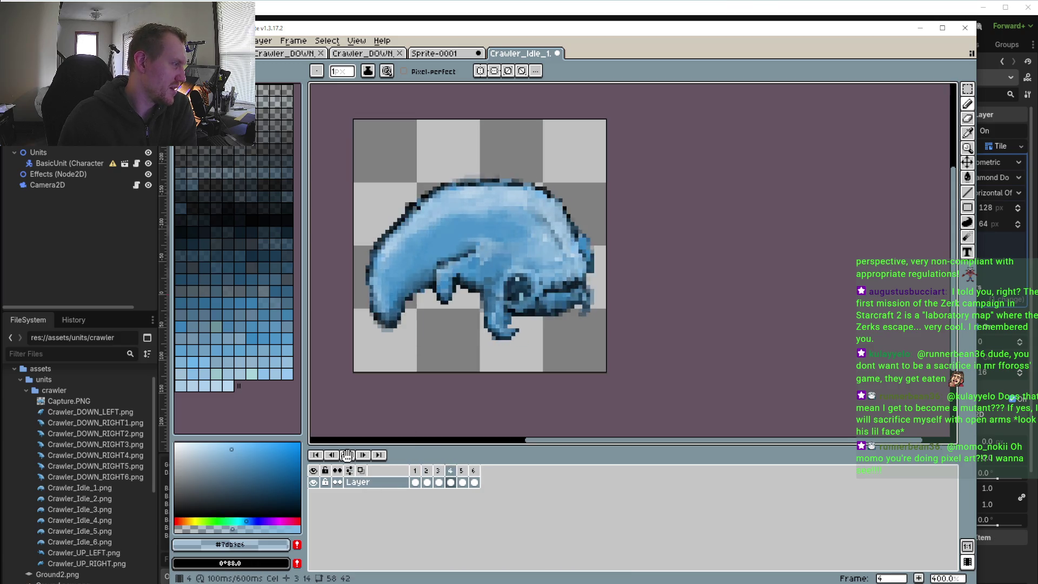
pyautogui.click(439, 480)
pyautogui.click(430, 479)
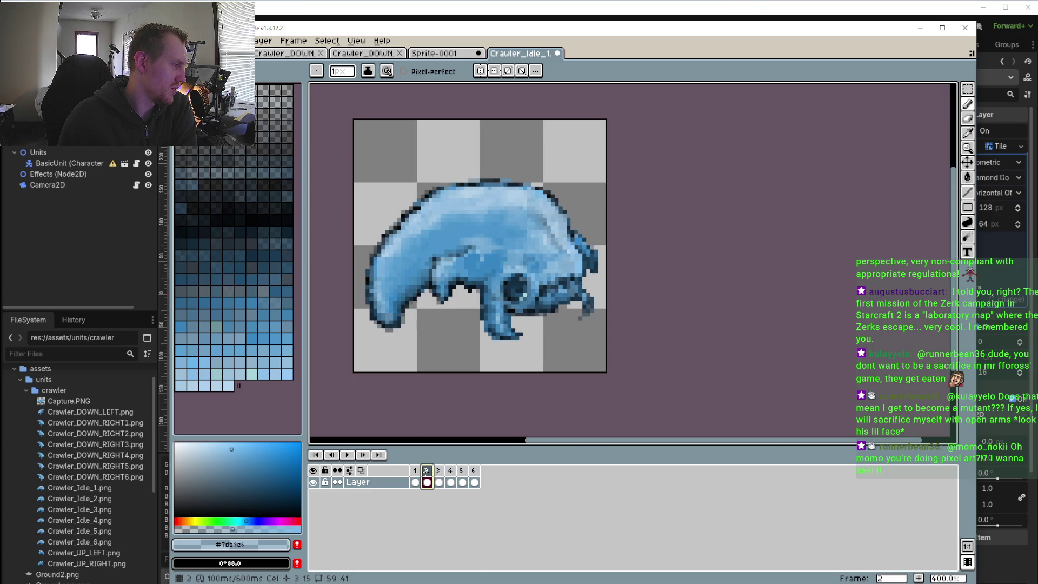
pyautogui.click(439, 480)
pyautogui.click(452, 480)
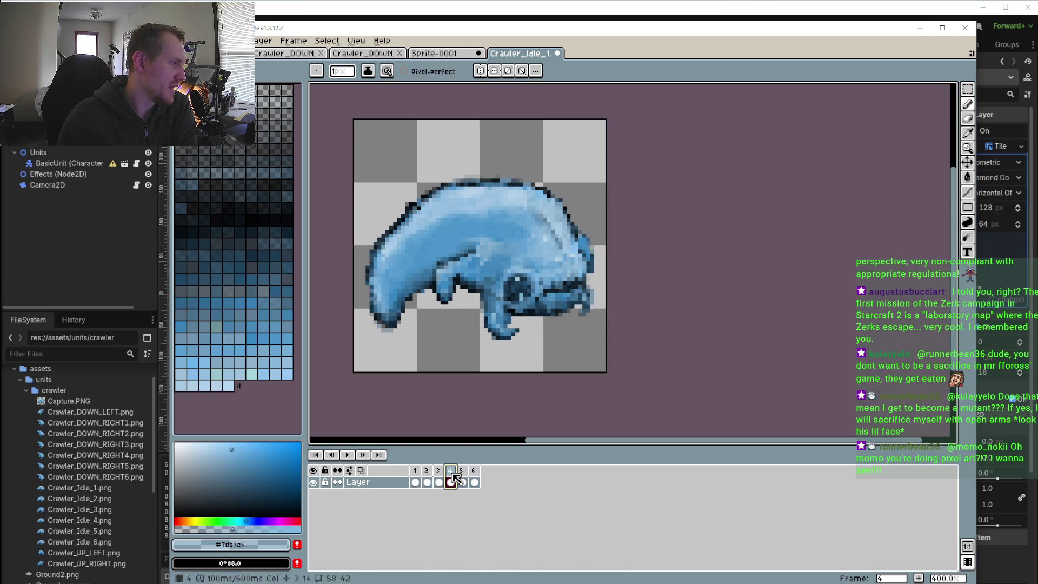
pyautogui.click(463, 474)
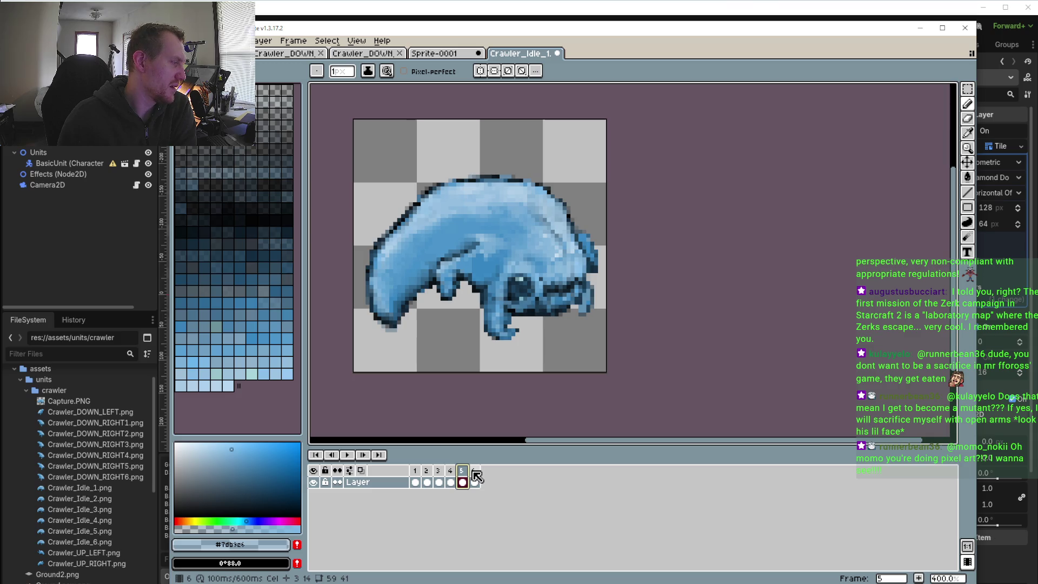
pyautogui.click(475, 479)
pyautogui.click(463, 478)
pyautogui.click(439, 472)
pyautogui.click(451, 478)
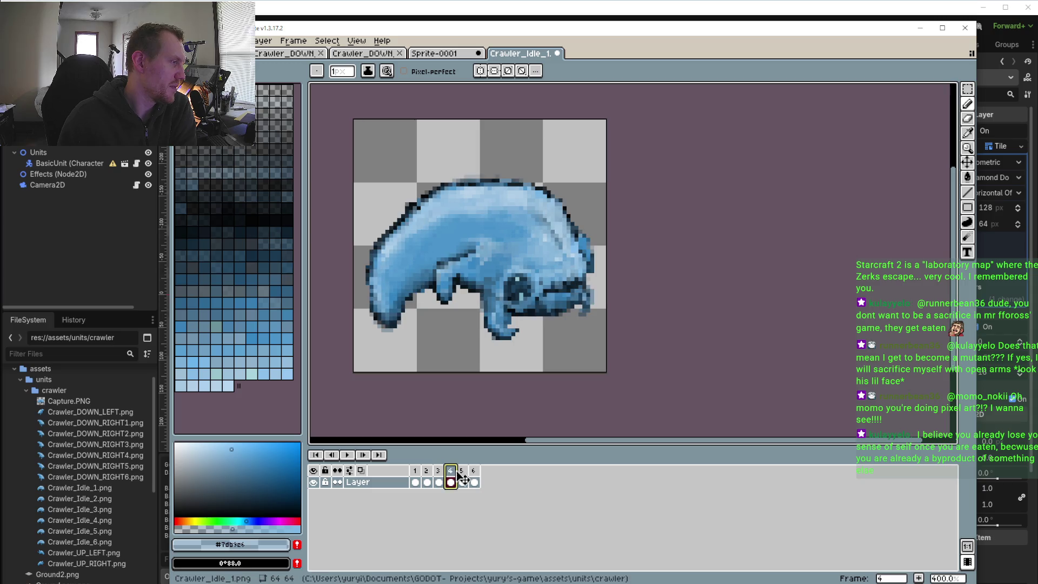
pyautogui.click(462, 480)
pyautogui.click(474, 479)
pyautogui.click(345, 454)
pyautogui.click(464, 482)
pyautogui.click(450, 479)
pyautogui.click(439, 478)
pyautogui.click(427, 478)
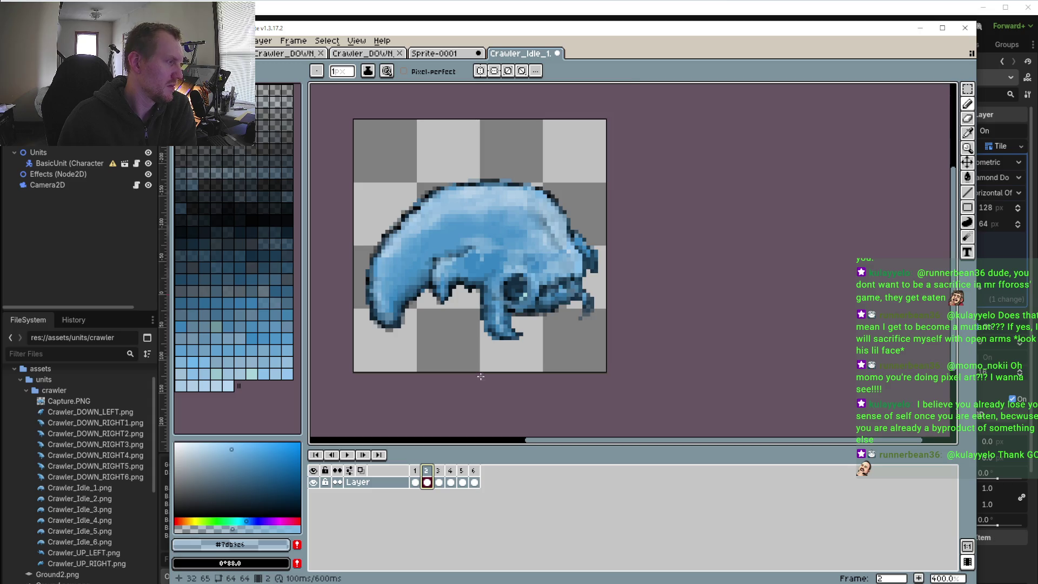
pyautogui.scroll(1, 500, 367)
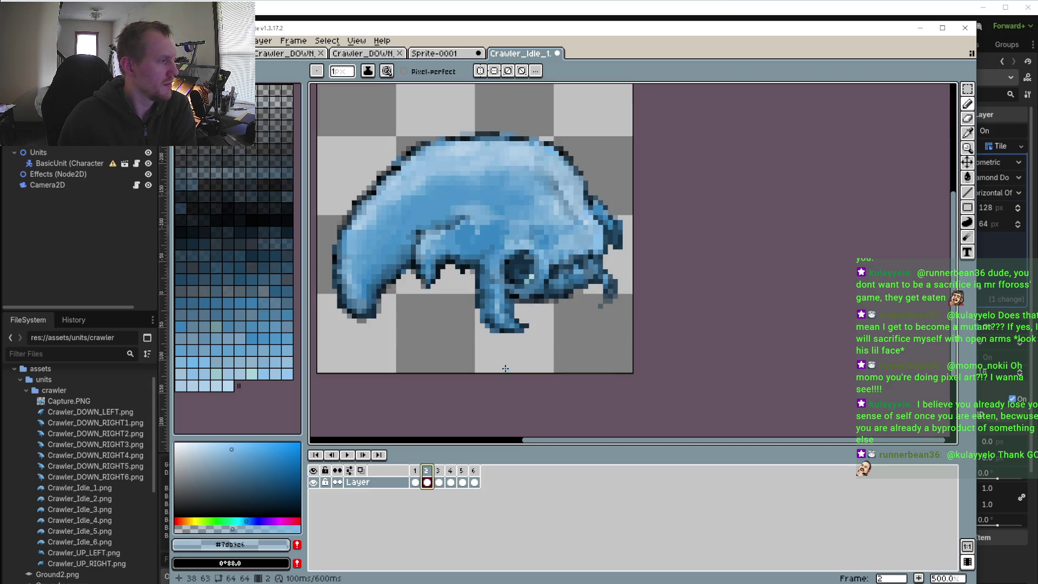
pyautogui.click(438, 480)
# - Select the foot area and erase stray and dark pixels at the leg's ends on frame 2
pyautogui.click(967, 89)
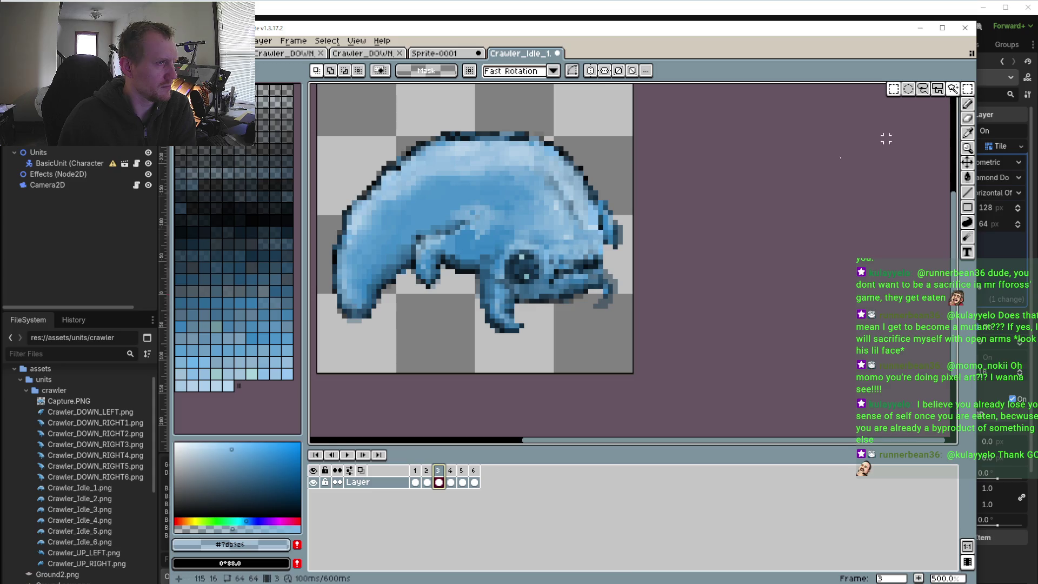
pyautogui.moveTo(485, 335)
pyautogui.mouseDown()
pyautogui.moveTo(543, 346)
pyautogui.moveTo(476, 310)
pyautogui.mouseUp()
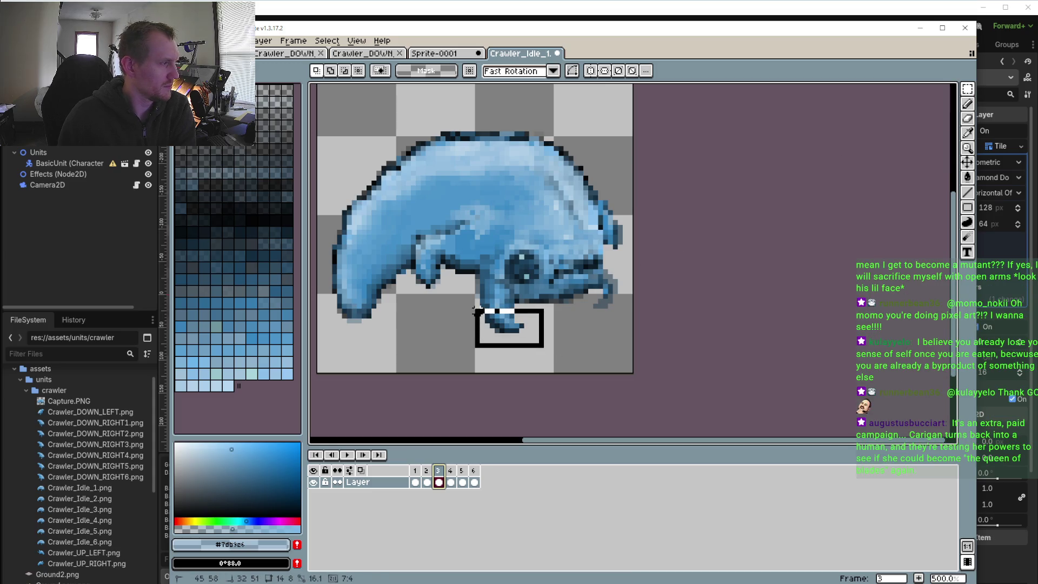
pyautogui.click(426, 480)
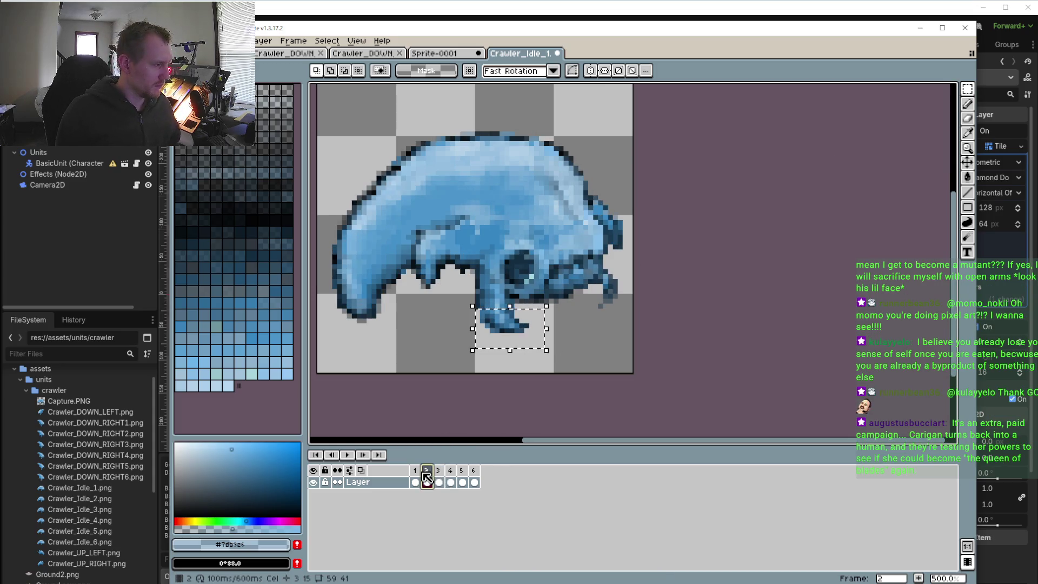
pyautogui.scroll(3, 494, 333)
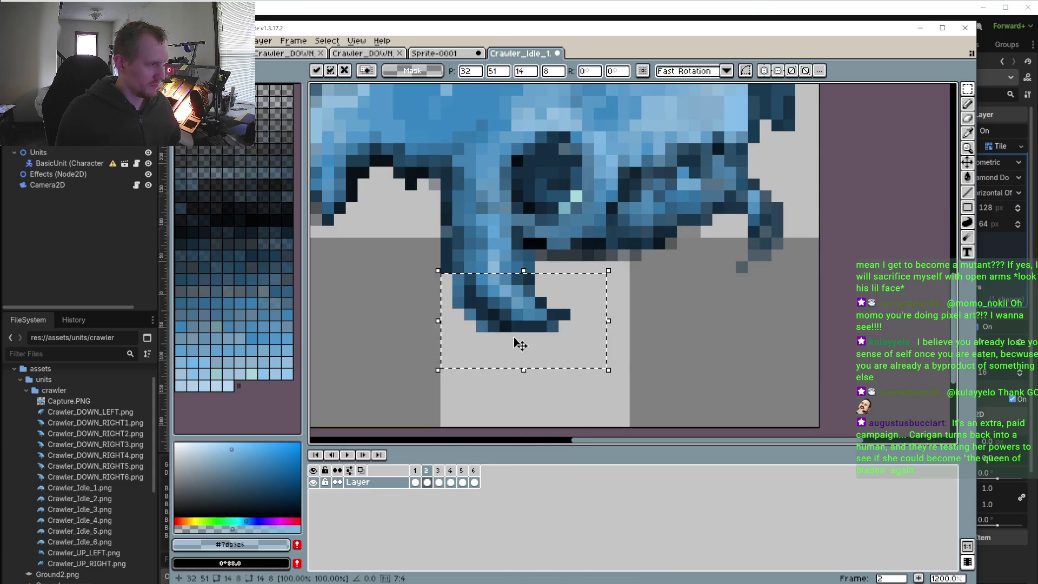
pyautogui.click(475, 335)
pyautogui.press('b')
pyautogui.moveTo(565, 314); pyautogui.dragTo(540, 327)
pyautogui.click(482, 326)
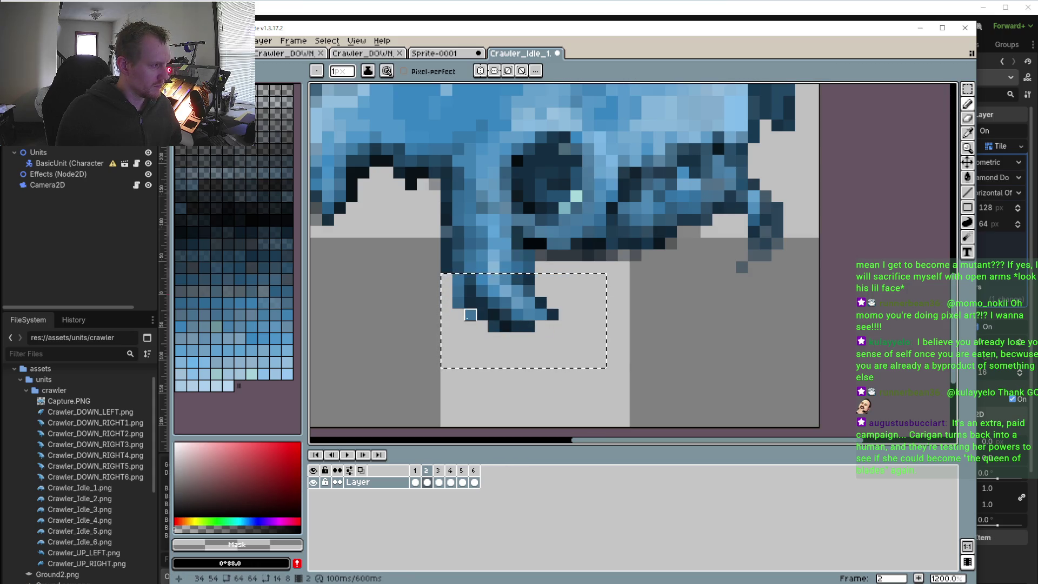
# - Play the loop to check the foot fix, then pick the leg's mid-blue #3e79a4
pyautogui.click(348, 456)
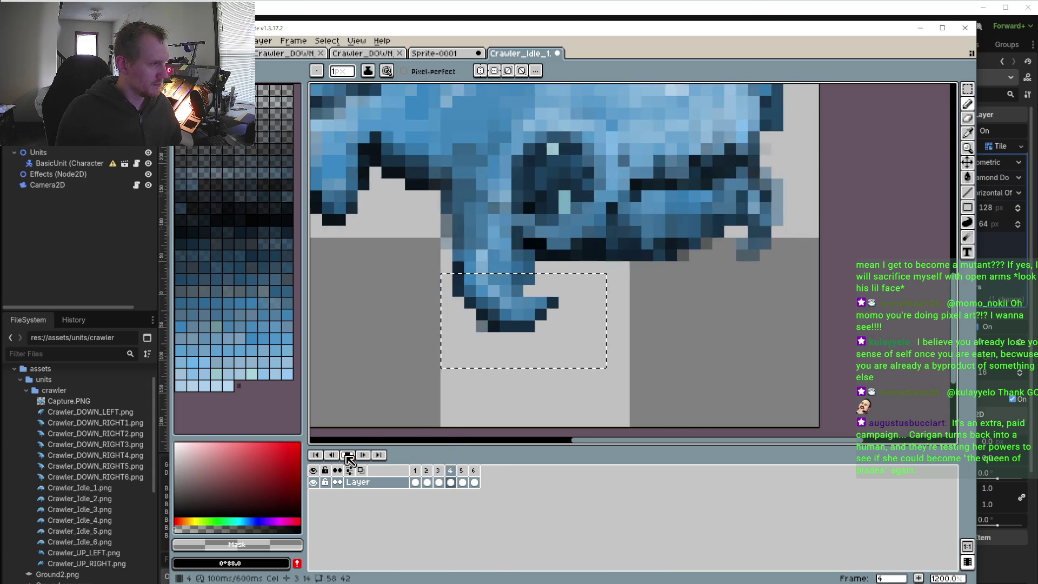
pyautogui.scroll(-2, 429, 363)
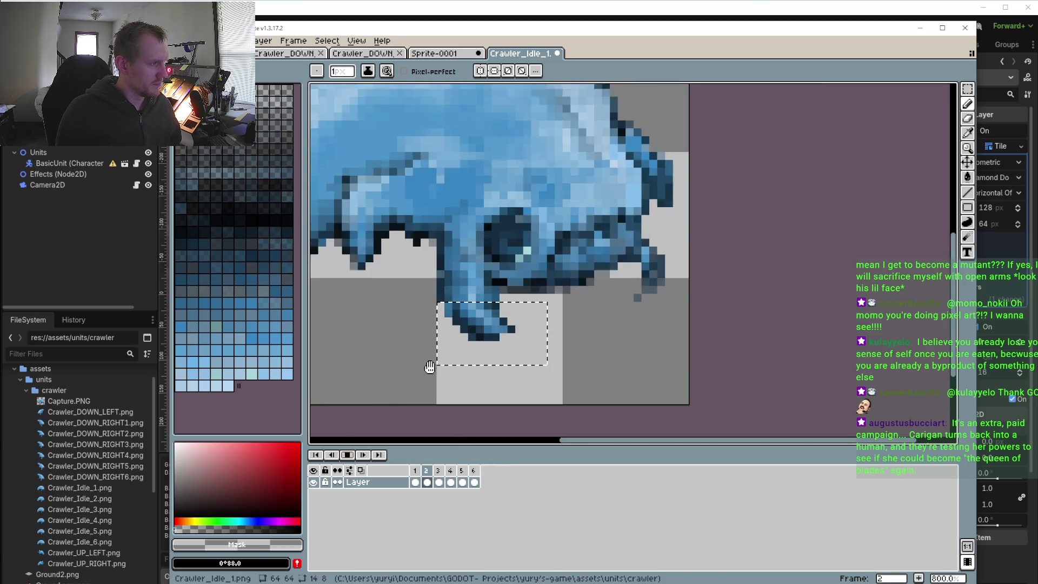
pyautogui.click(366, 457)
pyautogui.click(362, 454)
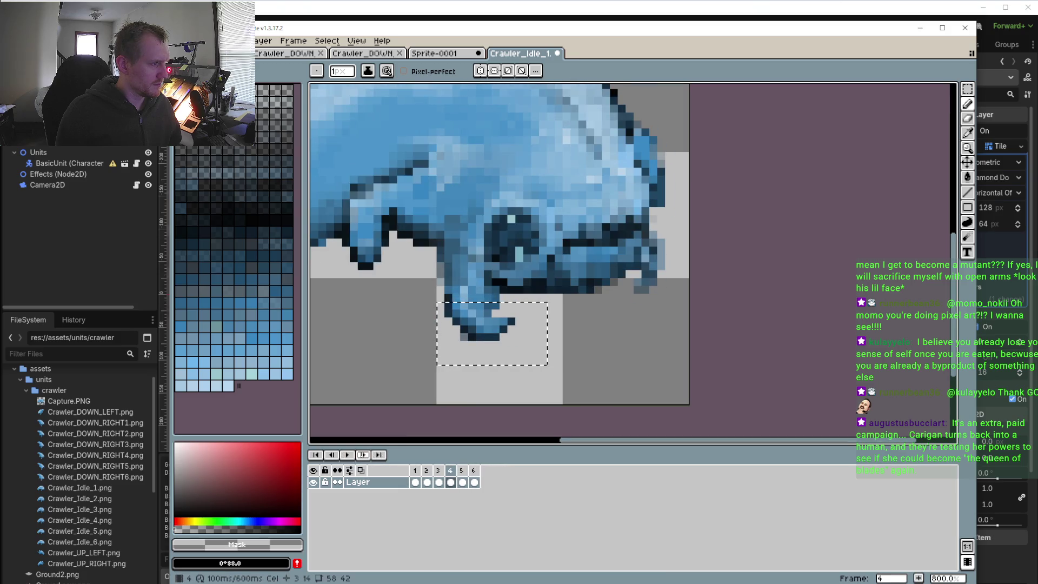
pyautogui.click(352, 457)
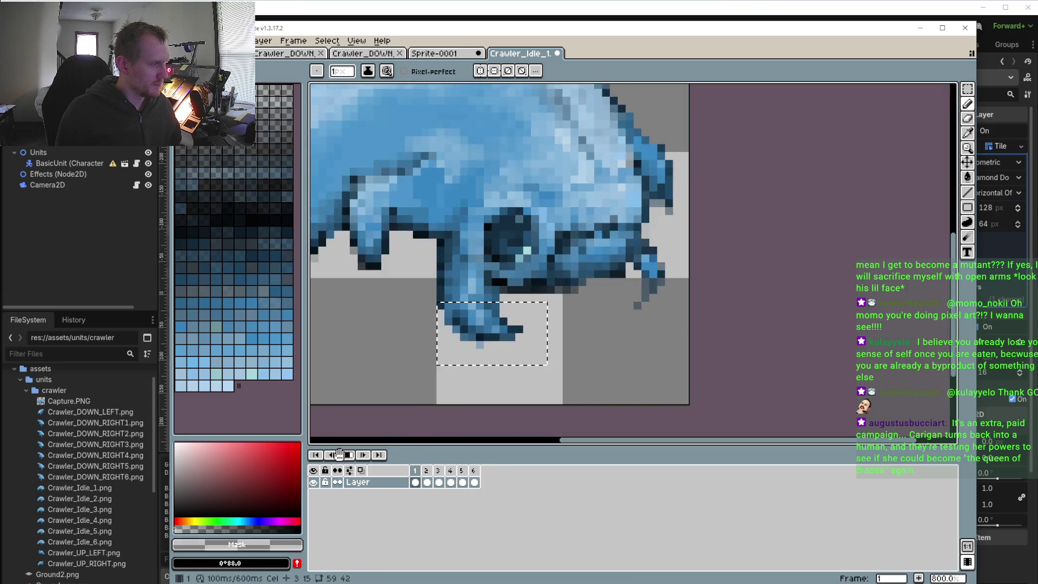
pyautogui.click(354, 456)
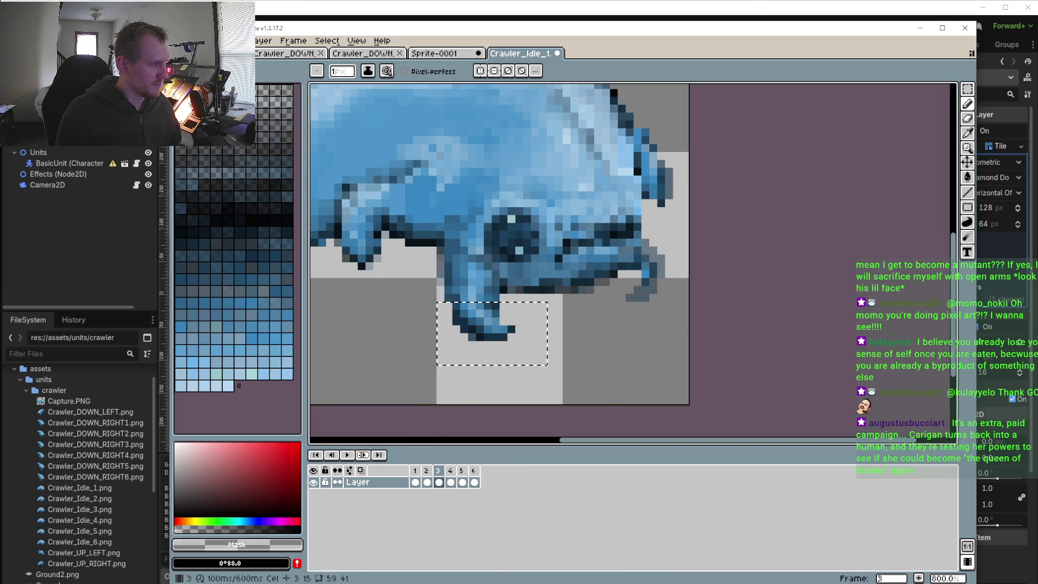
pyautogui.click(352, 456)
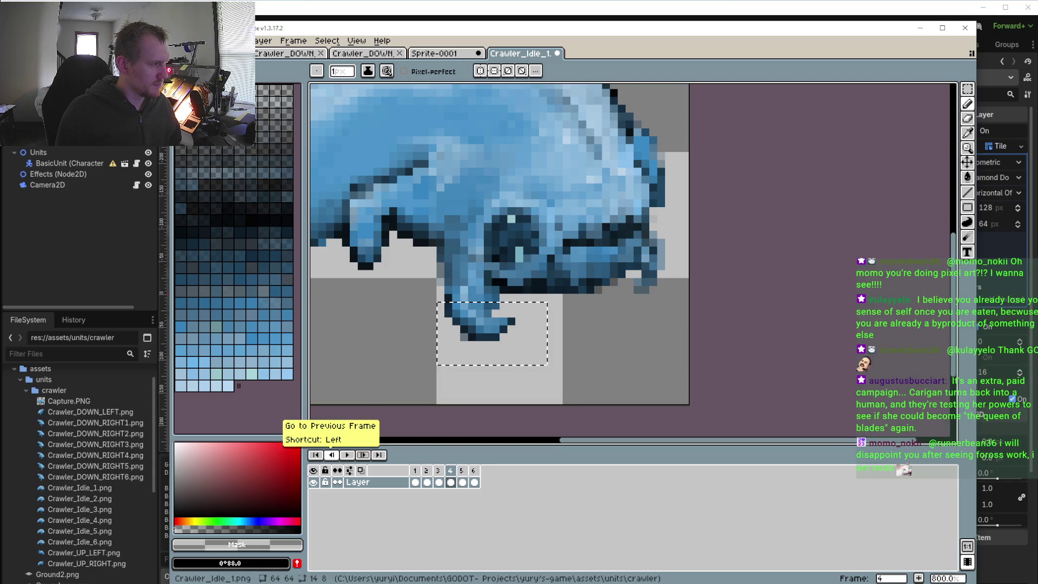
pyautogui.click(335, 455)
pyautogui.scroll(2, 504, 330)
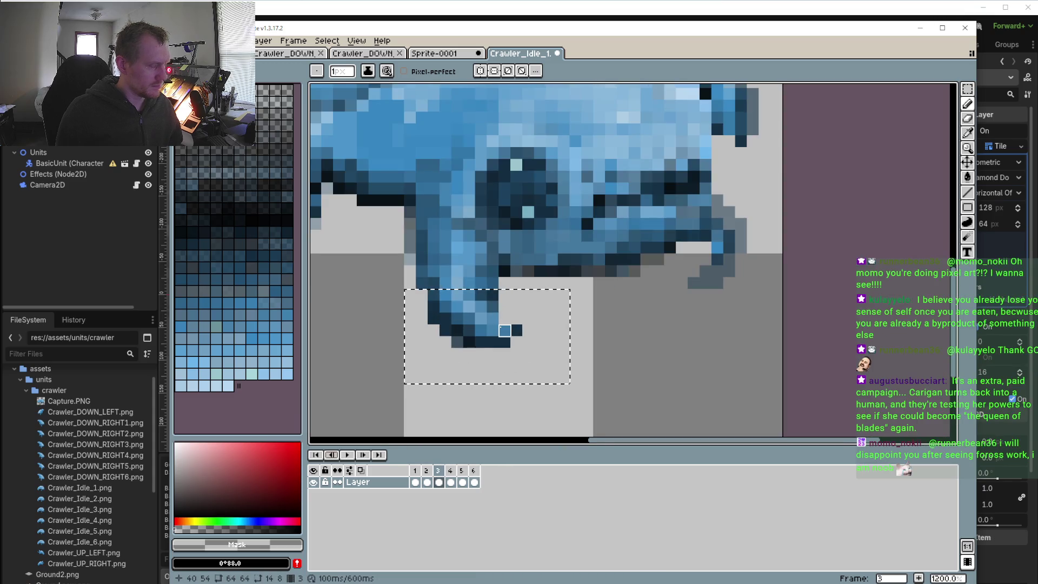
pyautogui.scroll(3, 505, 330)
pyautogui.keyDown('alt'); pyautogui.click(508, 302); pyautogui.keyUp('alt')
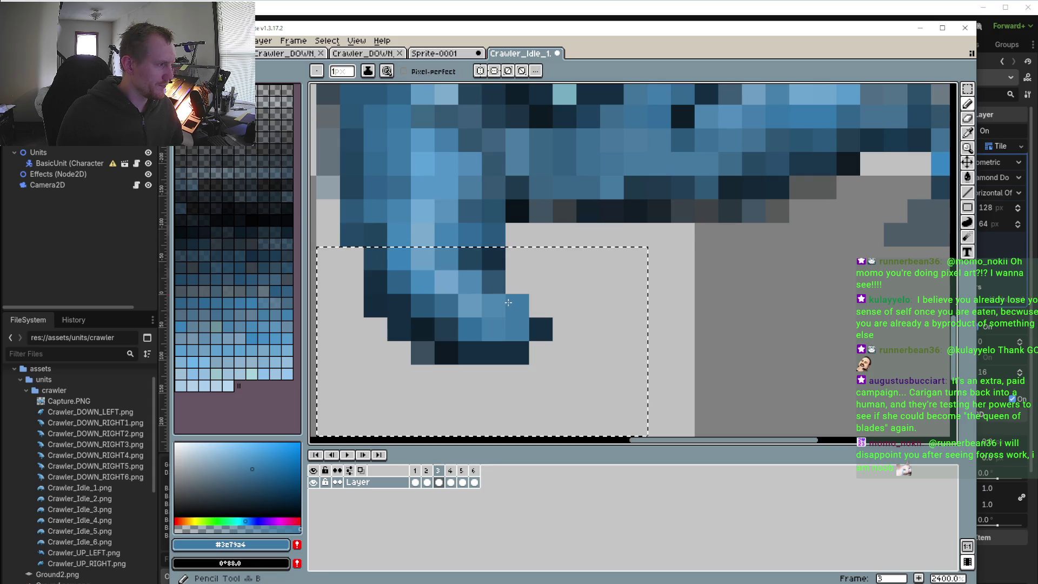
# - Compare the foot across frames 2, 4 and 5, then erase a stray blue pixel below frame 6's foot
pyautogui.click(450, 471)
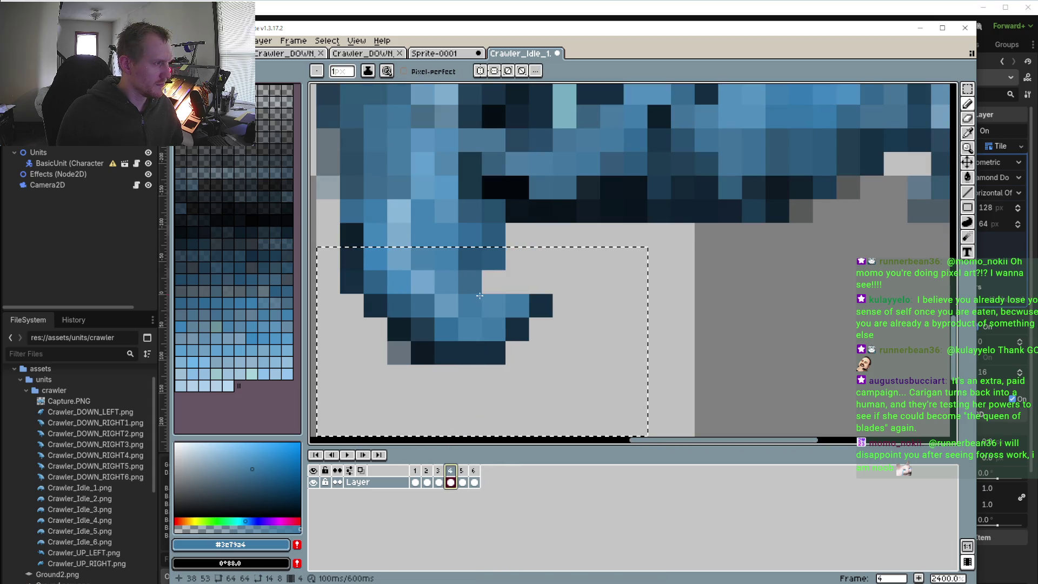
pyautogui.click(428, 471)
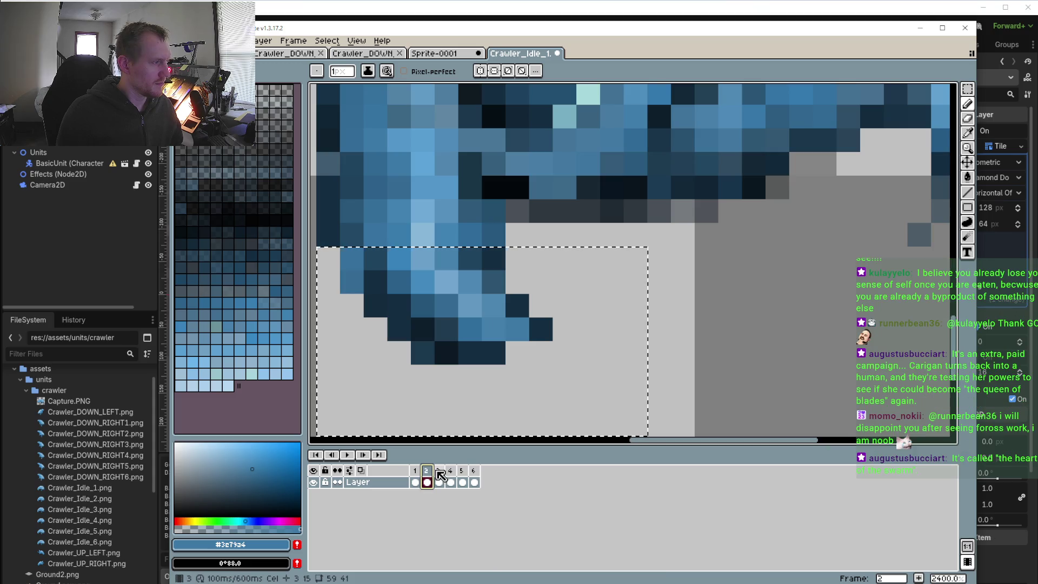
pyautogui.click(451, 470)
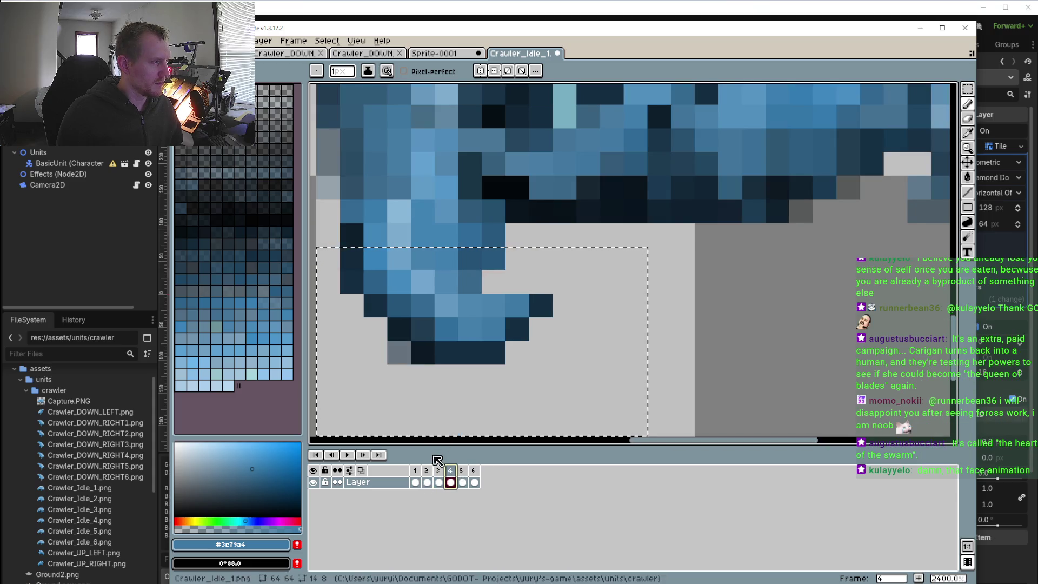
pyautogui.press('Left')
pyautogui.press('Left')
pyautogui.click(463, 471)
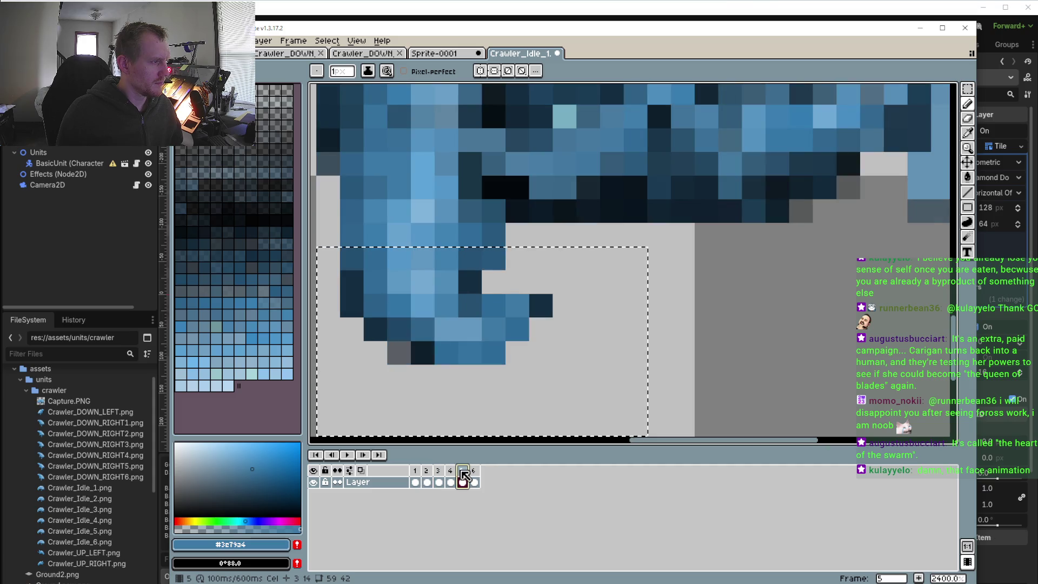
pyautogui.click(429, 472)
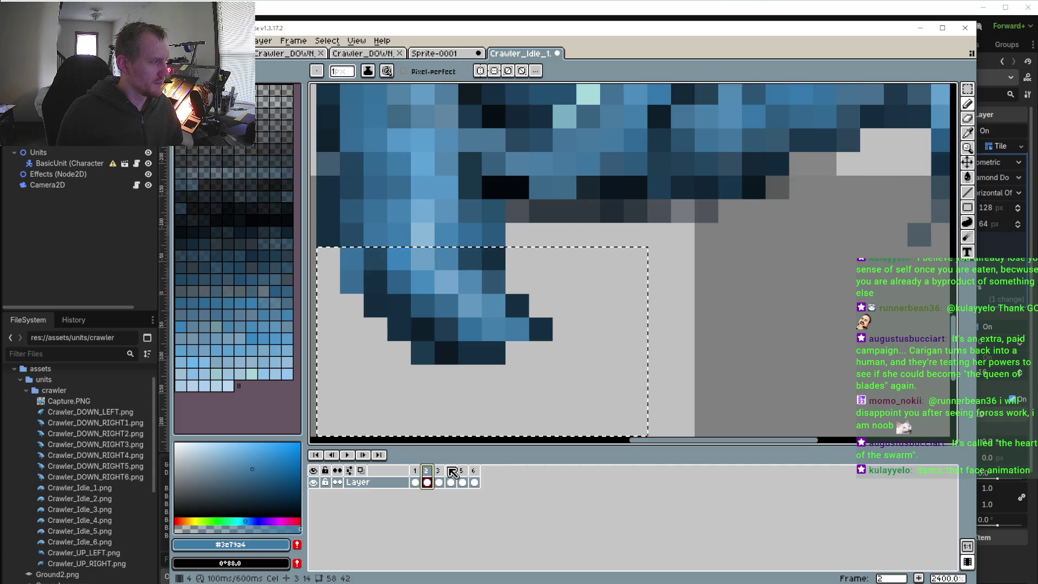
pyautogui.click(451, 472)
pyautogui.click(462, 471)
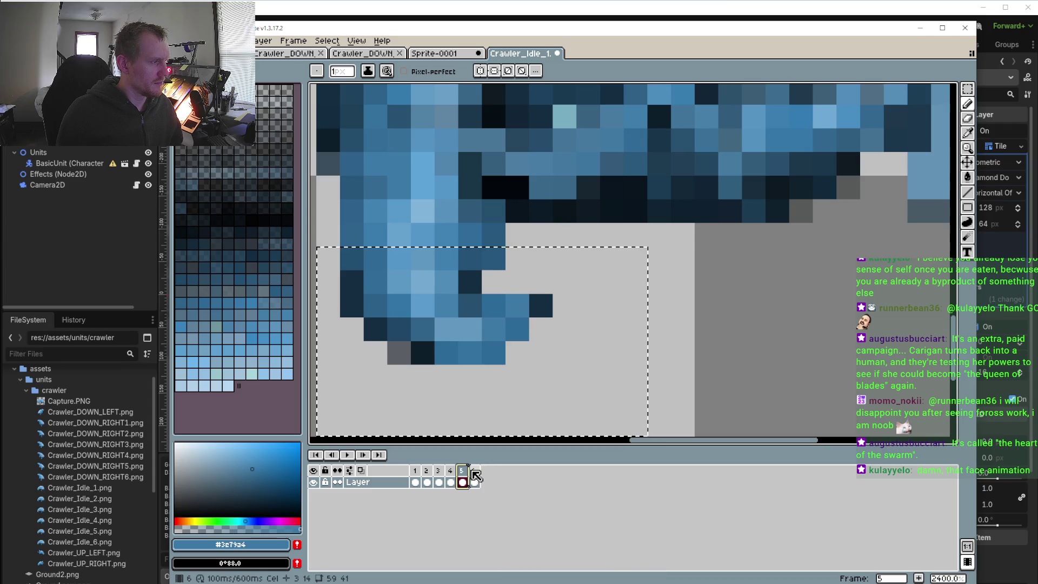
pyautogui.click(474, 471)
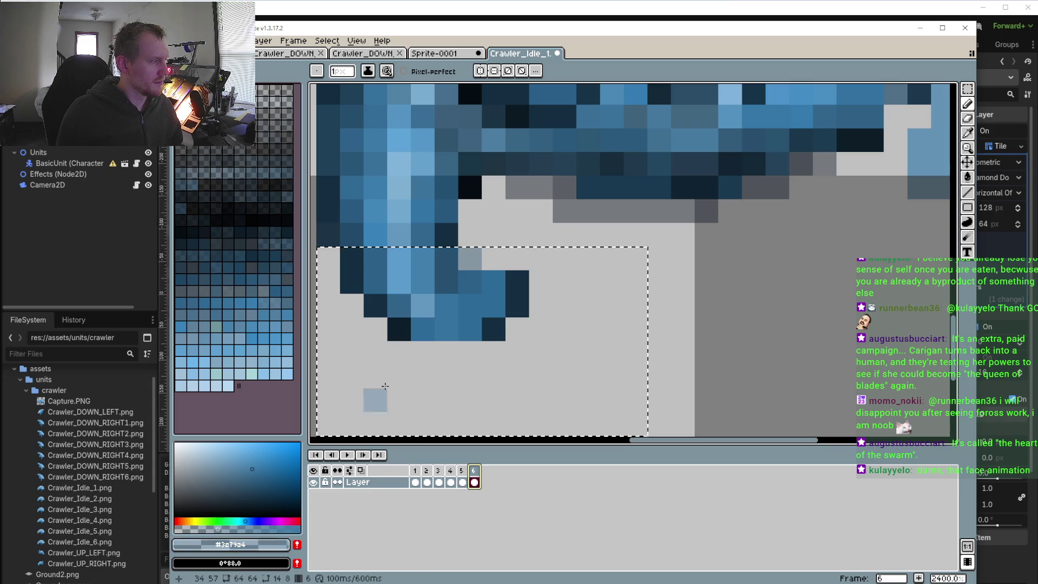
pyautogui.rightClick(436, 343)
# - Flip between frames 5 and 6 to compare the feet, ending on frame 6
pyautogui.click(462, 472)
pyautogui.click(474, 473)
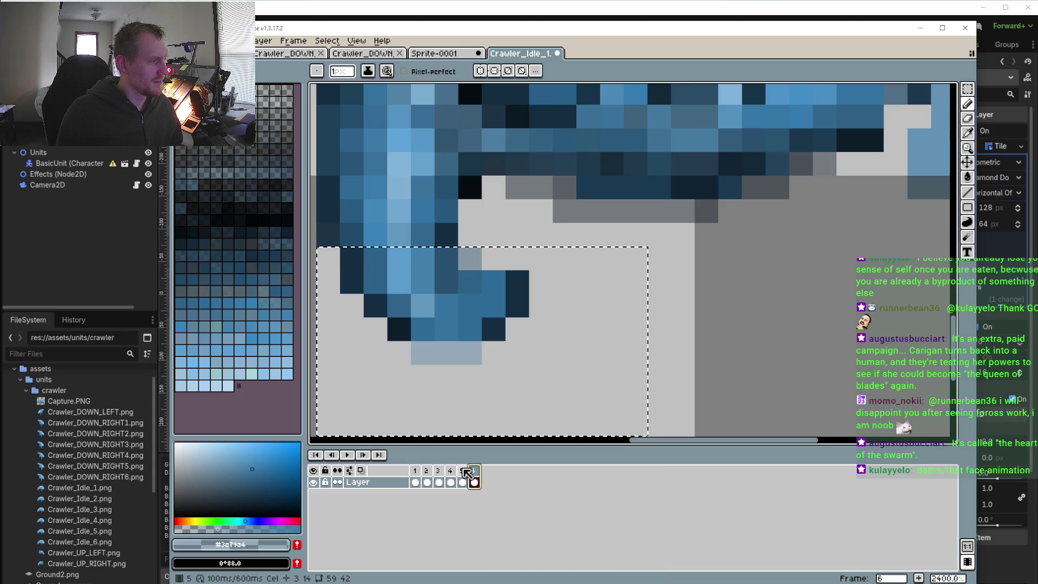
pyautogui.click(463, 471)
pyautogui.click(473, 472)
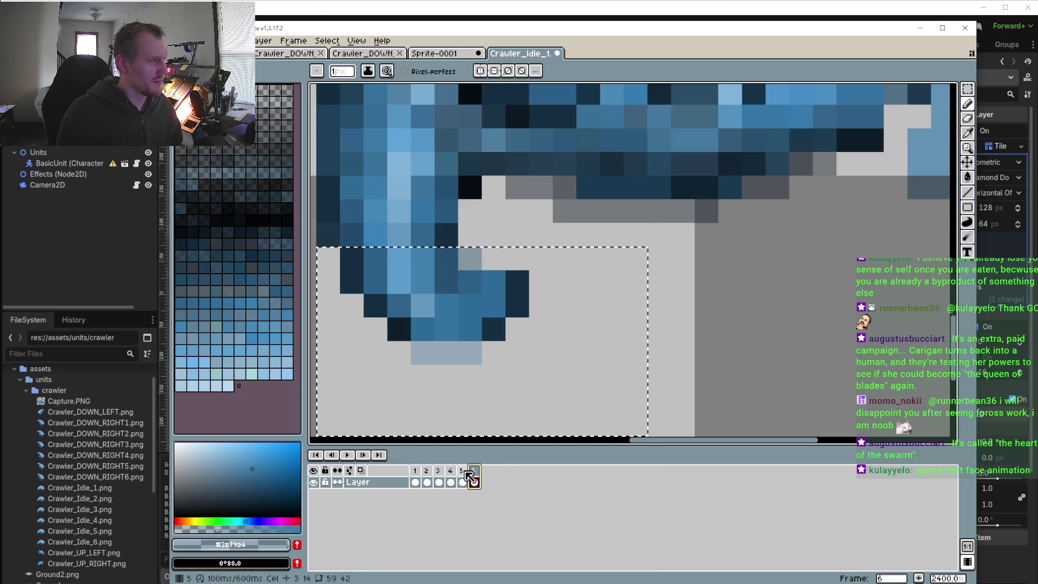
pyautogui.click(466, 472)
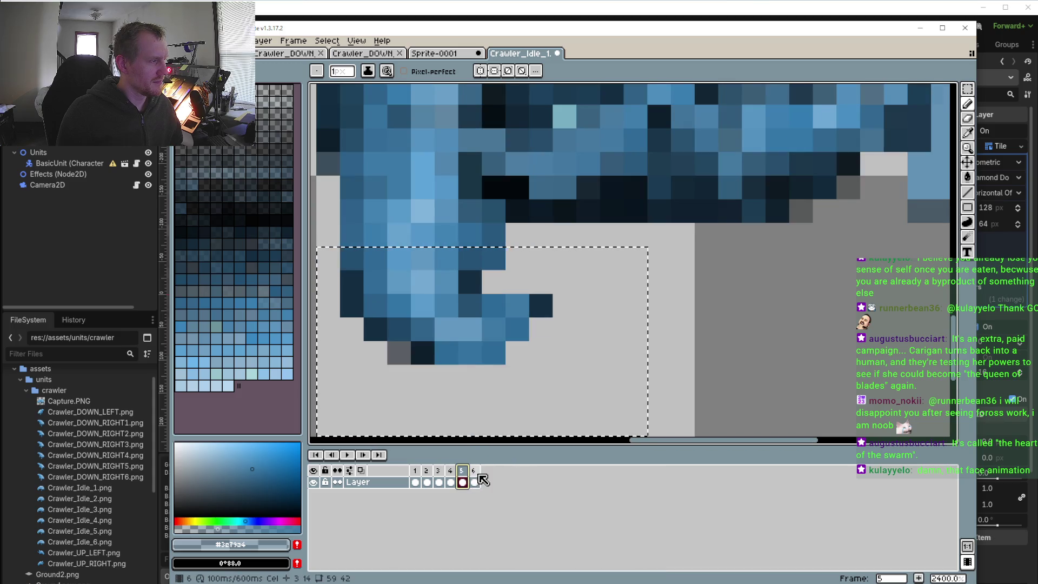
pyautogui.click(474, 471)
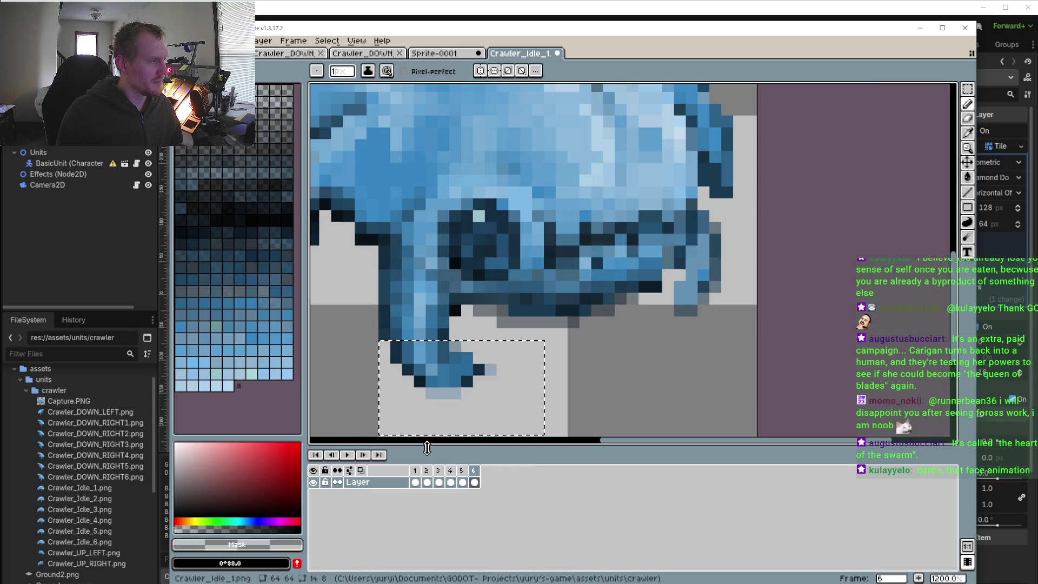
# - Play the idle loop briefly and stop it
pyautogui.scroll(-3, 440, 434)
pyautogui.click(347, 455)
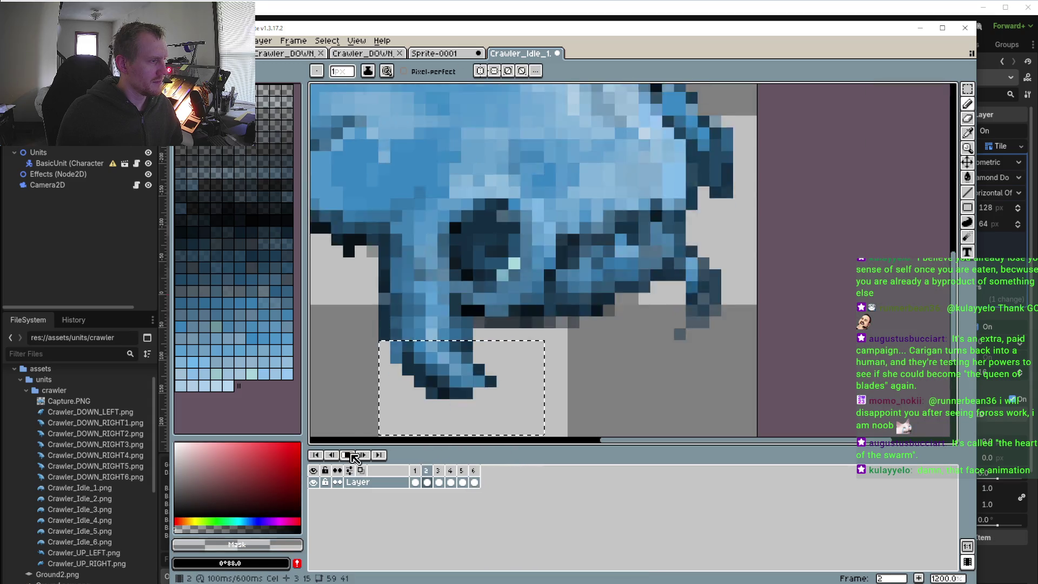
pyautogui.scroll(-2, 546, 354)
pyautogui.scroll(-1, 526, 352)
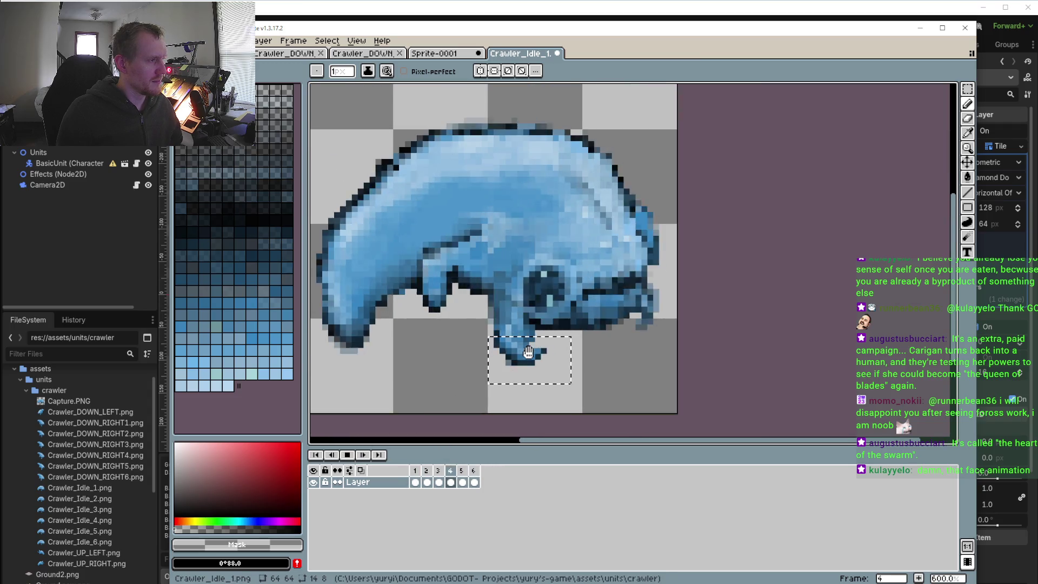
pyautogui.scroll(-2, 468, 286)
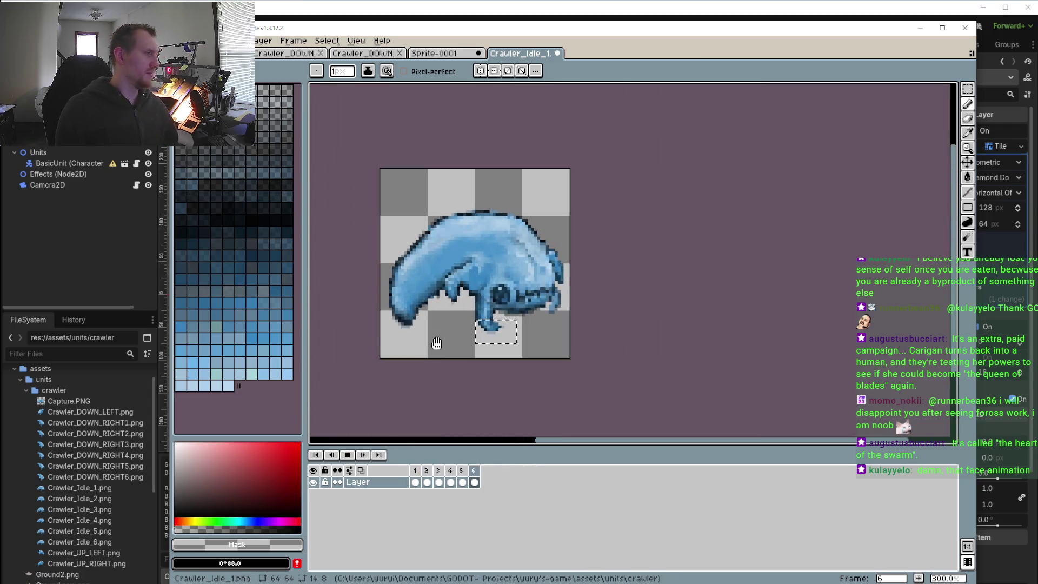
pyautogui.click(350, 457)
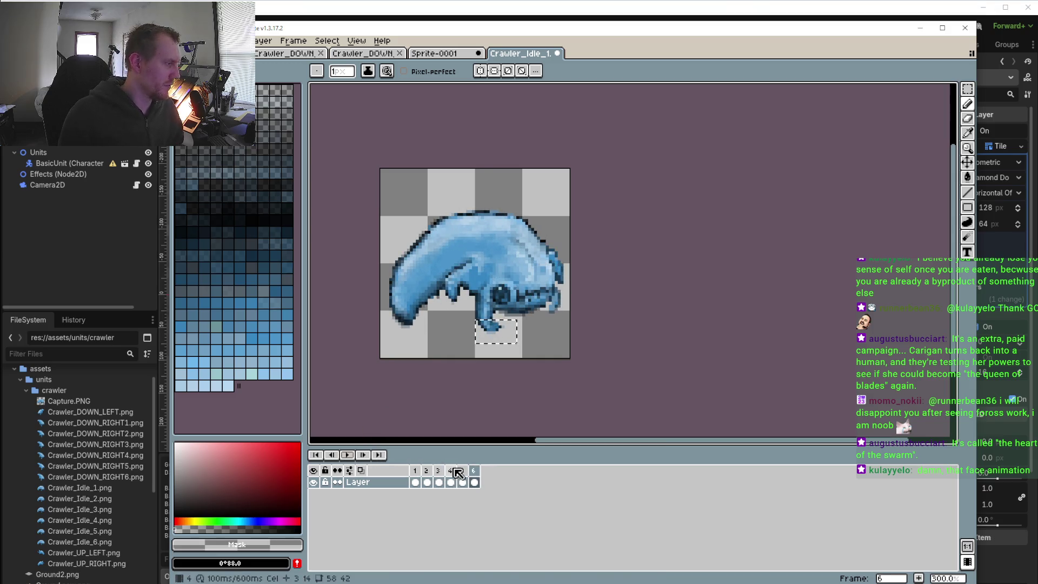
# - Step through frames 2, 3, 4, 5 and 6 one at a time, then back to frame 5
pyautogui.click(427, 483)
pyautogui.click(438, 482)
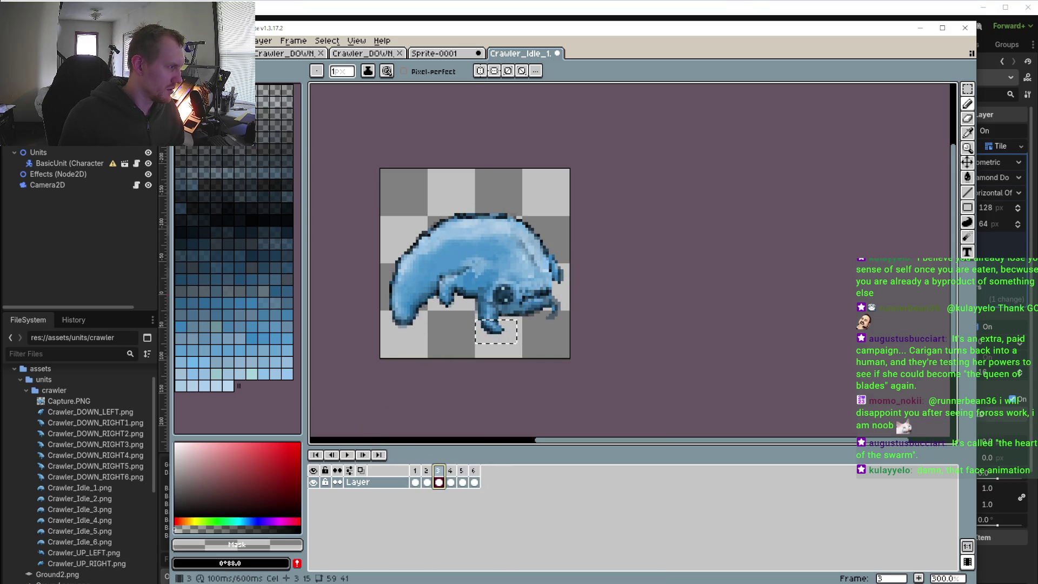
pyautogui.press('Left')
pyautogui.press('Right')
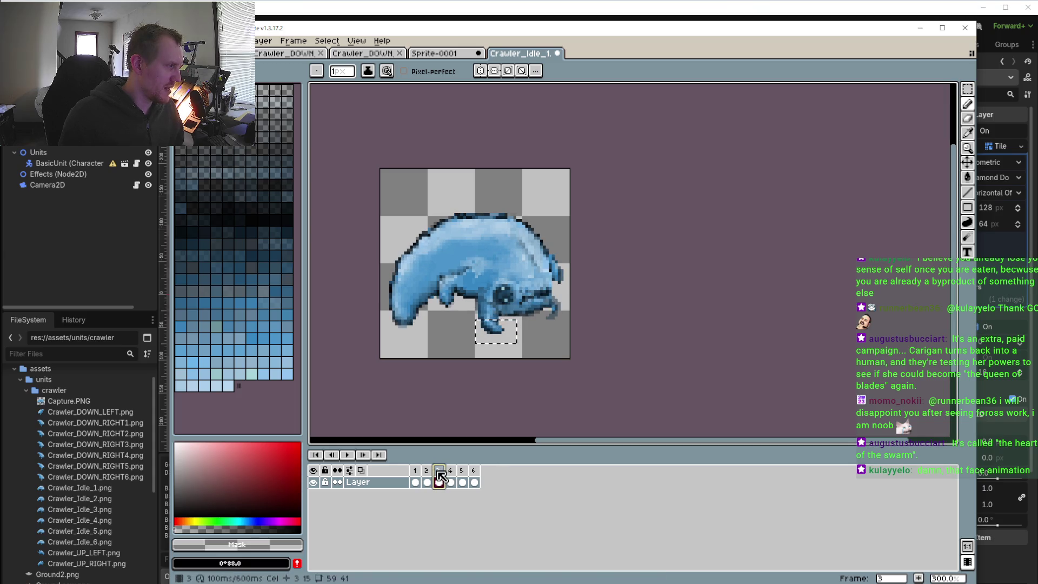
pyautogui.press('Right')
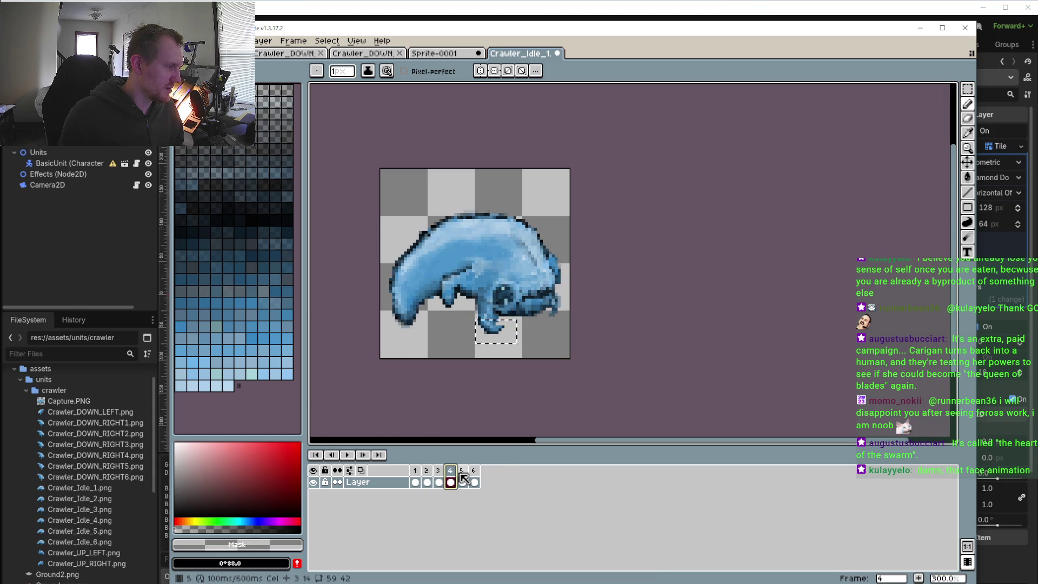
pyautogui.click(462, 481)
pyautogui.click(473, 473)
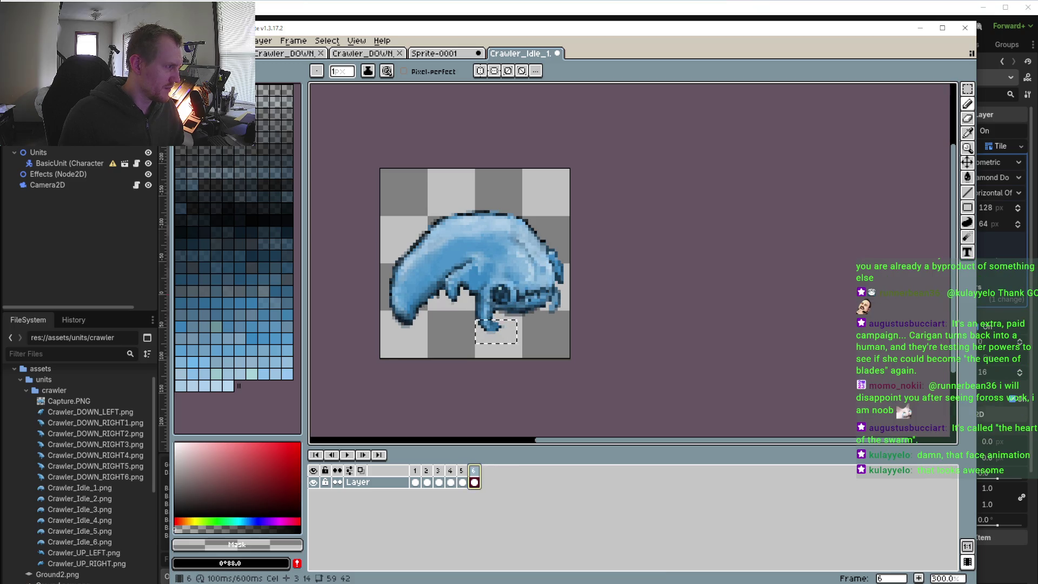
pyautogui.press('Left')
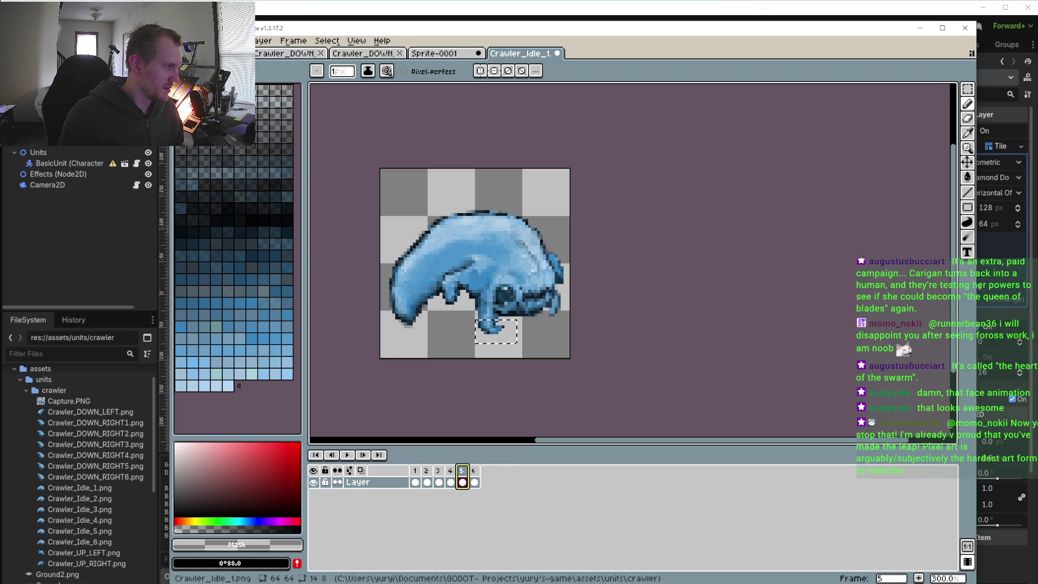
pyautogui.scroll(3, 488, 334)
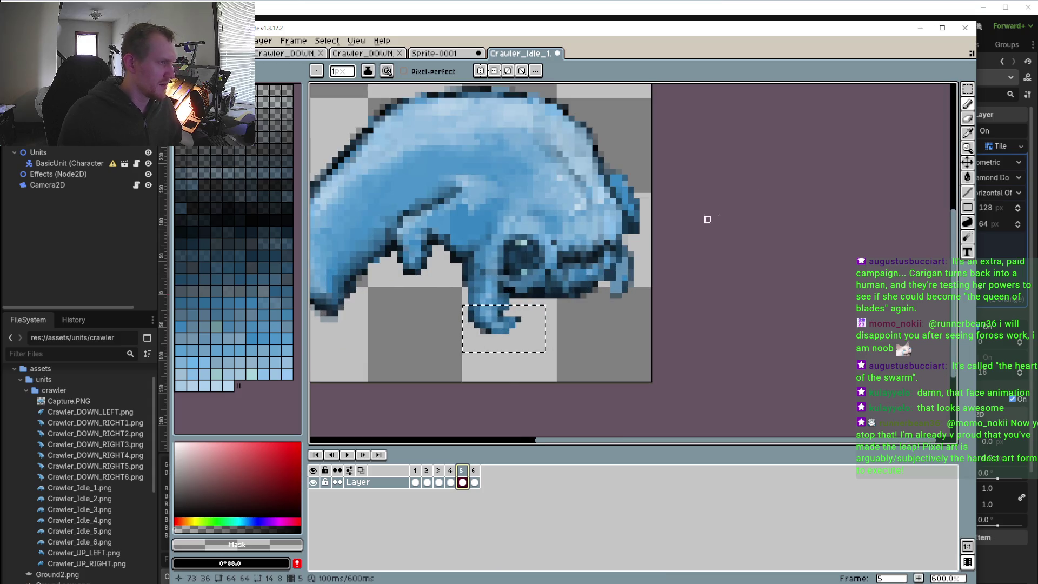
# - Copy a rectangle around the eye on frame 5 and paste it onto frame 1
pyautogui.press('m')
pyautogui.scroll(1, 462, 285)
pyautogui.moveTo(491, 190); pyautogui.dragTo(582, 290)
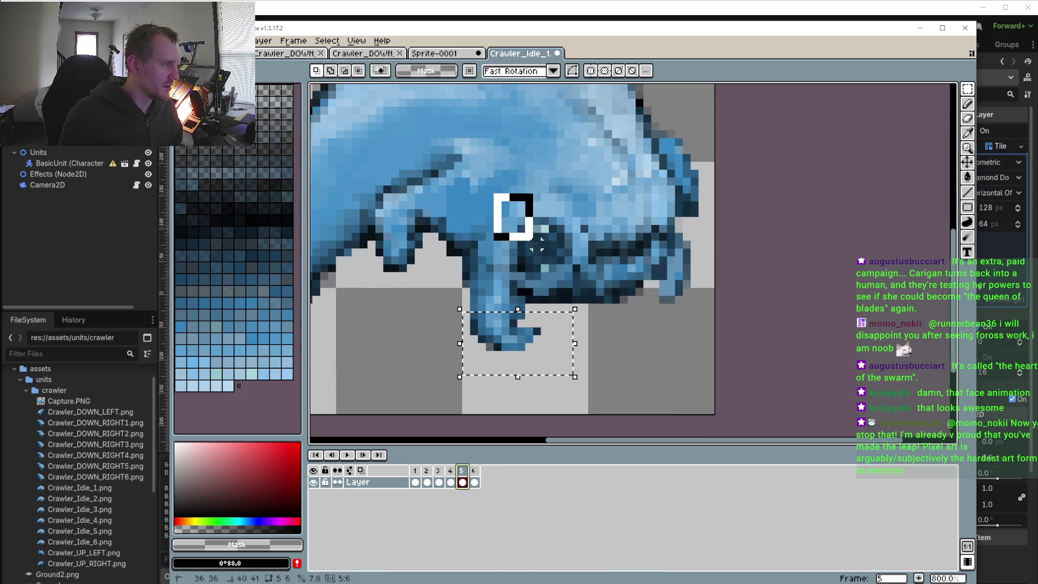
pyautogui.hotkey('ctrl', 'c')
pyautogui.press('Right')
pyautogui.press('Right')
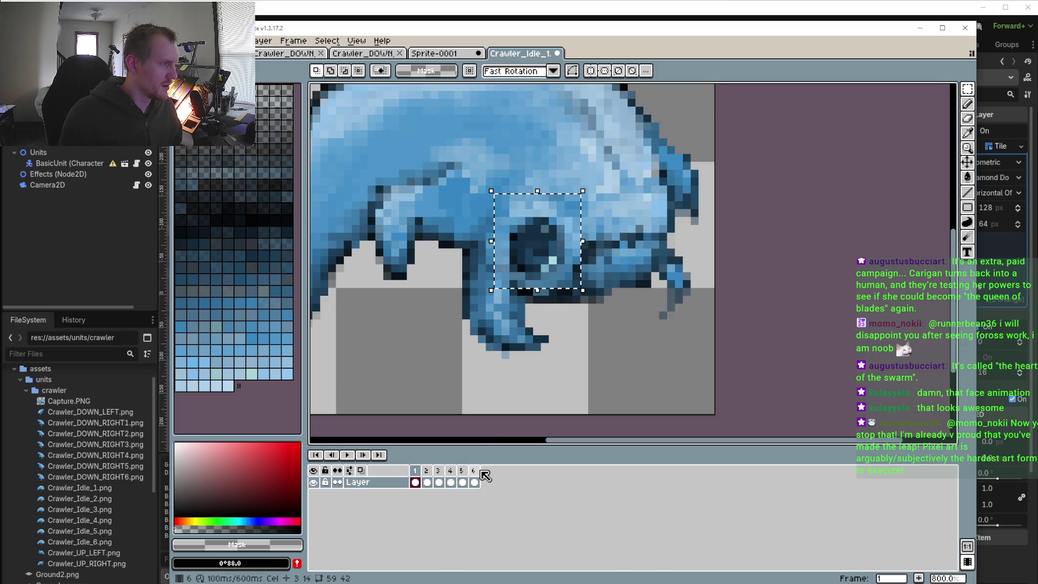
pyautogui.hotkey('ctrl', 'v')
pyautogui.click(590, 343)
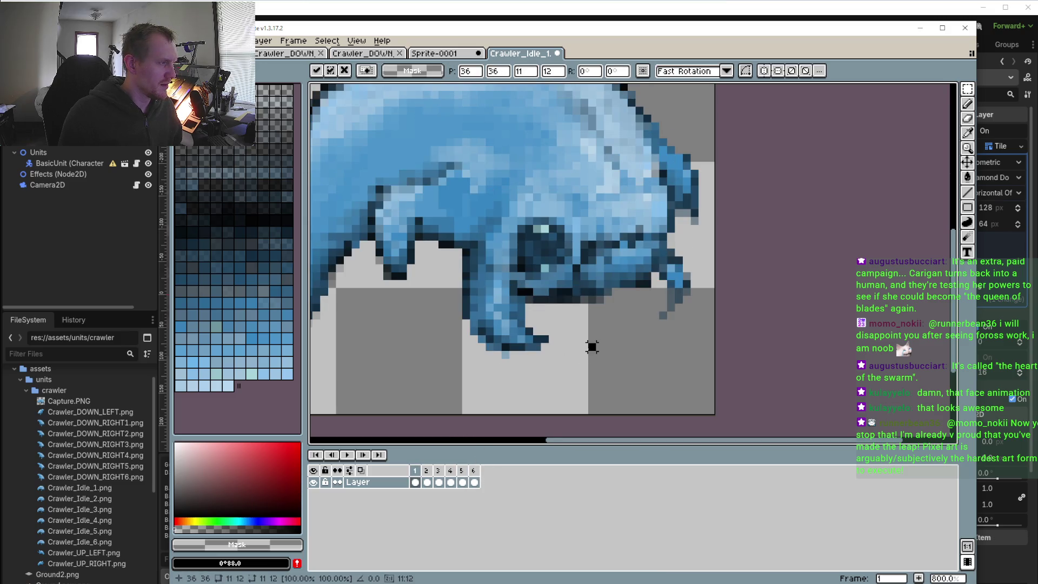
# - Play the loop with the sprite centred in view, then stop it
pyautogui.click(348, 454)
pyautogui.scroll(-4, 405, 353)
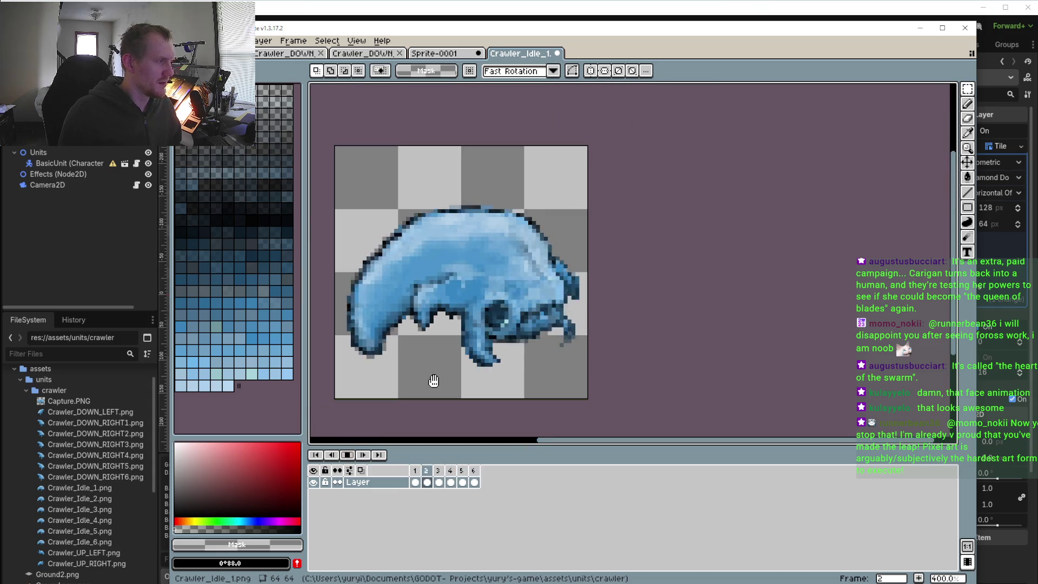
pyautogui.scroll(-2, 388, 400)
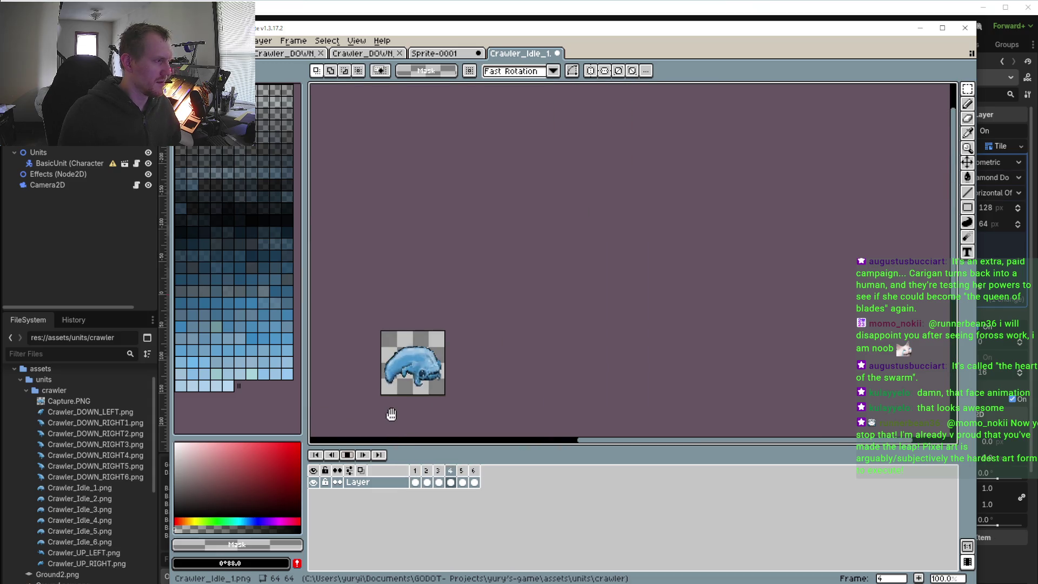
pyautogui.moveTo(451, 387); pyautogui.dragTo(512, 356)
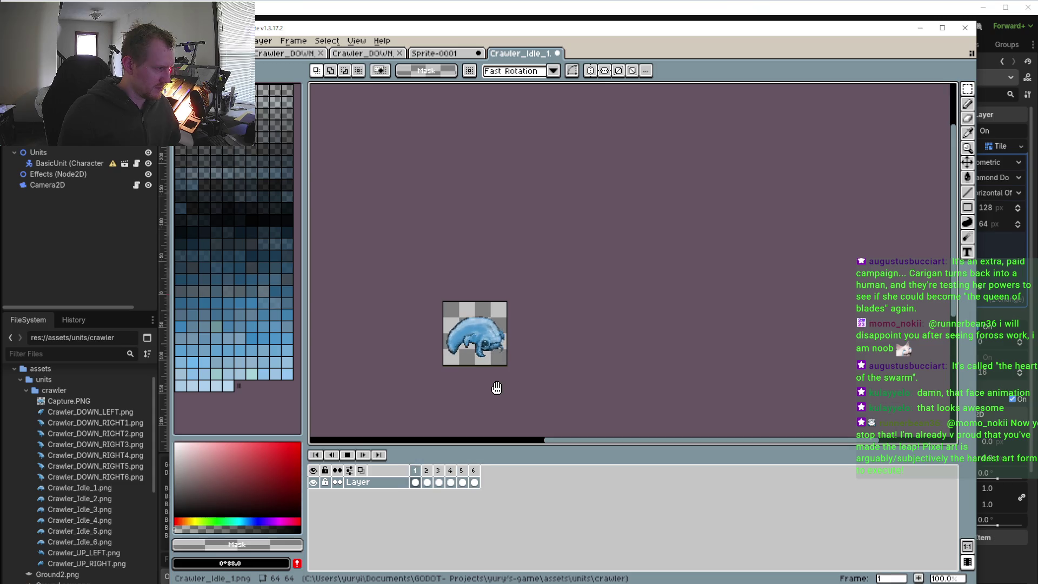
pyautogui.press('Return')
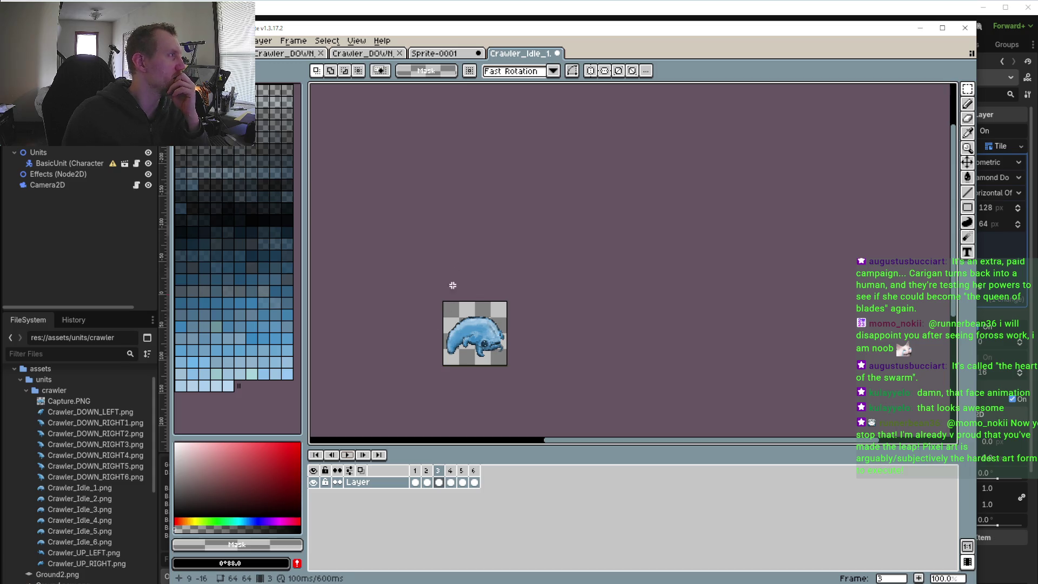
# - Zoom in and play the loop to check the pasted eye, then stop on frame 1
pyautogui.scroll(3, 496, 320)
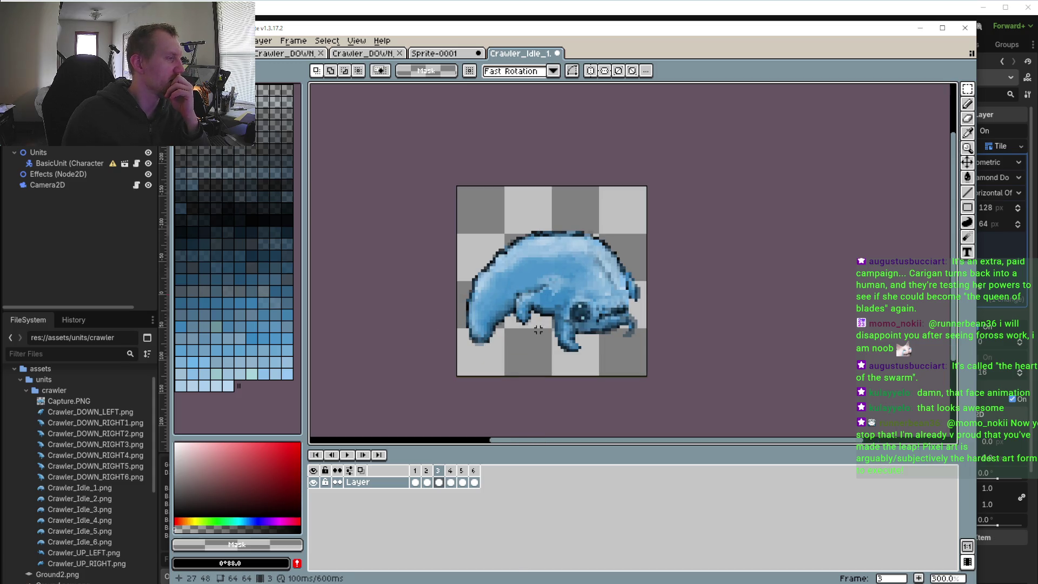
pyautogui.scroll(1, 538, 329)
pyautogui.scroll(1, 533, 338)
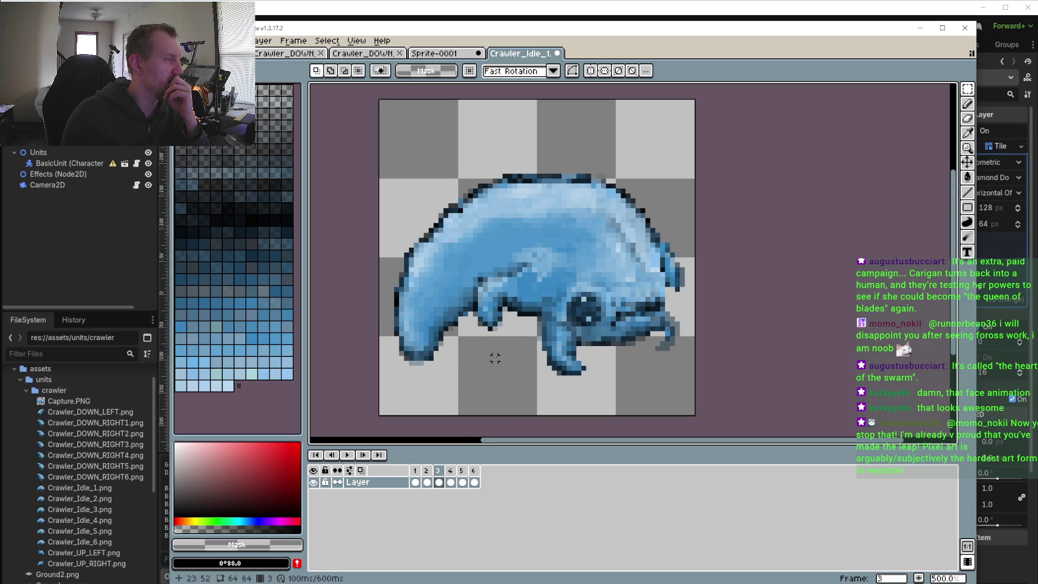
pyautogui.click(349, 457)
pyautogui.scroll(-2, 429, 417)
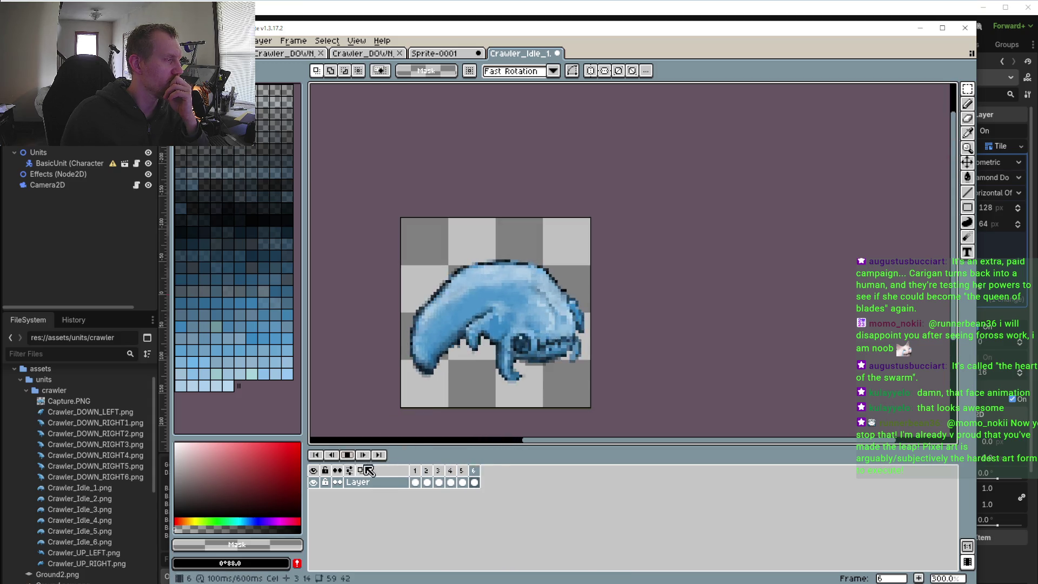
pyautogui.moveTo(424, 392); pyautogui.dragTo(371, 370)
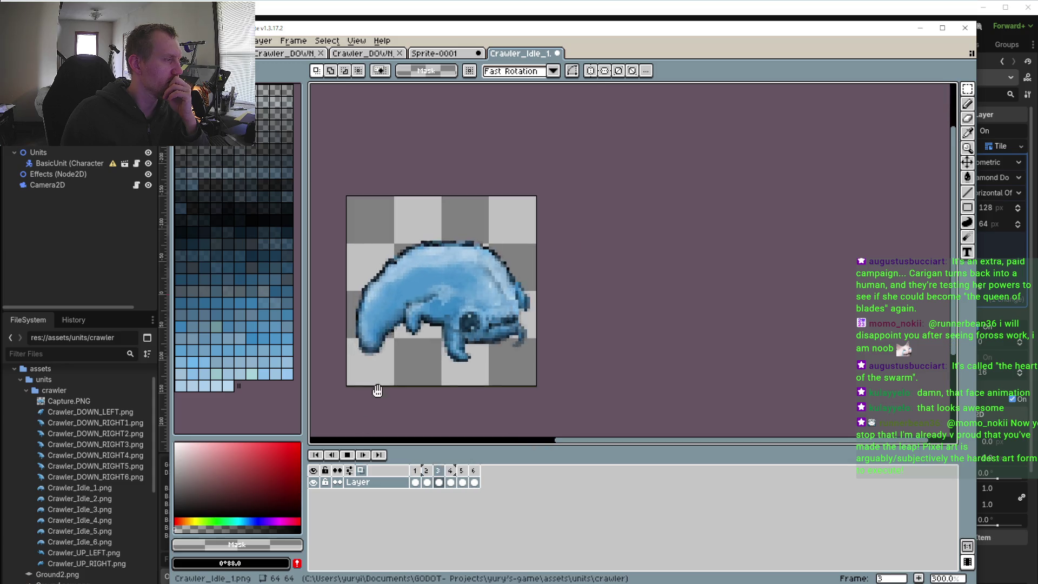
pyautogui.click(348, 454)
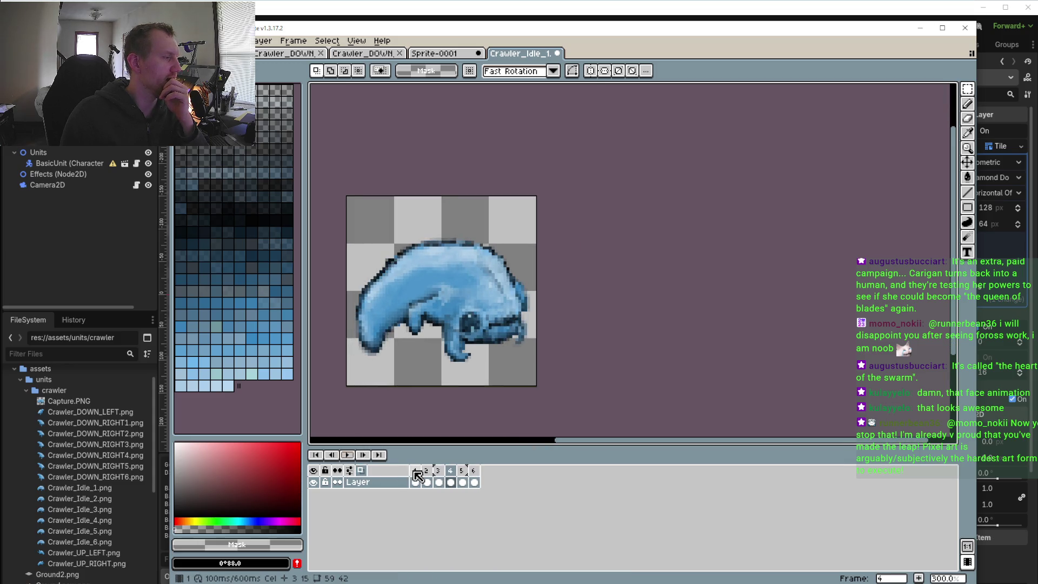
pyautogui.click(415, 482)
pyautogui.scroll(3, 489, 354)
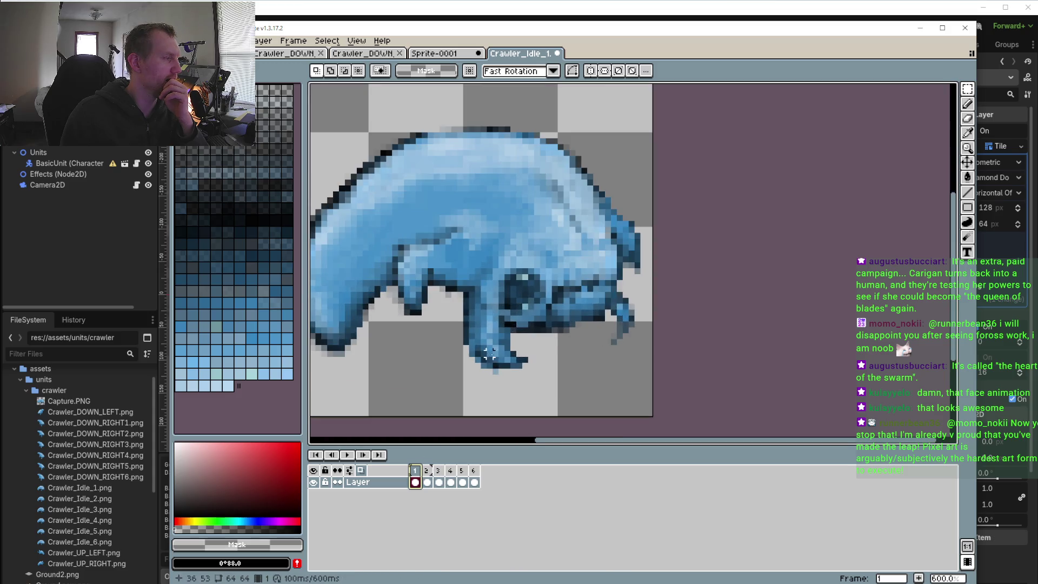
# - Sample blues from the crawler's body and turn on onion skin to see neighbouring frames
pyautogui.press('i')
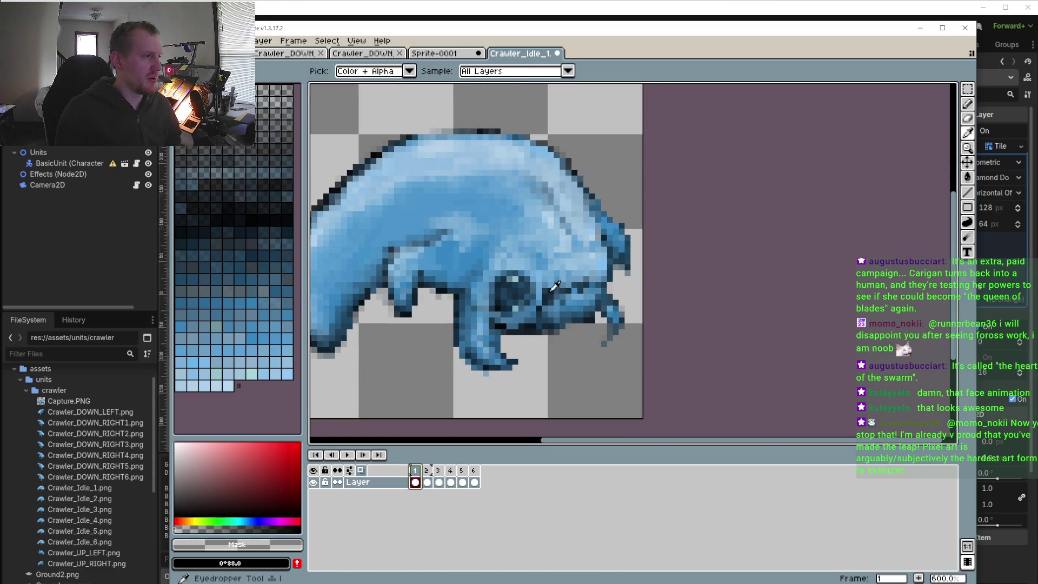
pyautogui.click(544, 275)
pyautogui.scroll(1, 527, 323)
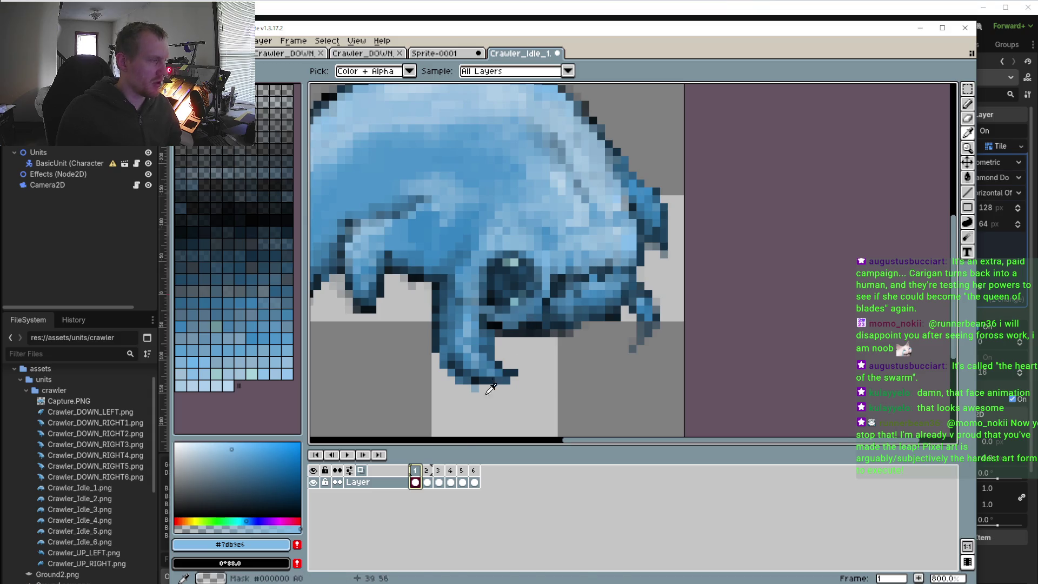
pyautogui.press('-')
pyautogui.press('-')
pyautogui.click(361, 472)
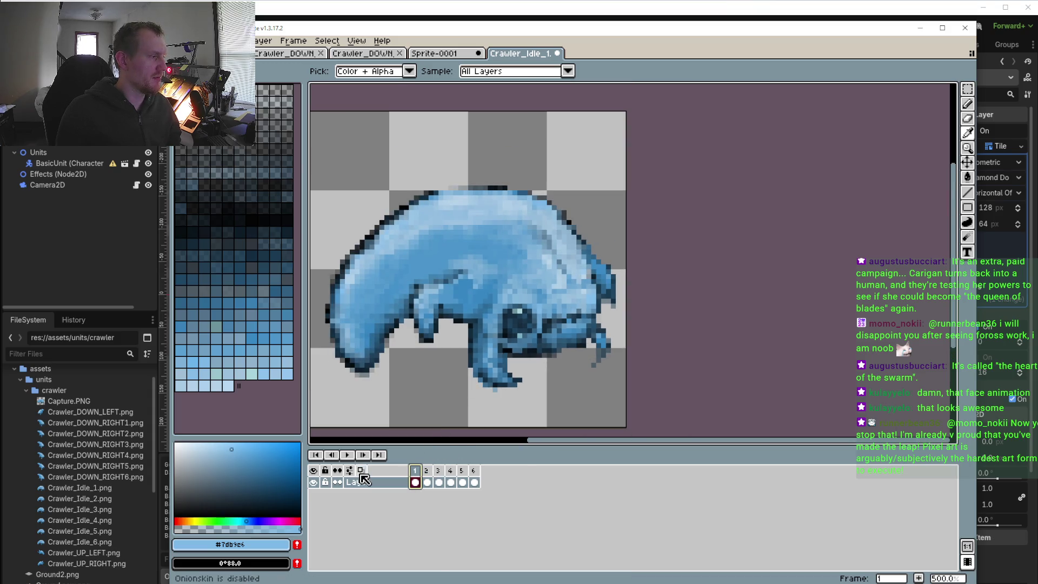
pyautogui.scroll(-1, 443, 362)
pyautogui.scroll(-1, 464, 359)
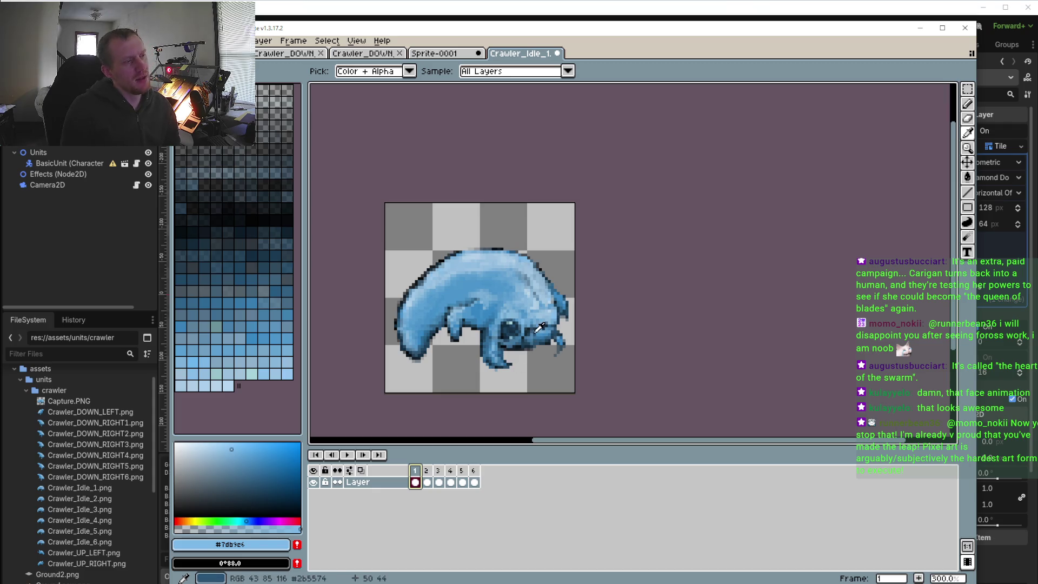
pyautogui.scroll(3, 508, 330)
pyautogui.scroll(2, 511, 315)
pyautogui.scroll(1, 579, 297)
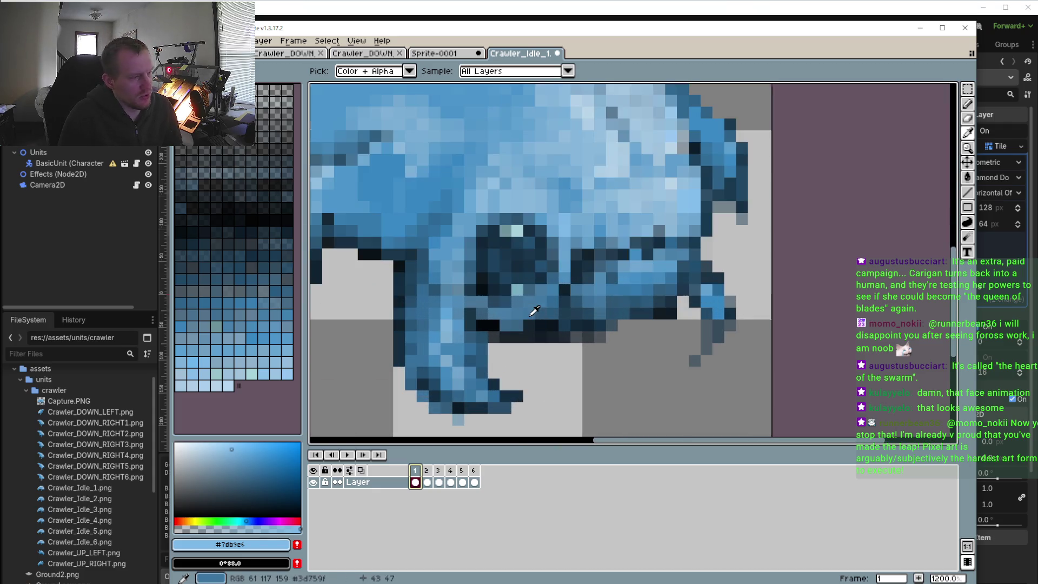
pyautogui.keyDown('alt'); pyautogui.click(593, 292); pyautogui.keyUp('alt')
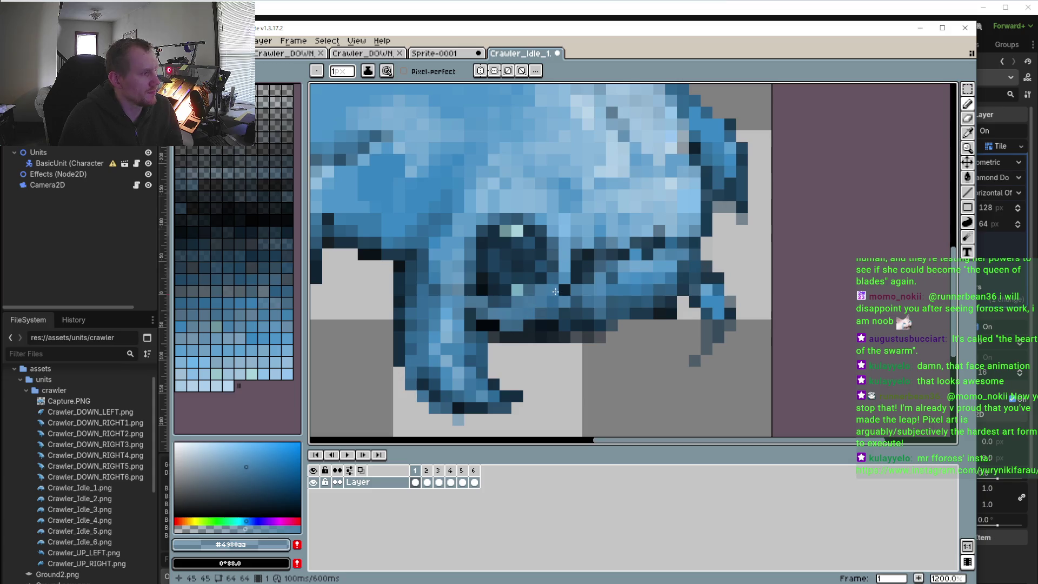
# - Sample dark blue #1b3c54 inside the eye and paint over the light teal pixel
pyautogui.scroll(-4, 563, 290)
pyautogui.scroll(4, 550, 335)
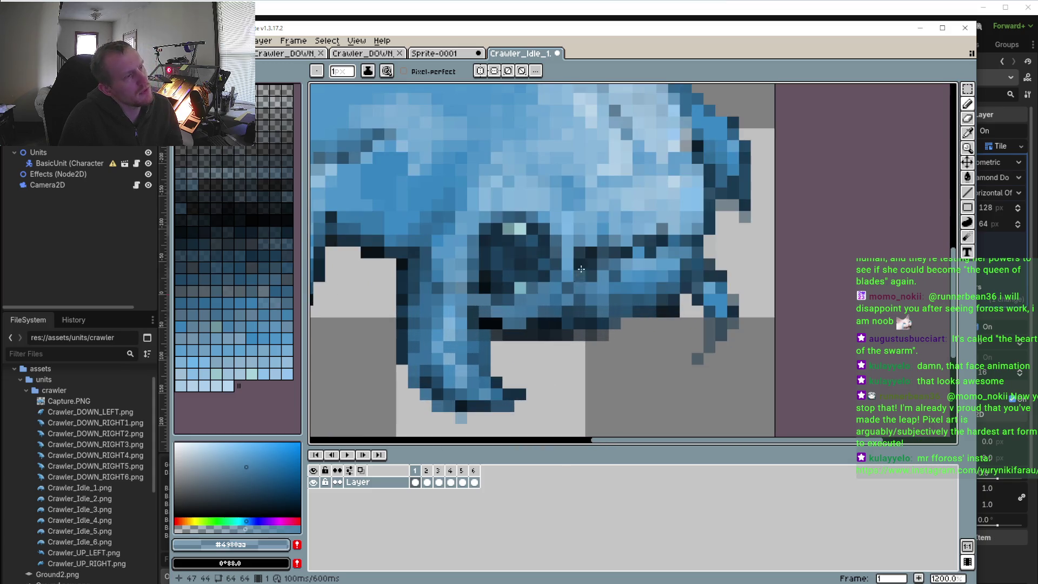
pyautogui.keyDown('alt'); pyautogui.click(533, 282); pyautogui.keyUp('alt')
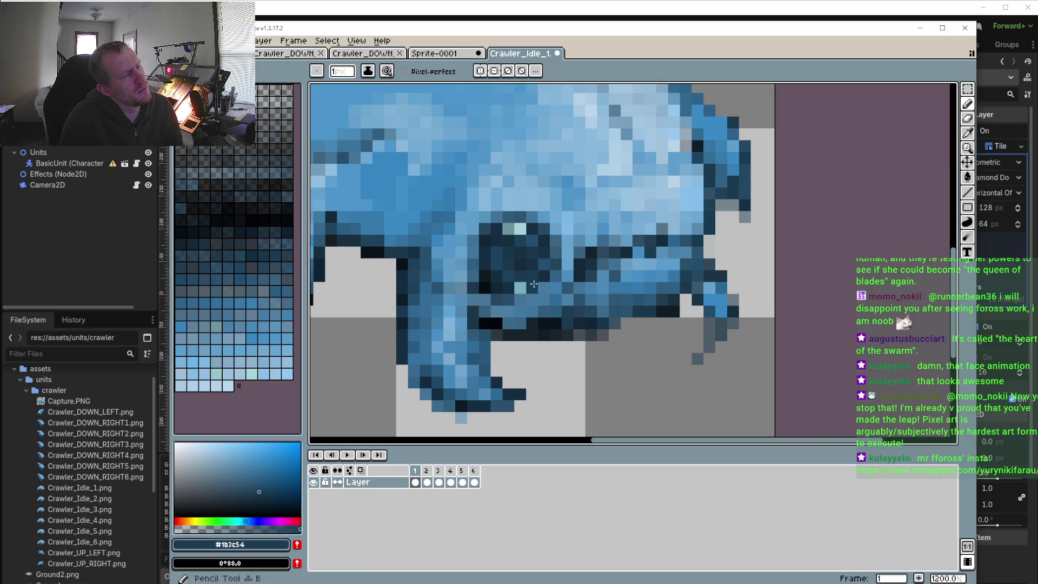
pyautogui.click(520, 285)
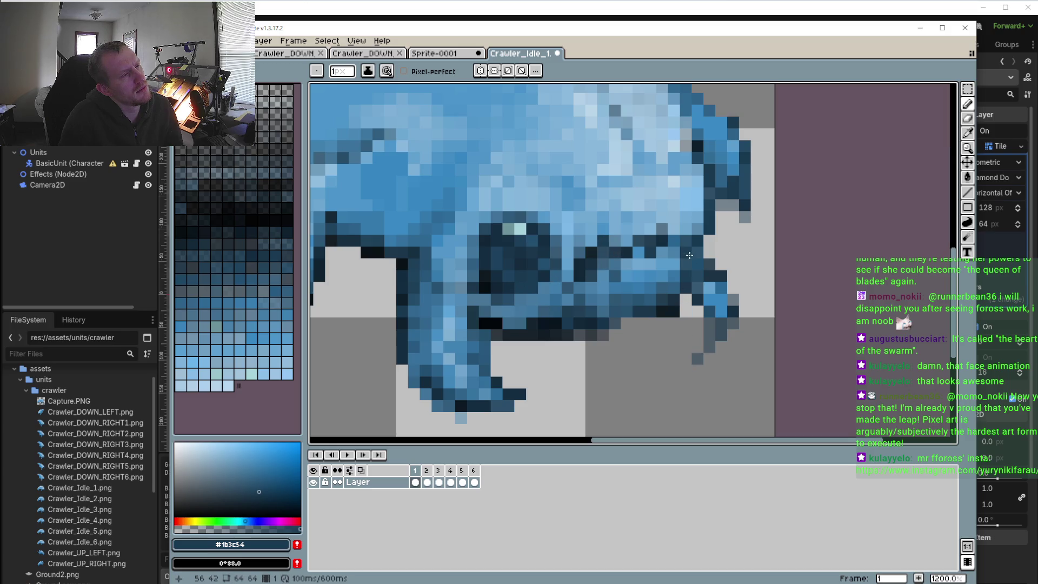
# - Zoom out, play the six-frame idle loop, stop it, and step through frame 2 to frame 3
pyautogui.scroll(-3, 677, 249)
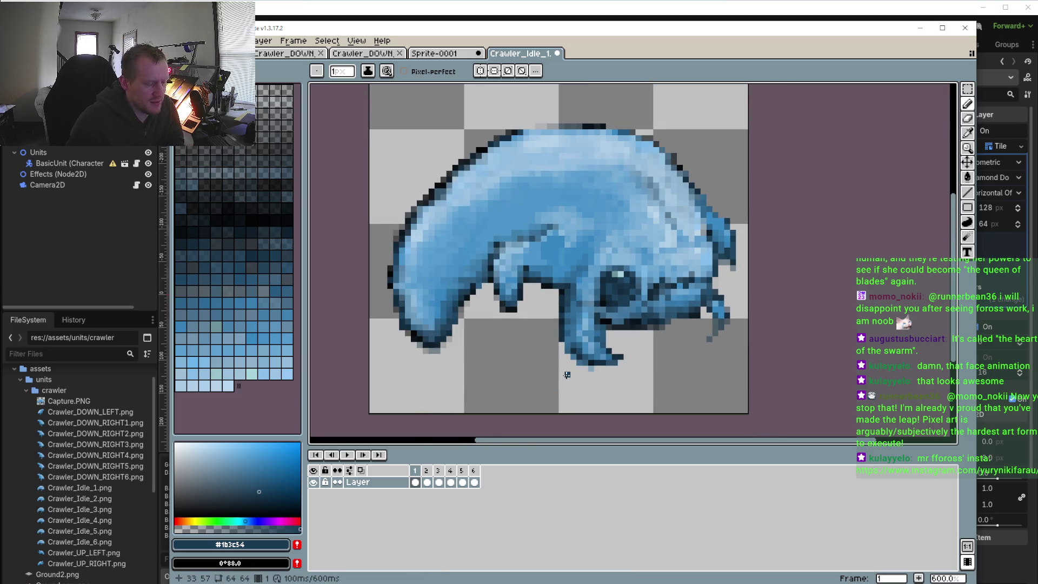
pyautogui.click(348, 457)
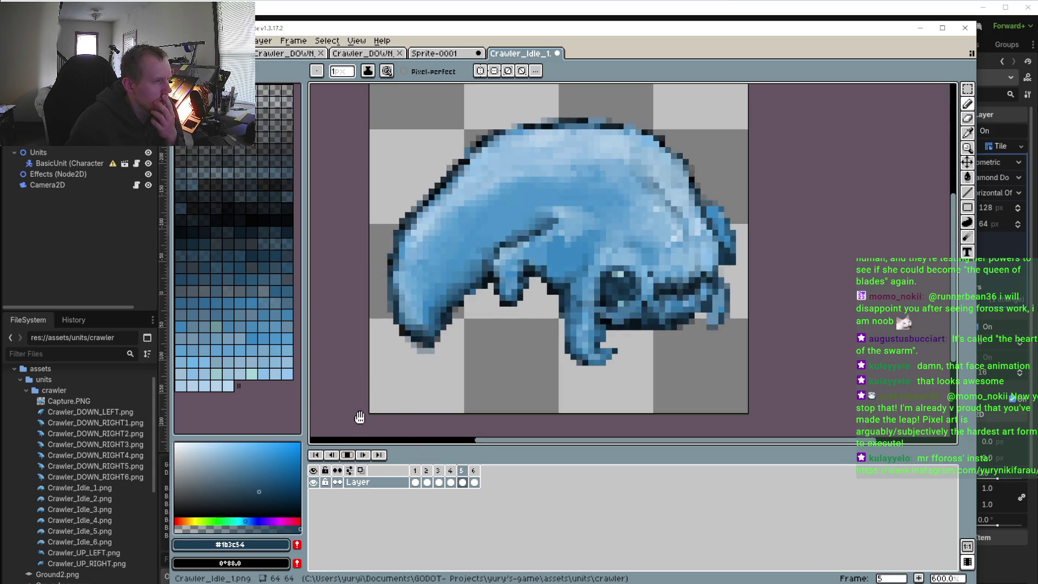
pyautogui.scroll(-2, 441, 385)
pyautogui.scroll(-1, 442, 388)
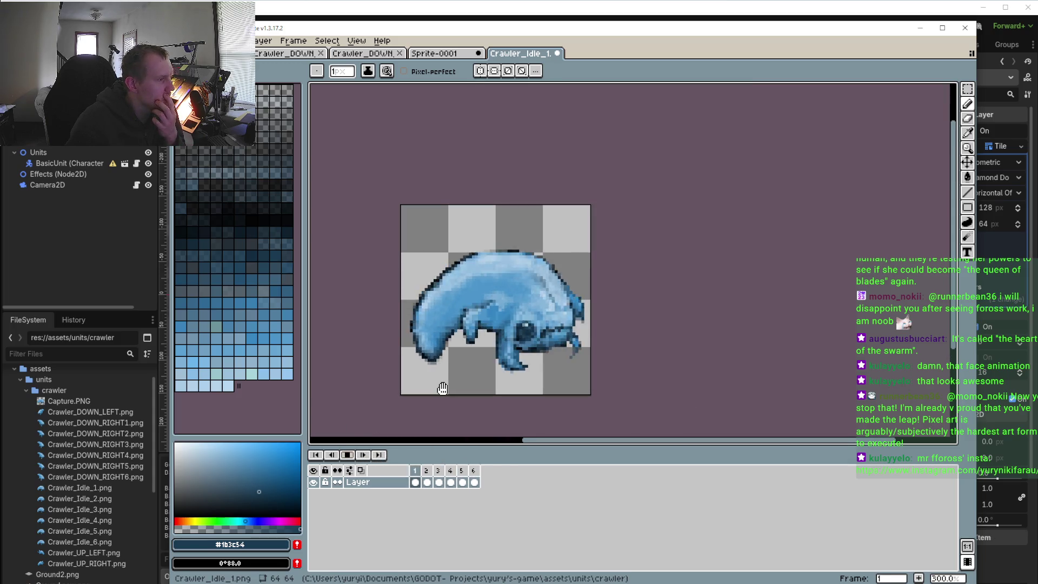
pyautogui.click(375, 455)
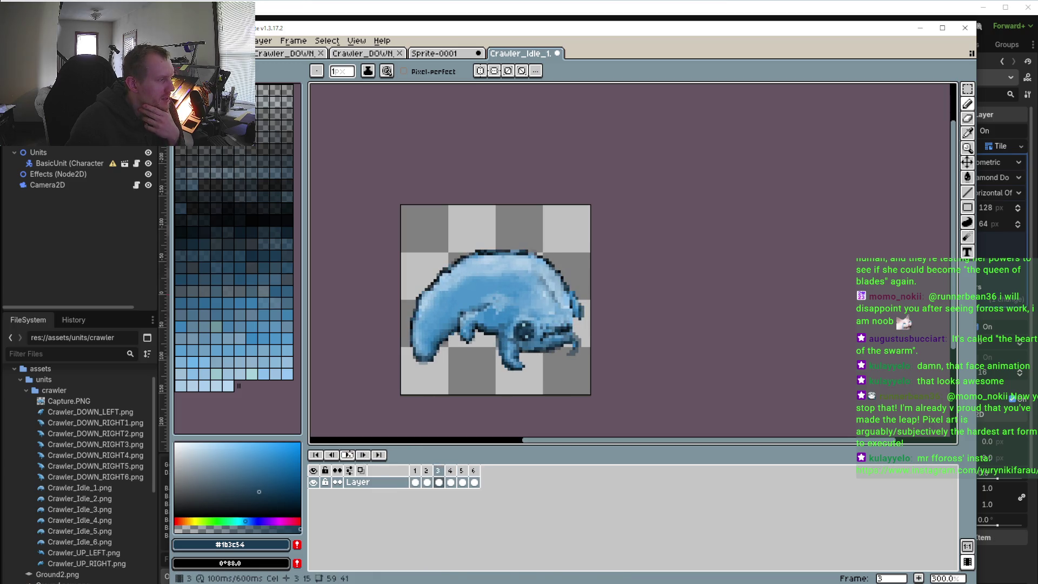
pyautogui.click(427, 482)
pyautogui.click(440, 478)
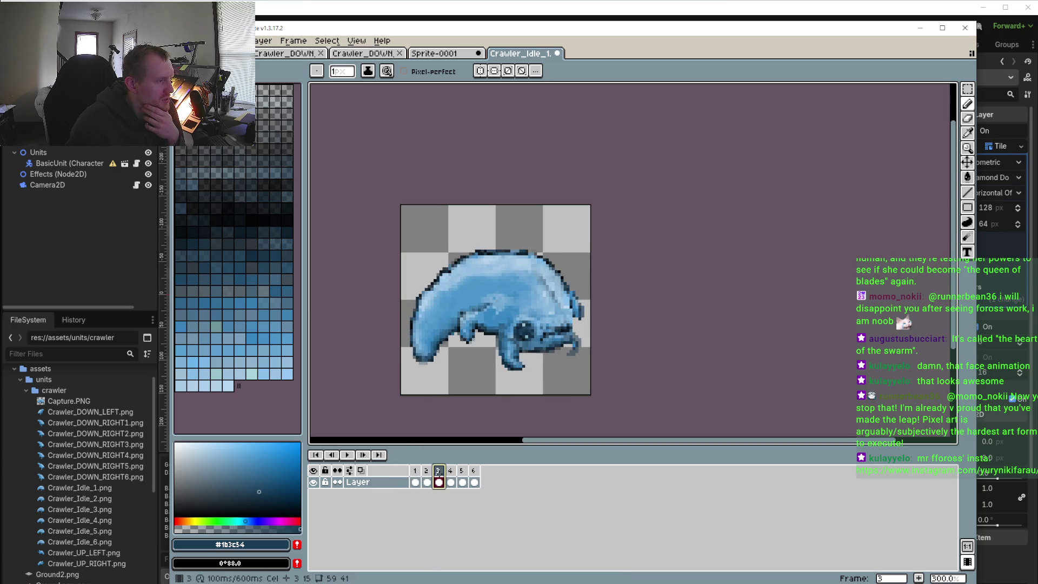
# - Box-select the head and upper back on frame 3 and paste it onto frame 4
pyautogui.press('w')
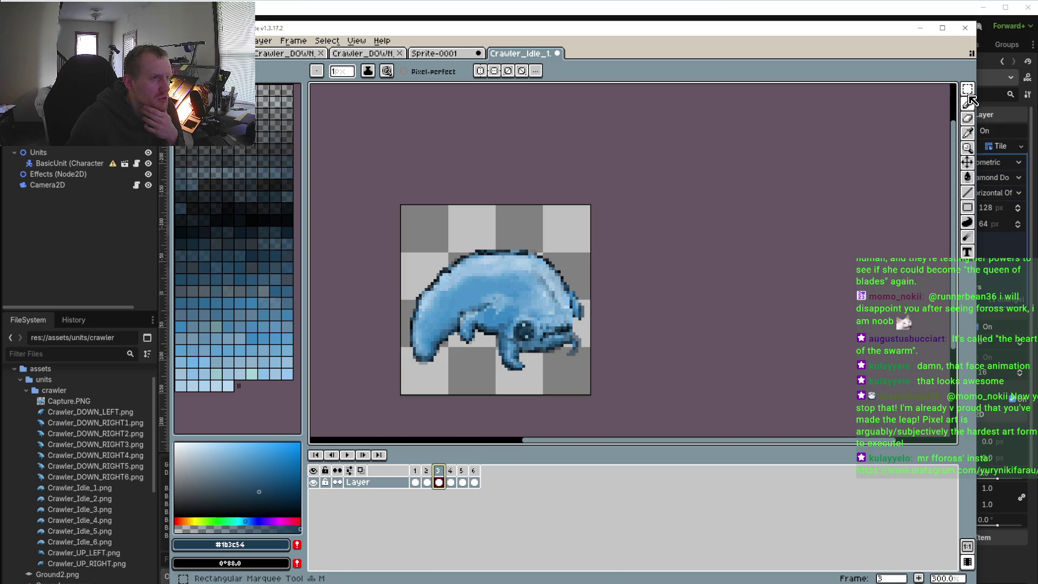
pyautogui.moveTo(514, 272); pyautogui.dragTo(576, 330)
pyautogui.click(451, 470)
pyautogui.hotkey('ctrl', 't')
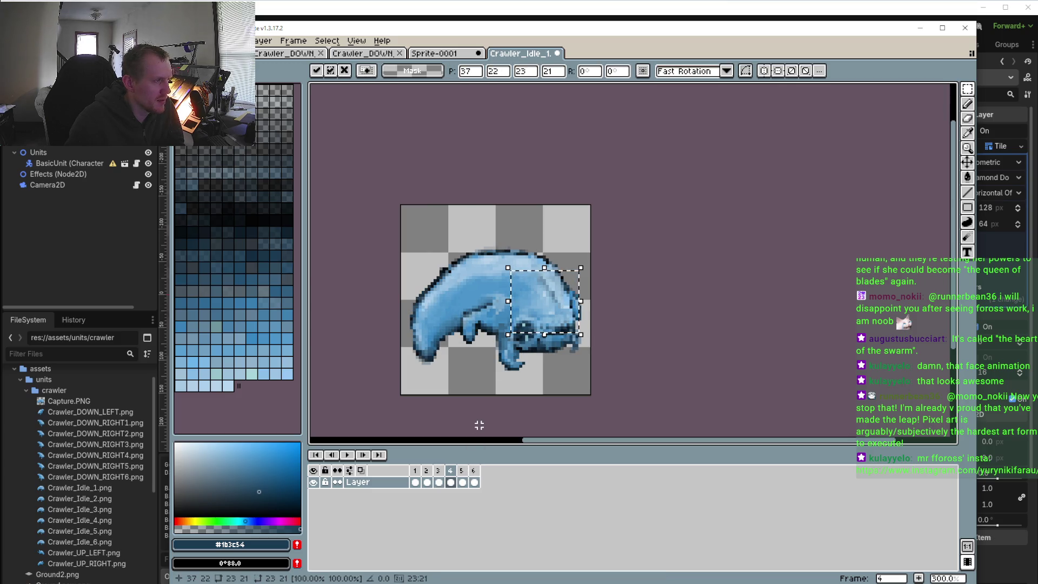
pyautogui.click(462, 470)
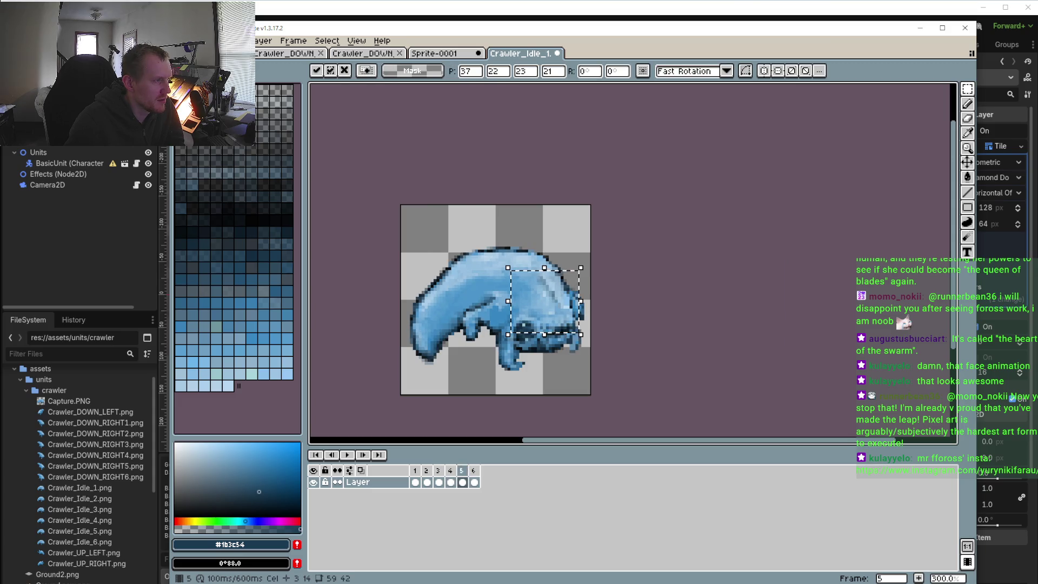
# - Play and stop the idle animation several times to check the pasted head block
pyautogui.click(347, 455)
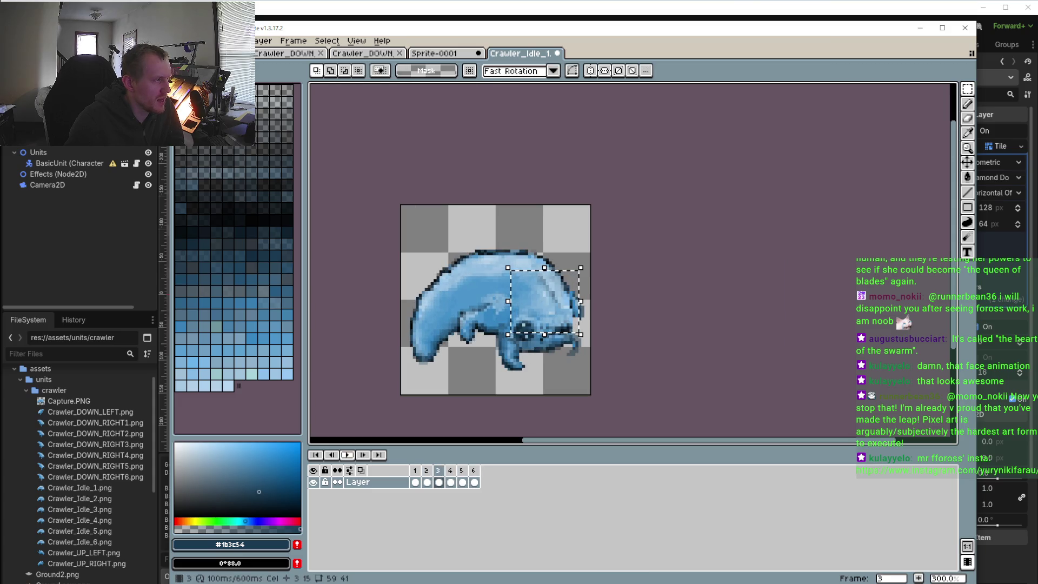
pyautogui.click(474, 482)
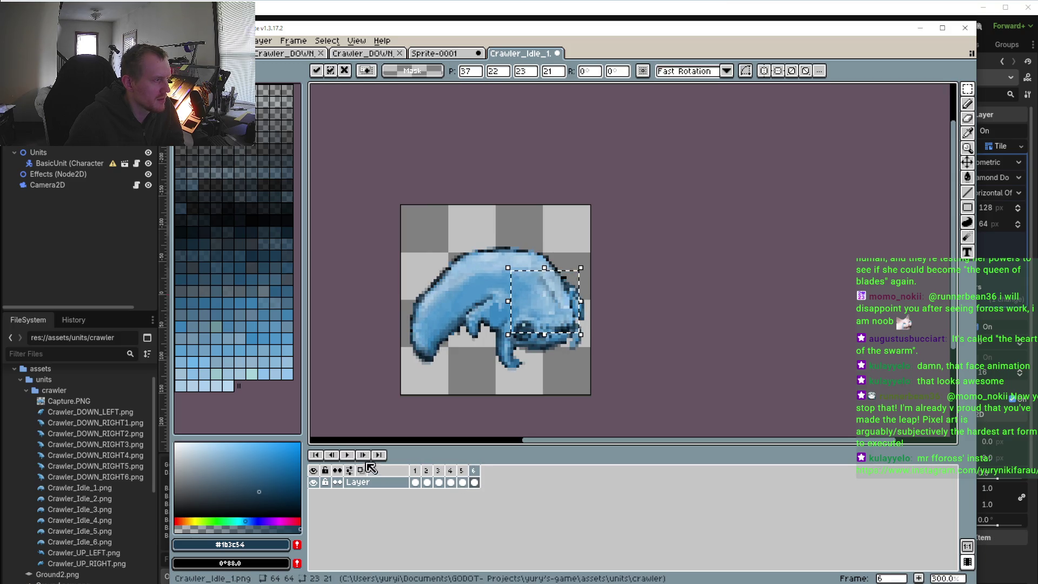
pyautogui.click(347, 455)
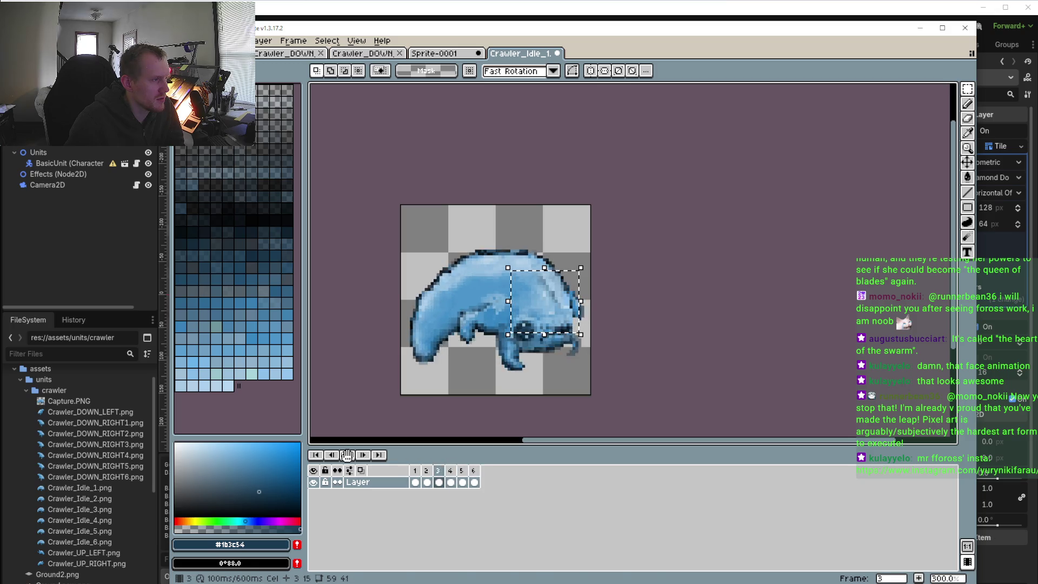
pyautogui.click(359, 458)
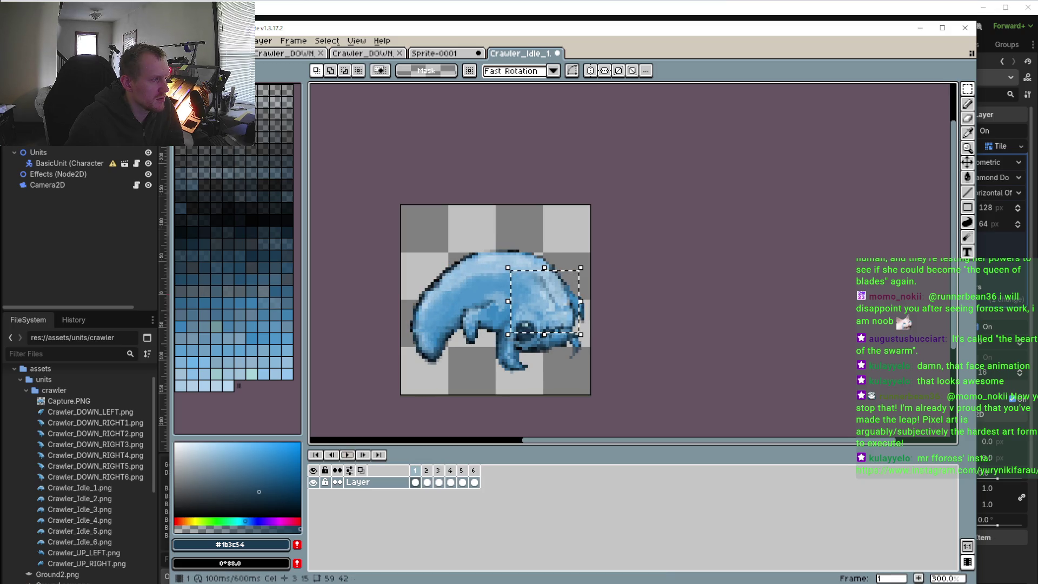
pyautogui.click(575, 329)
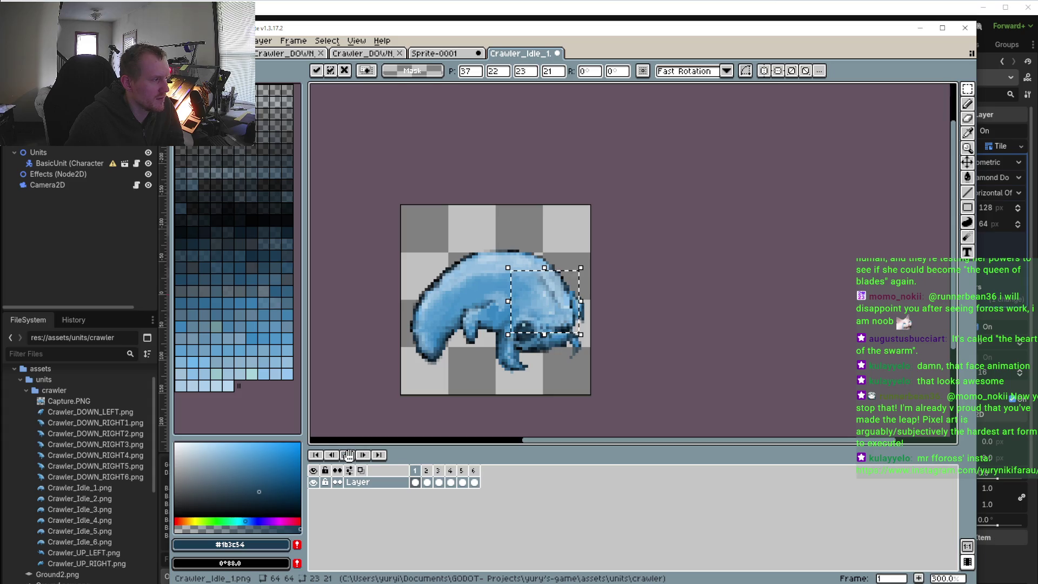
pyautogui.press('Return')
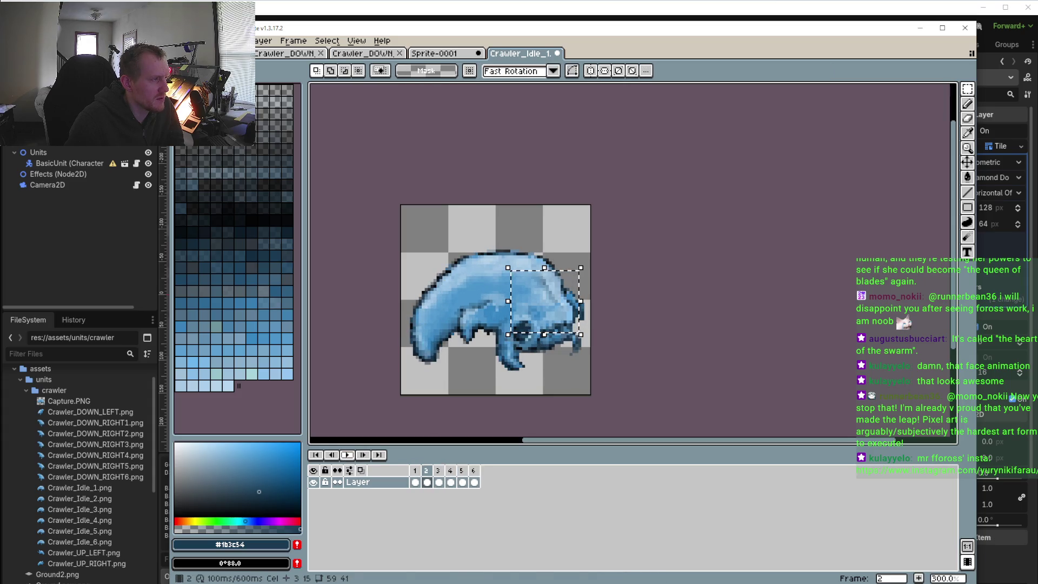
pyautogui.click(427, 475)
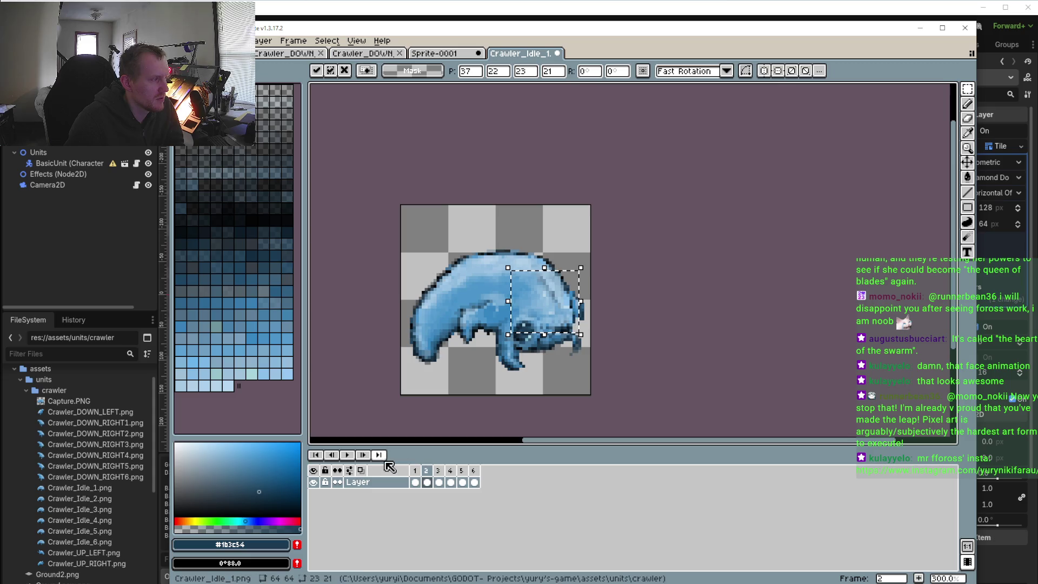
pyautogui.click(346, 455)
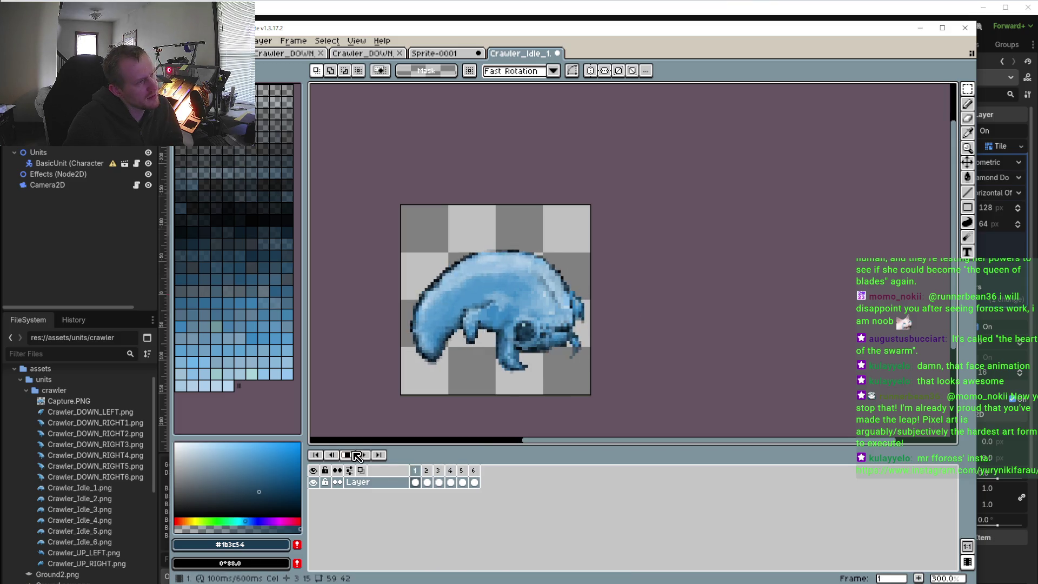
pyautogui.click(378, 455)
# - Undo the pasted head block, replay the loop to frame 3, and clear the selection
pyautogui.hotkey('ctrl', 'z')
pyautogui.hotkey('ctrl', 'z')
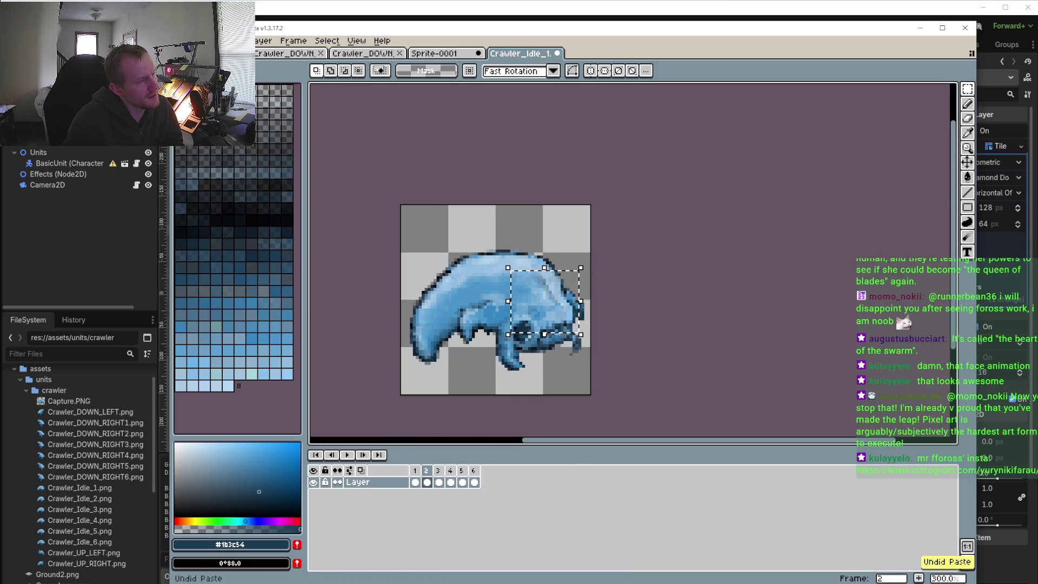
pyautogui.press('.')
pyautogui.press('.')
pyautogui.press('.')
pyautogui.click(347, 454)
pyautogui.click(362, 455)
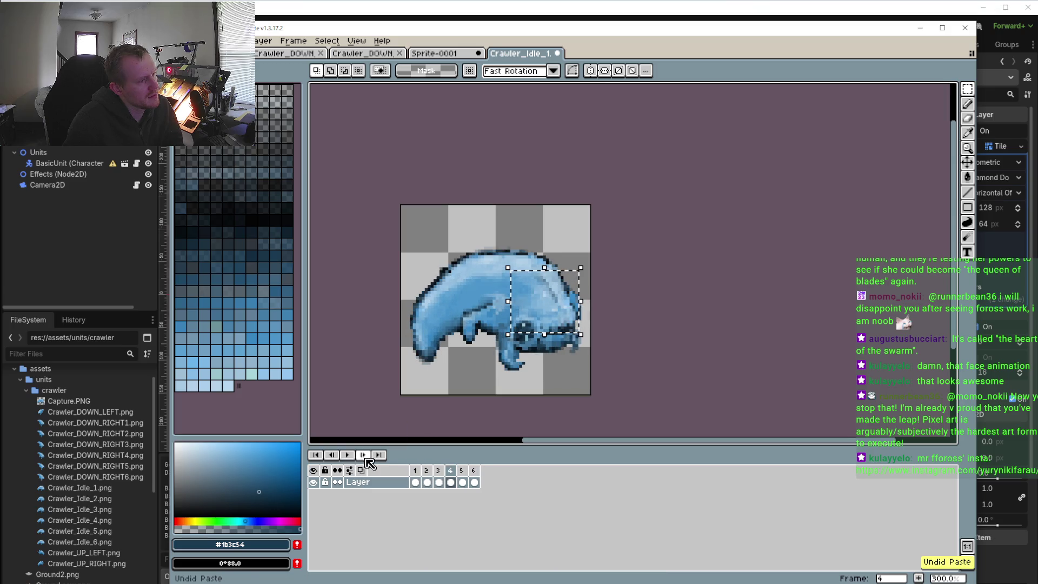
pyautogui.click(347, 455)
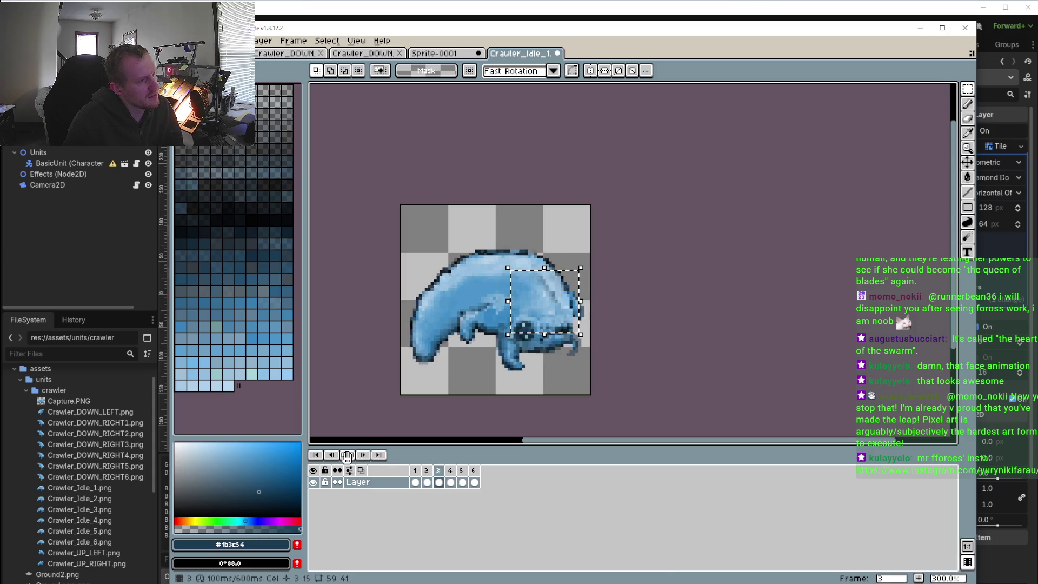
pyautogui.click(362, 454)
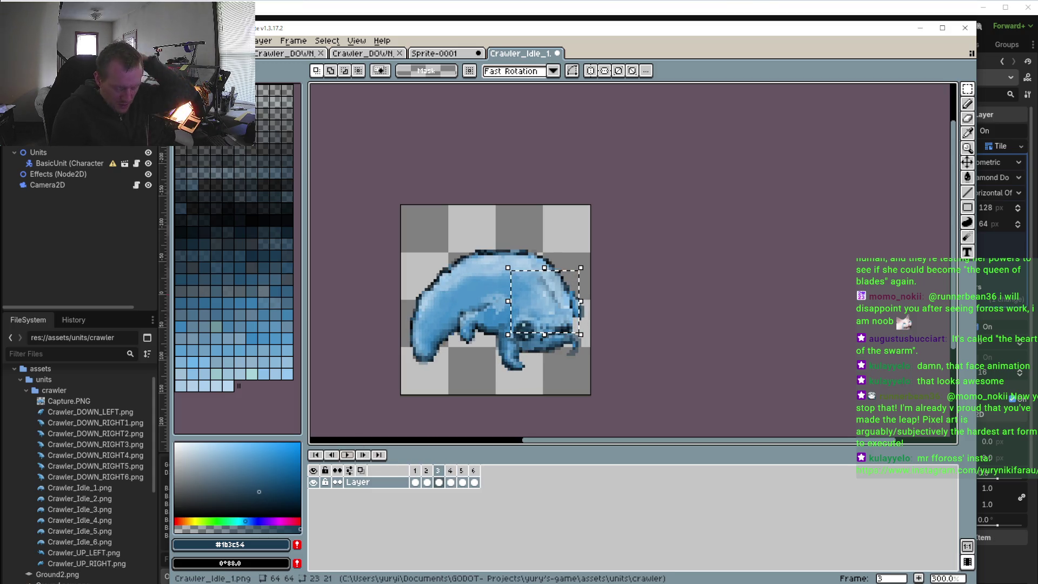
pyautogui.click(591, 372)
pyautogui.click(967, 92)
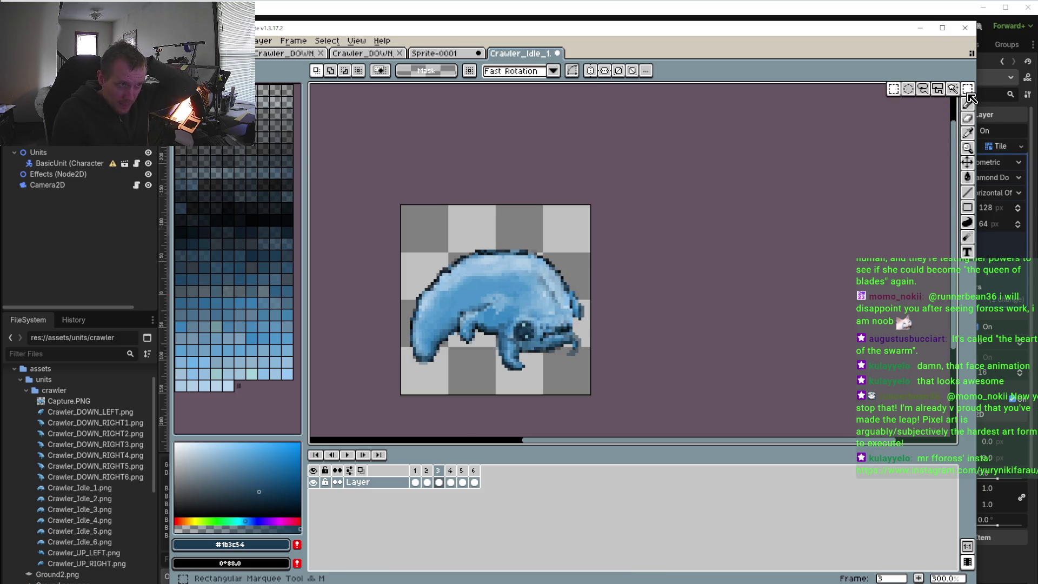
# - Lasso the crawler's head and back region with the freehand lasso
pyautogui.click(921, 91)
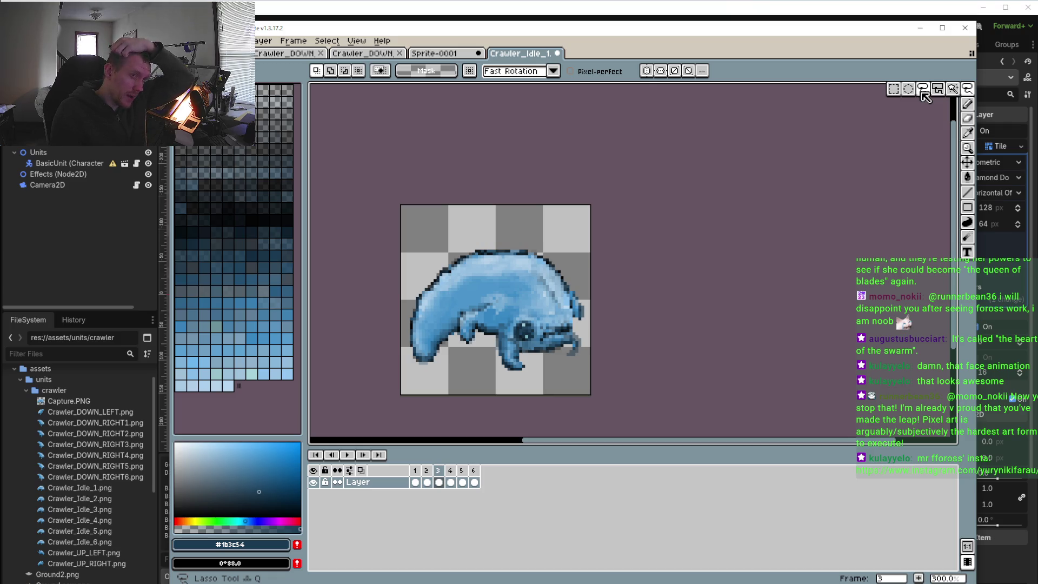
pyautogui.scroll(4, 535, 295)
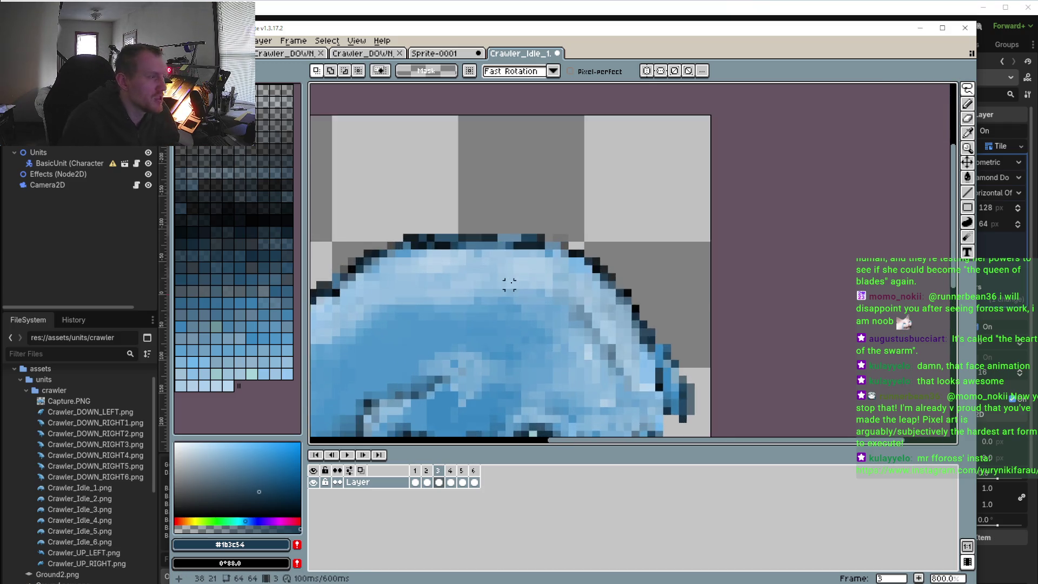
pyautogui.moveTo(542, 298); pyautogui.dragTo(510, 267)
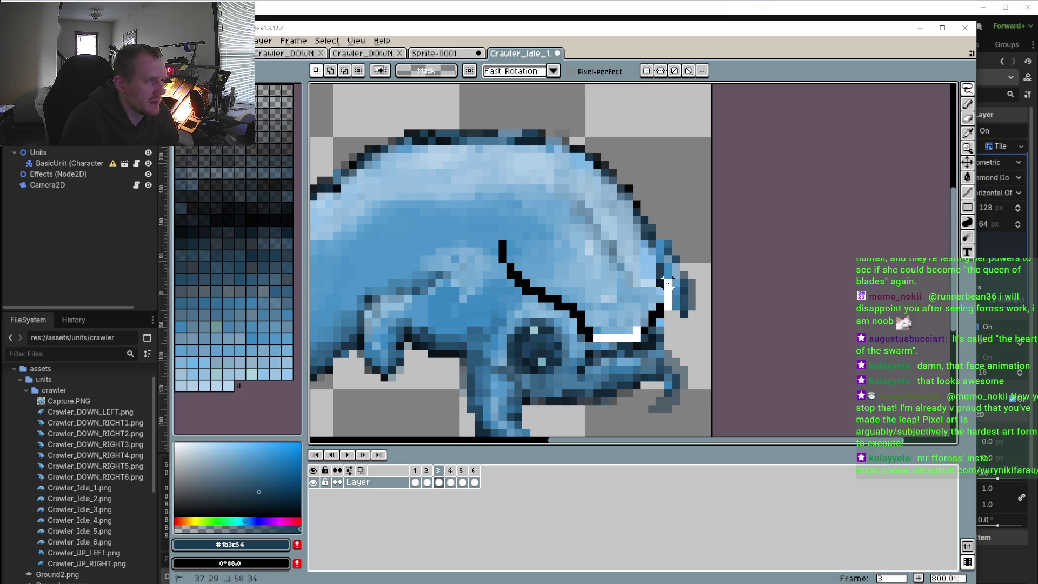
pyautogui.moveTo(486, 241); pyautogui.dragTo(486, 244)
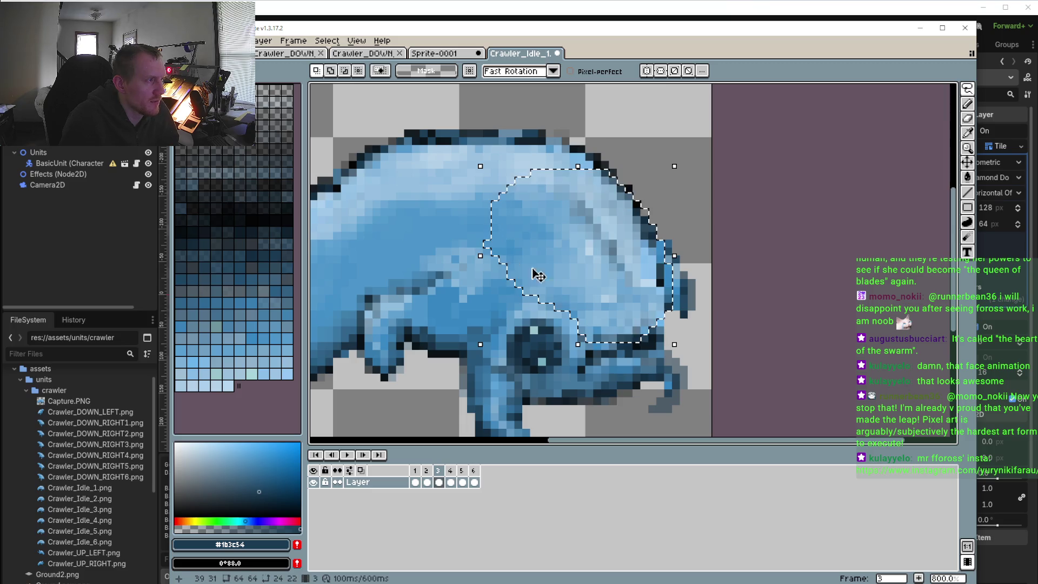
# - Step through frames 4, 5, 6, 1 and 2, then play the idle animation to preview it
pyautogui.press('.')
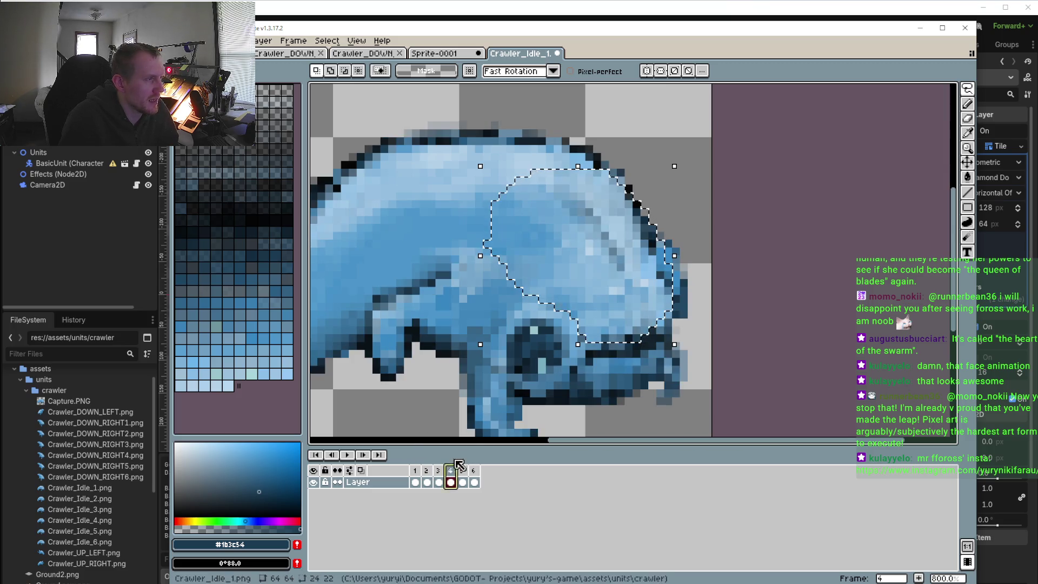
pyautogui.press('.')
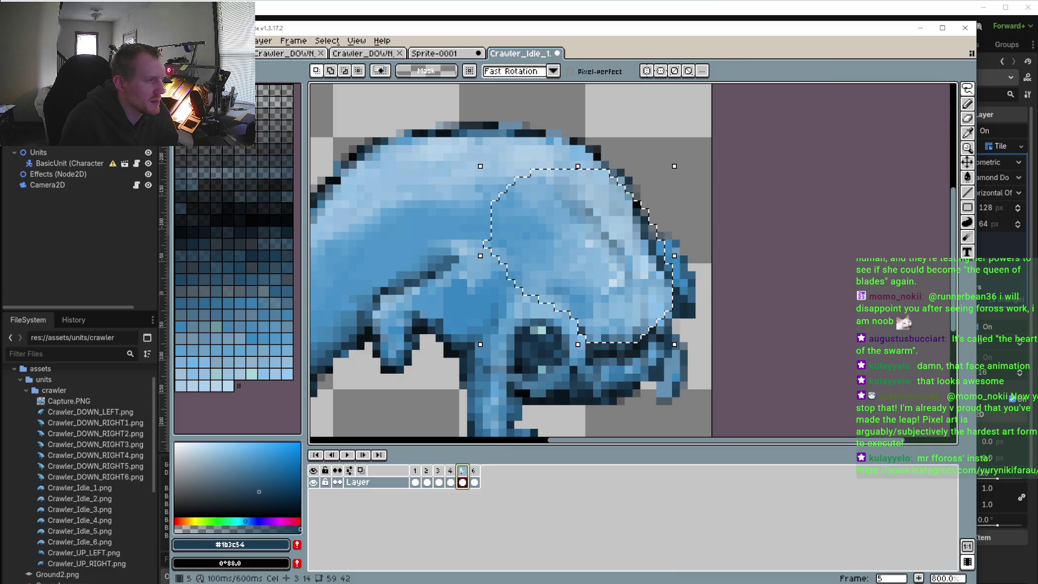
pyautogui.click(475, 480)
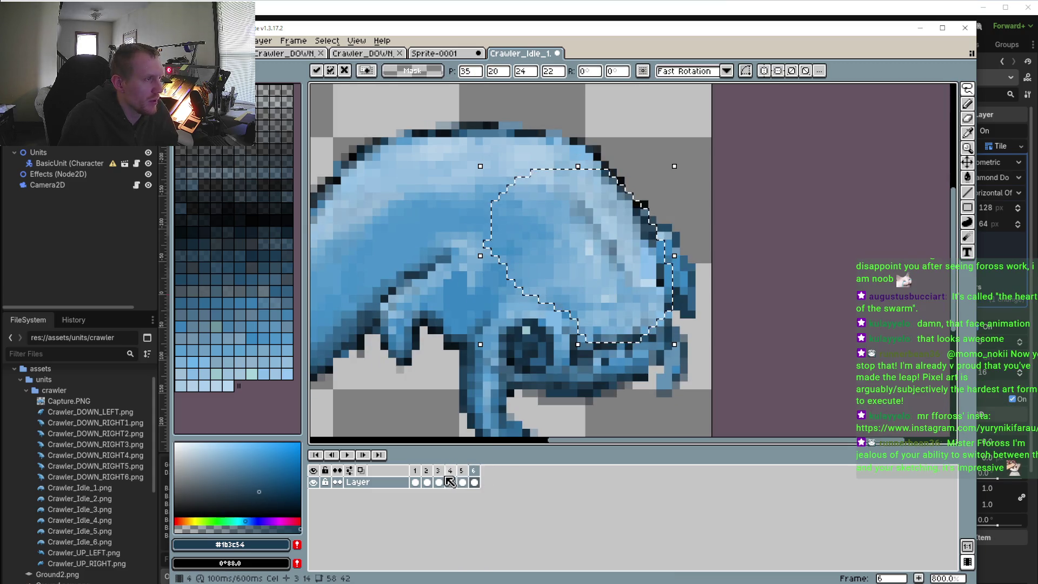
pyautogui.press('.')
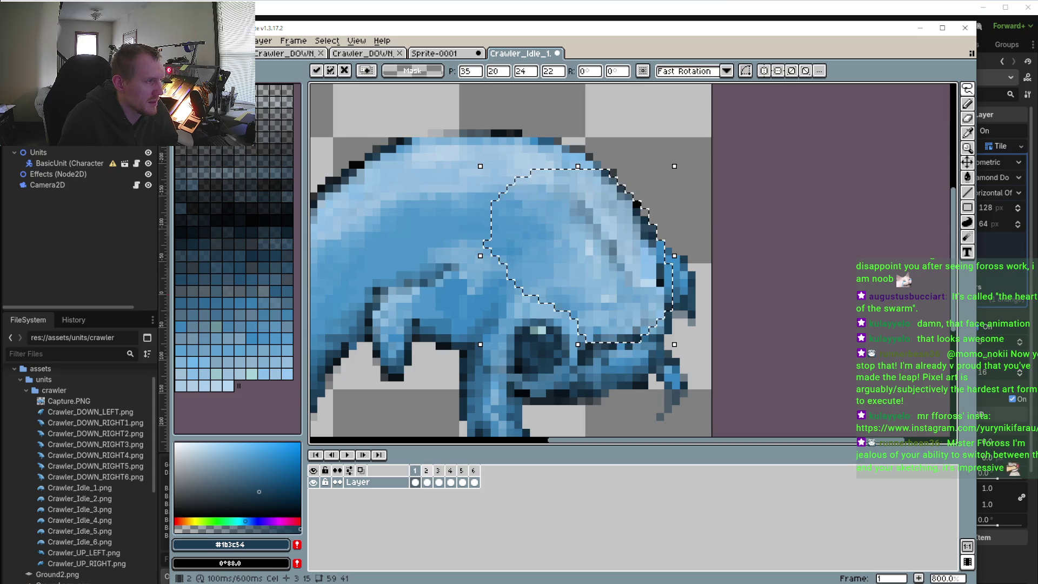
pyautogui.press('.')
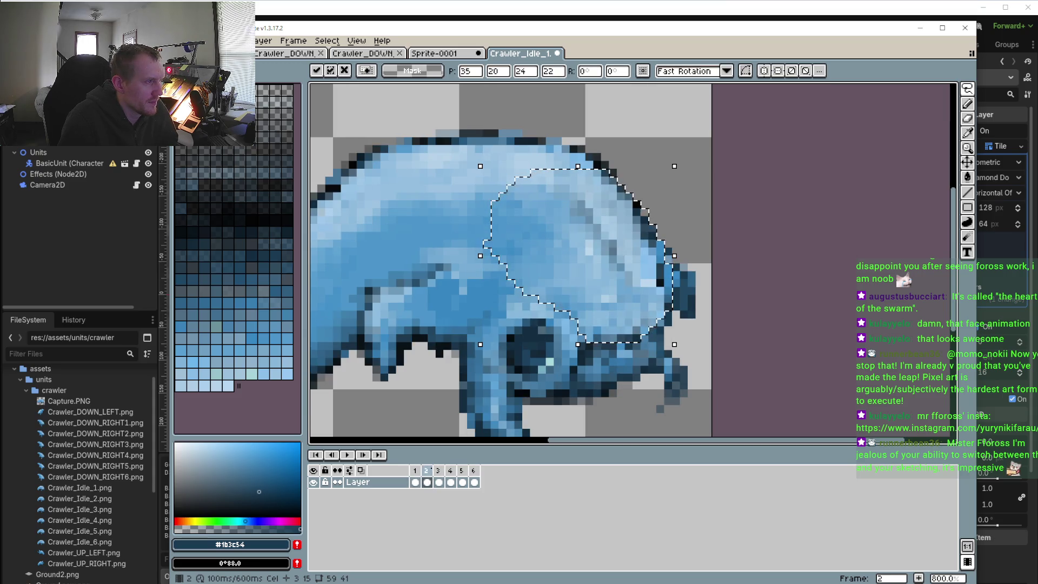
pyautogui.press('.')
pyautogui.press('Return')
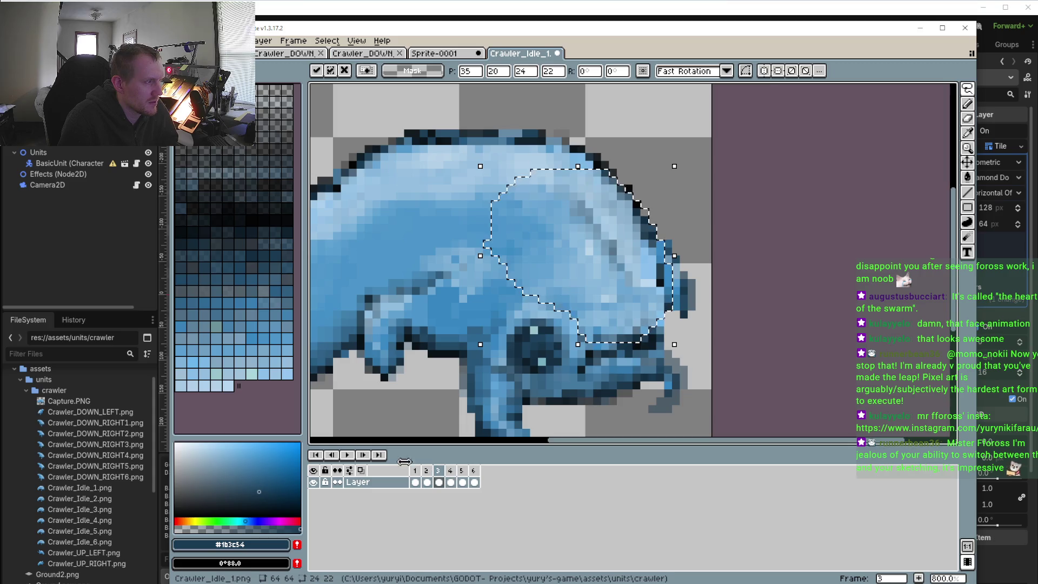
pyautogui.scroll(-4, 563, 393)
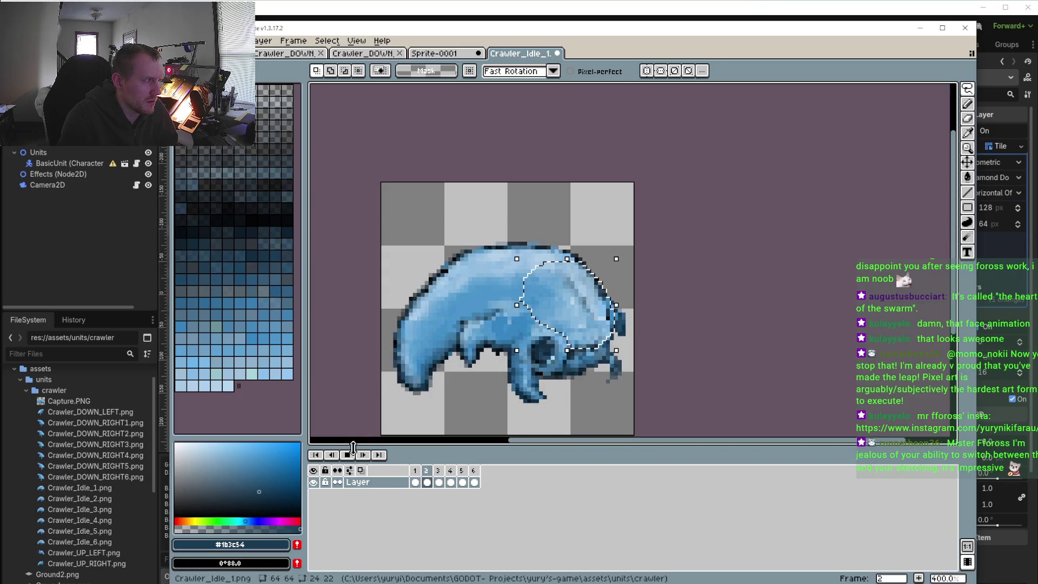
# - Switch to the Elliptical Marquee and clear the selection on the crawler
pyautogui.moveTo(969, 92)
pyautogui.click(908, 89)
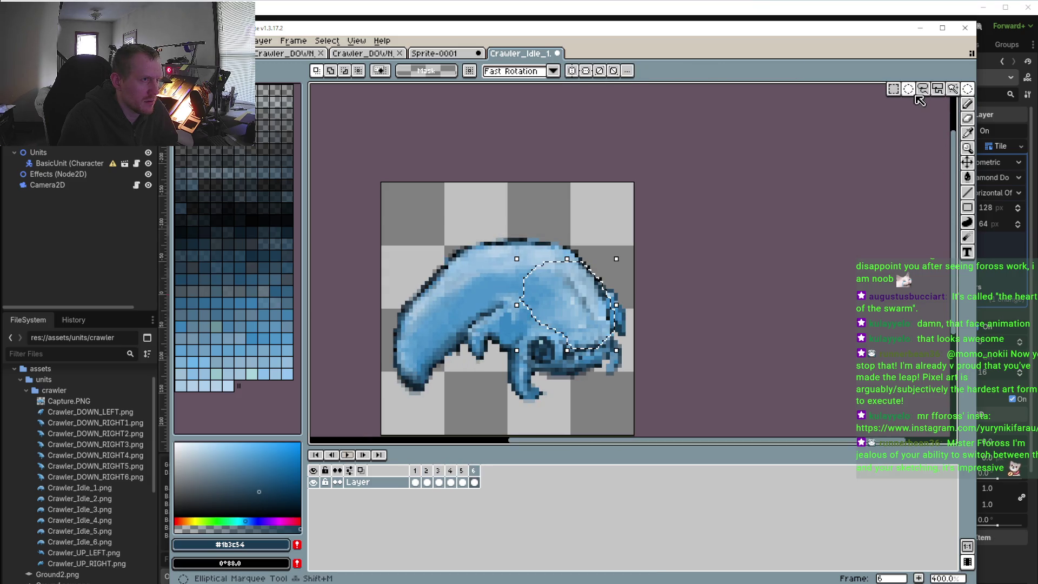
pyautogui.click(908, 93)
pyautogui.click(536, 235)
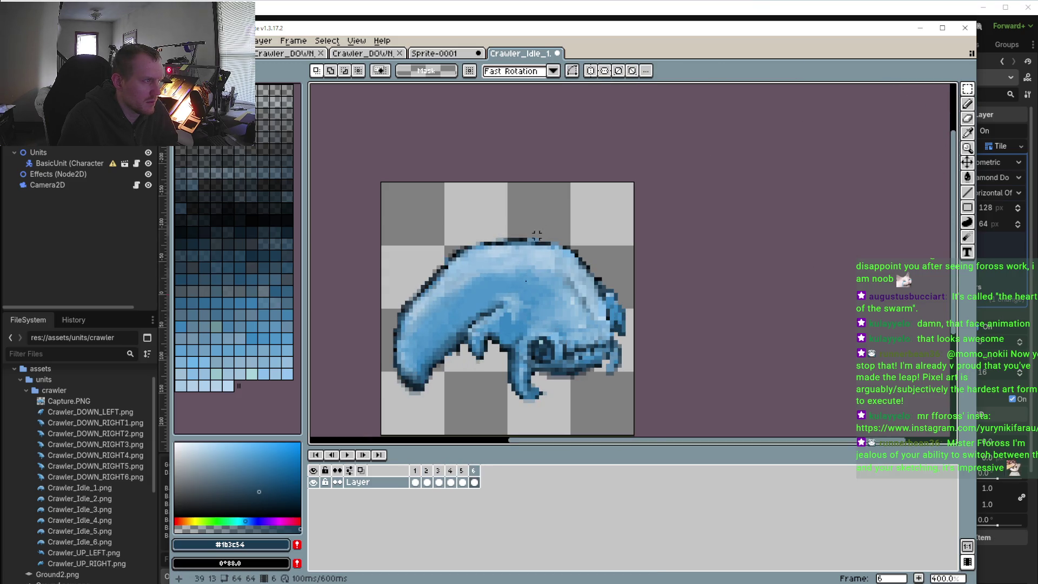
# - Preview the idle loop, zoom out, and compare frames 1 and 2
pyautogui.scroll(1, 528, 306)
pyautogui.click(347, 456)
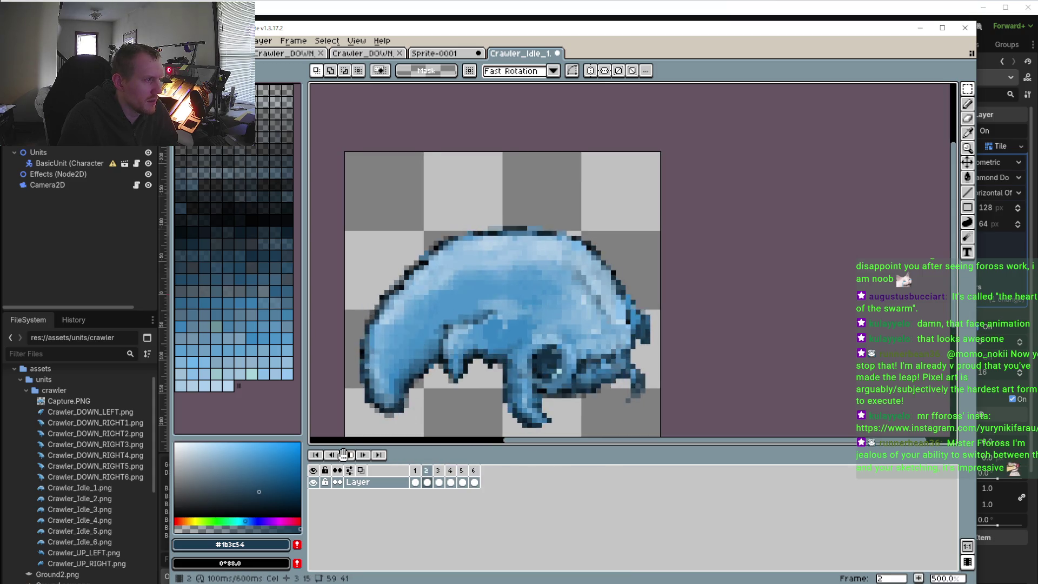
pyautogui.click(348, 456)
pyautogui.click(415, 469)
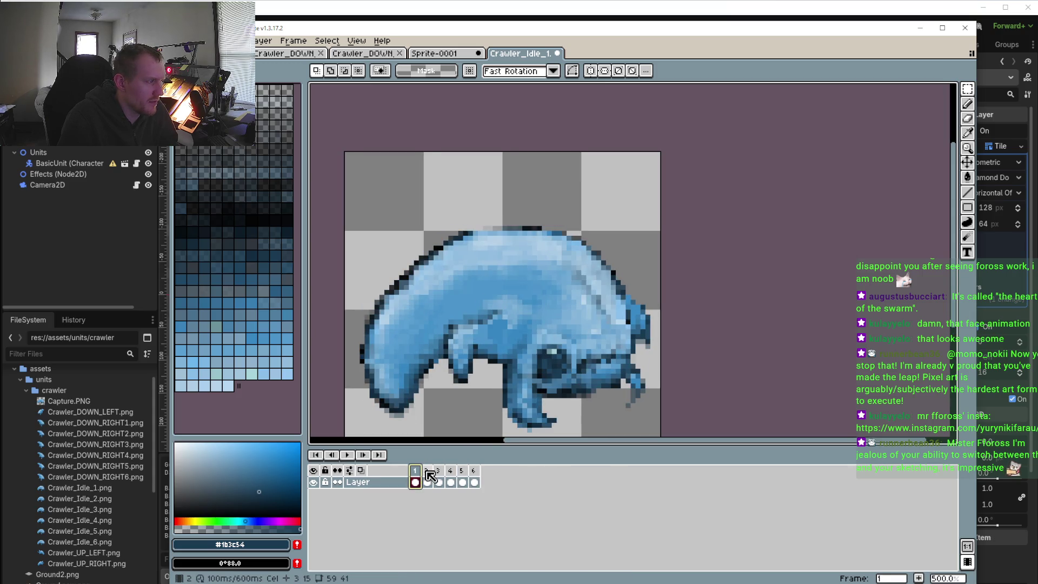
pyautogui.click(426, 476)
pyautogui.scroll(4, 579, 370)
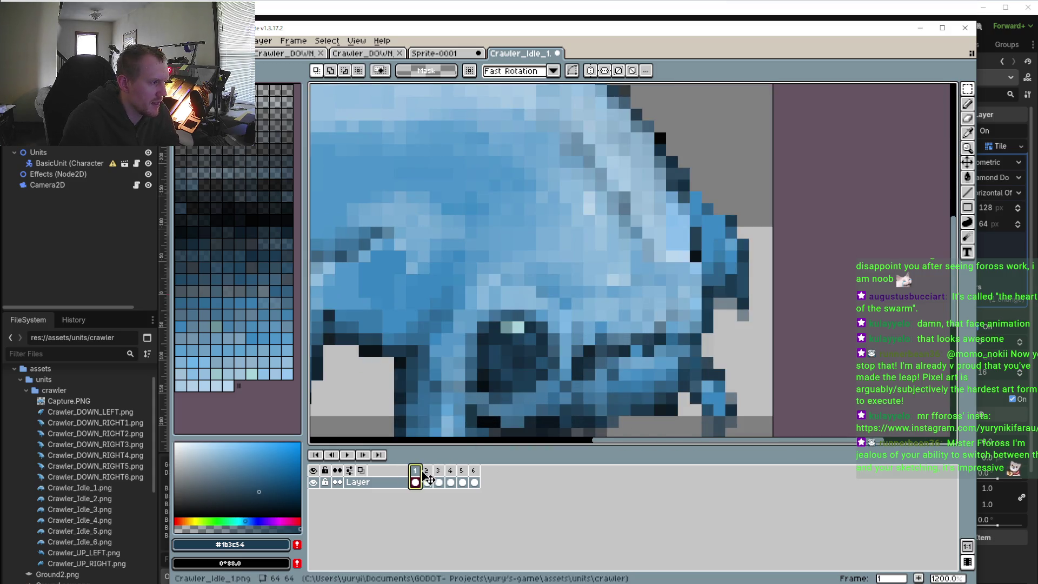
pyautogui.press('-')
pyautogui.press('-')
pyautogui.press('-')
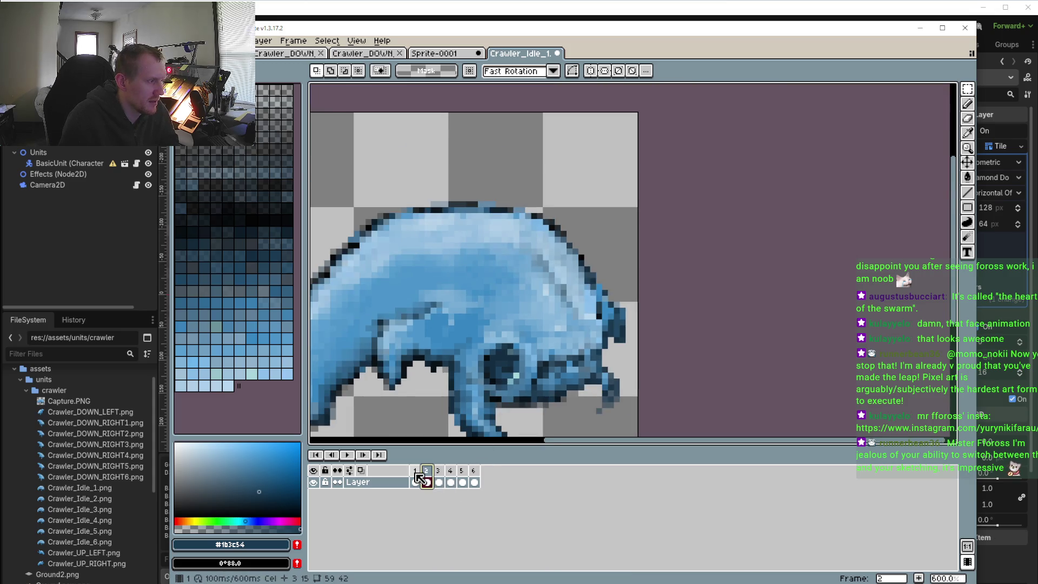
pyautogui.click(415, 470)
pyautogui.click(426, 470)
# - Sample light blue #6da7d3 from the back, switch to the Pencil, and flip between frames 1 and 2
pyautogui.scroll(2, 583, 117)
pyautogui.press('i')
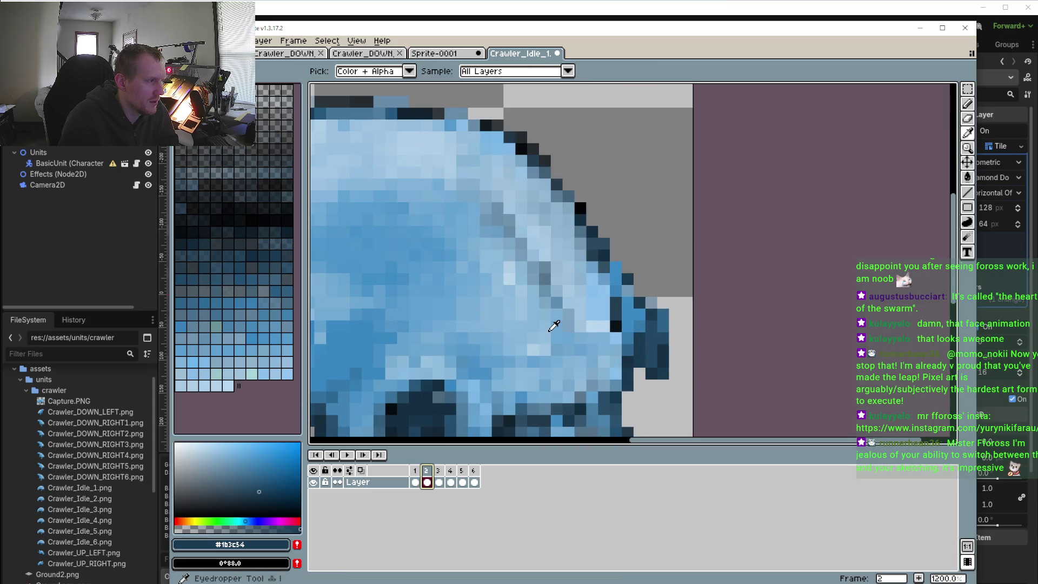
pyautogui.click(559, 323)
pyautogui.press('b')
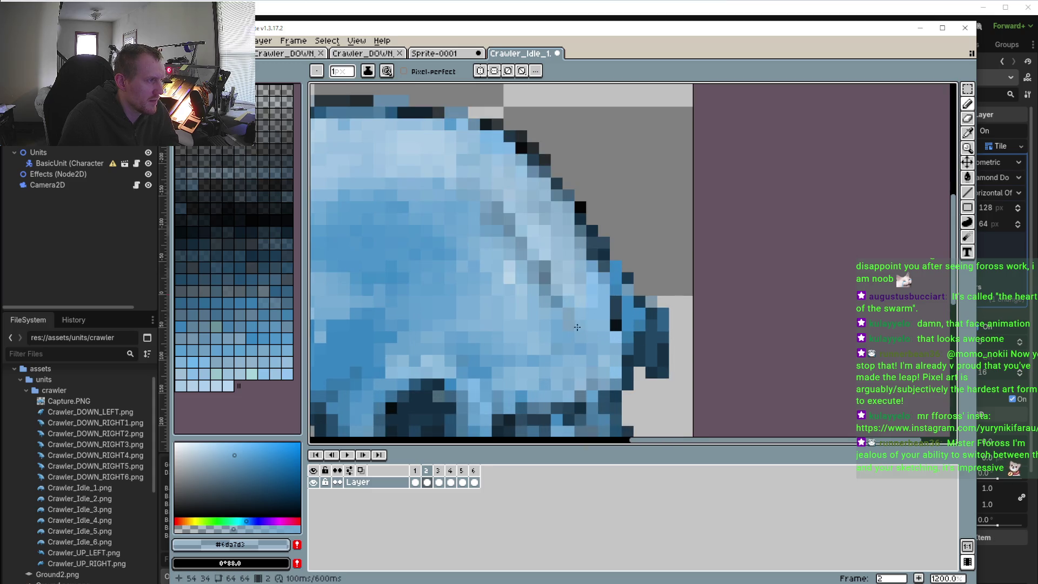
pyautogui.scroll(-3, 582, 318)
pyautogui.press('Left')
pyautogui.press('Right')
pyautogui.press('Left')
pyautogui.press('Right')
pyautogui.press('Left')
pyautogui.press('Right')
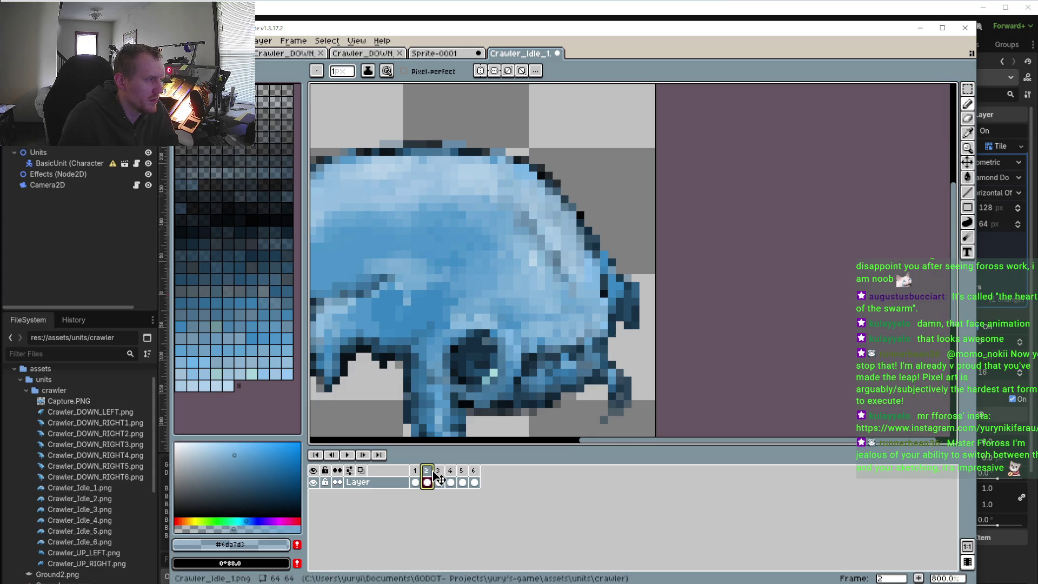
# - Play the idle animation, stop on frame 2, and step through frames 3 and 4
pyautogui.click(440, 472)
pyautogui.click(414, 470)
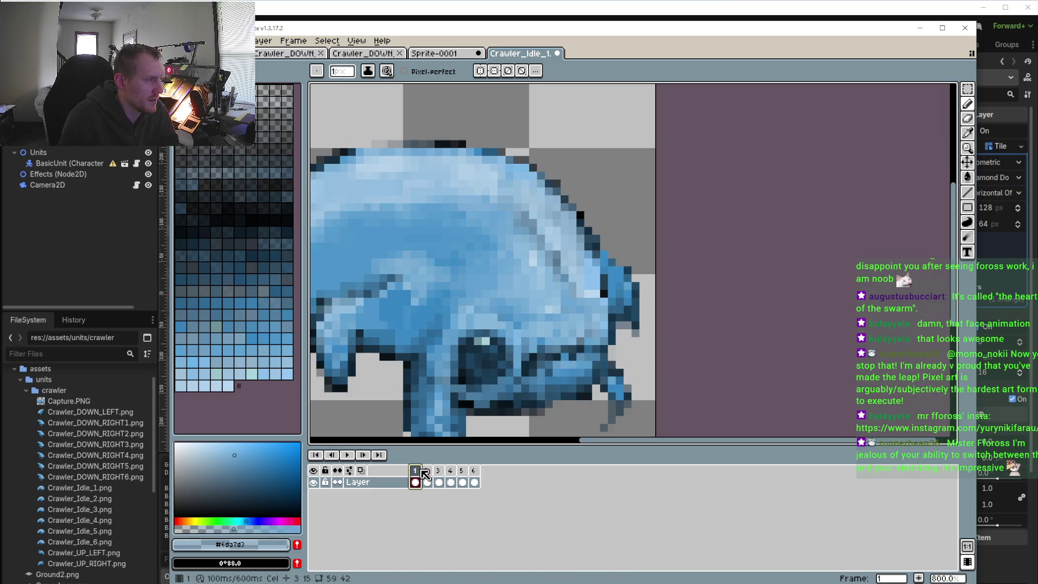
pyautogui.click(351, 459)
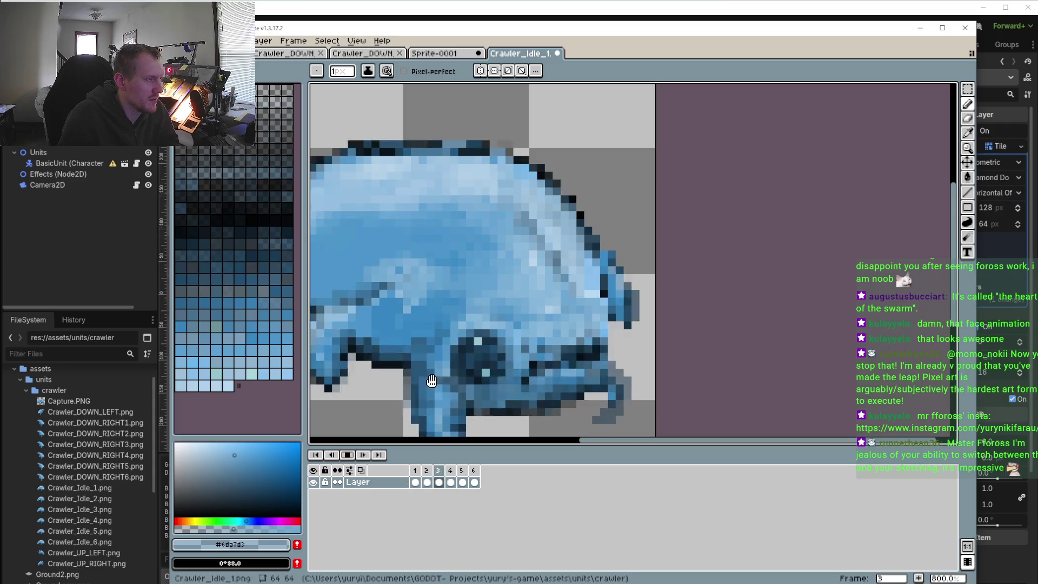
pyautogui.scroll(-2, 442, 434)
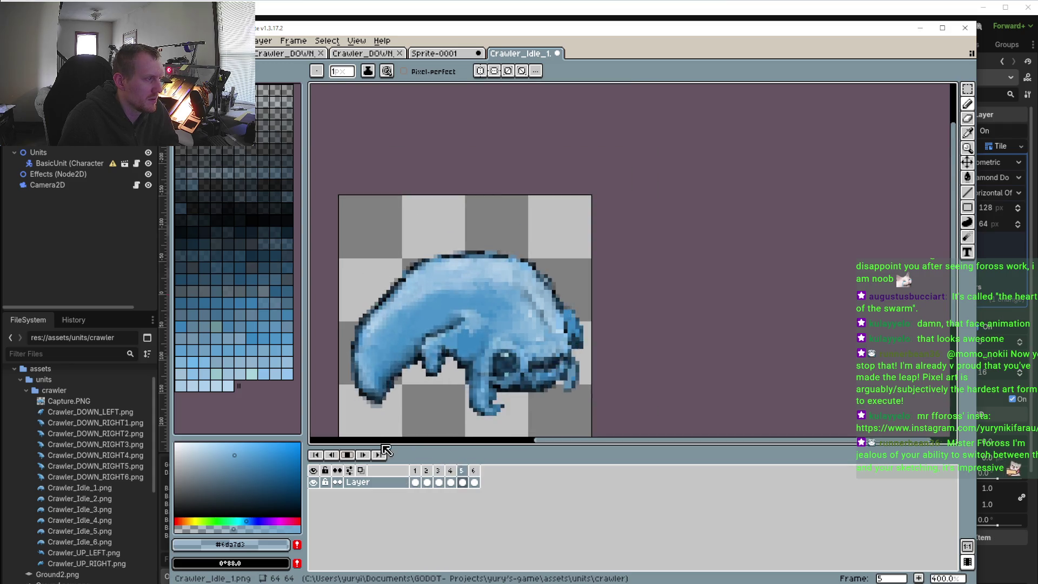
pyautogui.click(428, 481)
pyautogui.click(437, 470)
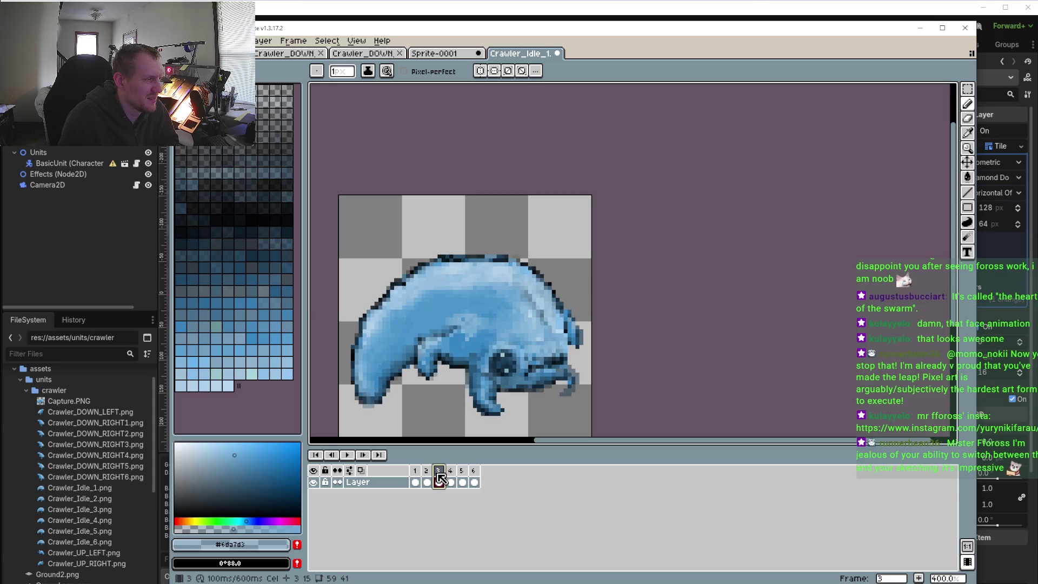
pyautogui.click(450, 471)
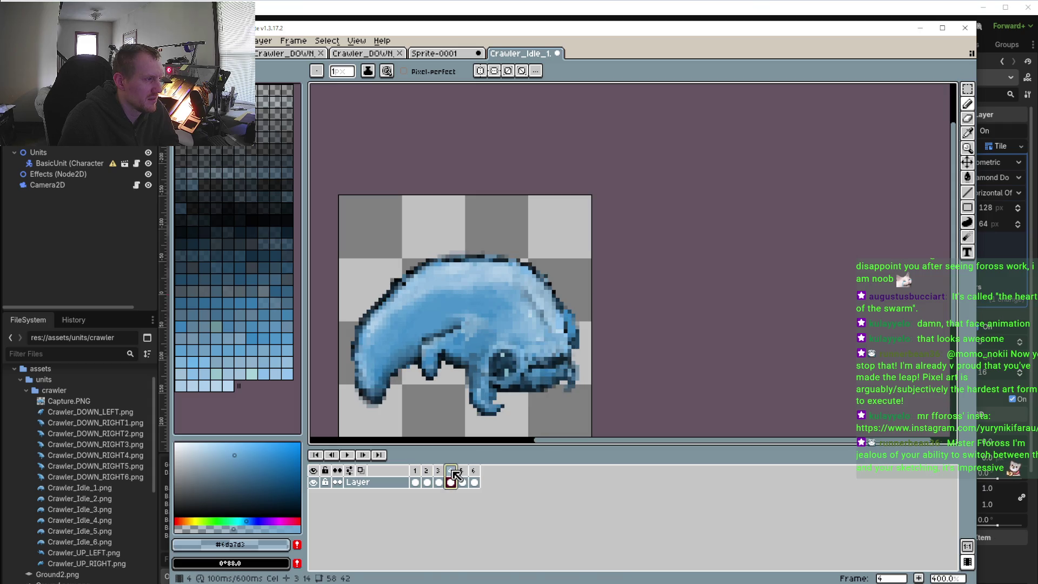
pyautogui.scroll(2, 537, 361)
pyautogui.scroll(2, 561, 332)
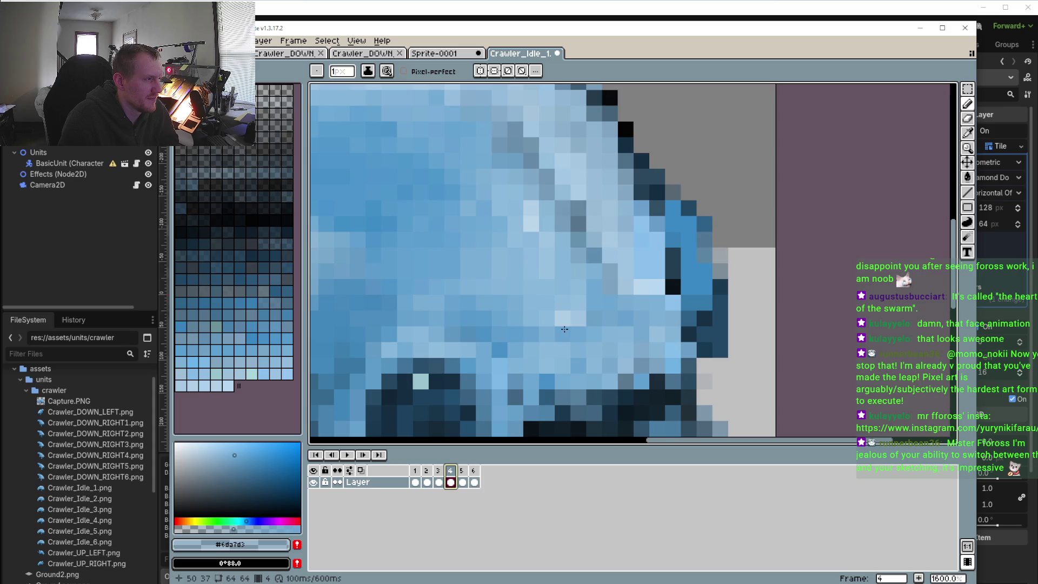
pyautogui.scroll(-1, 561, 332)
# - On frame 3, paint a light-blue #6da7d3 pixel on the crawler's back
pyautogui.moveTo(422, 470); pyautogui.dragTo(428, 471)
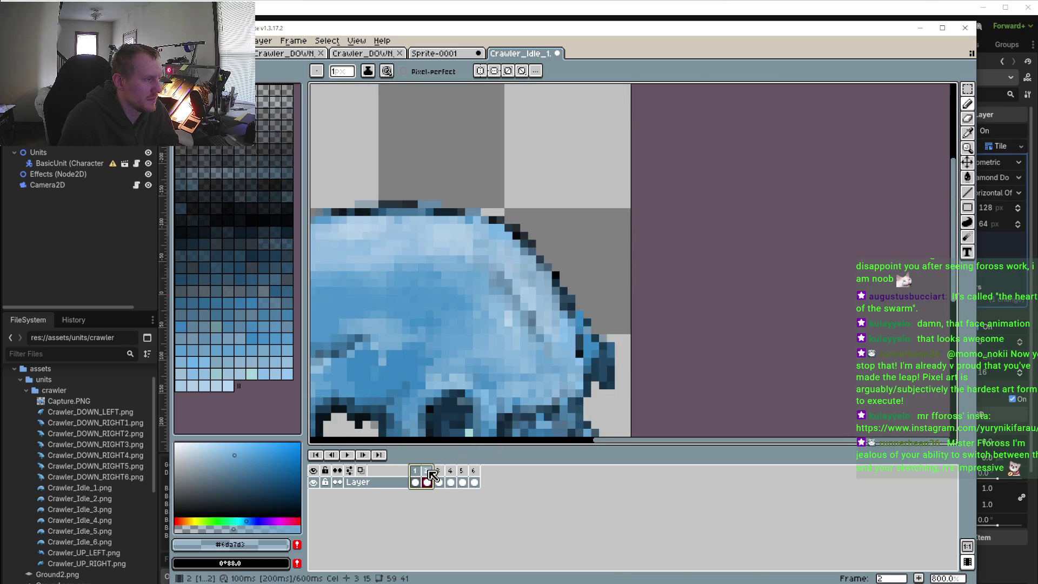
pyautogui.click(417, 473)
pyautogui.click(427, 472)
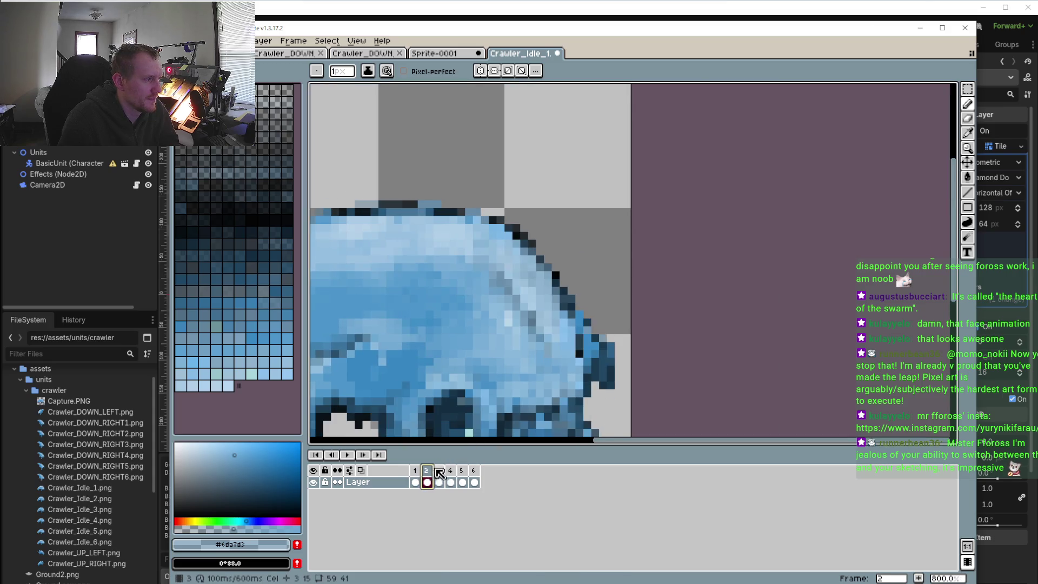
pyautogui.click(439, 473)
pyautogui.scroll(3, 543, 400)
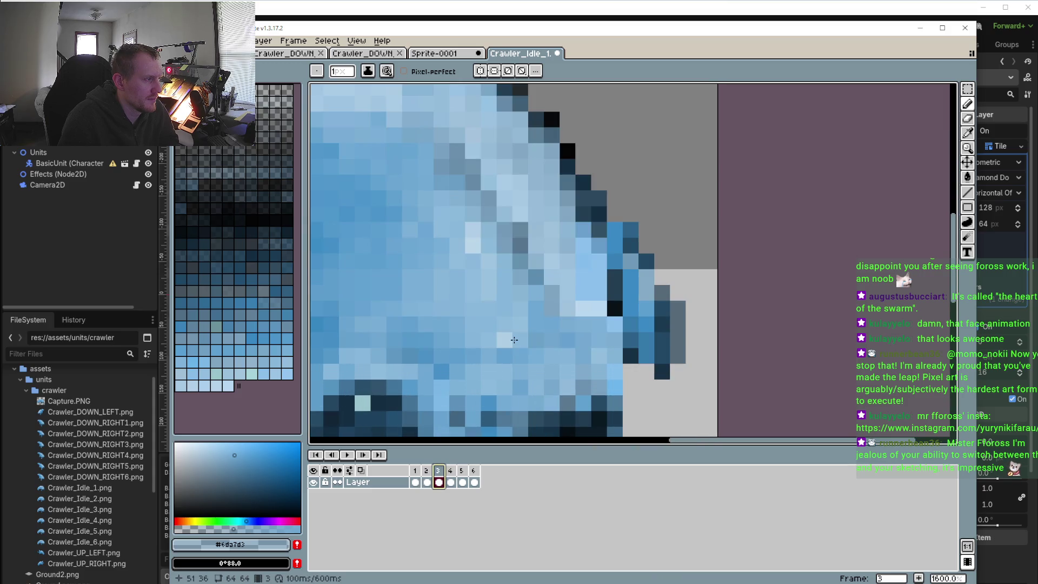
pyautogui.click(595, 311)
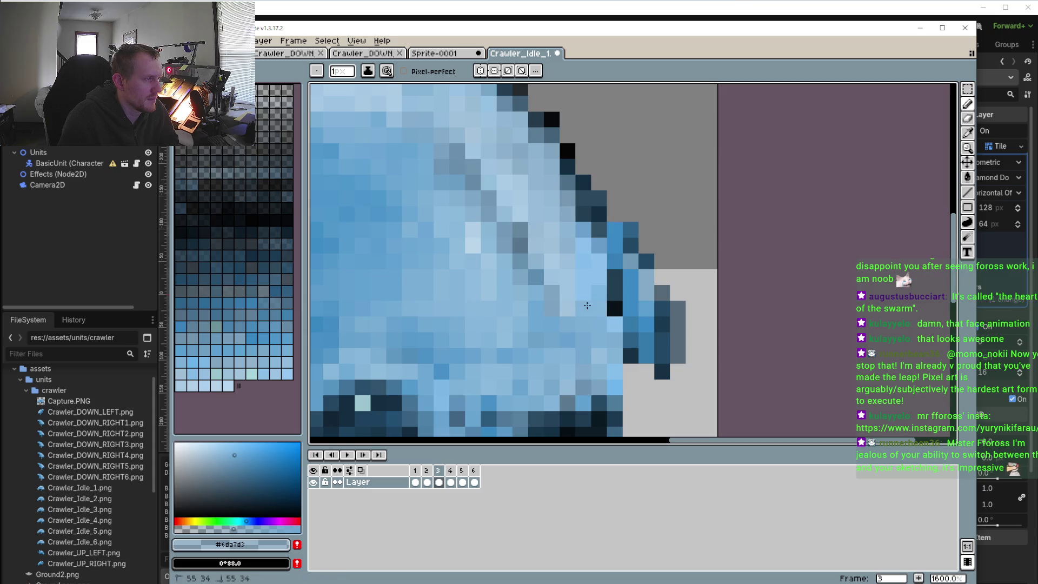
pyautogui.scroll(-3, 549, 333)
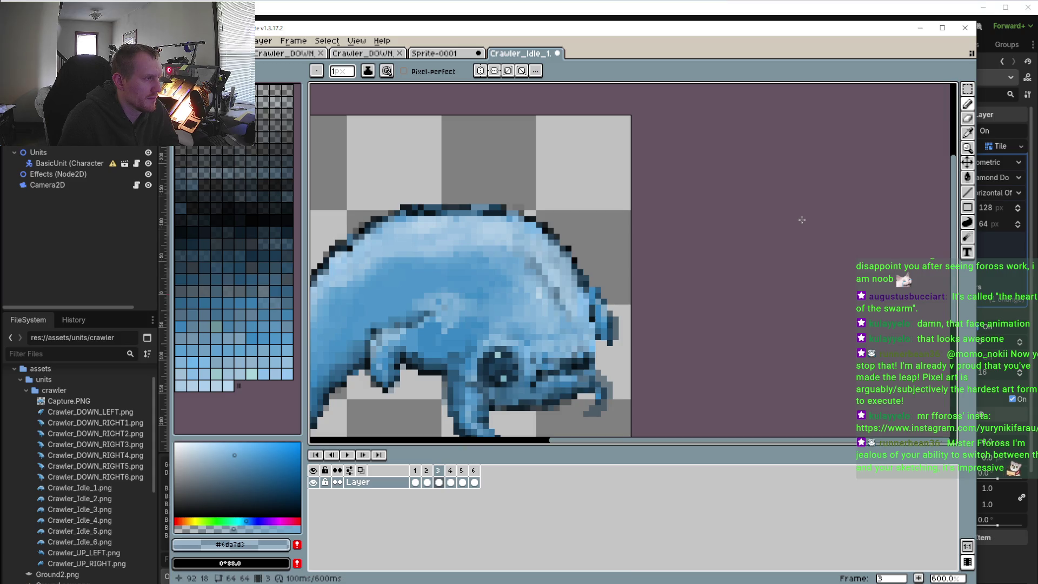
# - Select a rectangle over the crawler's head and back and adjust it on frame 4
pyautogui.hotkey('shift', 'q')
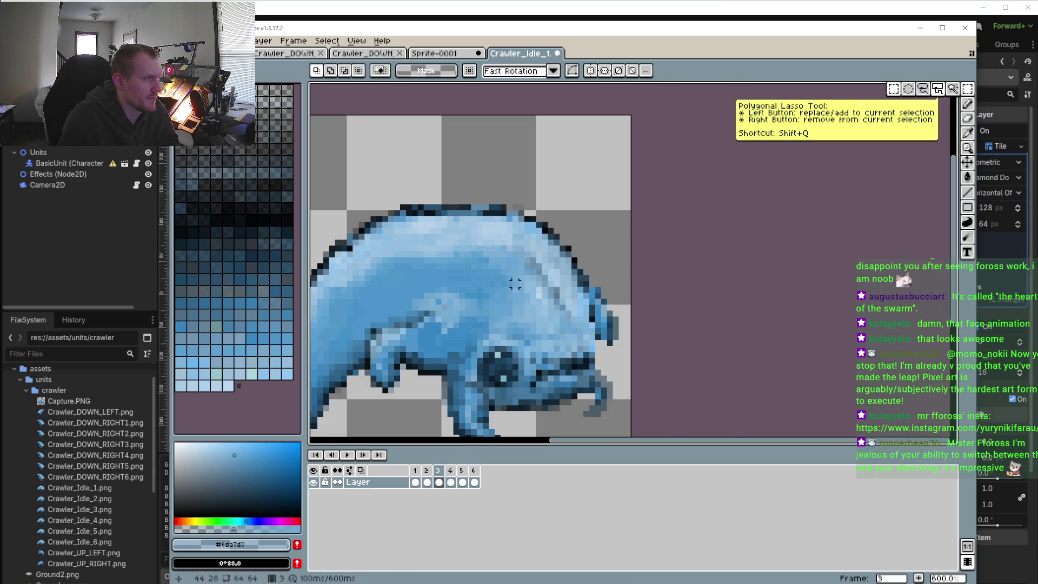
pyautogui.scroll(3, 508, 264)
pyautogui.press('m')
pyautogui.moveTo(488, 257); pyautogui.dragTo(669, 403)
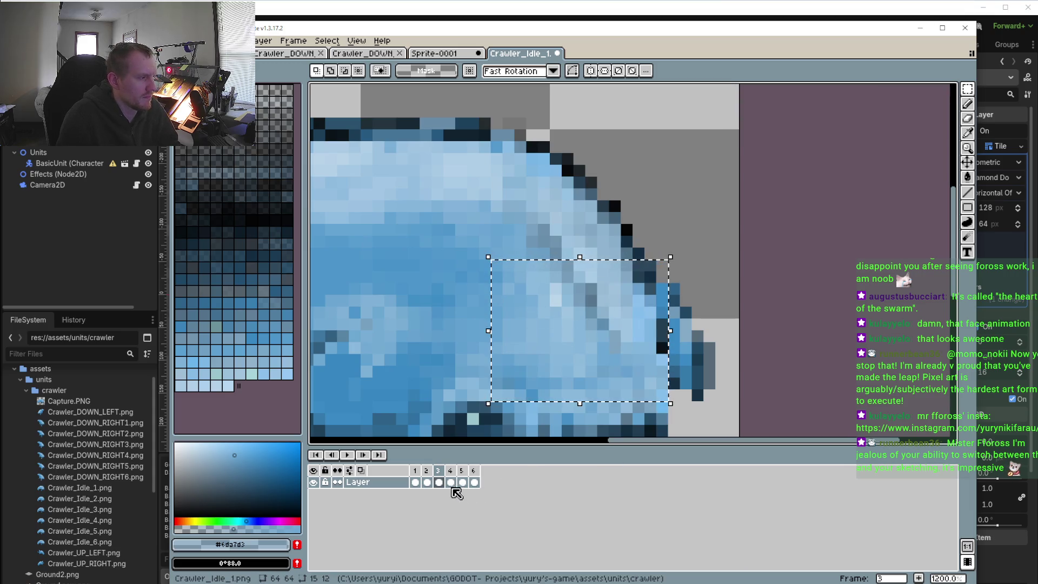
pyautogui.click(457, 474)
pyautogui.click(668, 259)
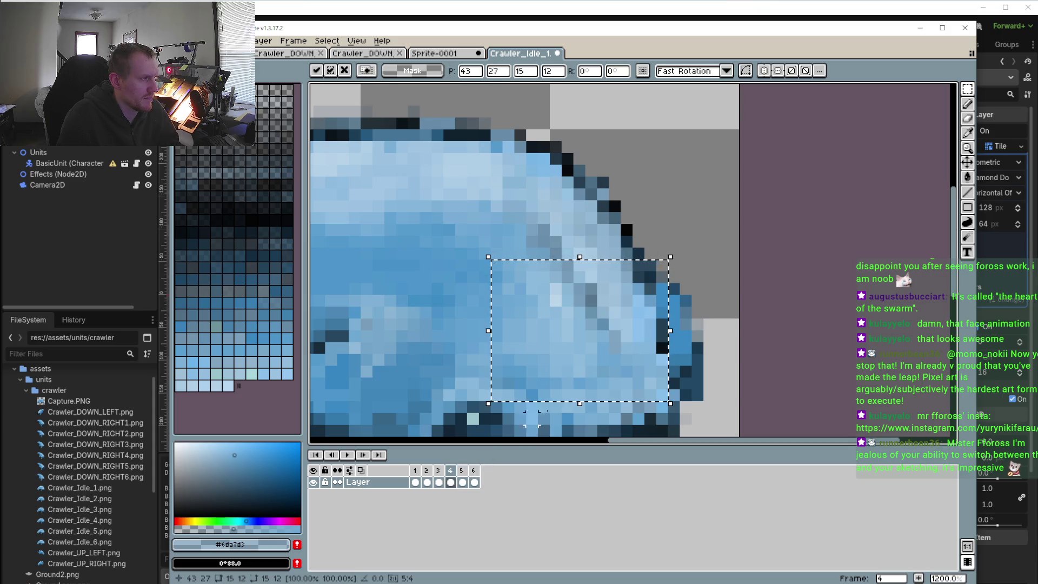
pyautogui.scroll(1, 628, 365)
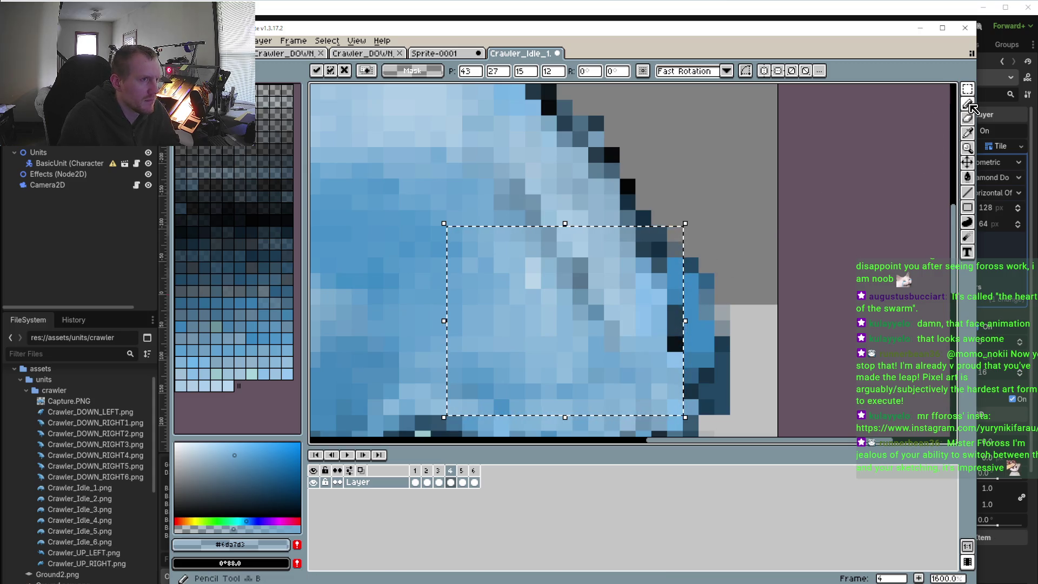
# - Sample a lighter blue from the back and paint a pixel at the back's edge
pyautogui.press('b')
pyautogui.keyDown('alt'); pyautogui.click(621, 291); pyautogui.keyUp('alt')
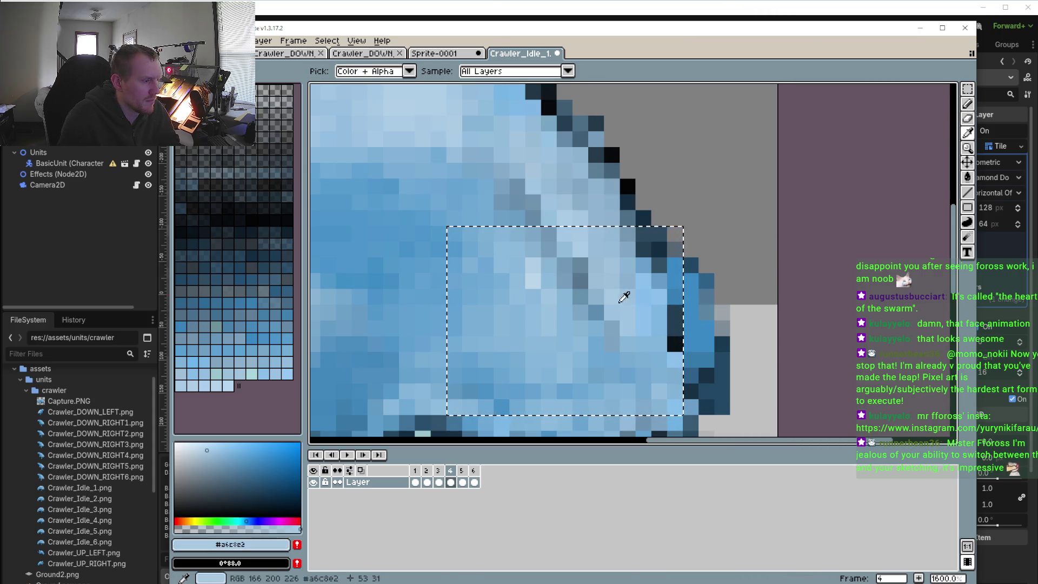
pyautogui.click(675, 326)
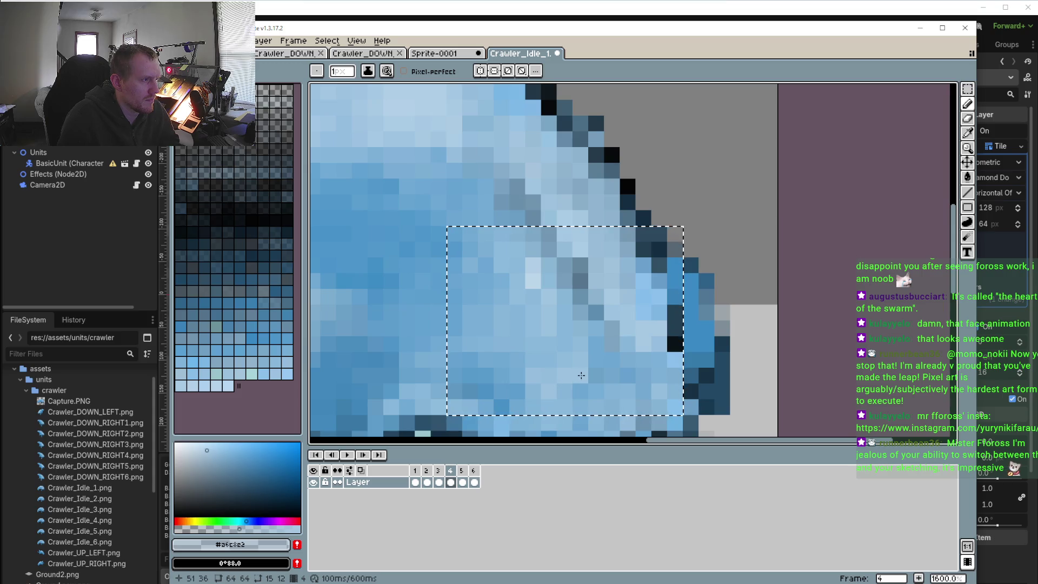
pyautogui.scroll(-5, 548, 383)
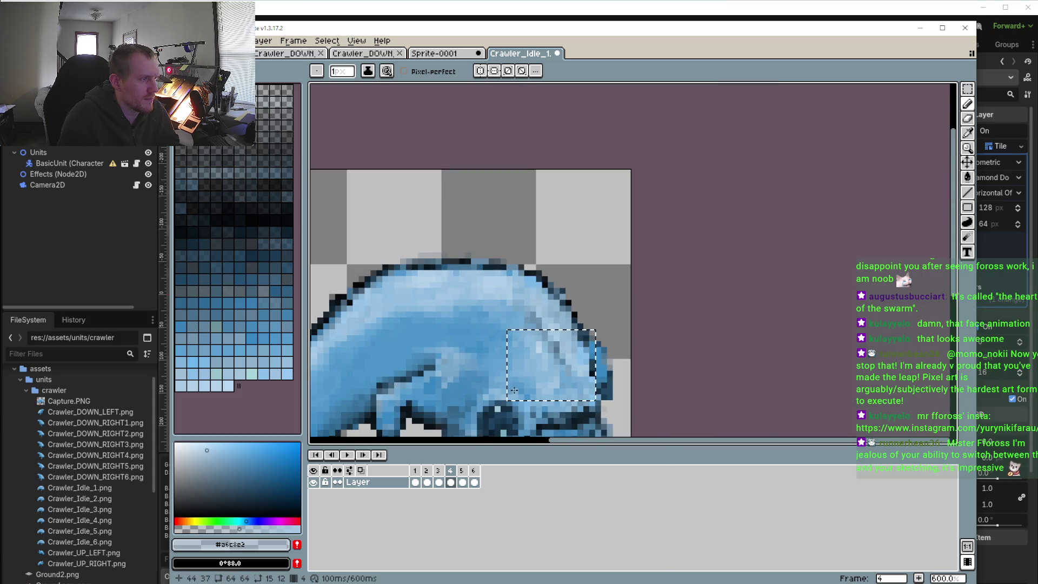
# - Lighten the dark pixels at the head's edge on frames 5 and 6
pyautogui.click(462, 482)
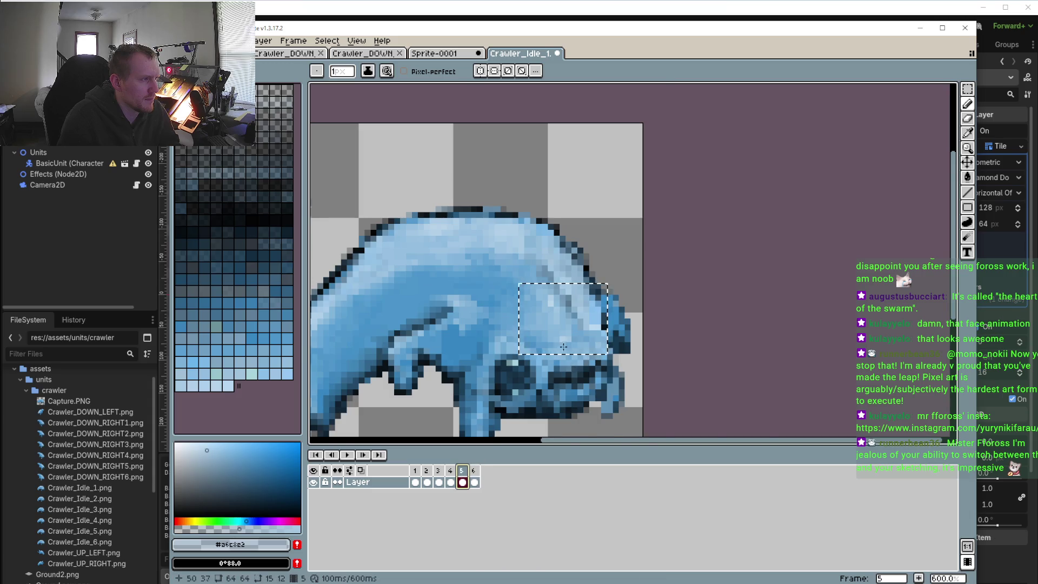
pyautogui.scroll(4, 564, 313)
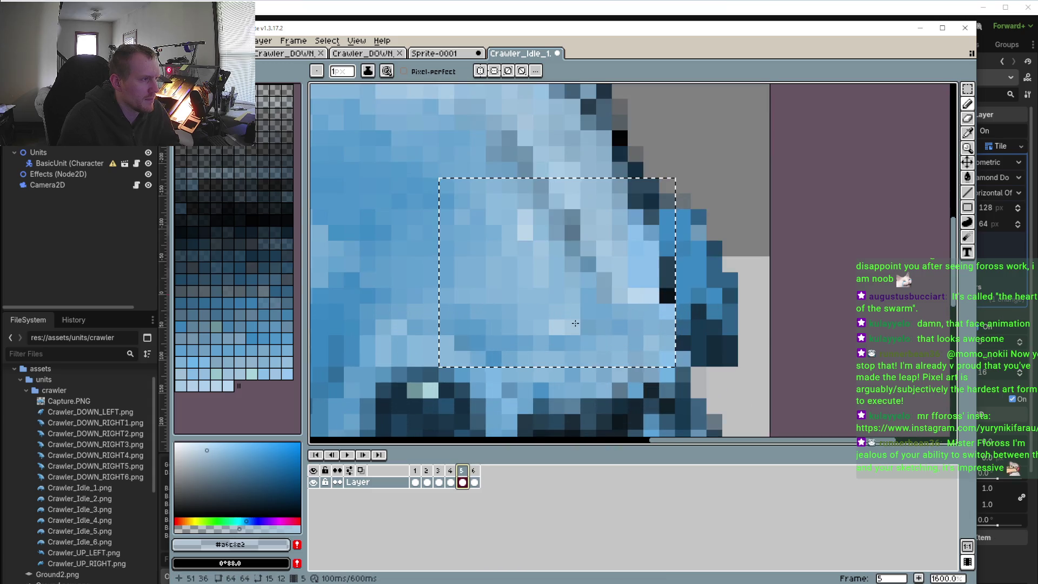
pyautogui.click(667, 280)
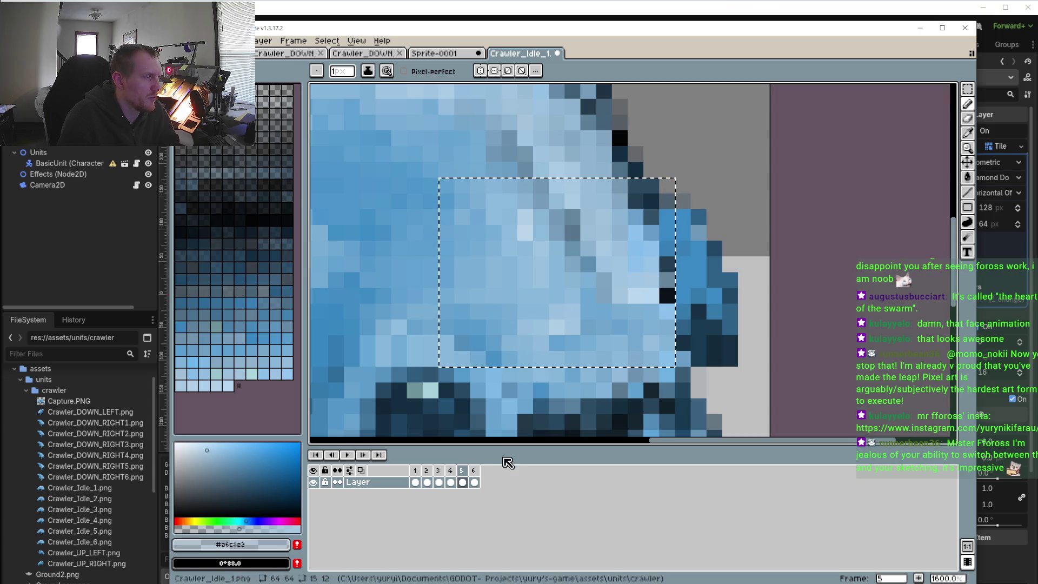
pyautogui.press('.')
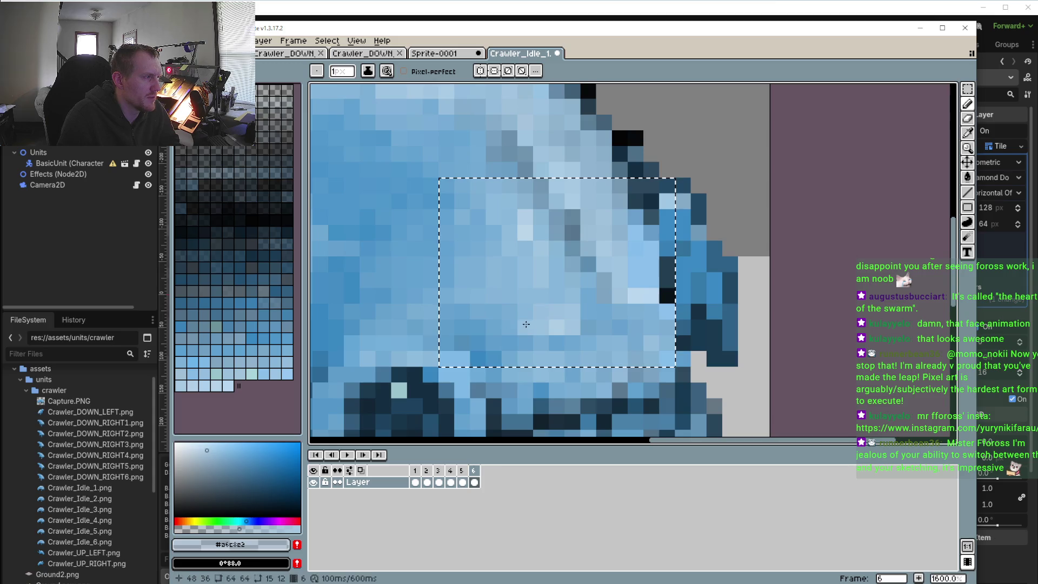
pyautogui.click(640, 276)
pyautogui.scroll(-4, 540, 324)
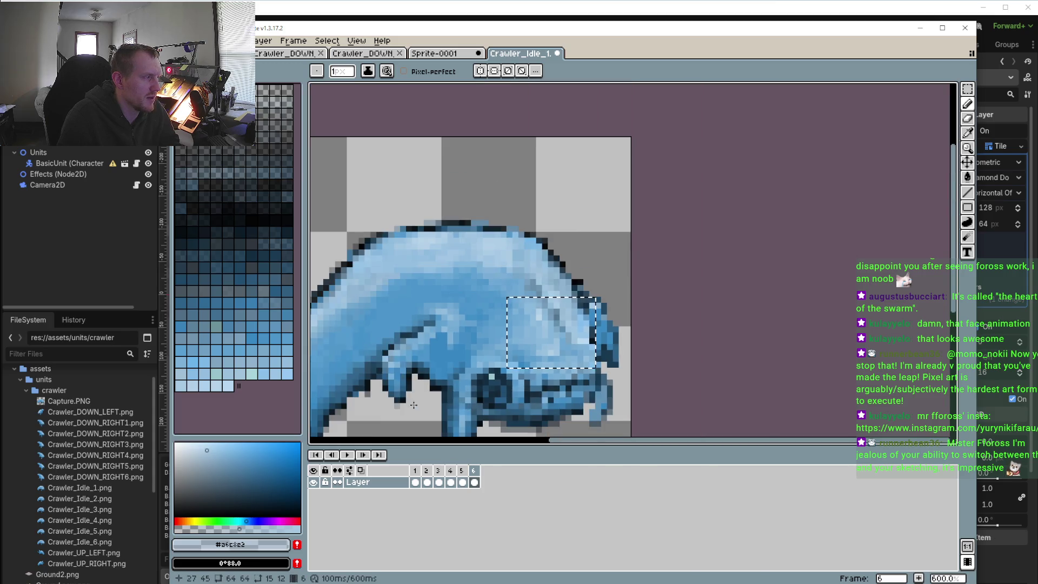
# - Play the idle animation to preview the lightened head, then stop it
pyautogui.click(347, 455)
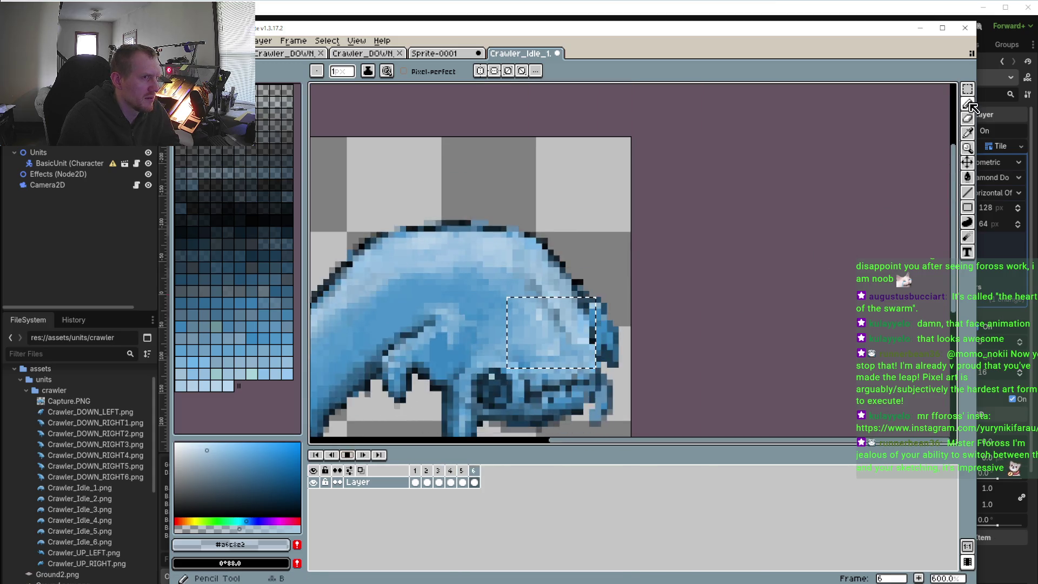
pyautogui.press('w')
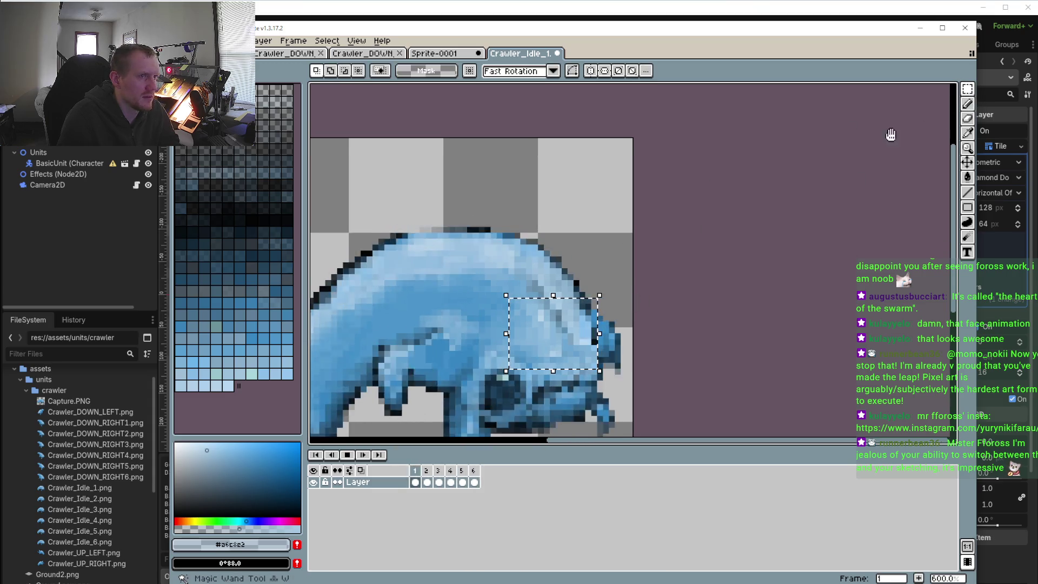
pyautogui.click(347, 454)
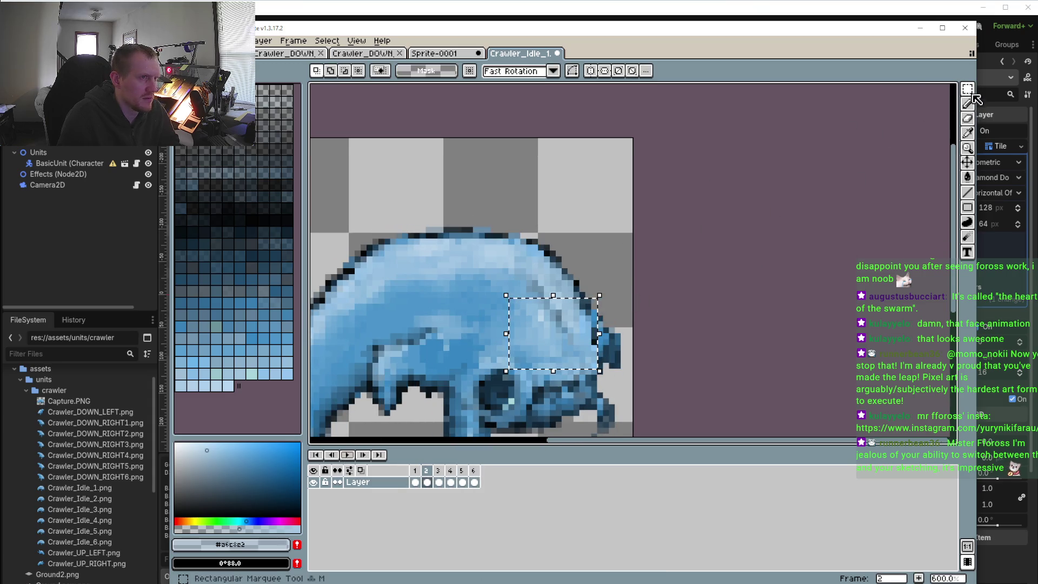
pyautogui.scroll(-2, 617, 218)
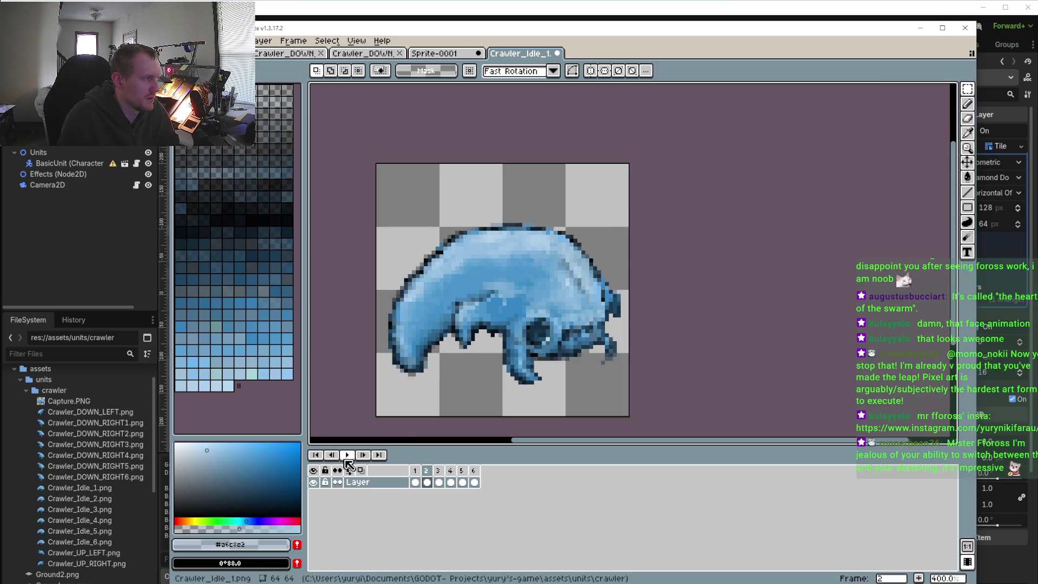
# - Replay the idle animation and stop it again
pyautogui.click(347, 454)
pyautogui.scroll(-2, 409, 378)
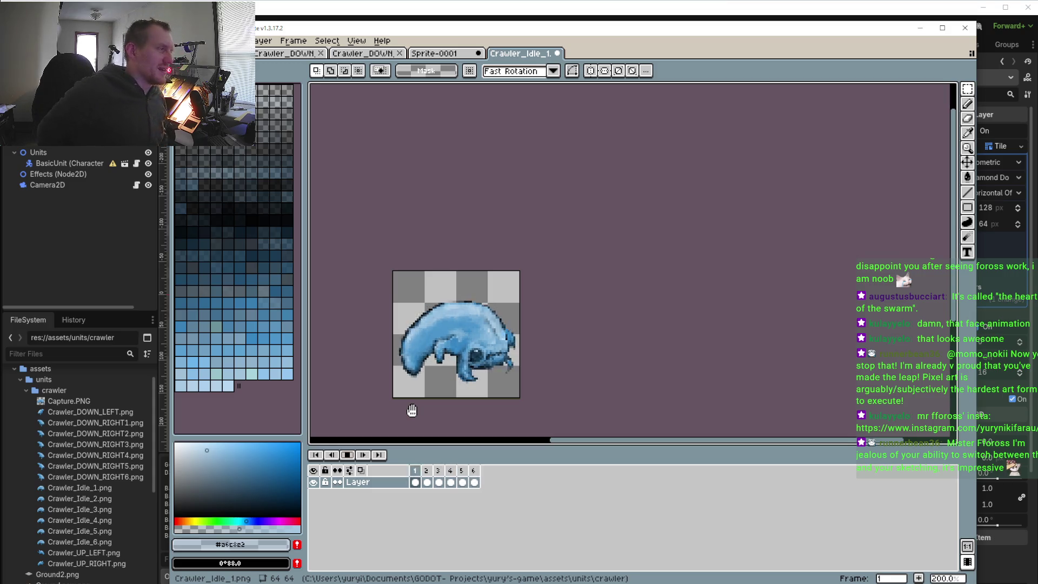
pyautogui.click(347, 454)
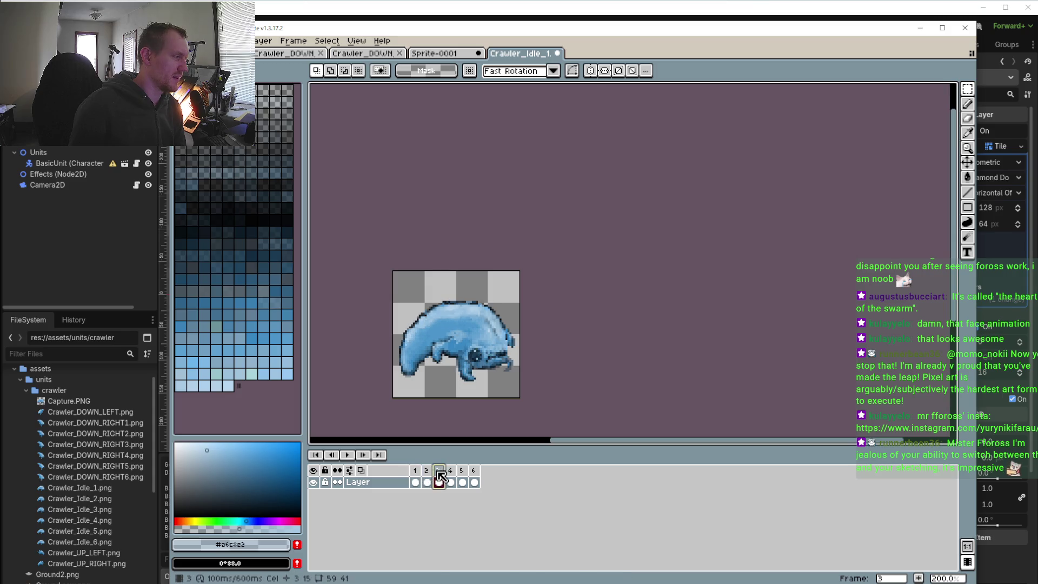
# - On frame 4, pick the medium blue #7fb1d4 from the back, then return to frame 3
pyautogui.click(451, 481)
pyautogui.scroll(3, 441, 334)
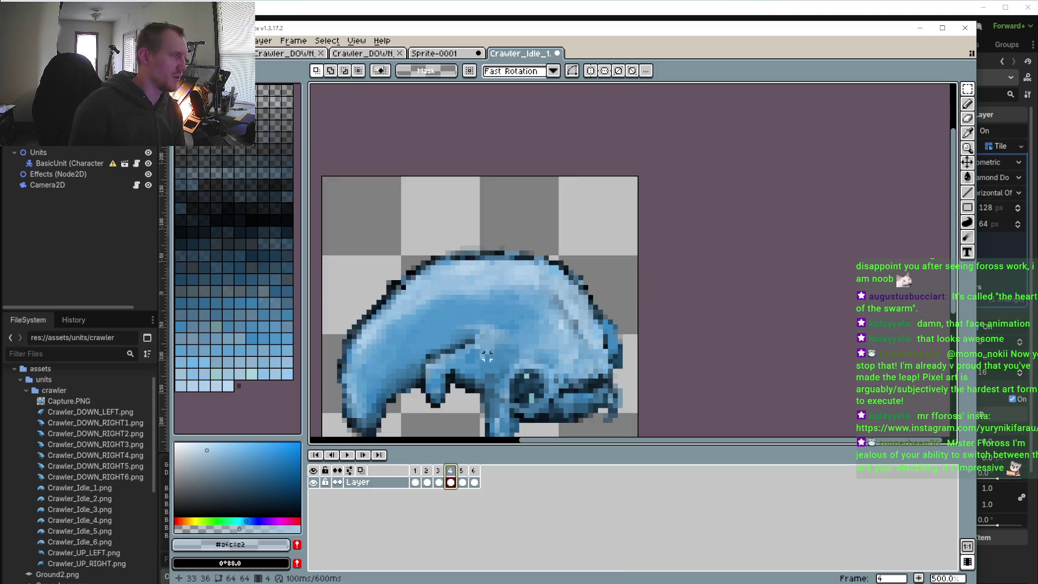
pyautogui.scroll(4, 491, 359)
pyautogui.press('b')
pyautogui.keyDown('alt'); pyautogui.click(486, 287); pyautogui.keyUp('alt')
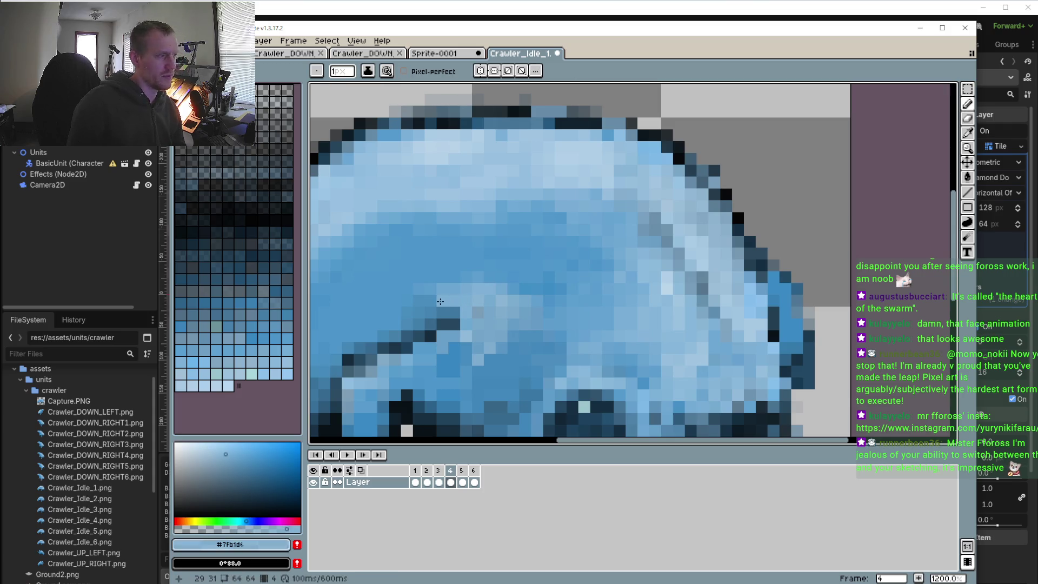
pyautogui.click(438, 471)
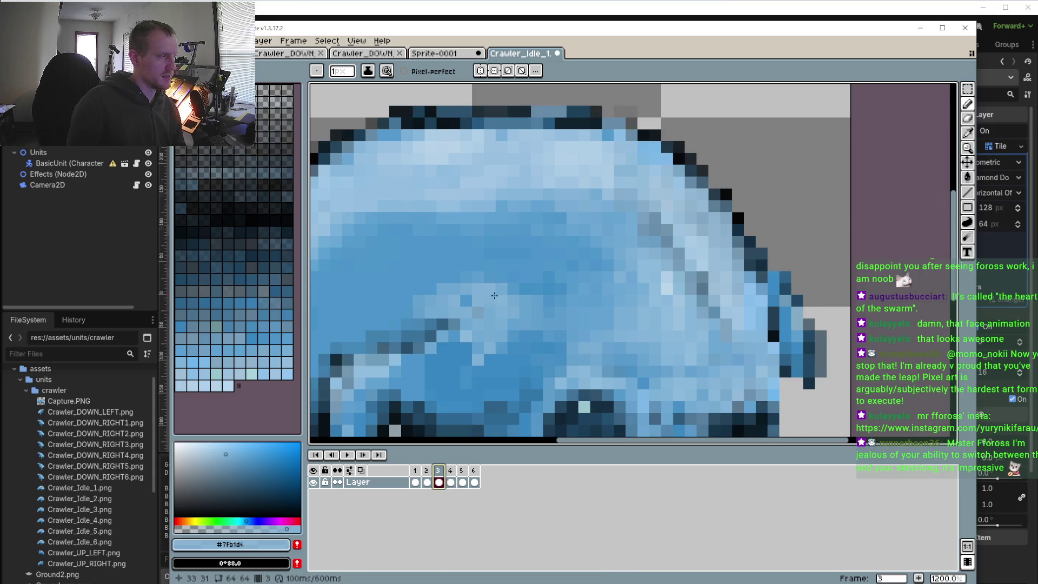
pyautogui.scroll(-1, 497, 294)
# - Select a small rectangle of the back on frame 3 and paste it onto frame 4
pyautogui.press('w')
pyautogui.scroll(-1, 464, 274)
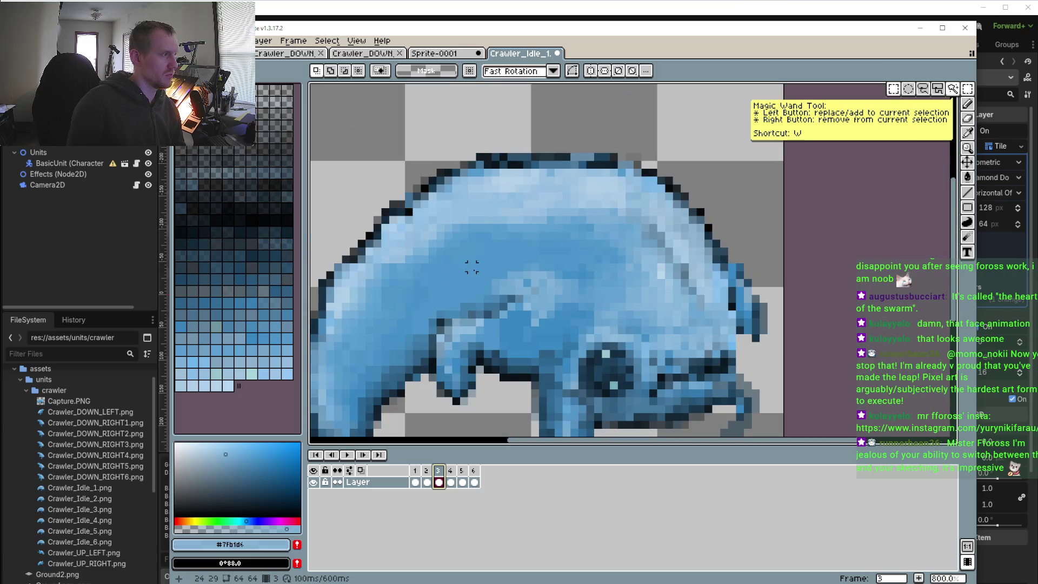
pyautogui.press('m')
pyautogui.moveTo(465, 261); pyautogui.dragTo(533, 304)
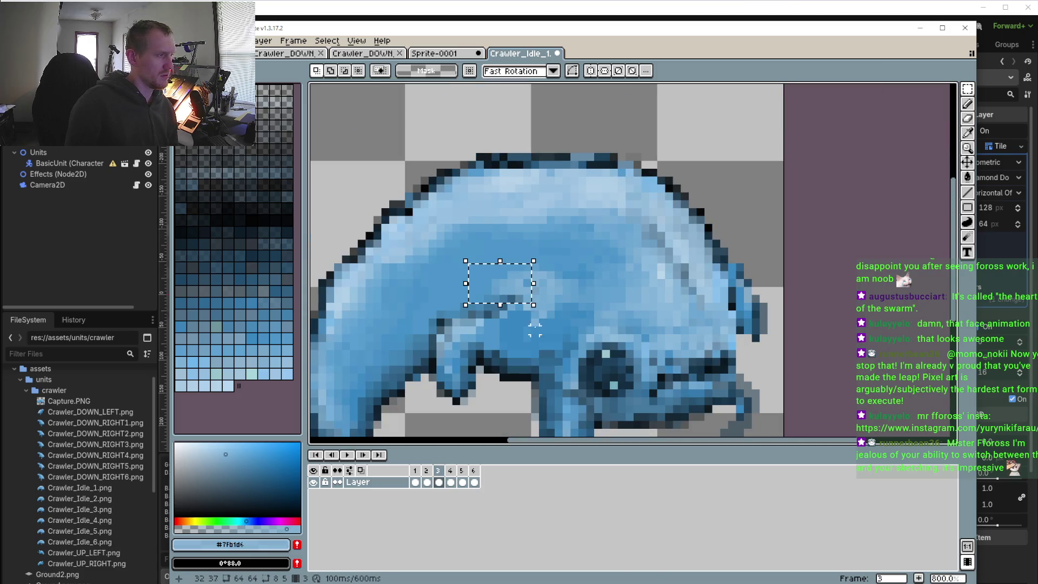
pyautogui.press('.')
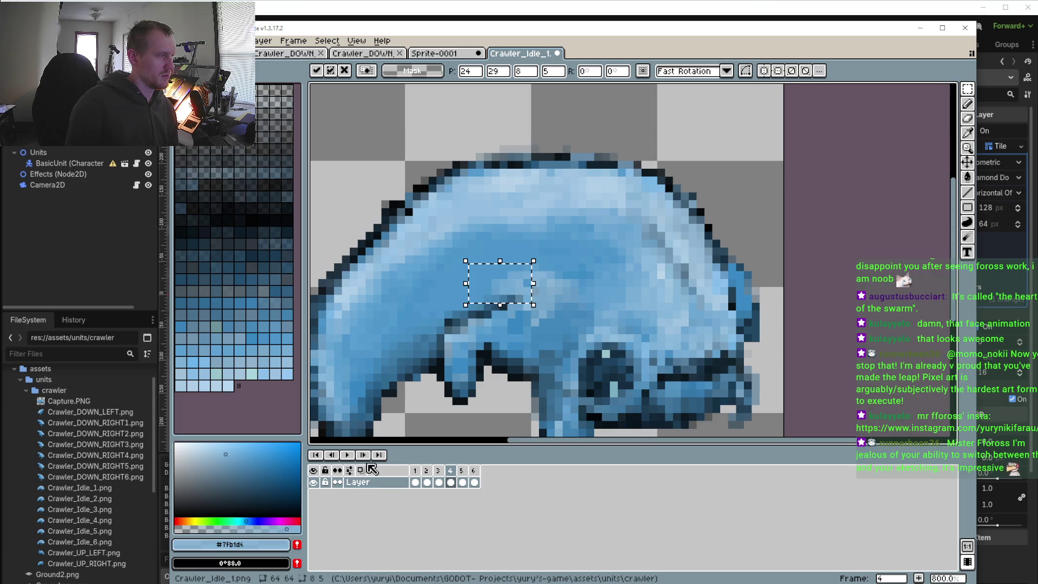
# - Apply the pasted patch, play and stop the animation, then go to frame 5
pyautogui.press('Return')
pyautogui.press('Return')
pyautogui.scroll(-2, 407, 405)
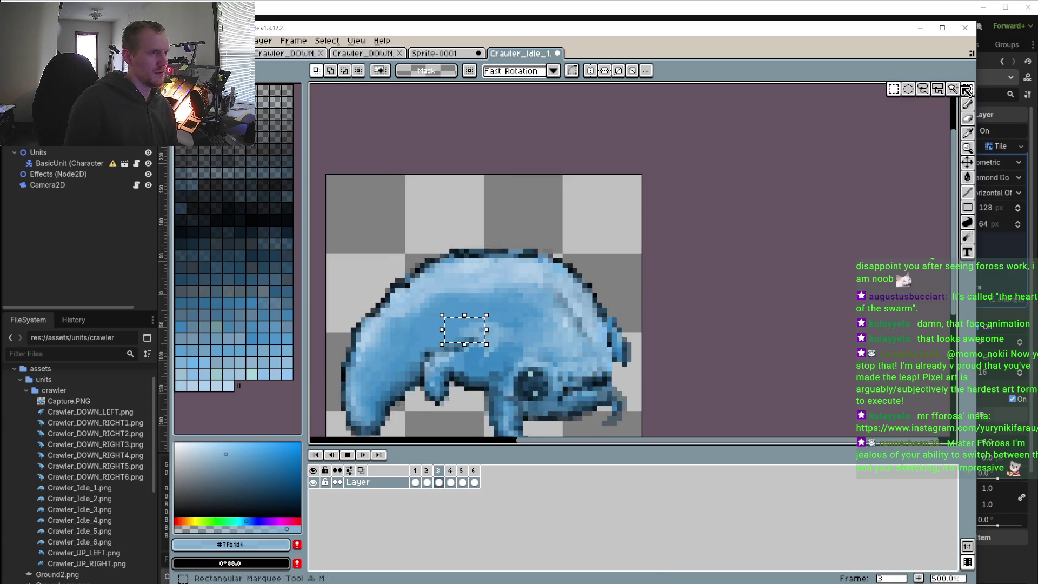
pyautogui.press('Return')
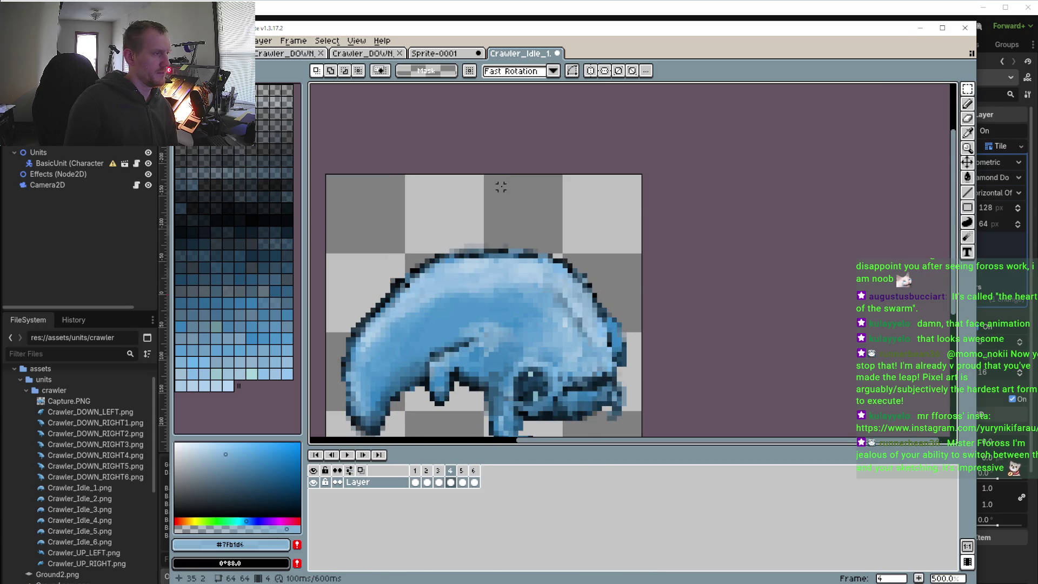
pyautogui.scroll(-2, 515, 255)
pyautogui.click(361, 455)
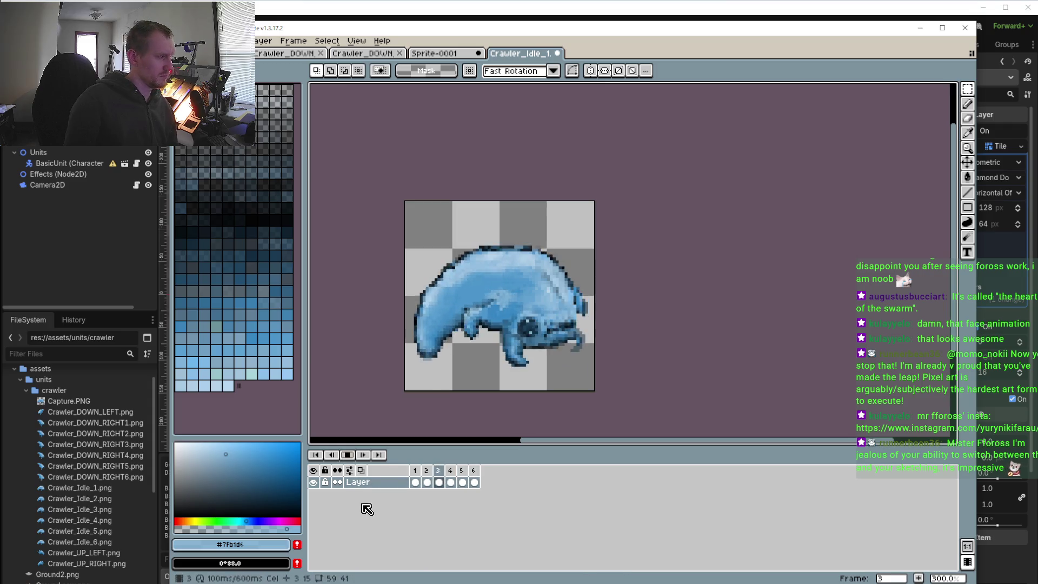
# - Set onion-skin opacity to 38% so a faint ghost of the neighbouring pose shows around frame 5
pyautogui.click(350, 471)
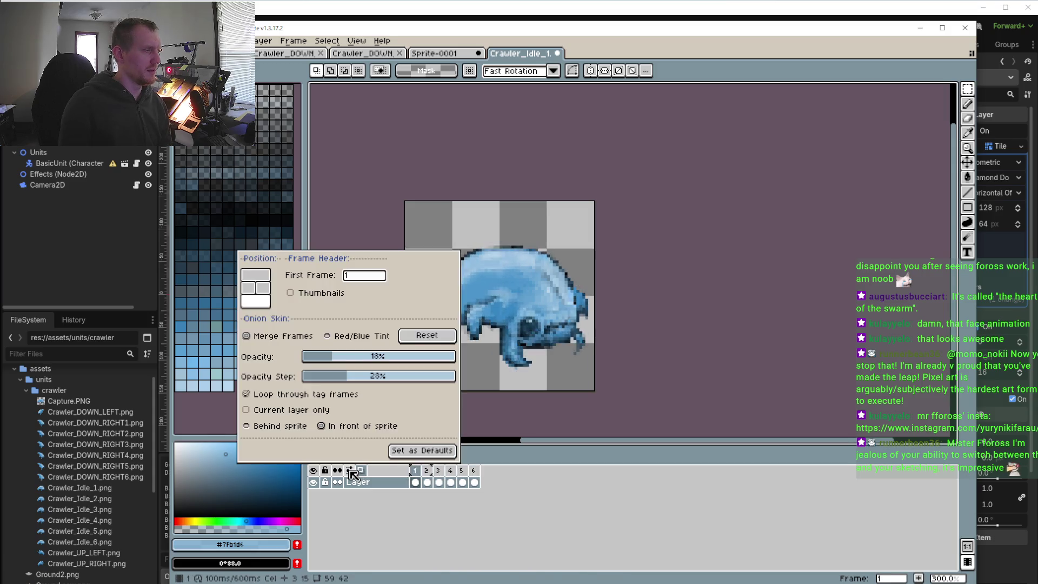
pyautogui.moveTo(340, 358); pyautogui.dragTo(363, 361)
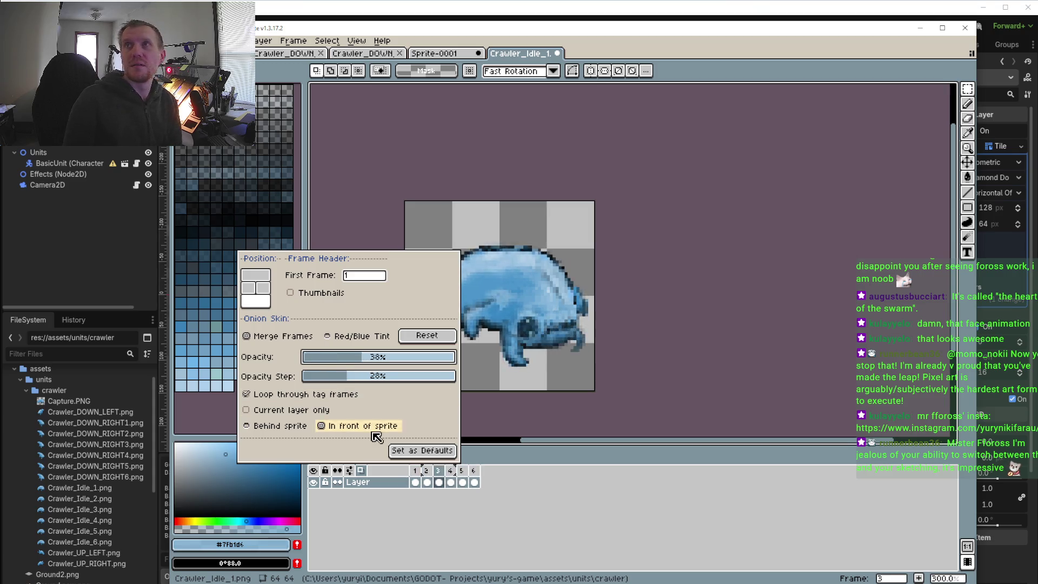
pyautogui.click(537, 486)
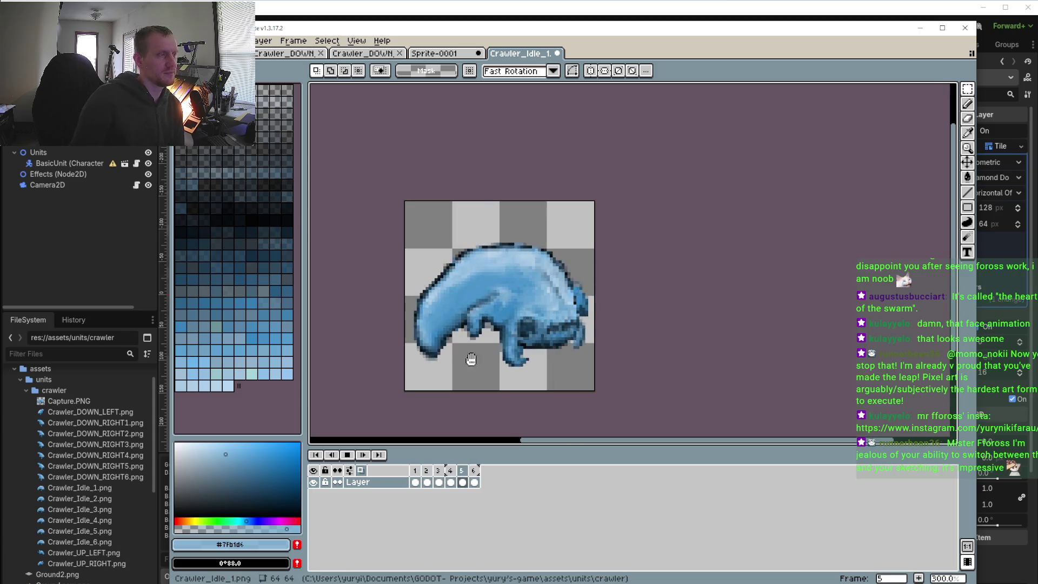
pyautogui.moveTo(594, 352); pyautogui.dragTo(658, 341)
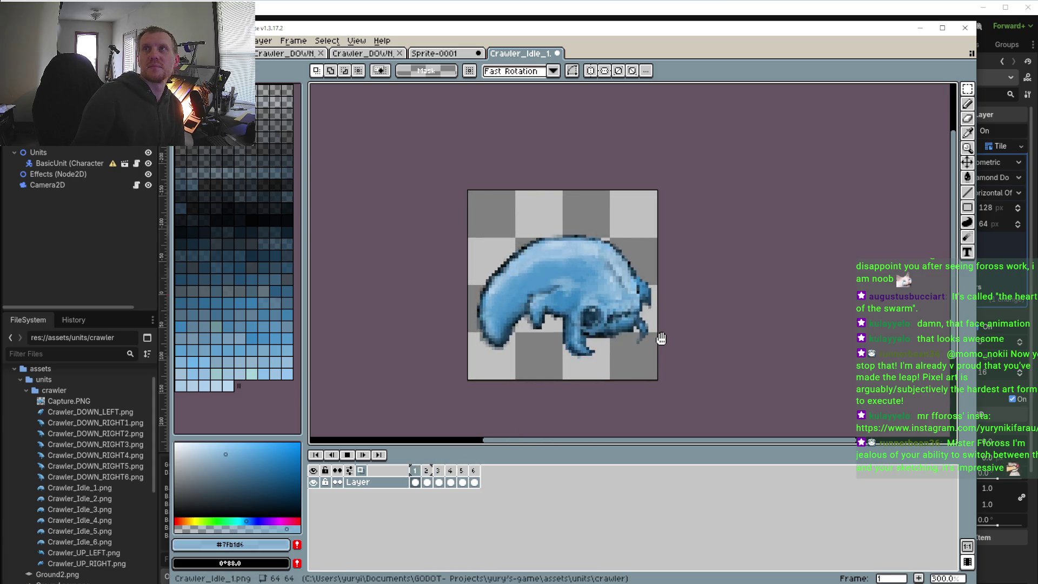
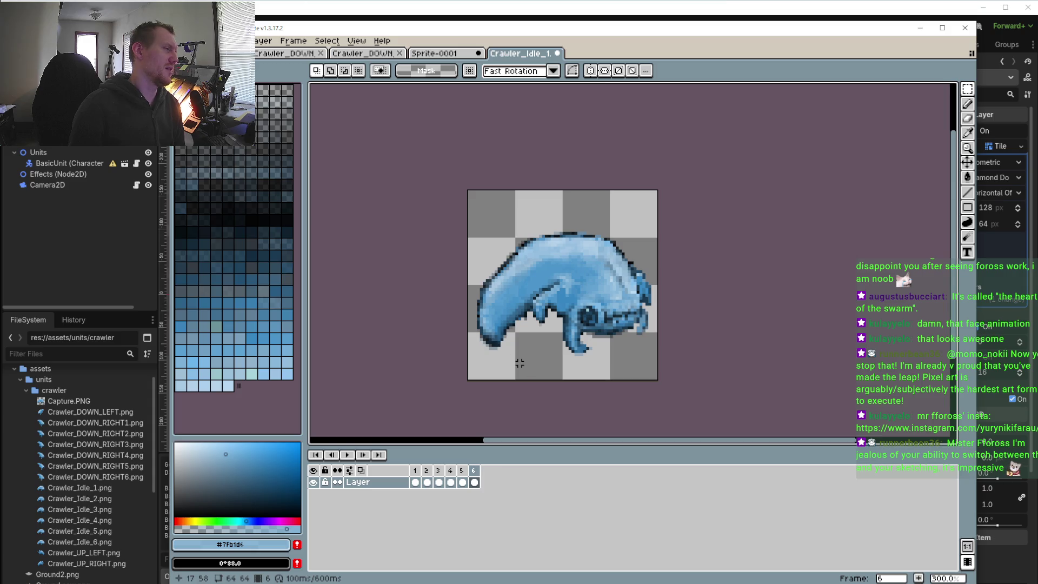
# - Zoom in on the crawler's head and sample the transparent background colour, then return to the Pencil
pyautogui.scroll(2, 519, 339)
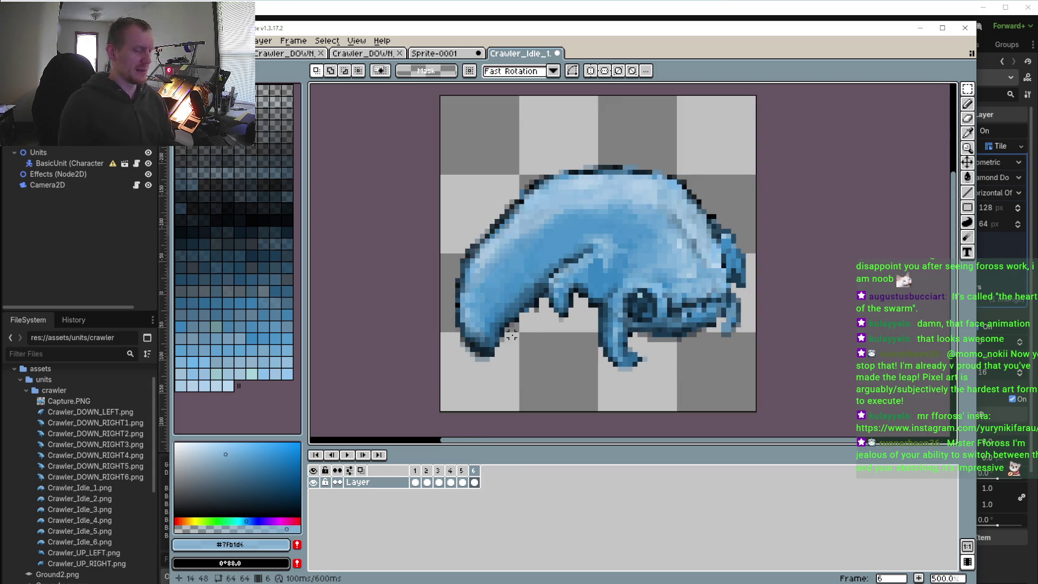
pyautogui.moveTo(511, 335); pyautogui.dragTo(531, 307)
pyautogui.scroll(2, 540, 305)
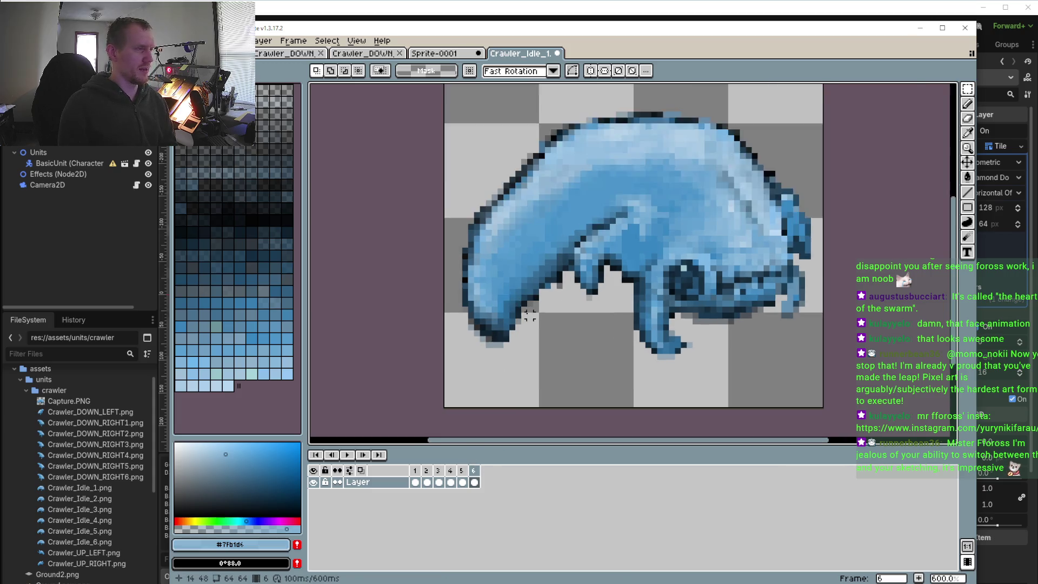
pyautogui.press('i')
pyautogui.click(571, 309)
pyautogui.press('b')
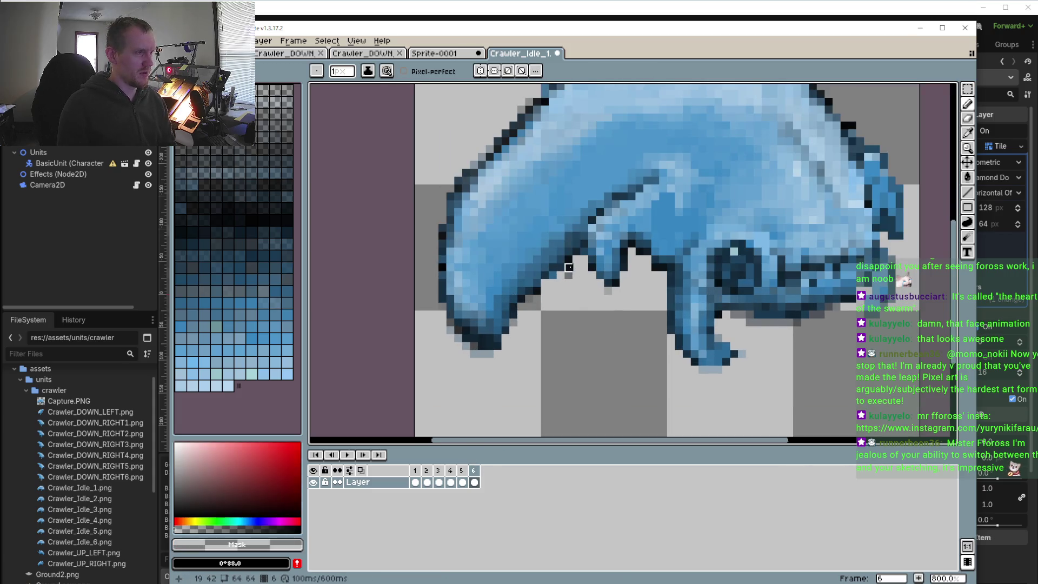
# - Play the six-frame idle animation twice, stopping it each time
pyautogui.scroll(-2, 568, 267)
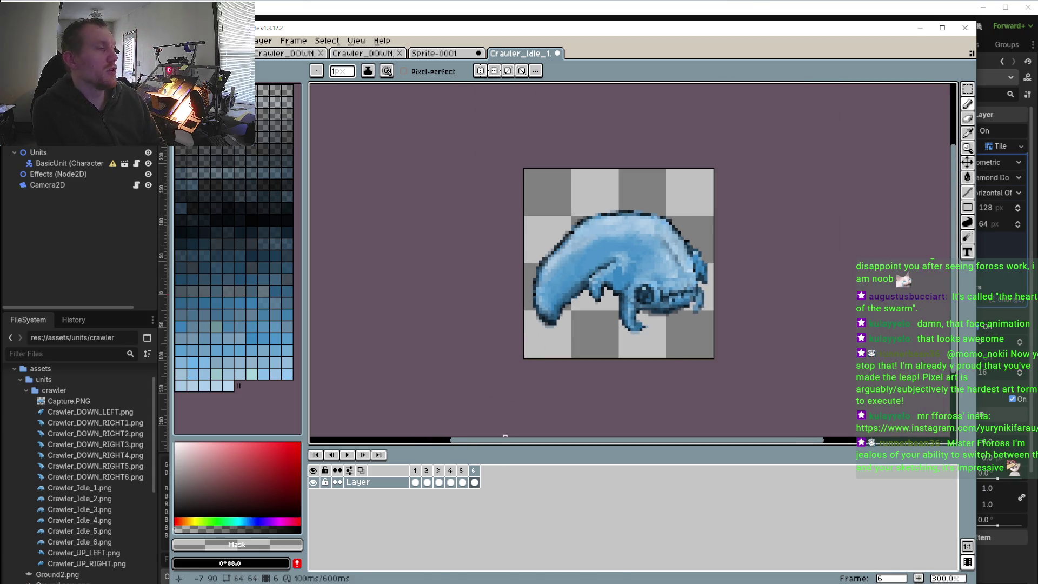
pyautogui.click(349, 455)
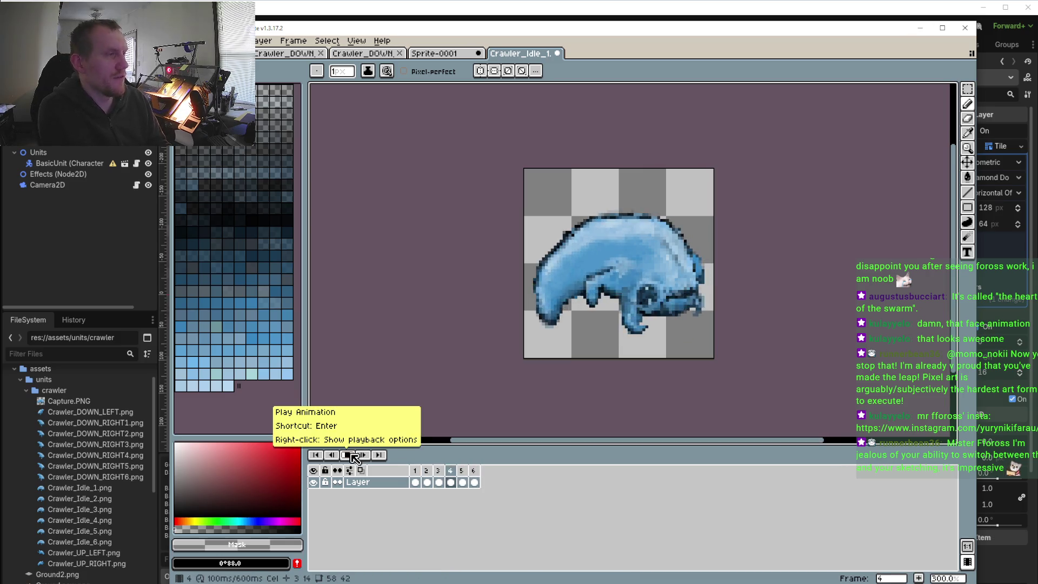
pyautogui.click(356, 455)
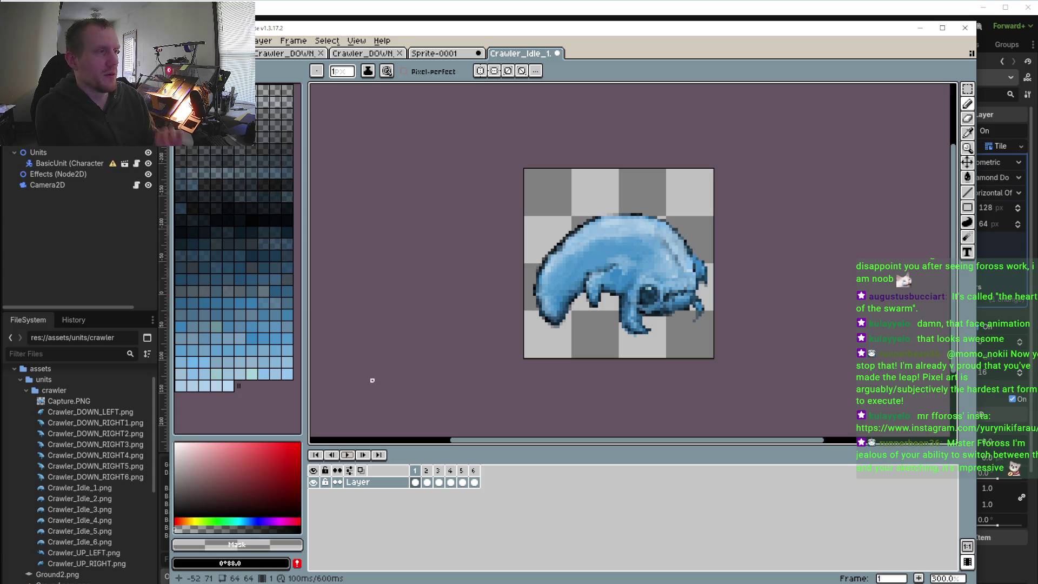
pyautogui.click(348, 457)
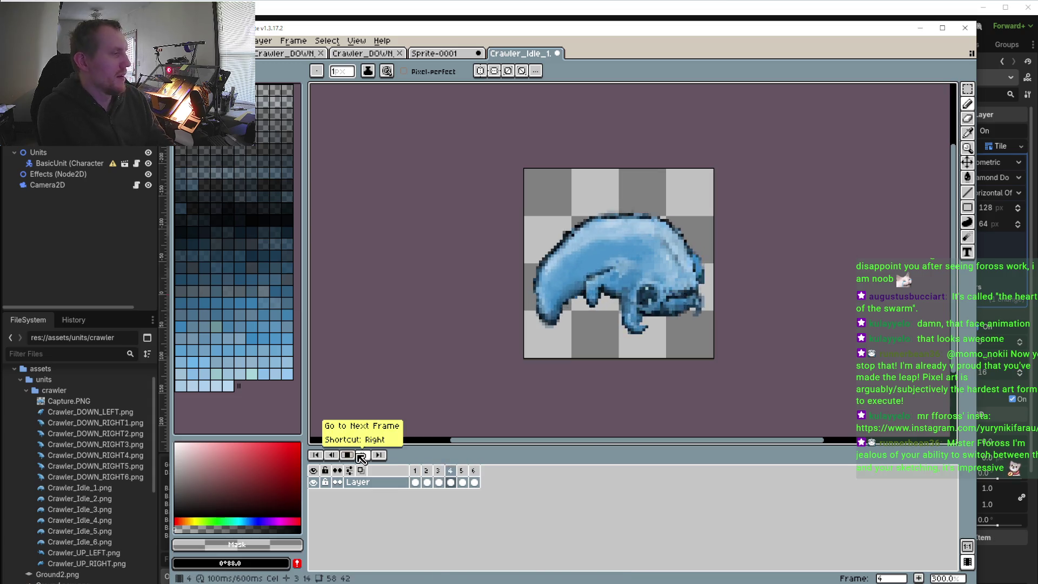
pyautogui.press('Return')
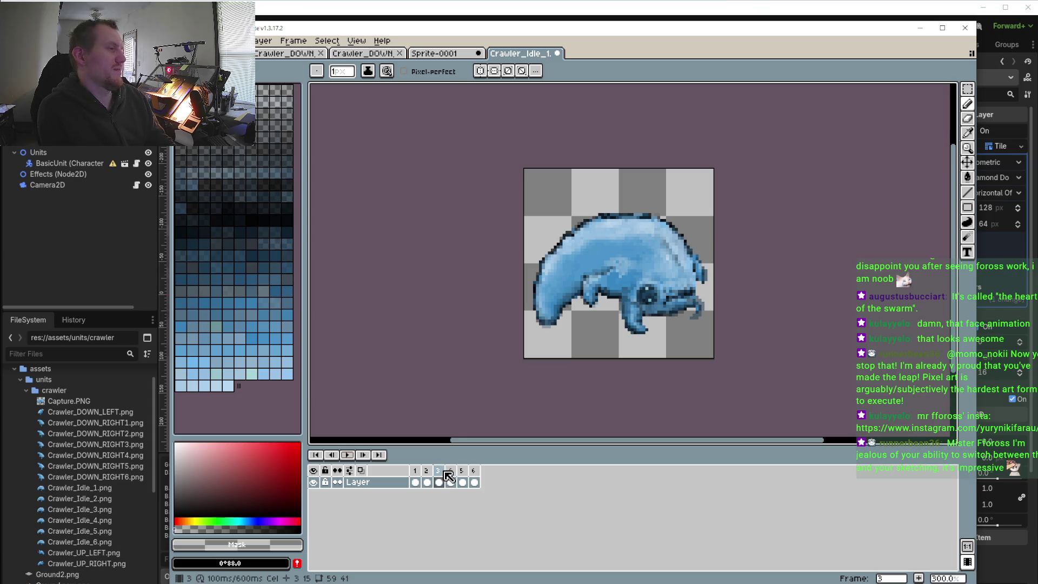
# - Step through frames 4, 3, 2, 3, 4 and 5, settling on frame 4
pyautogui.click(450, 478)
pyautogui.click(439, 474)
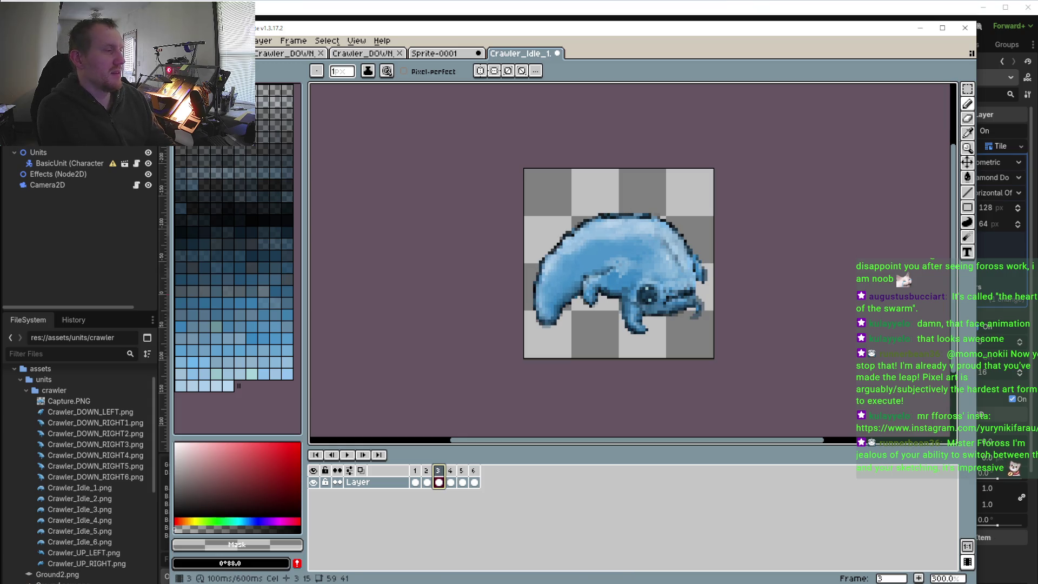
pyautogui.click(429, 474)
pyautogui.click(440, 473)
pyautogui.click(450, 473)
pyautogui.click(463, 471)
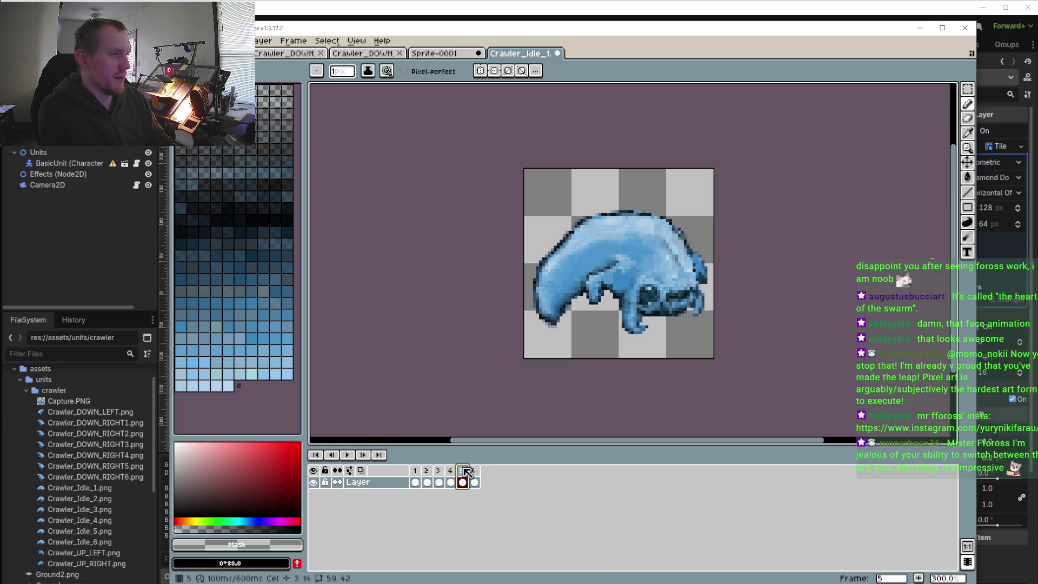
pyautogui.click(451, 471)
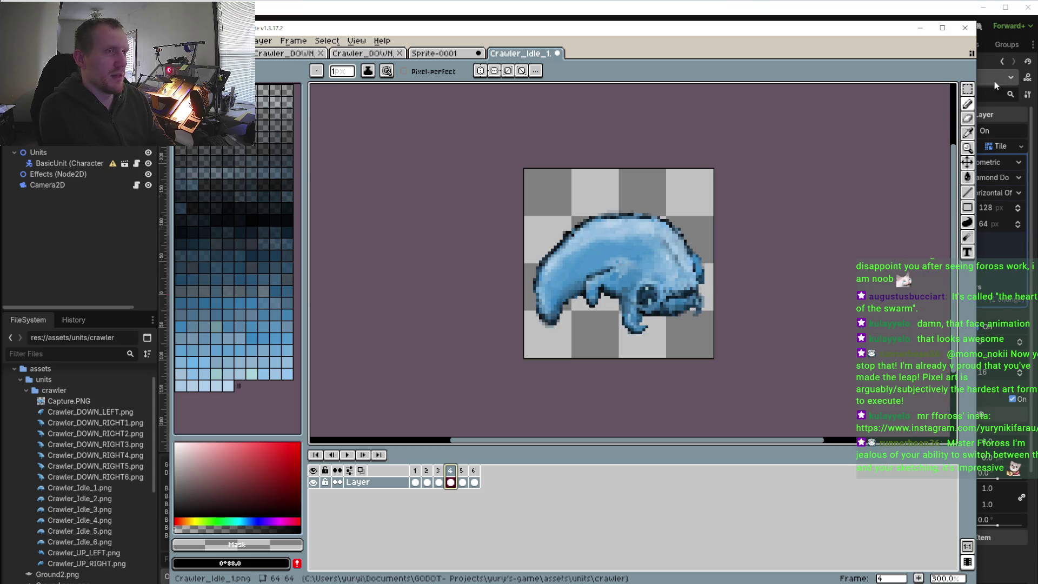
pyautogui.press('r')
pyautogui.scroll(2, 726, 297)
# - Select the jaw piece, nudge it on frames 5 and 6, play to check, and drop it
pyautogui.moveTo(720, 296); pyautogui.dragTo(679, 234)
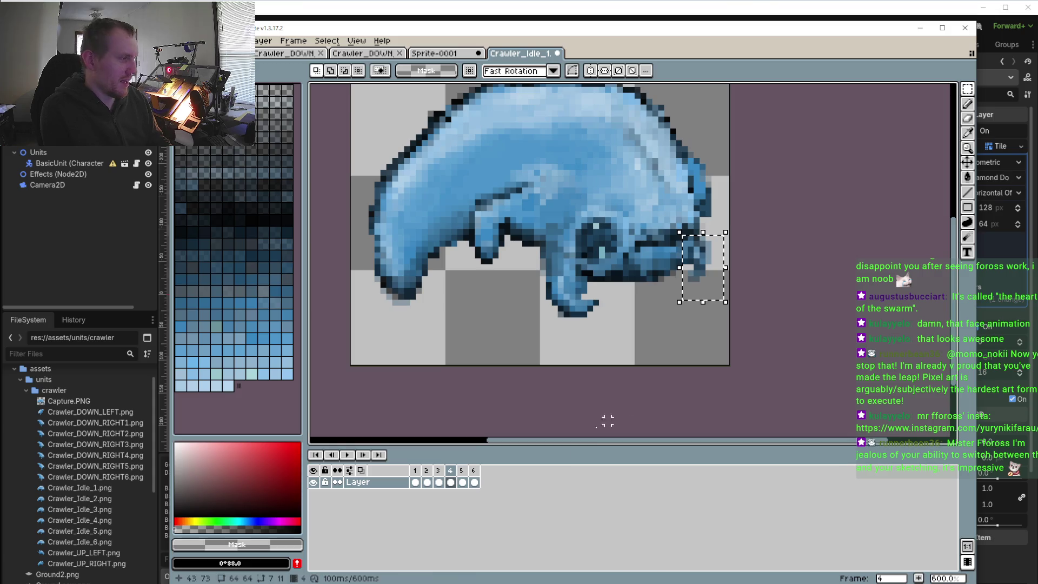
pyautogui.press('.')
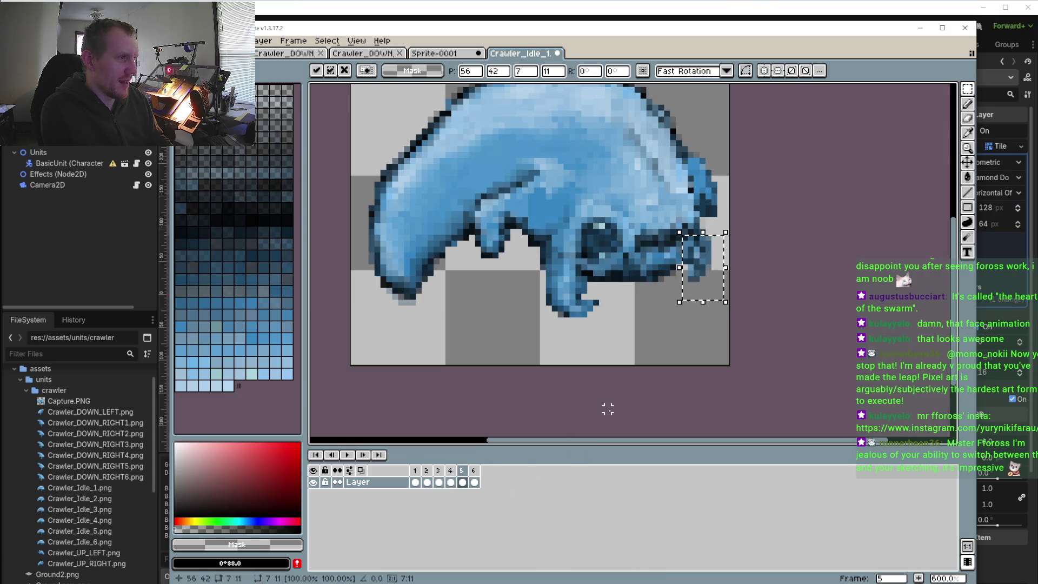
pyautogui.press('.')
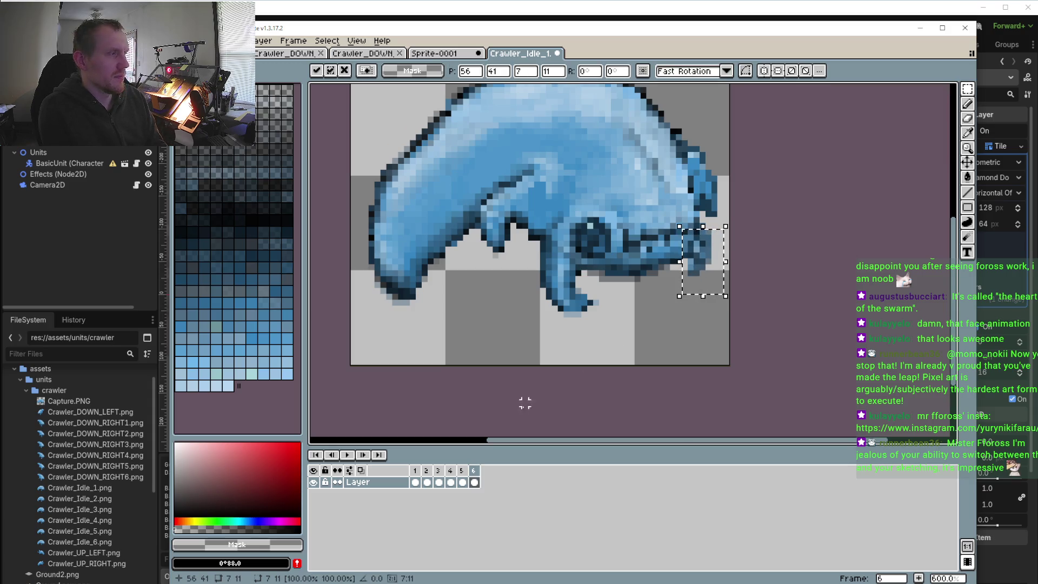
pyautogui.click(349, 454)
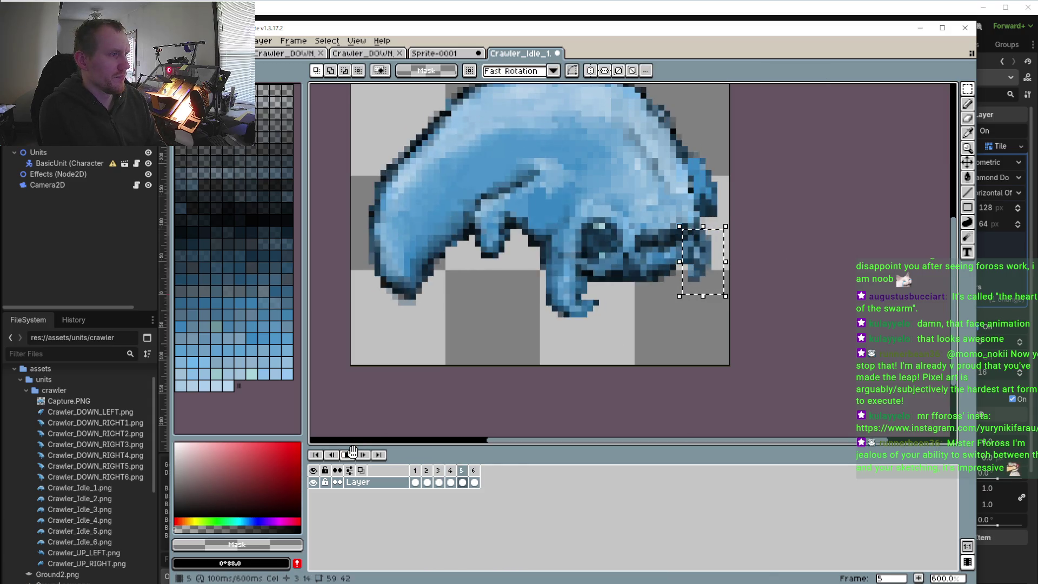
pyautogui.press('Return')
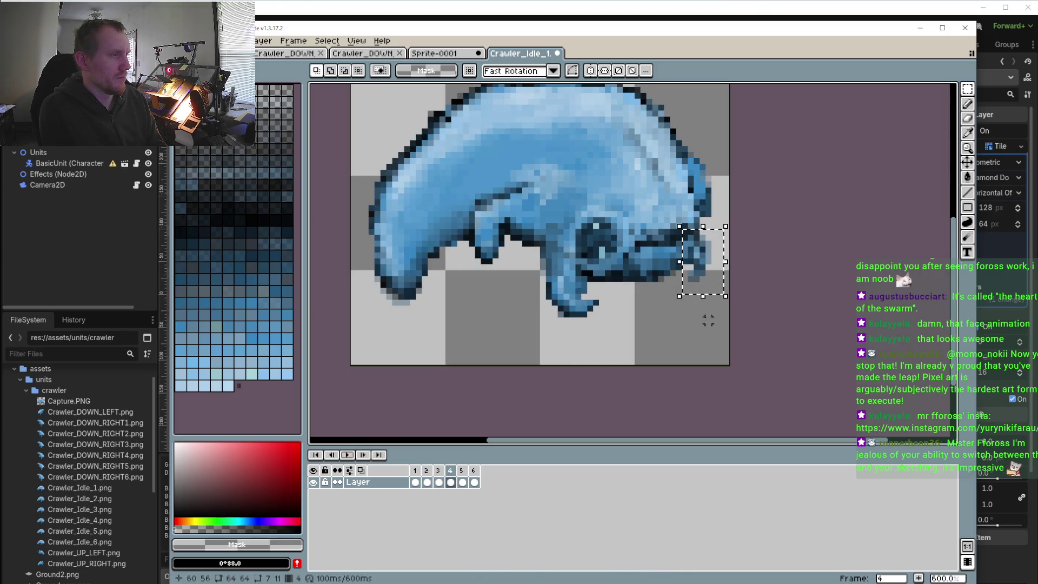
pyautogui.click(415, 481)
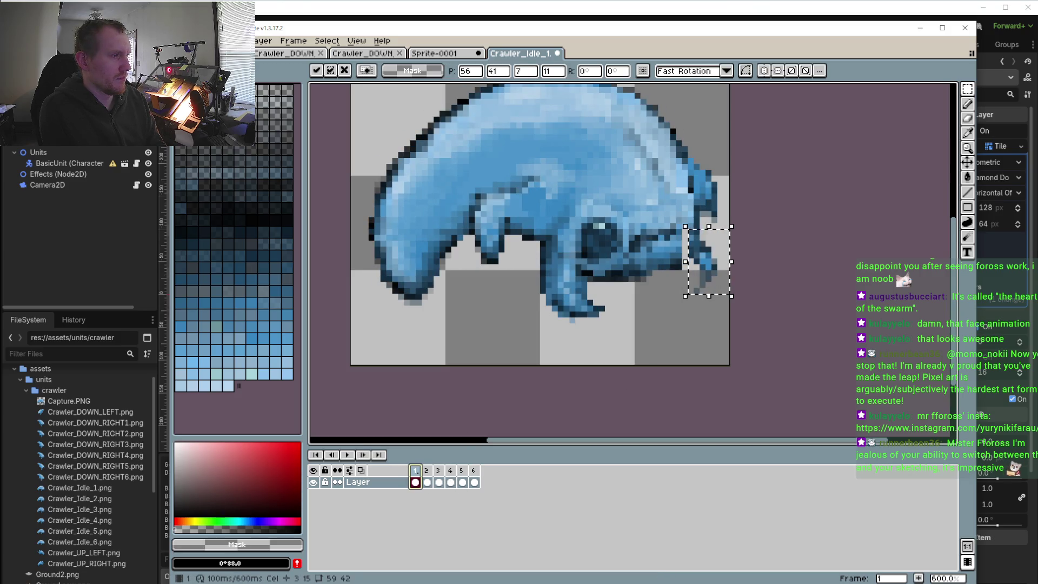
pyautogui.click(613, 355)
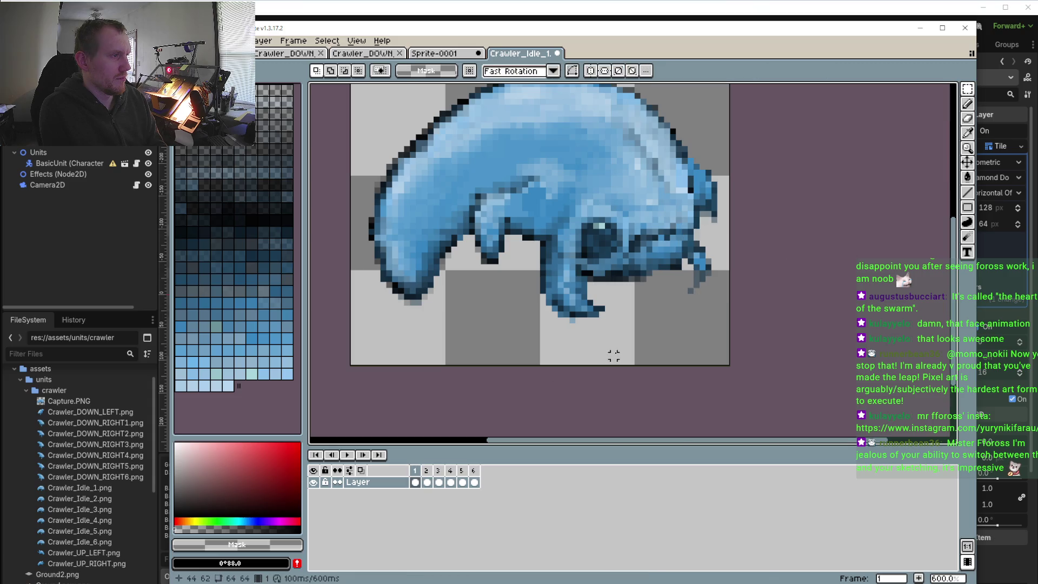
# - Compare frames 1 and 2, then zoom in on frame 1 for pixel touch-ups
pyautogui.click(430, 470)
pyautogui.click(415, 482)
pyautogui.scroll(3, 615, 332)
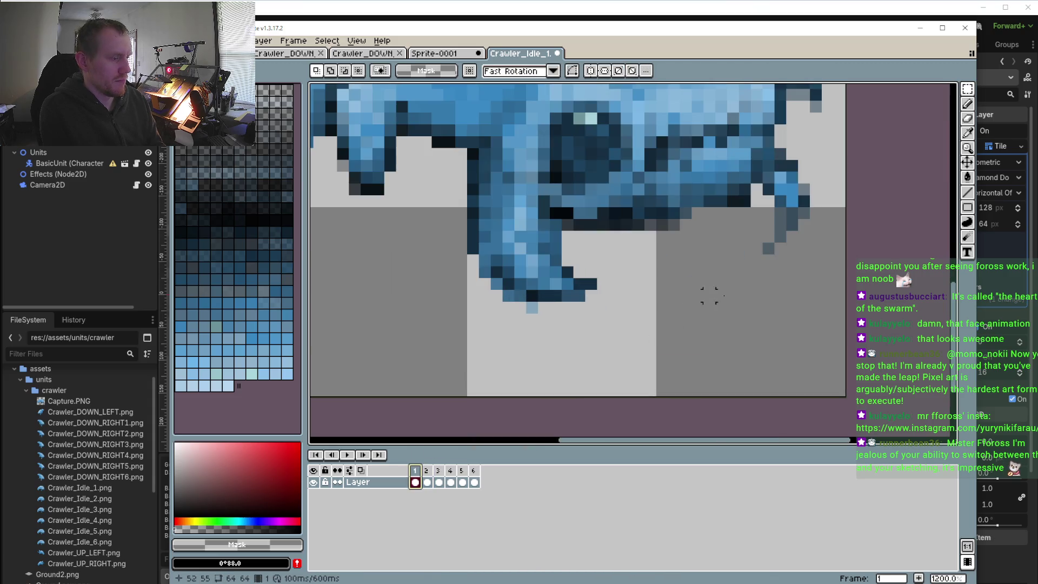
pyautogui.press('i')
pyautogui.press('b')
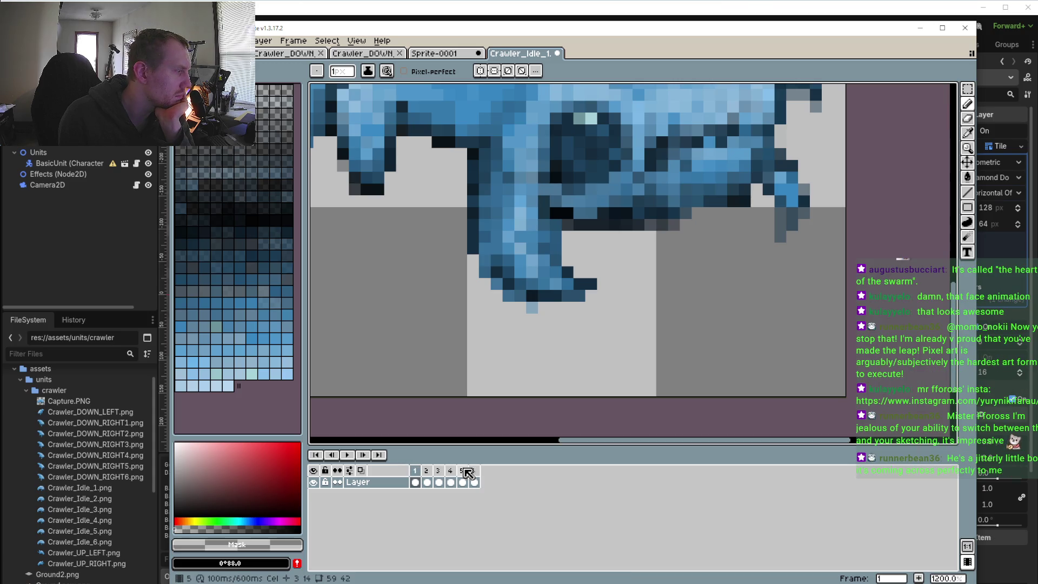
# - Set frames 2 and 1 to a 33 ms duration
pyautogui.click(427, 471)
pyautogui.rightClick(430, 473)
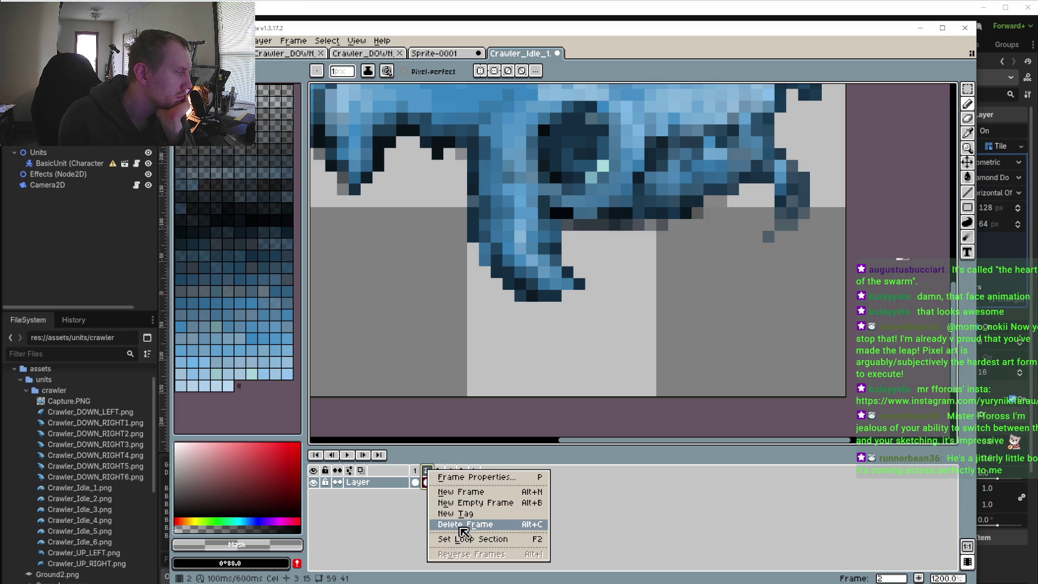
pyautogui.click(476, 477)
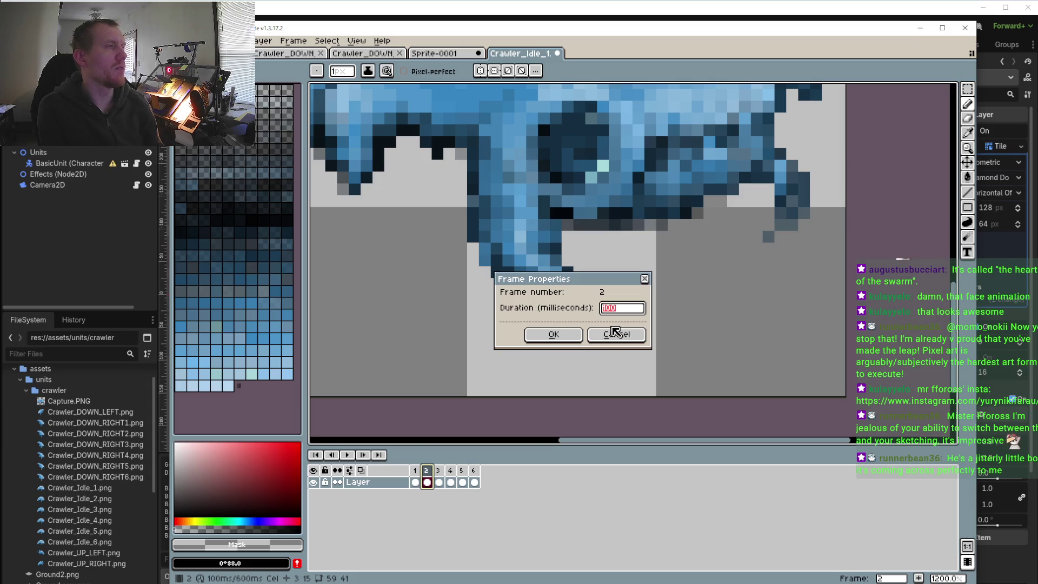
pyautogui.click(555, 334)
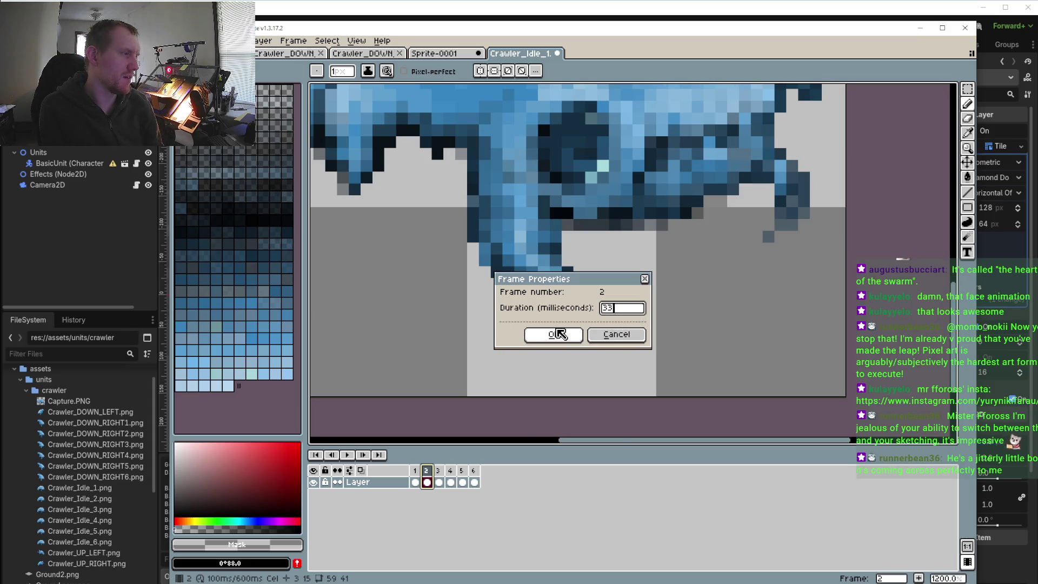
pyautogui.rightClick(415, 470)
pyautogui.click(458, 482)
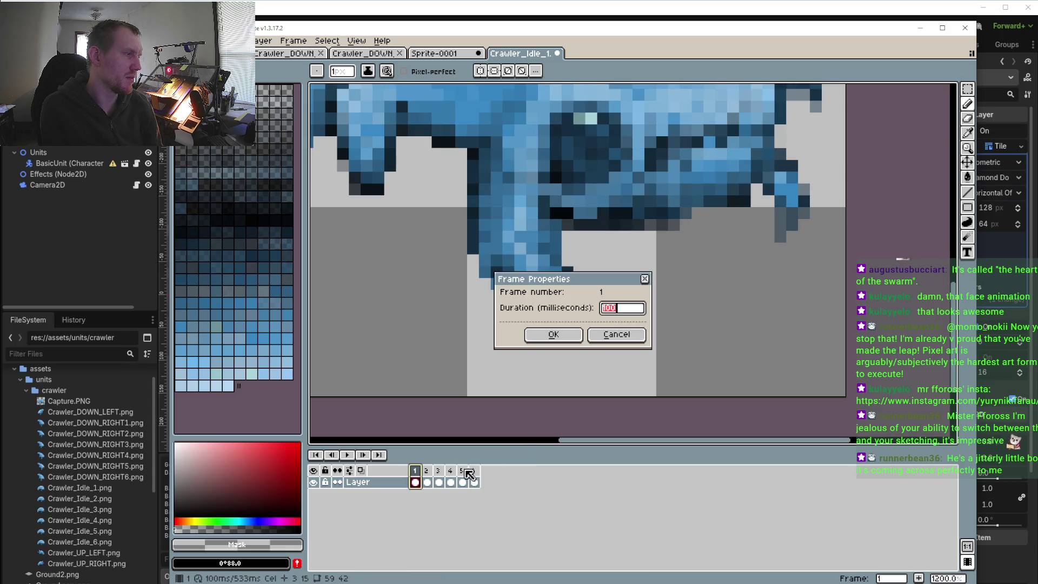
pyautogui.click(553, 334)
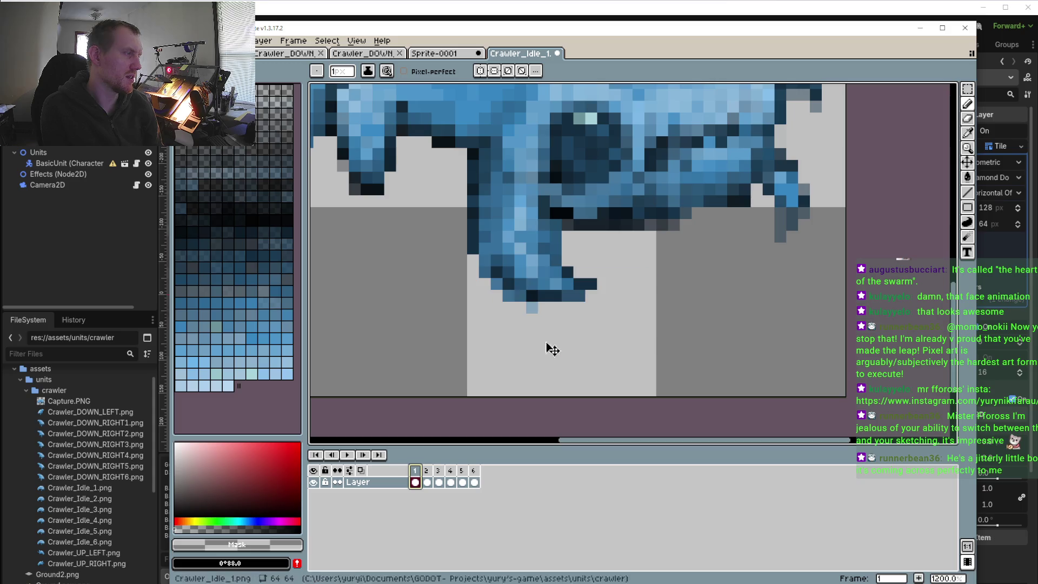
# - Set frames 3, 4 and 5 to a 33 ms duration
pyautogui.rightClick(439, 471)
pyautogui.click(461, 478)
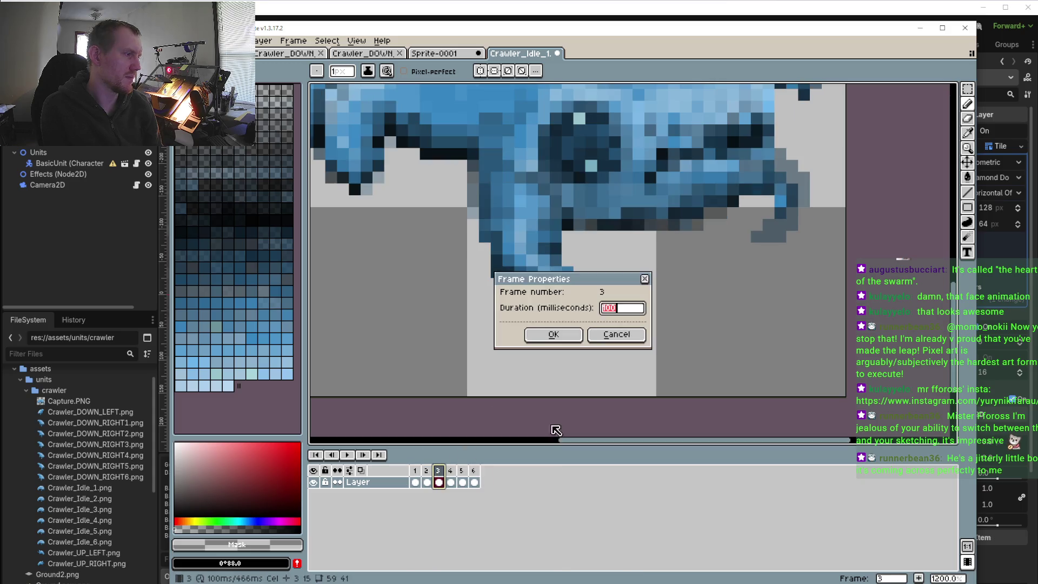
pyautogui.click(553, 335)
pyautogui.rightClick(450, 470)
pyautogui.click(480, 482)
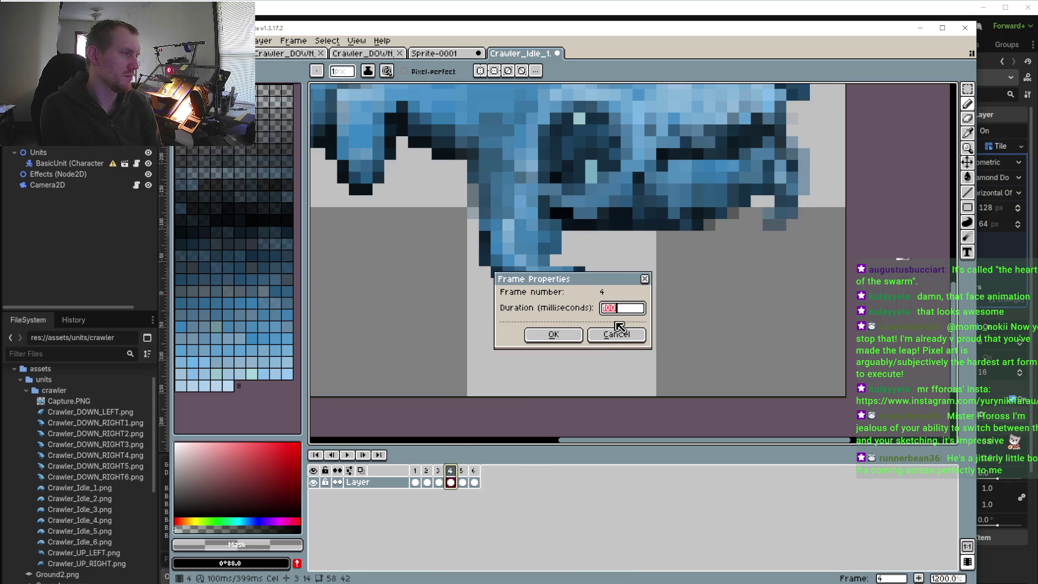
pyautogui.click(553, 335)
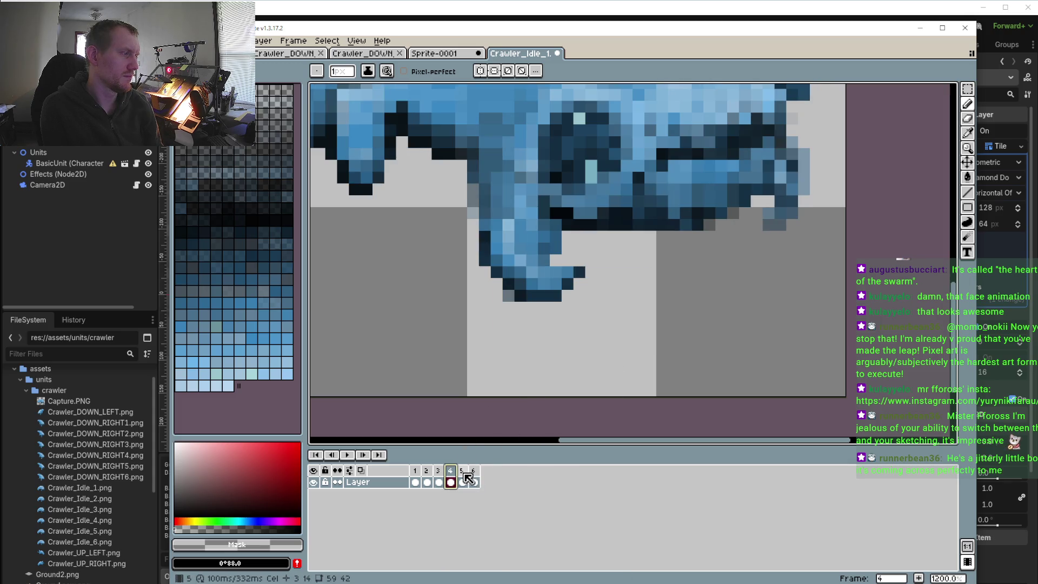
pyautogui.rightClick(462, 470)
pyautogui.click(492, 481)
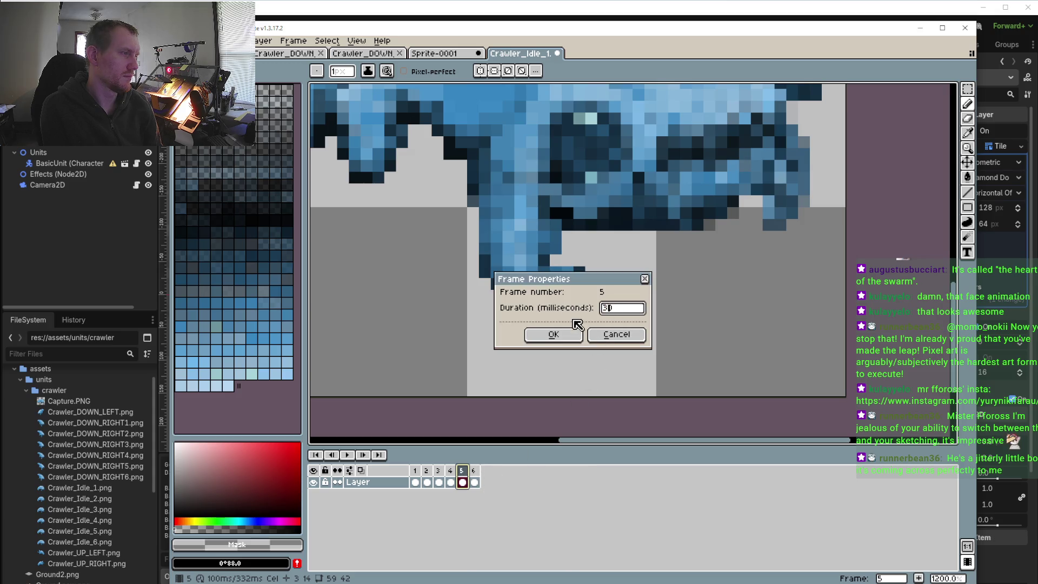
pyautogui.click(553, 334)
# - Play the sped-up animation with the whole creature in view
pyautogui.press('Return')
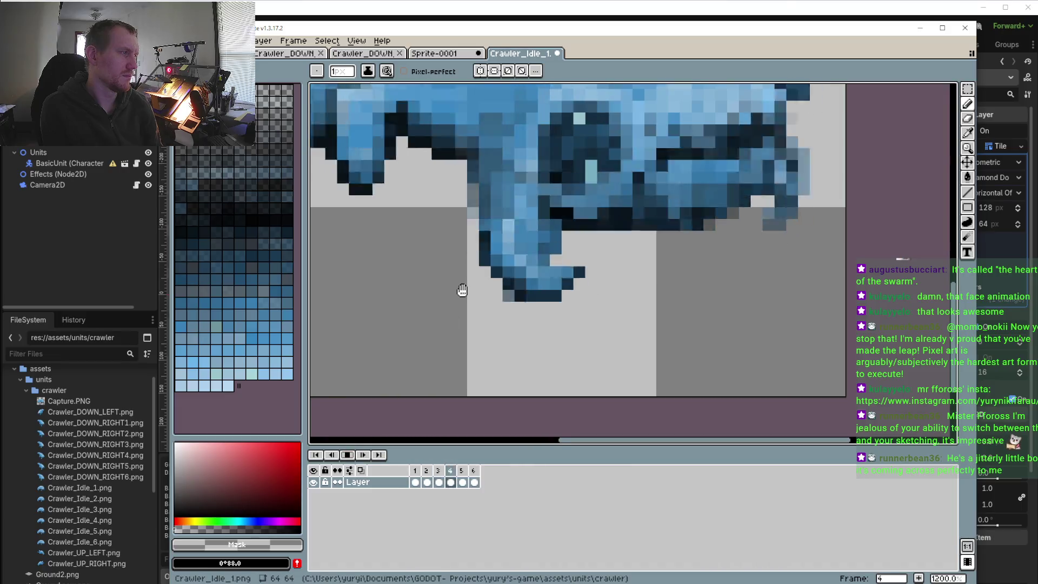
pyautogui.scroll(-4, 462, 303)
pyautogui.moveTo(495, 317); pyautogui.dragTo(617, 357)
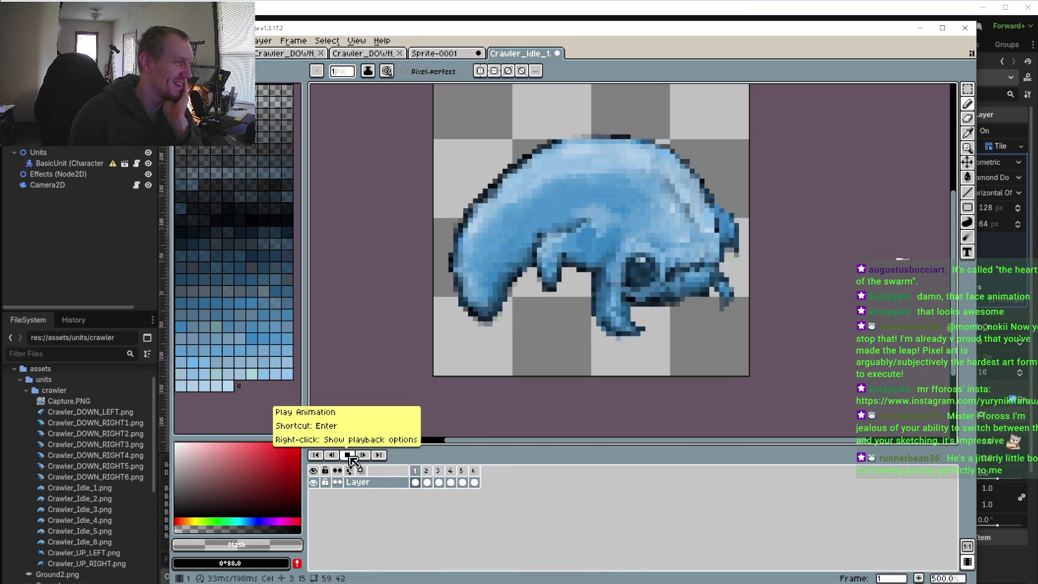
pyautogui.scroll(-3, 405, 348)
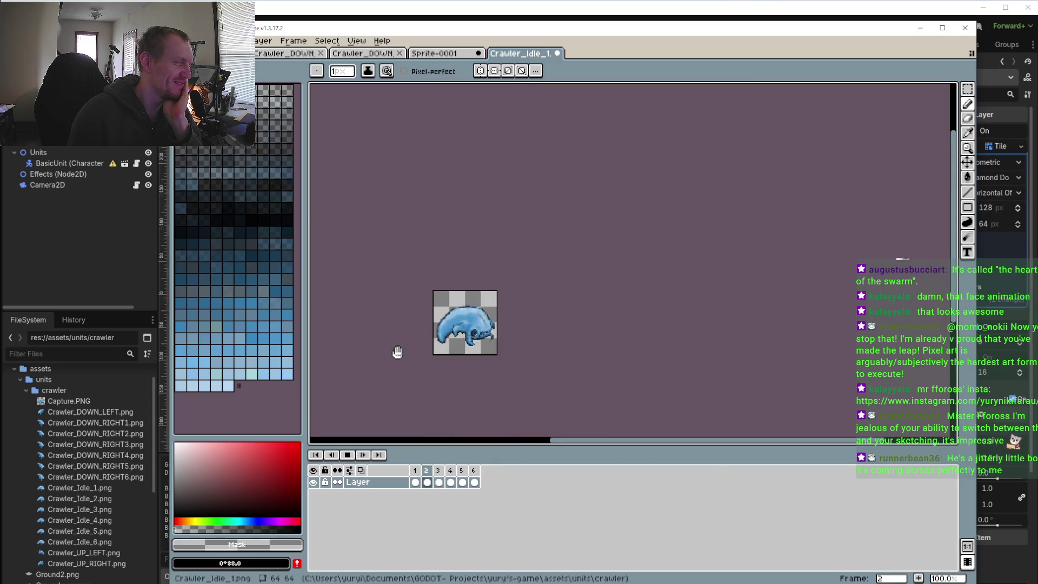
pyautogui.scroll(3, 397, 354)
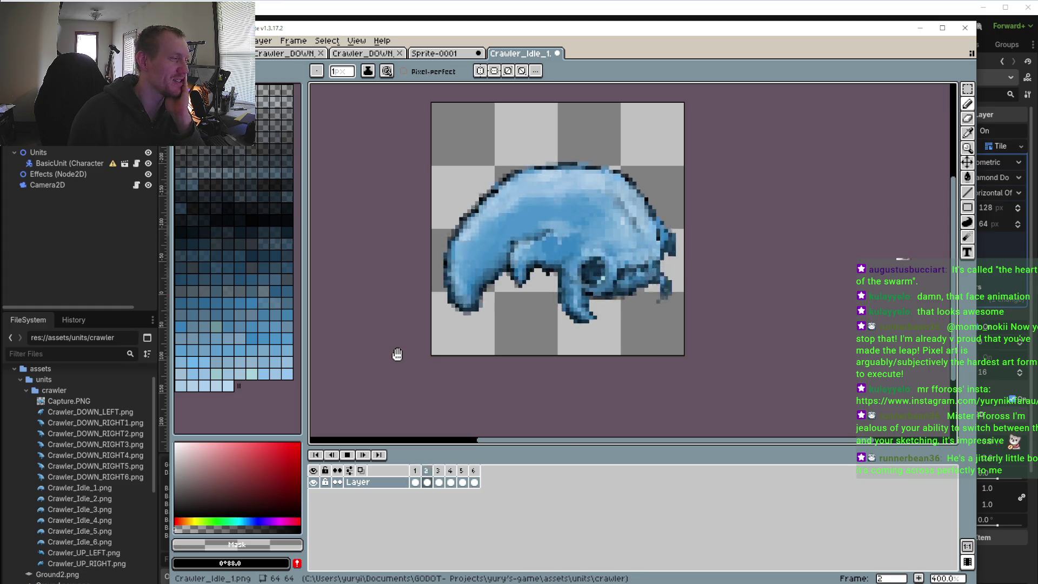
pyautogui.click(350, 455)
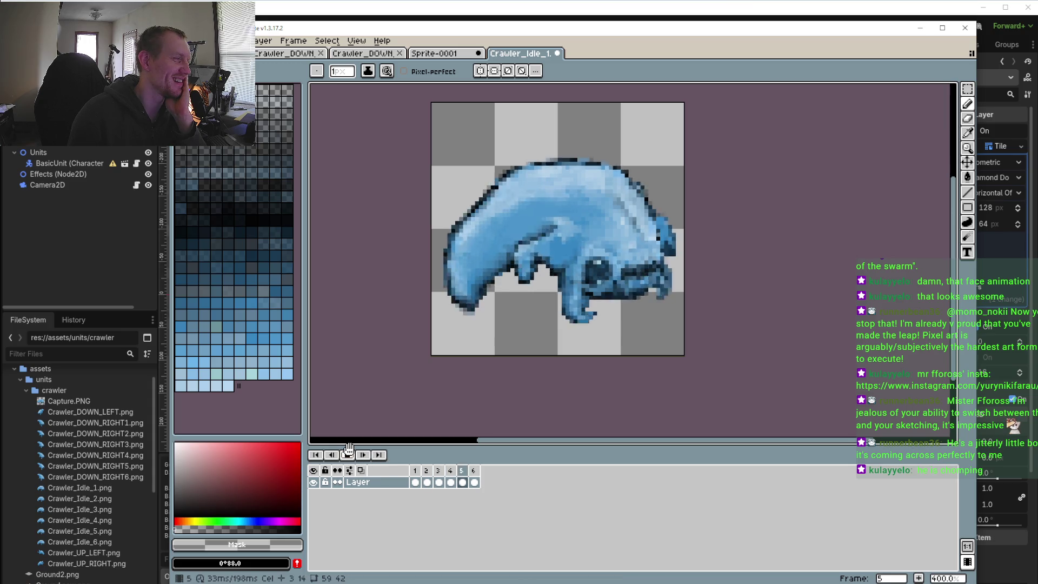
pyautogui.scroll(-3, 422, 364)
pyautogui.scroll(2, 414, 335)
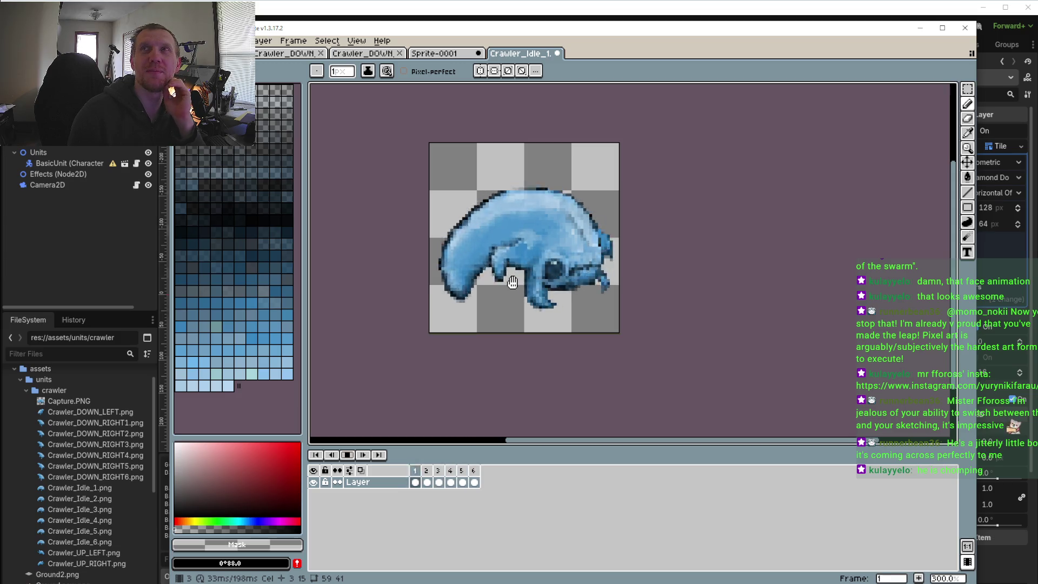
pyautogui.click(350, 454)
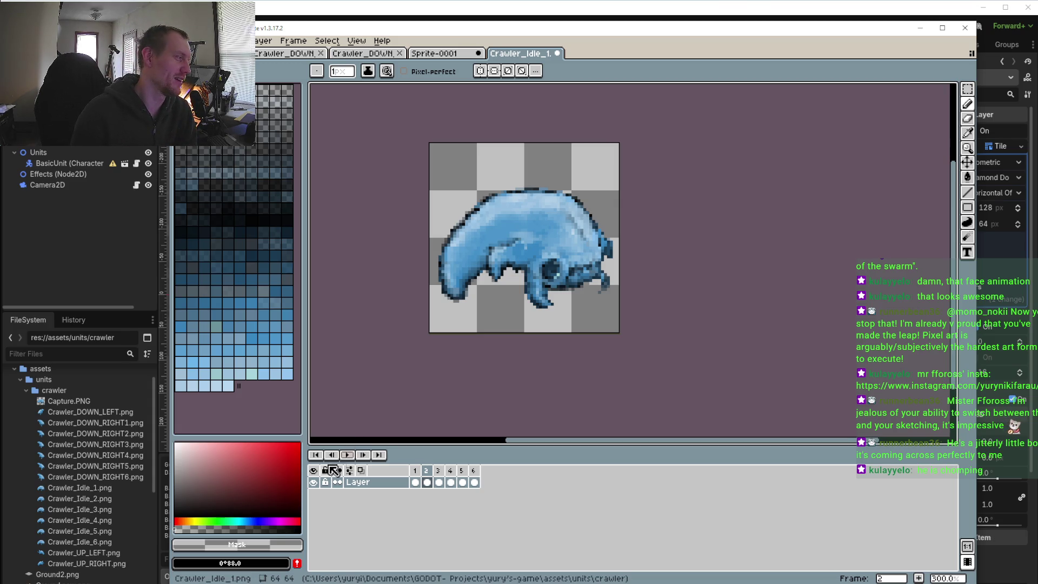
pyautogui.click(347, 456)
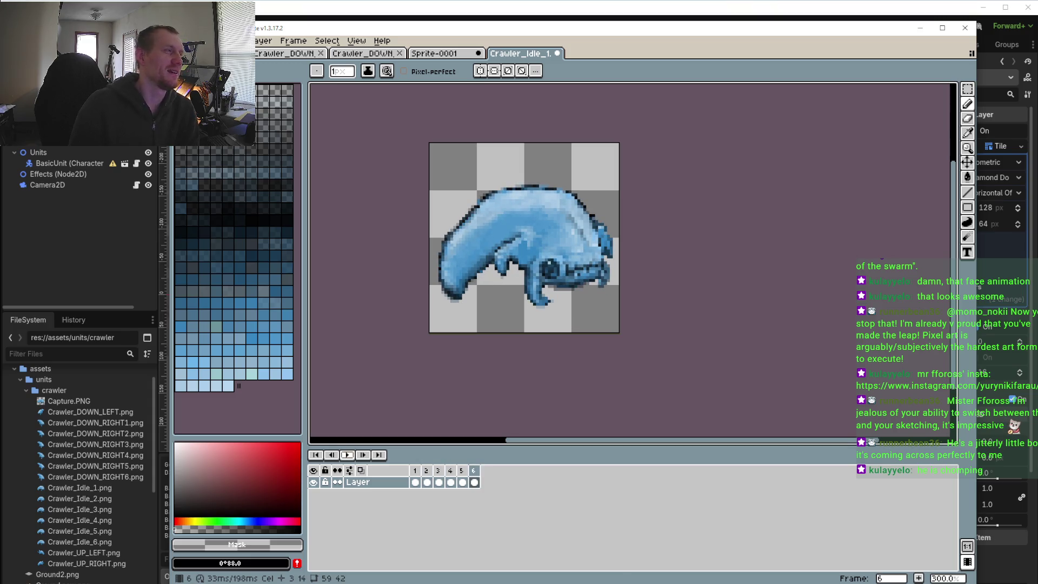
pyautogui.click(348, 455)
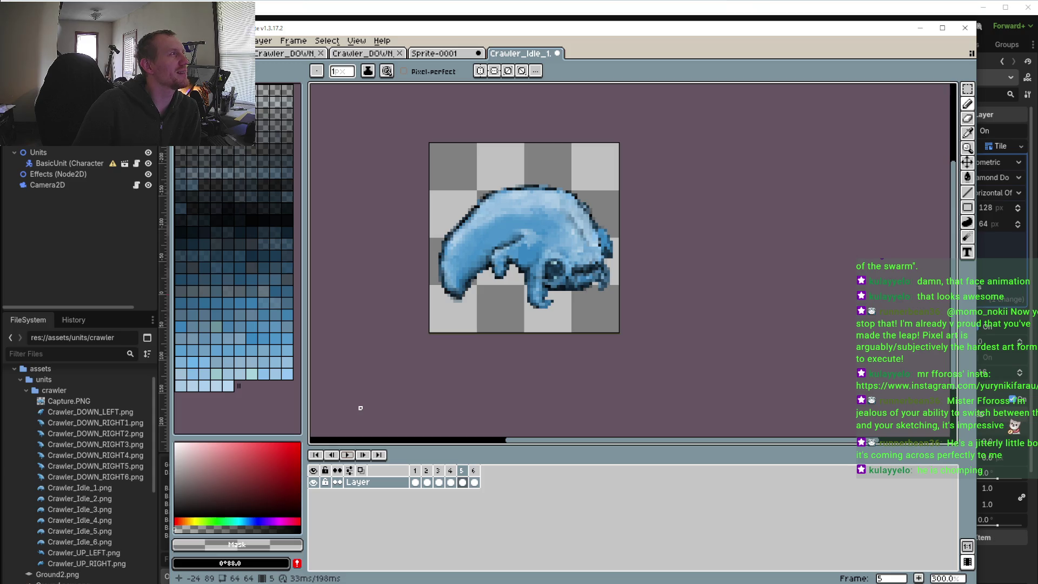
pyautogui.click(346, 455)
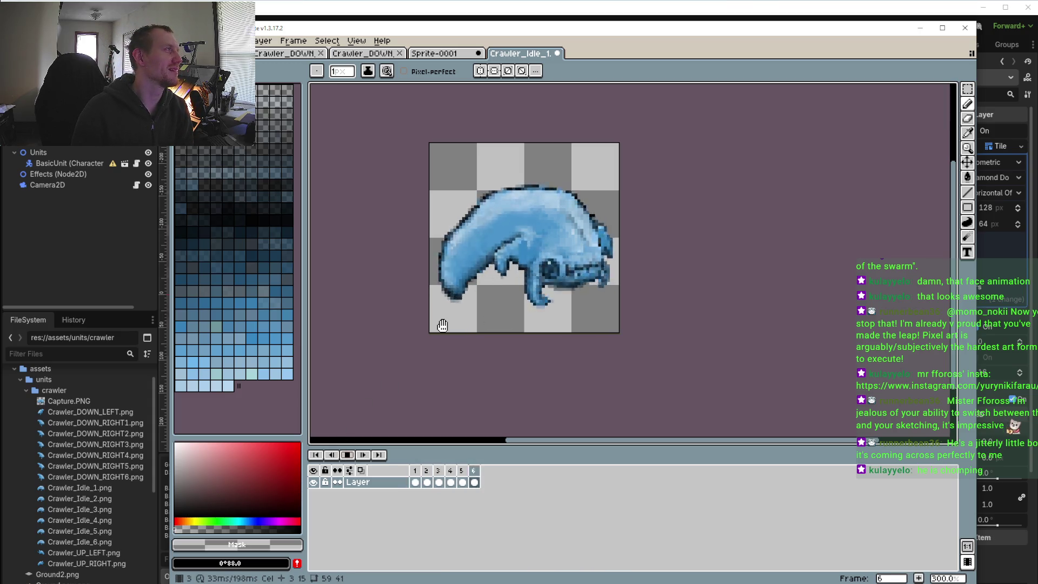
# - Stop playback and set frame 1's duration to 50 ms
pyautogui.click(347, 454)
pyautogui.rightClick(415, 469)
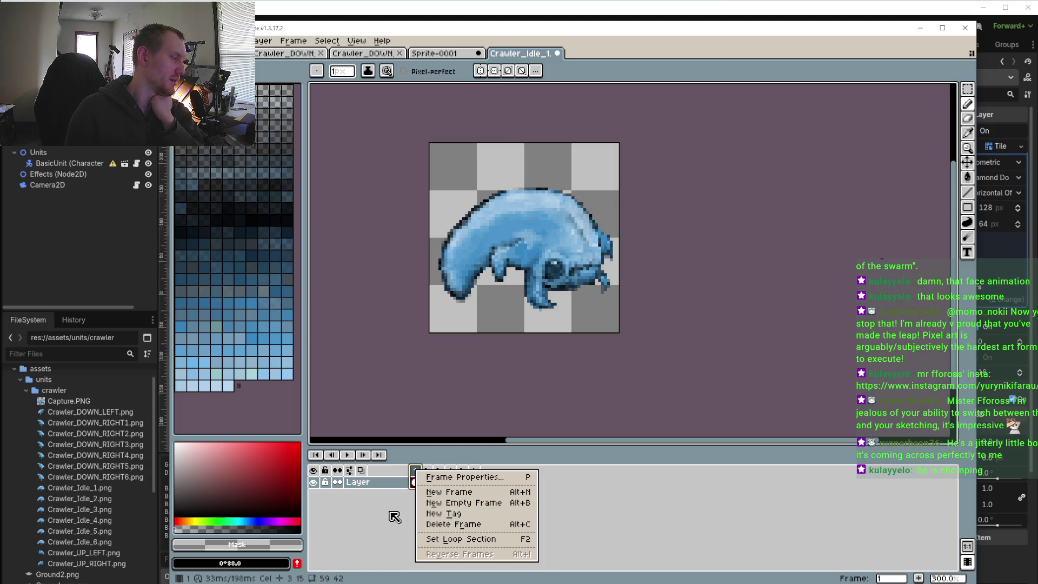
pyautogui.rightClick(415, 471)
pyautogui.rightClick(415, 470)
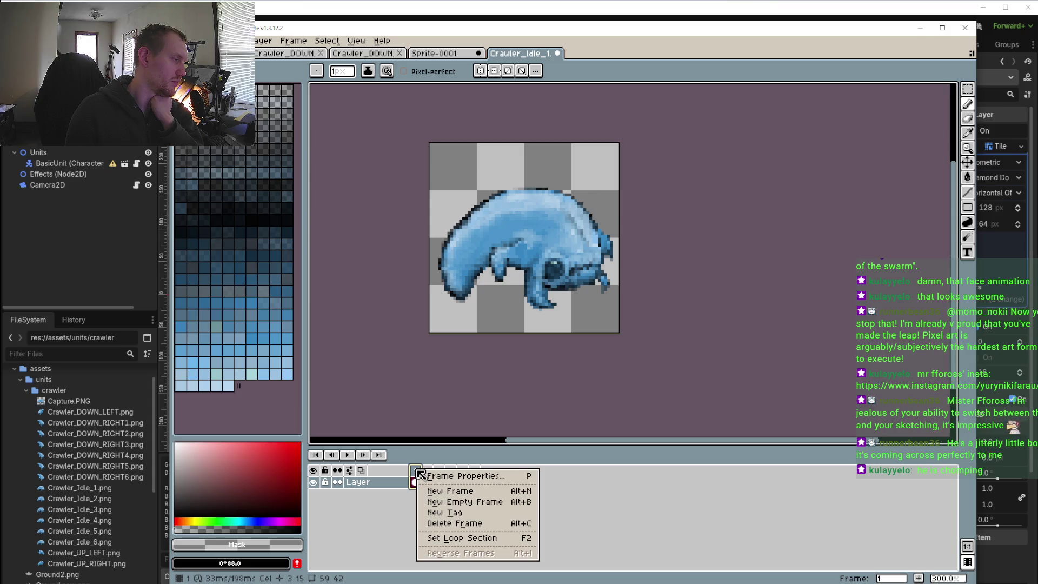
pyautogui.click(465, 475)
pyautogui.write('50')
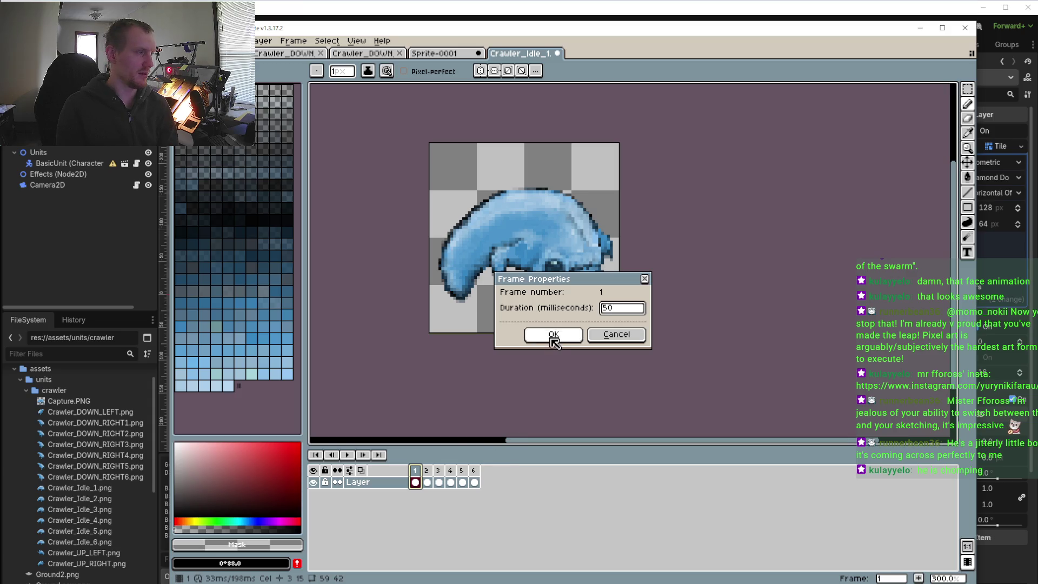
pyautogui.click(553, 334)
# - Set frames 2 and 3 to 50 ms each
pyautogui.click(427, 471)
pyautogui.rightClick(428, 471)
pyautogui.click(438, 475)
pyautogui.write('50')
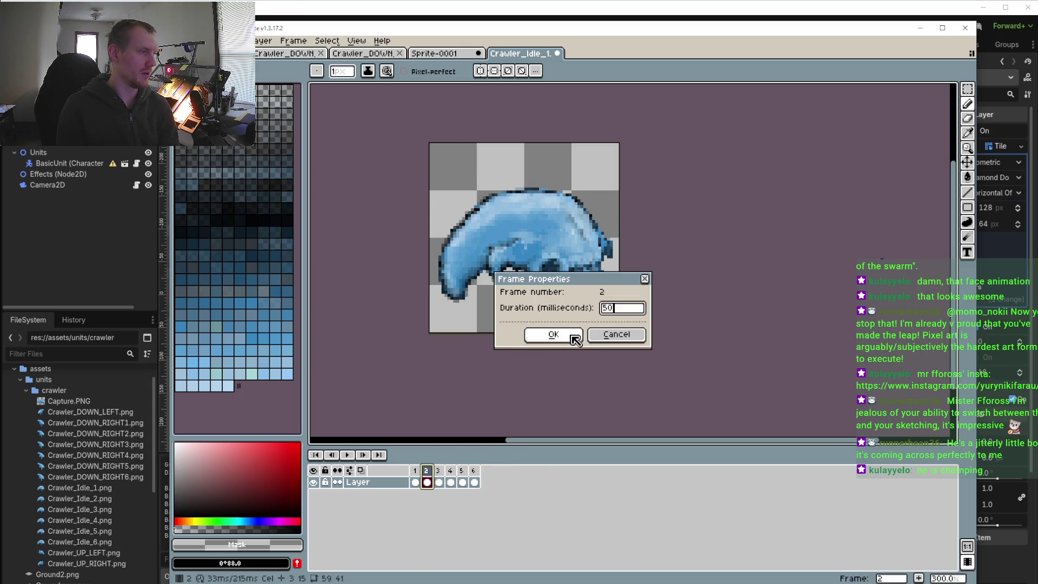
pyautogui.click(554, 334)
pyautogui.click(438, 470)
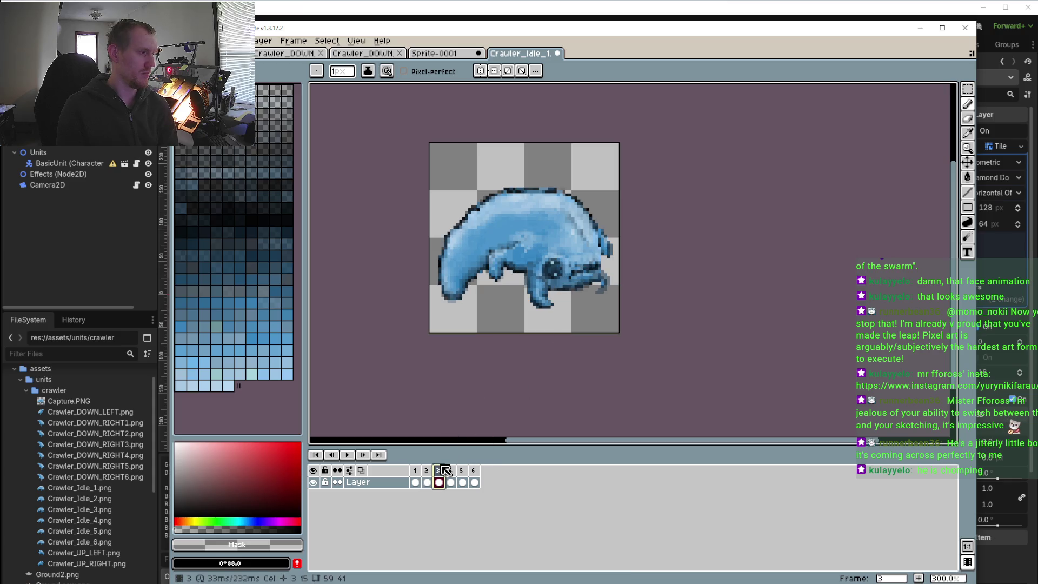
pyautogui.doubleClick(439, 471)
pyautogui.write('50')
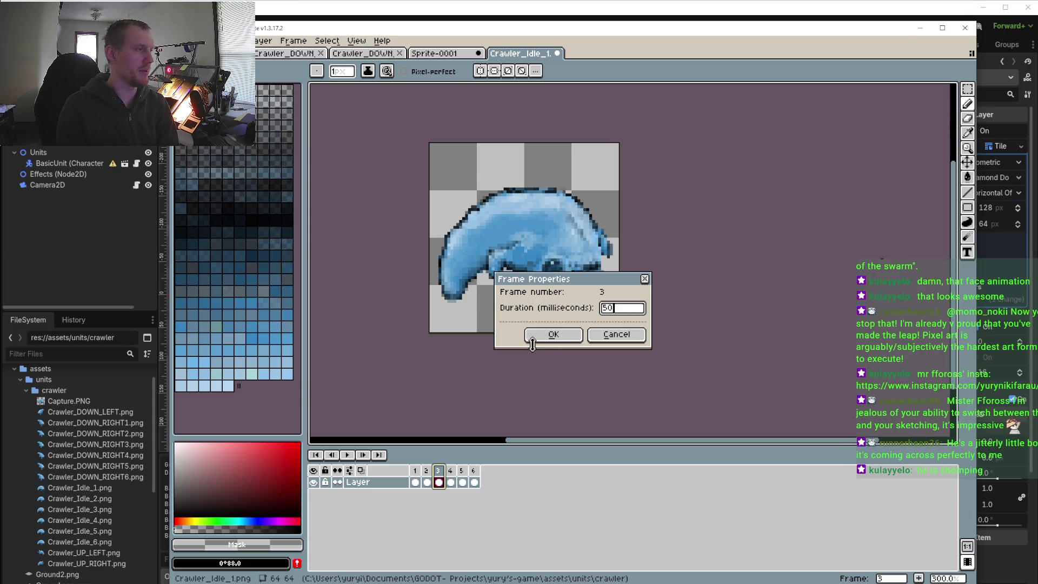
pyautogui.click(536, 336)
# - Set frames 4, 5 and 6 to 50 ms each
pyautogui.click(450, 470)
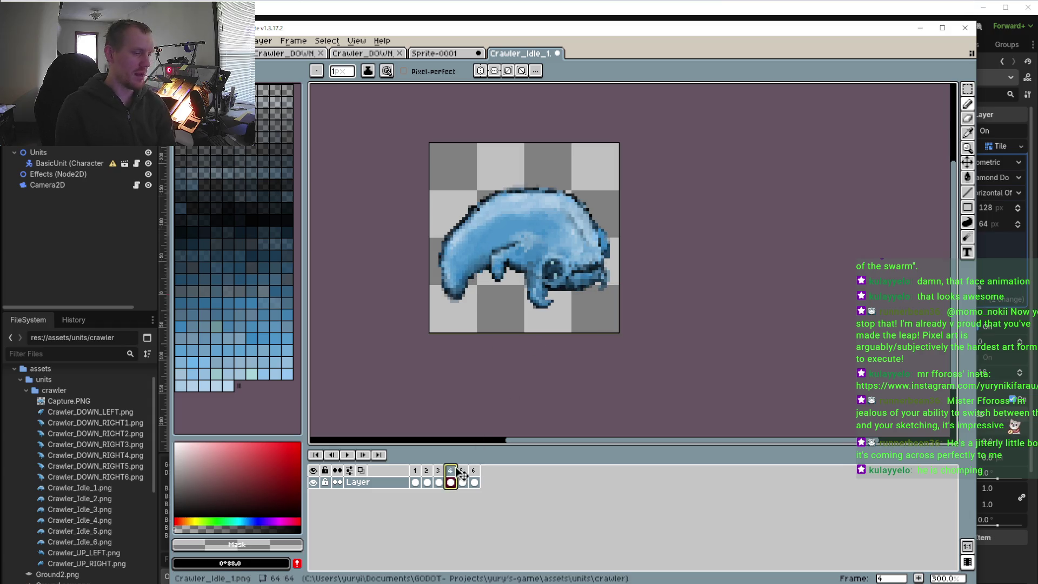
pyautogui.doubleClick(450, 470)
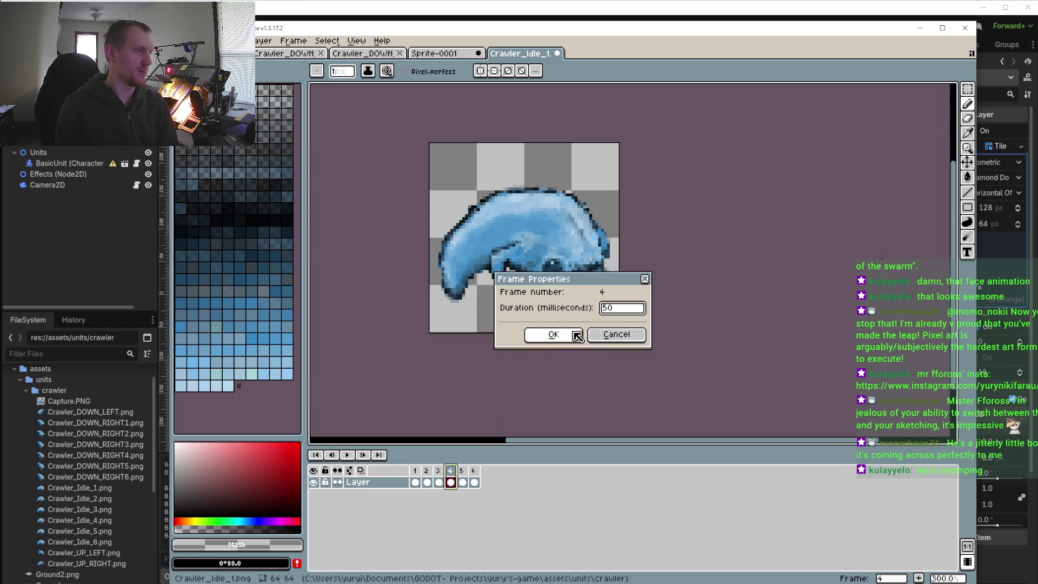
pyautogui.click(553, 335)
pyautogui.click(461, 470)
pyautogui.doubleClick(463, 470)
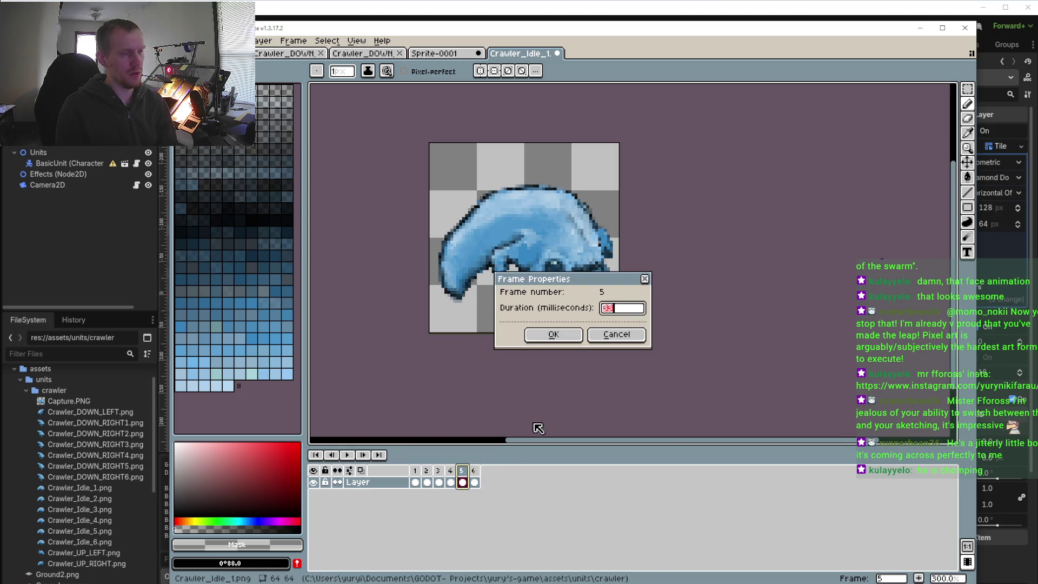
pyautogui.click(554, 334)
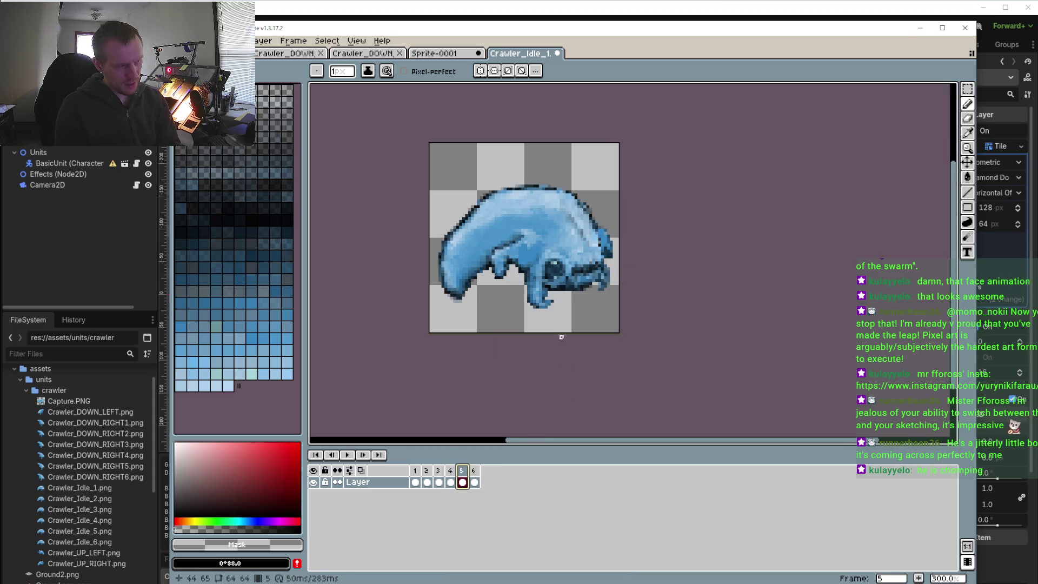
pyautogui.click(474, 470)
pyautogui.doubleClick(476, 470)
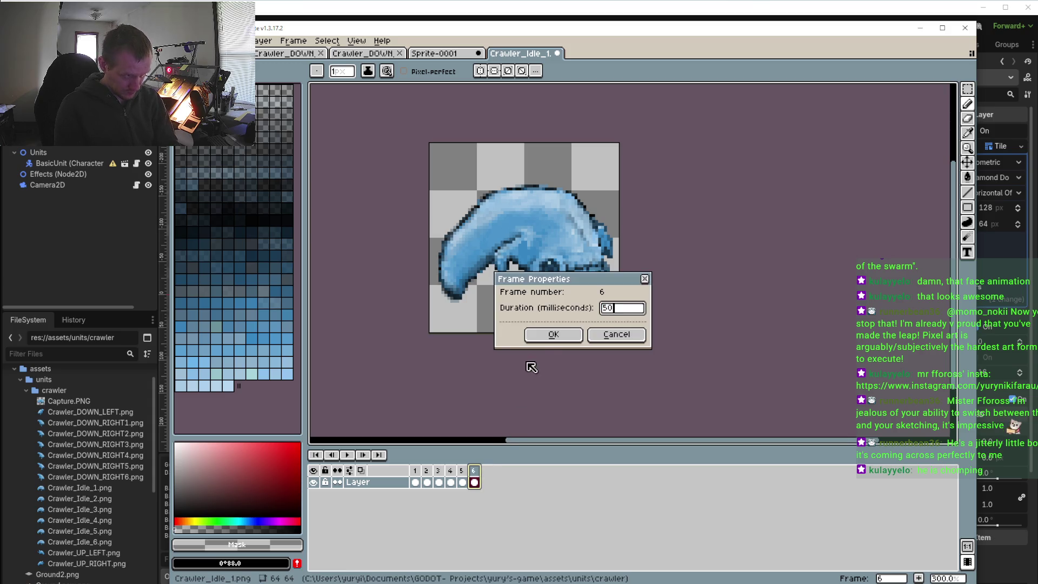
pyautogui.click(553, 334)
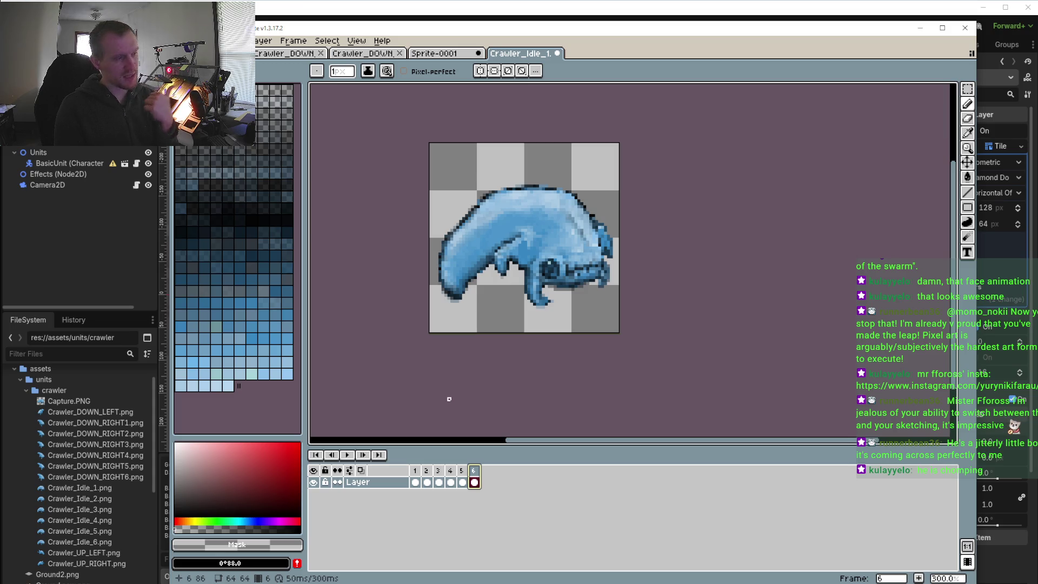
# - Play back the 300 ms loop, then reopen frame 1's Frame Properties
pyautogui.click(346, 453)
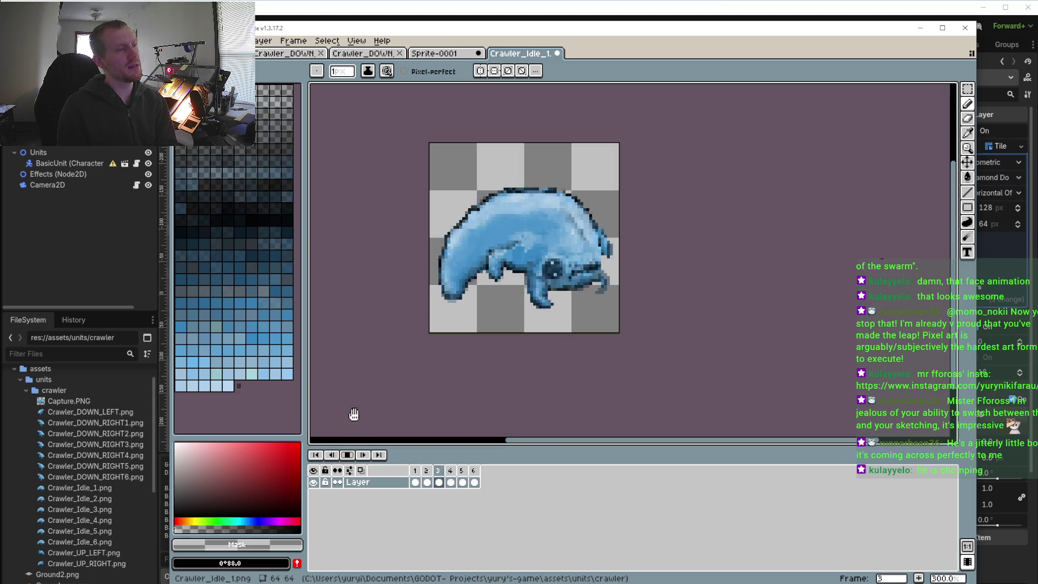
pyautogui.click(346, 454)
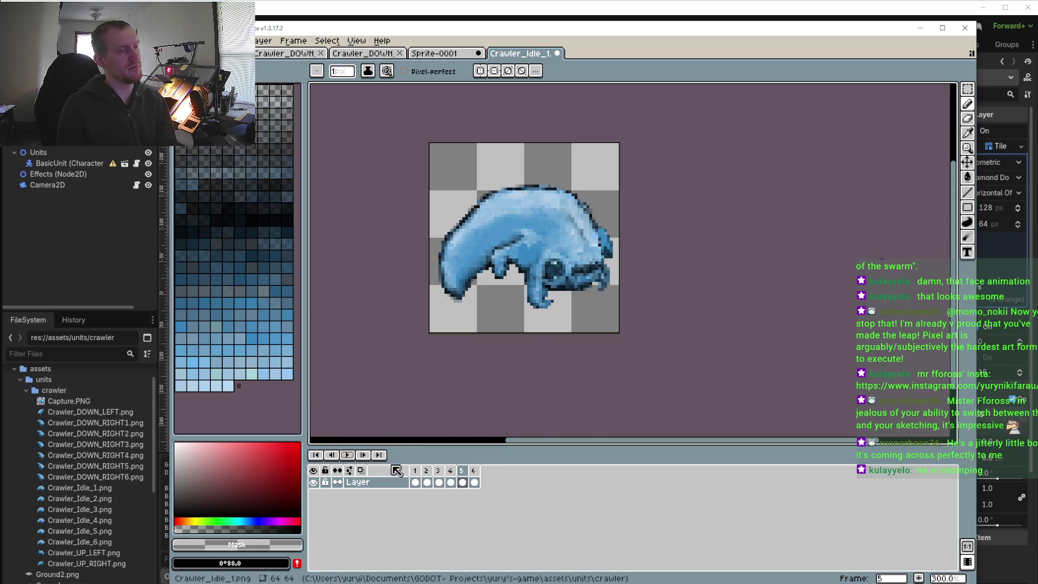
pyautogui.click(415, 480)
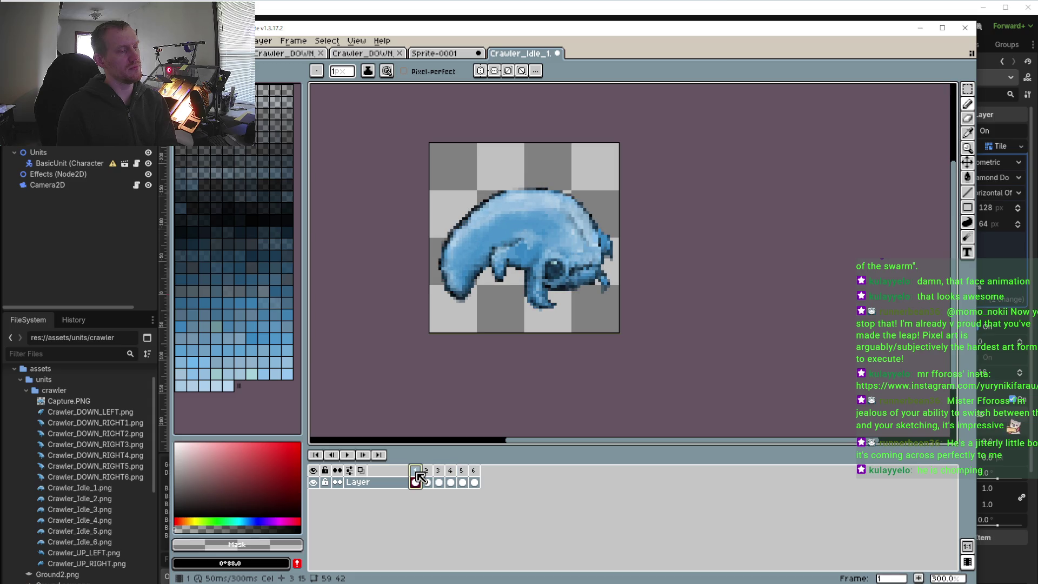
pyautogui.rightClick(420, 476)
pyautogui.click(422, 469)
pyautogui.doubleClick(424, 468)
pyautogui.write('80')
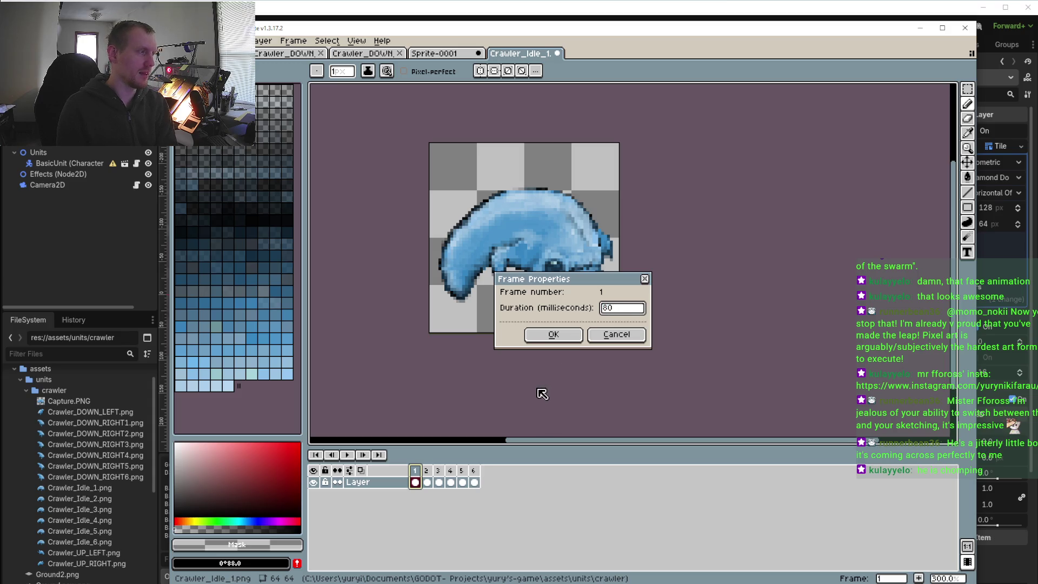
# - Set frames 1, 2 and 3 to 80 ms each
pyautogui.click(552, 334)
pyautogui.click(428, 470)
pyautogui.rightClick(430, 470)
pyautogui.click(466, 475)
pyautogui.press('Return')
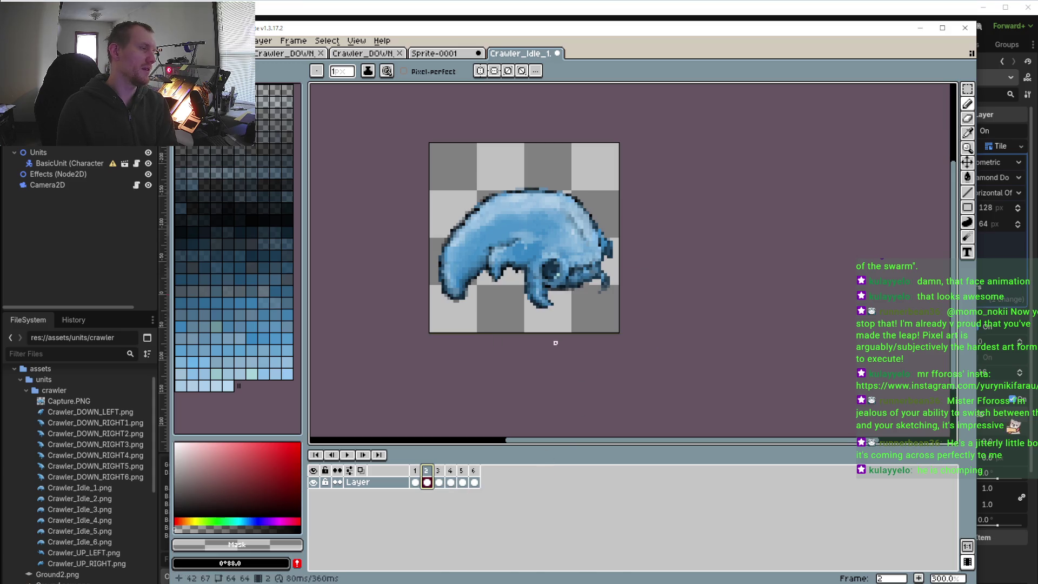
pyautogui.click(438, 470)
pyautogui.rightClick(438, 471)
pyautogui.click(466, 476)
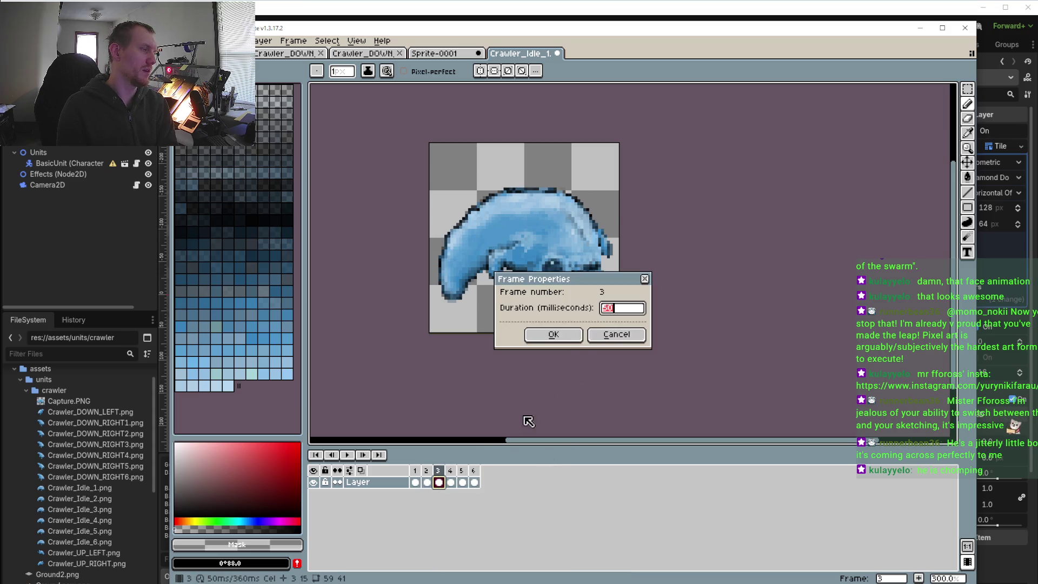
pyautogui.click(554, 334)
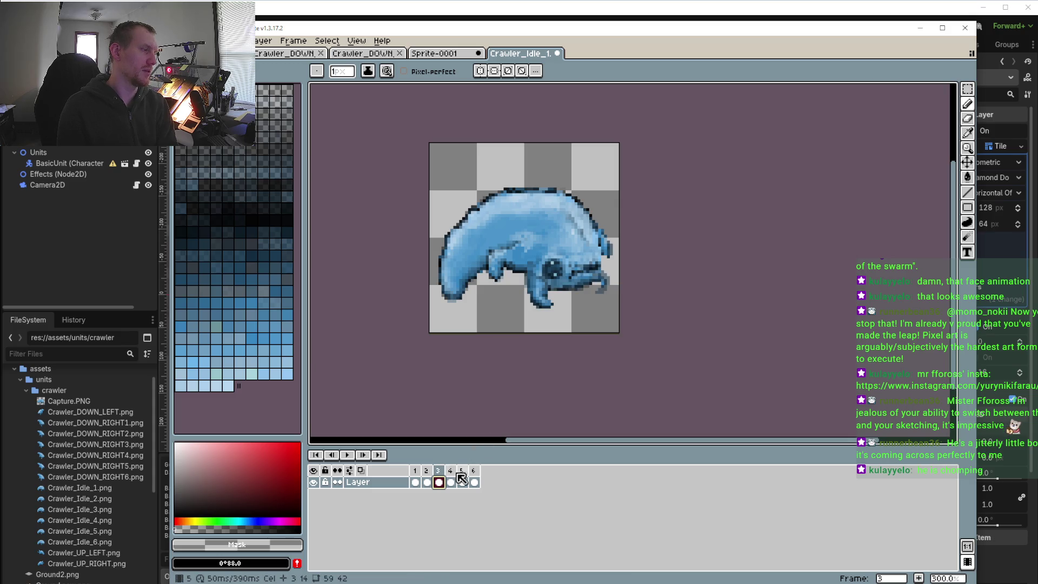
# - Set frames 4, 5 and 6 to 80 ms each and play the 480 ms loop
pyautogui.click(450, 470)
pyautogui.rightClick(450, 470)
pyautogui.click(470, 475)
pyautogui.click(576, 338)
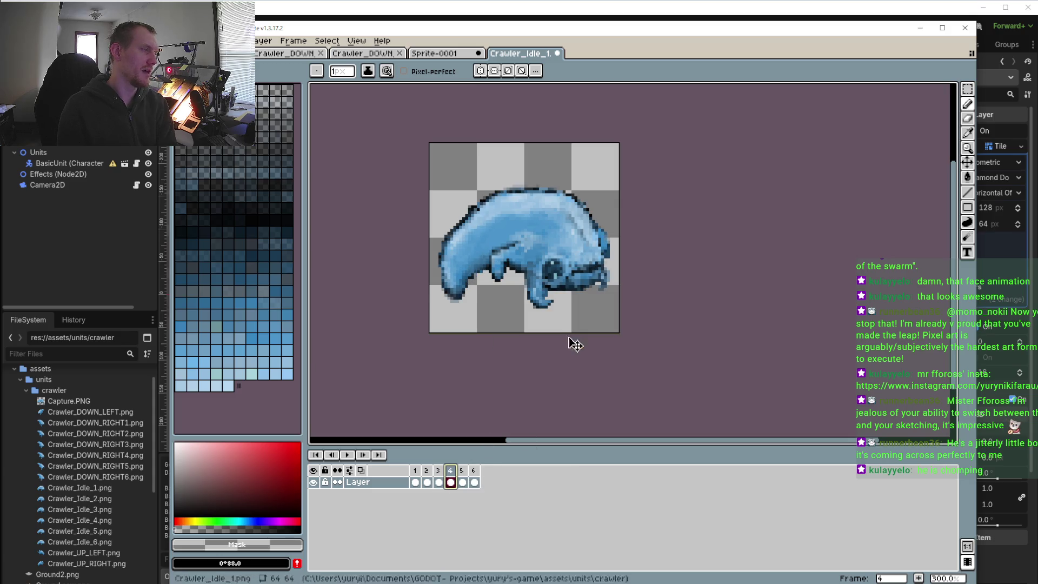
pyautogui.click(461, 471)
pyautogui.rightClick(461, 471)
pyautogui.click(488, 478)
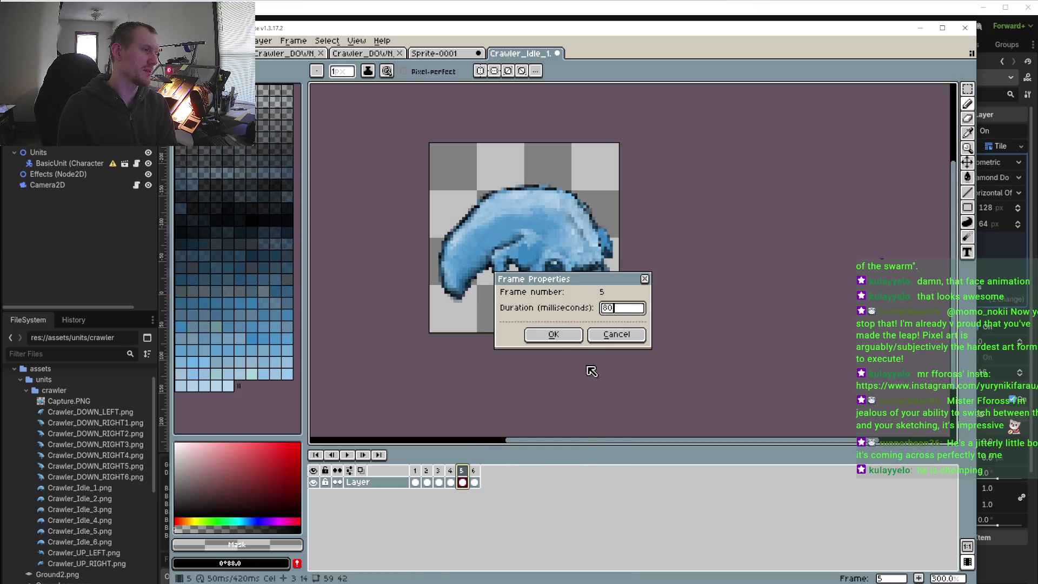
pyautogui.click(574, 338)
pyautogui.click(474, 470)
pyautogui.rightClick(474, 470)
pyautogui.click(497, 477)
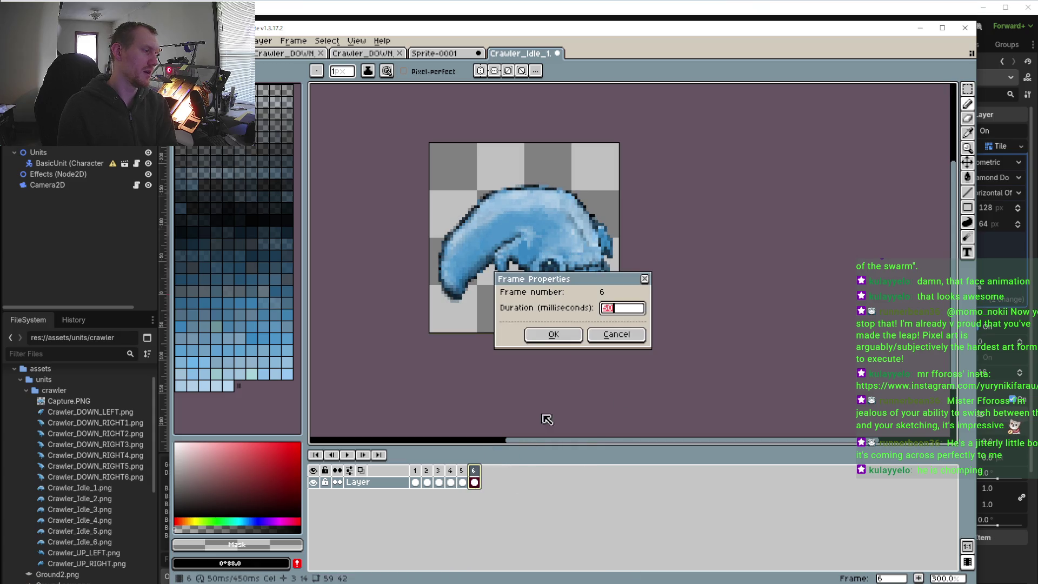
pyautogui.click(579, 334)
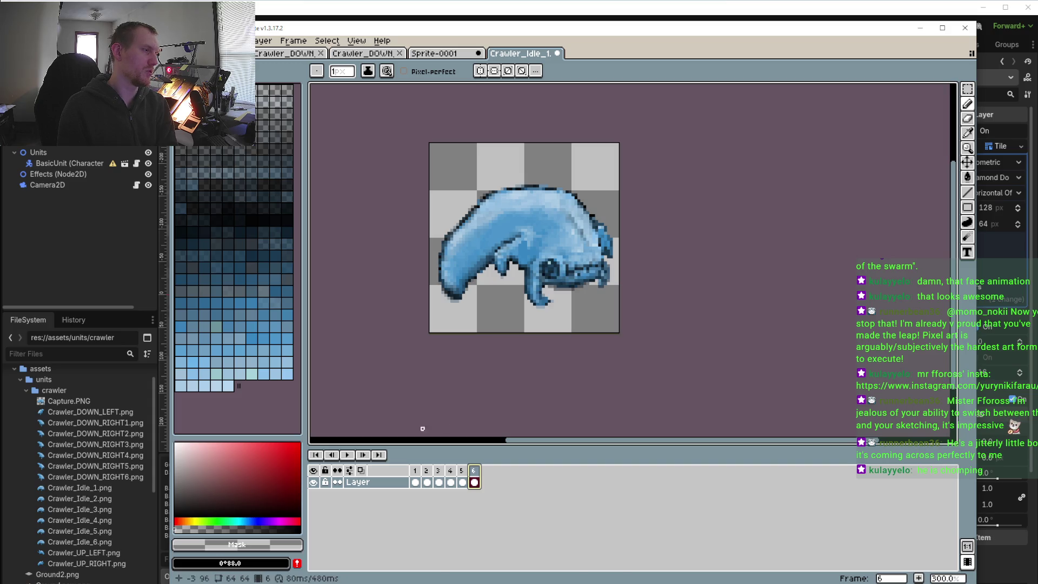
pyautogui.click(348, 455)
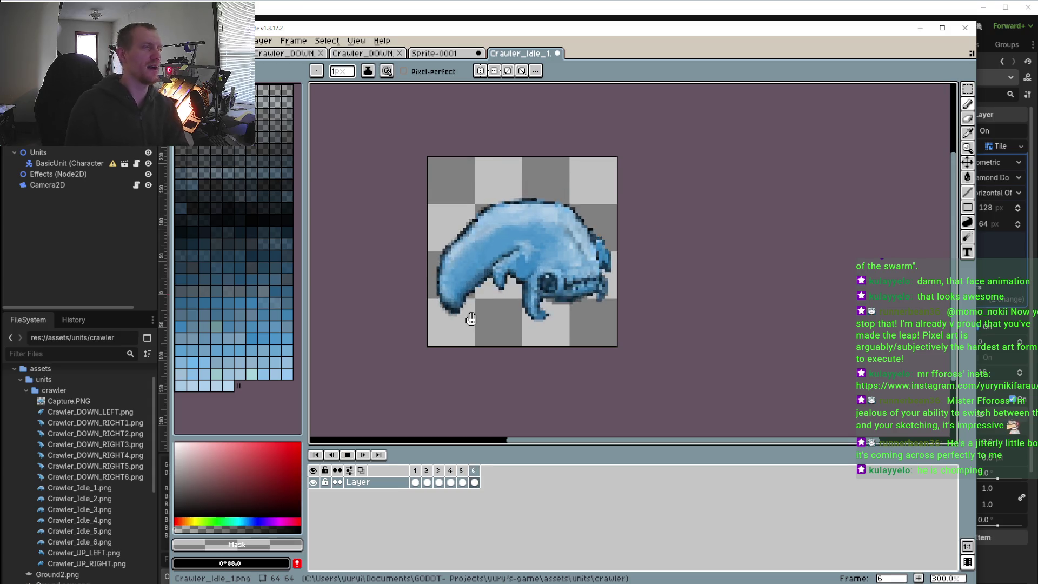
# - Stop playback on frame 6 and step back and forth between neighbouring frames
pyautogui.click(347, 455)
pyautogui.press('Left')
pyautogui.press('Right')
pyautogui.press('Left')
pyautogui.press('Left')
pyautogui.press('Right')
pyautogui.press('Right')
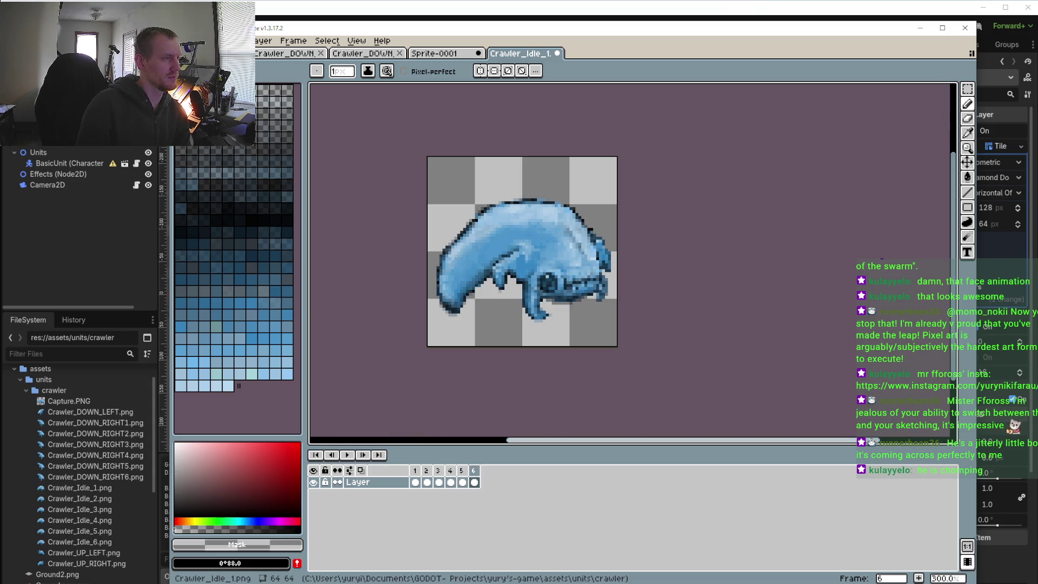
# - Zoom in and sample the dark eye blue #163043 as the Pencil colour
pyautogui.scroll(1, 769, 185)
pyautogui.scroll(1, 769, 185)
pyautogui.scroll(1, 648, 254)
pyautogui.scroll(2, 553, 321)
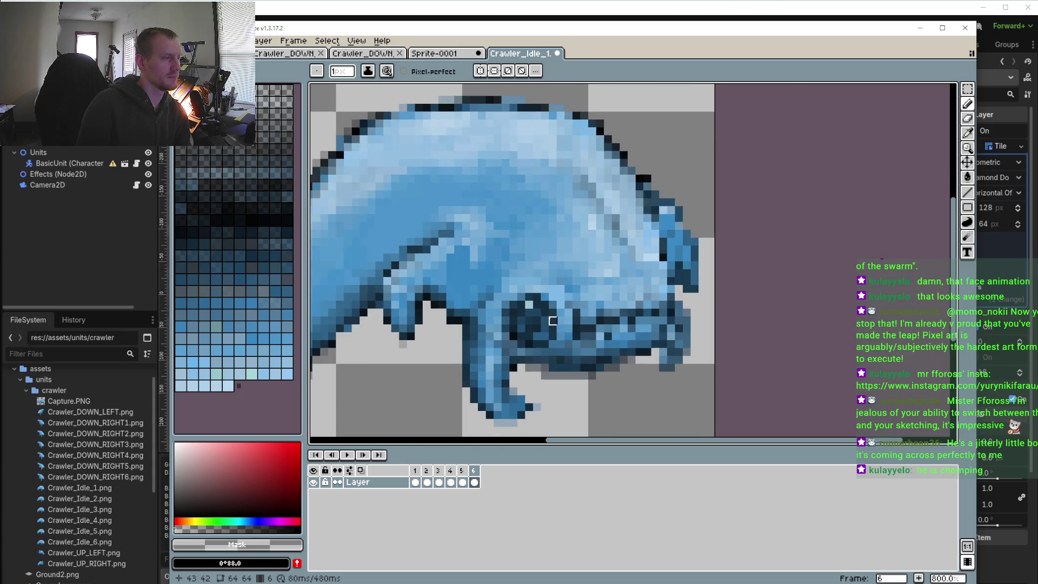
pyautogui.scroll(2, 552, 320)
pyautogui.press('i')
pyautogui.click(557, 314)
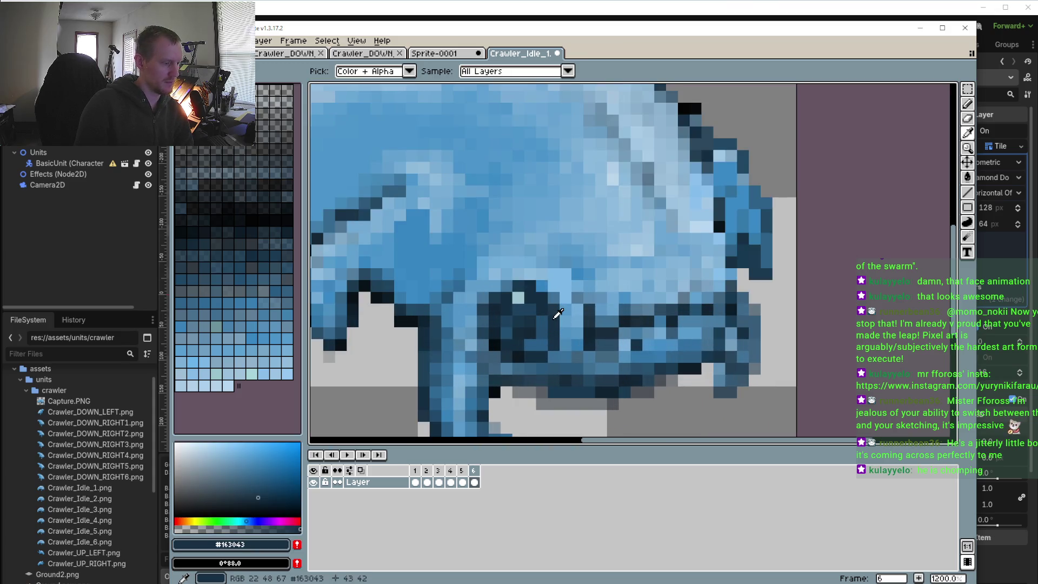
pyautogui.press('b')
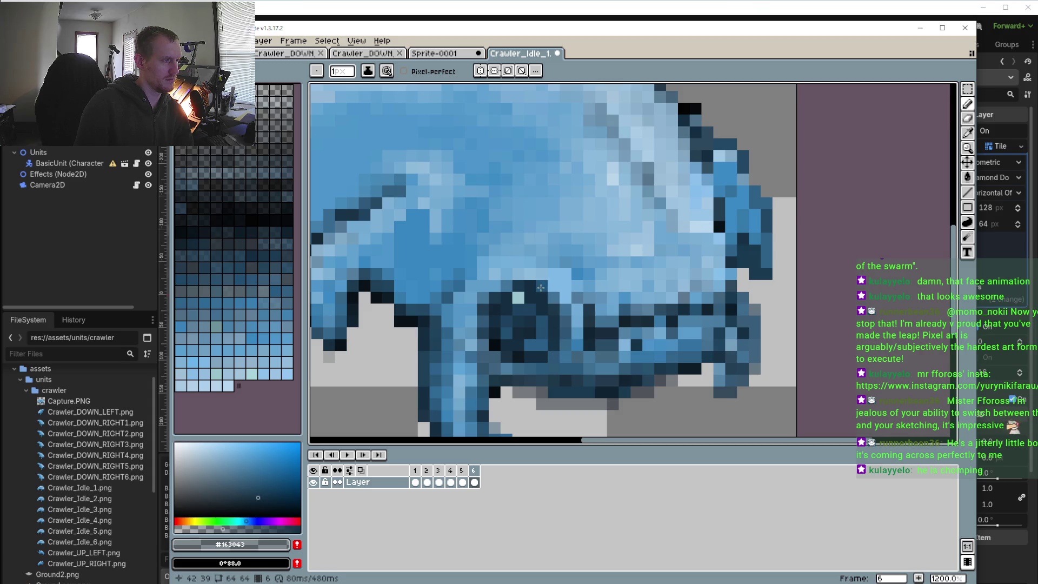
# - Zoom out and start the idle animation looping
pyautogui.scroll(-4, 565, 296)
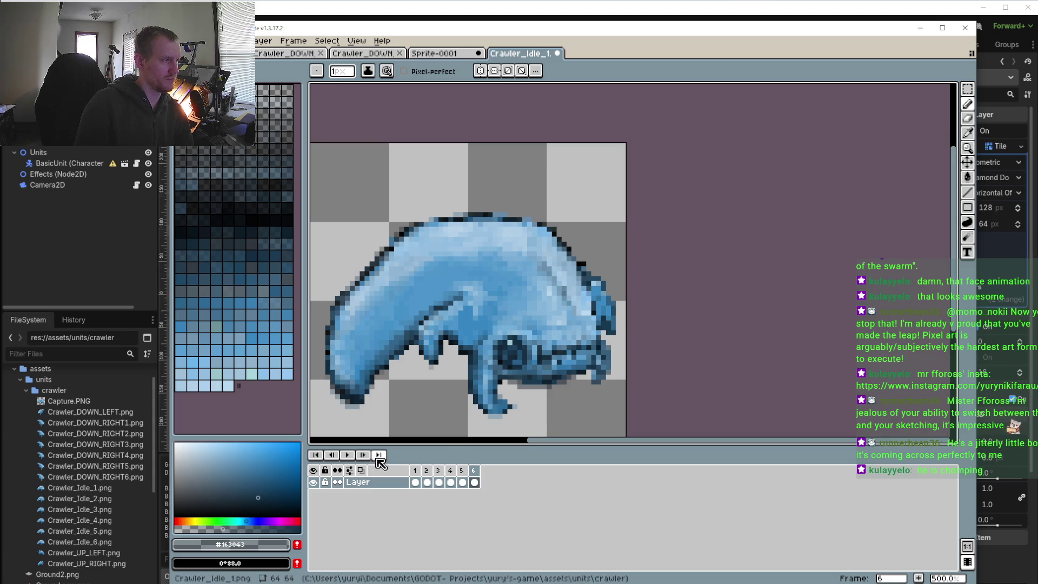
pyautogui.click(348, 454)
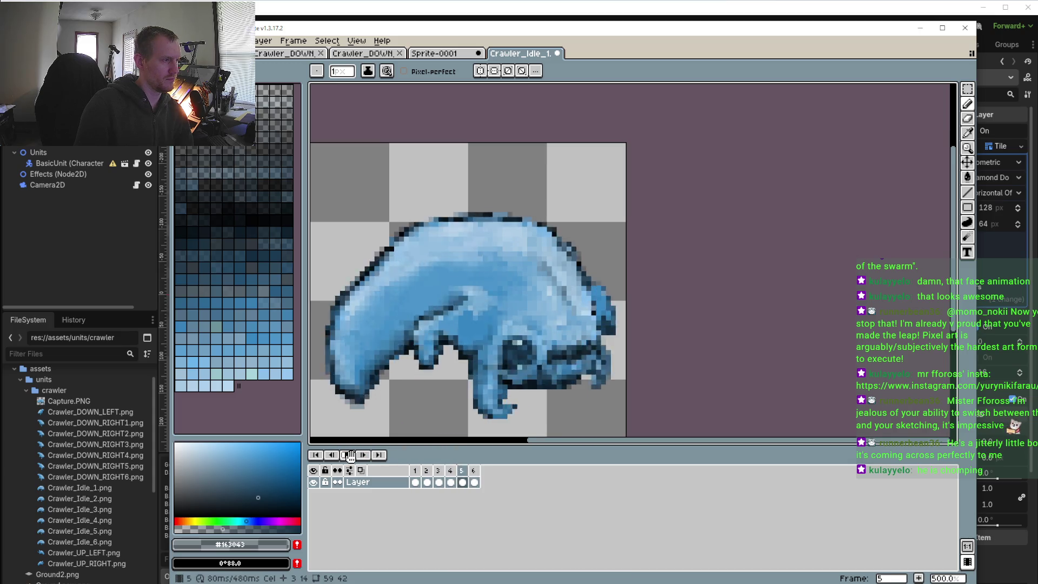
pyautogui.scroll(-1, 424, 382)
pyautogui.scroll(-1, 423, 382)
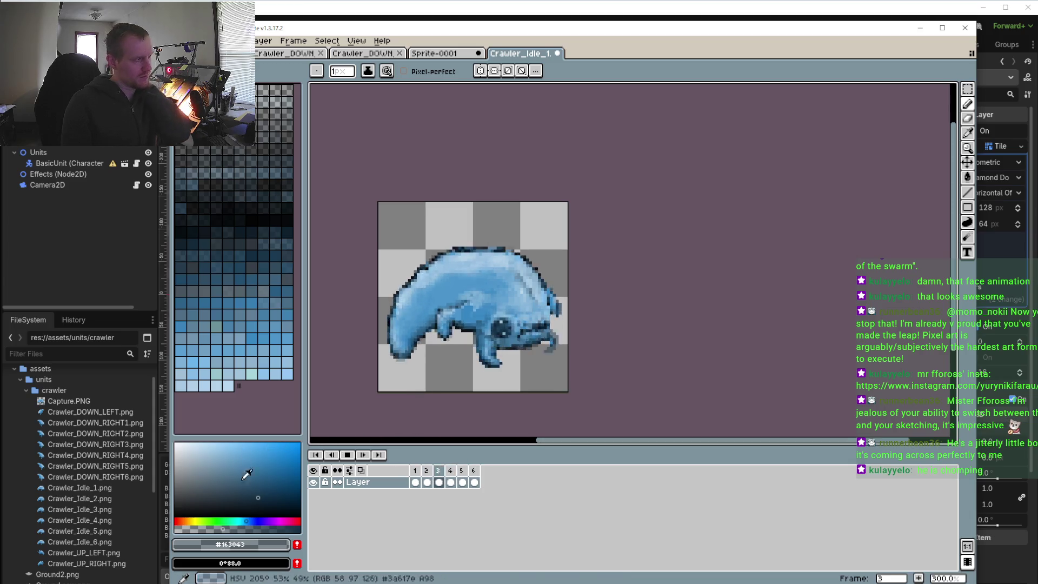
# - Stop playback and paint a semi-transparent medium blue pixel on frame 3's head edge
pyautogui.click(348, 455)
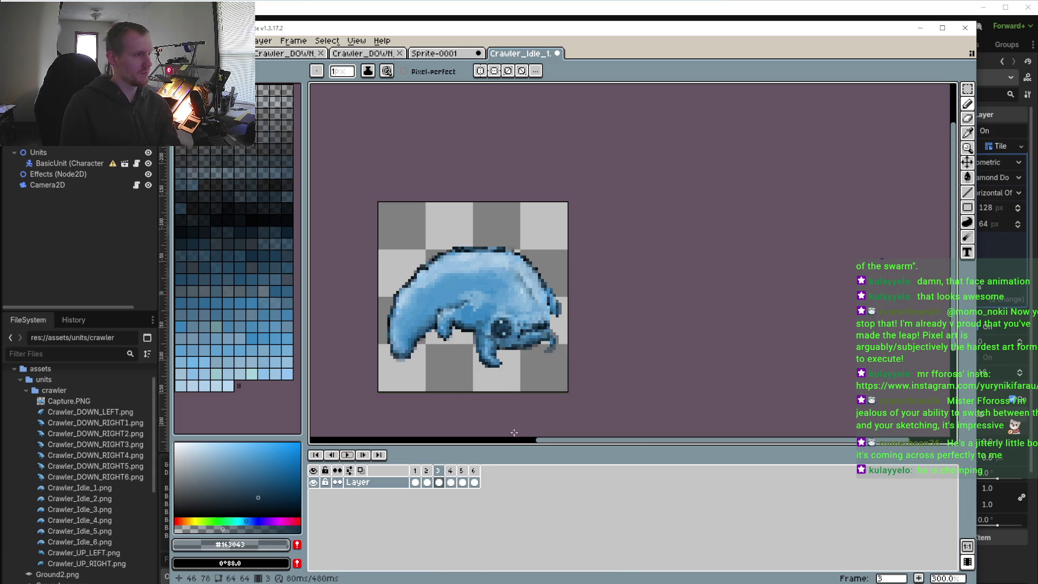
pyautogui.scroll(3, 569, 308)
pyautogui.scroll(3, 595, 324)
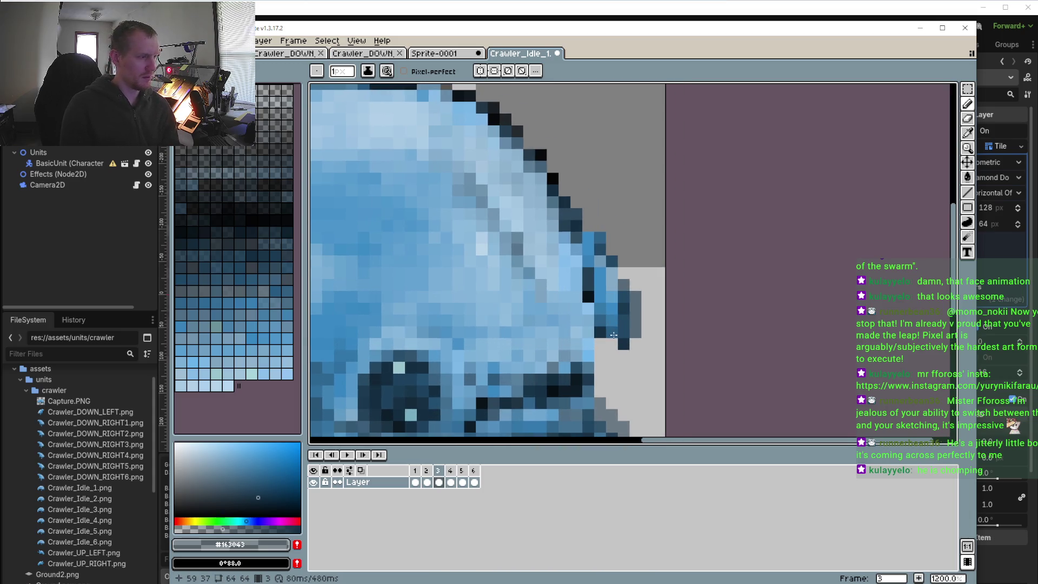
pyautogui.keyDown('alt'); pyautogui.click(600, 283); pyautogui.keyUp('alt')
pyautogui.click(218, 528)
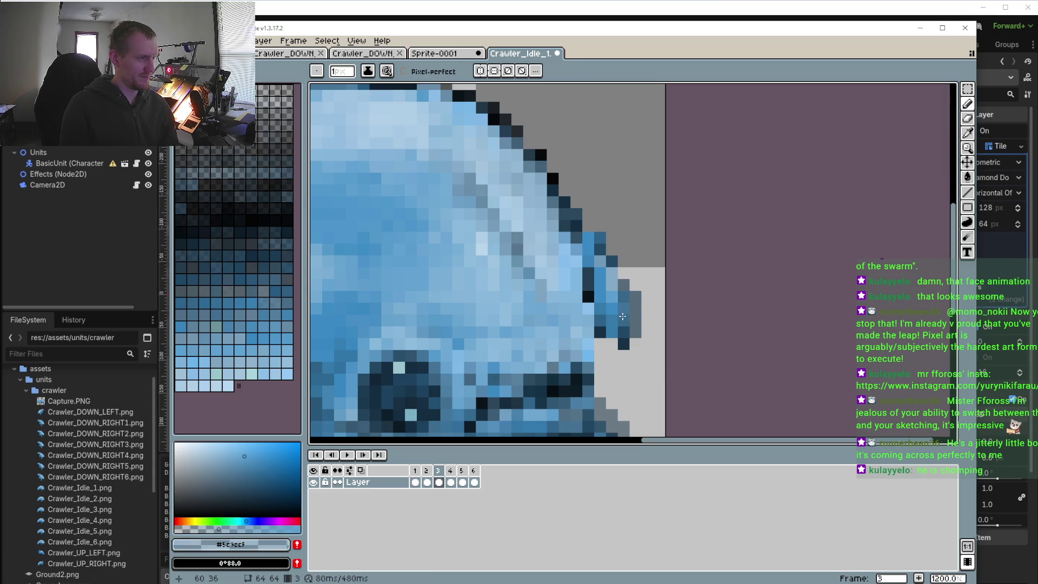
pyautogui.moveTo(622, 318); pyautogui.dragTo(622, 312)
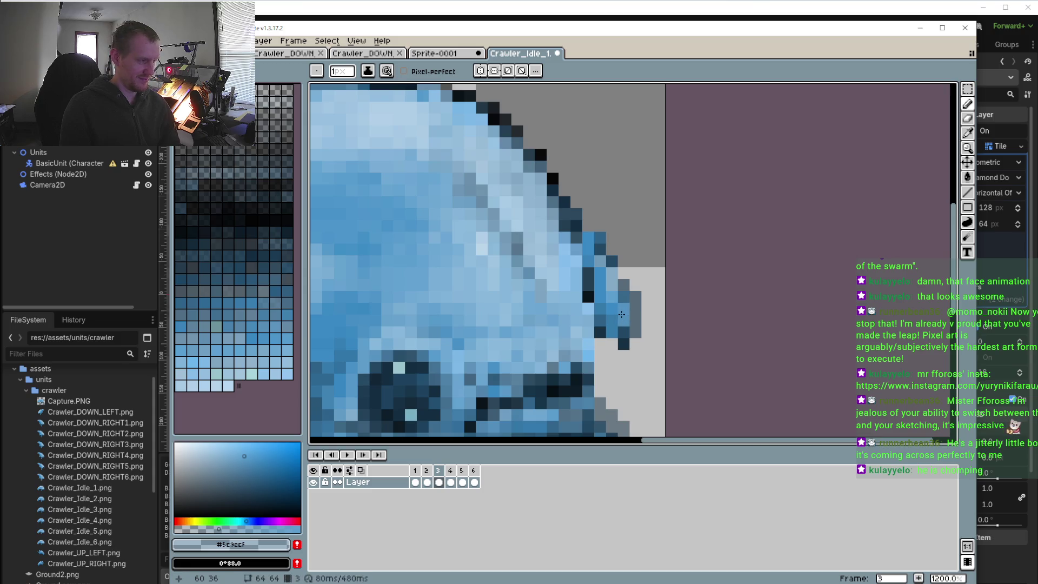
# - Sample edge blues while comparing frames 4, 5 and 2, ending on frame 3
pyautogui.keyDown('alt'); pyautogui.click(607, 343); pyautogui.keyUp('alt')
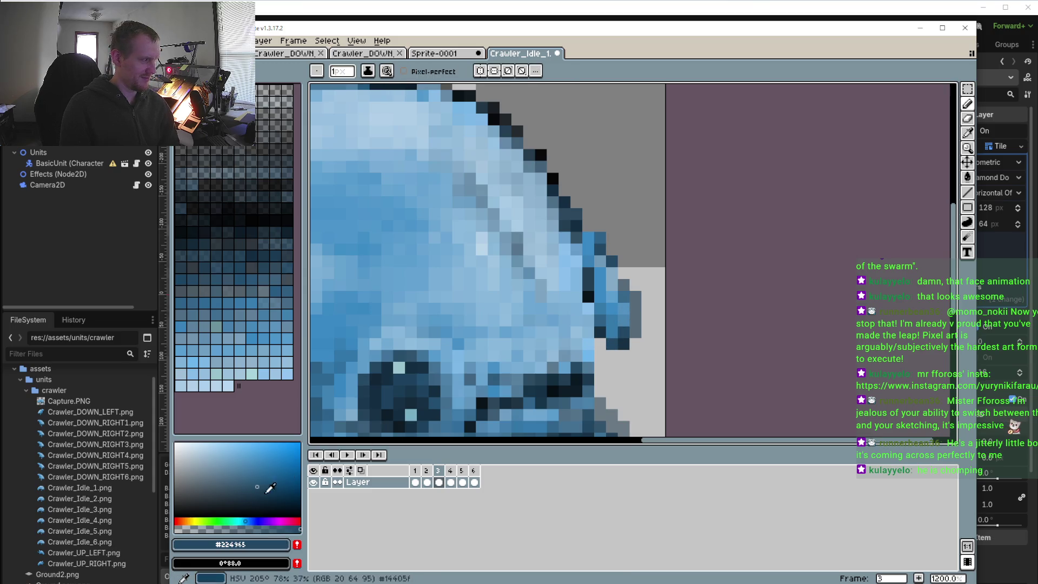
pyautogui.click(450, 471)
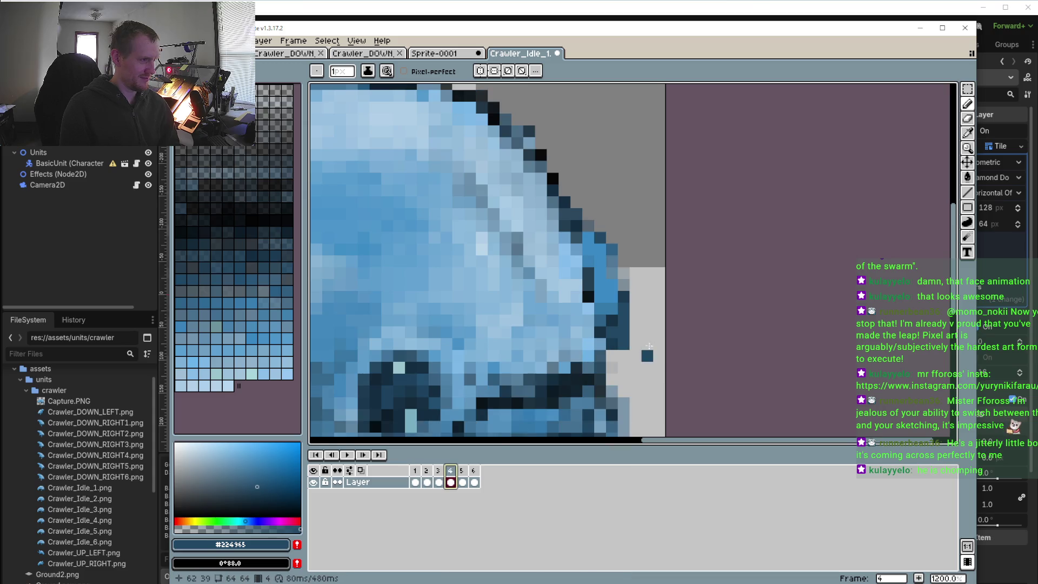
pyautogui.keyDown('alt'); pyautogui.click(611, 324); pyautogui.keyUp('alt')
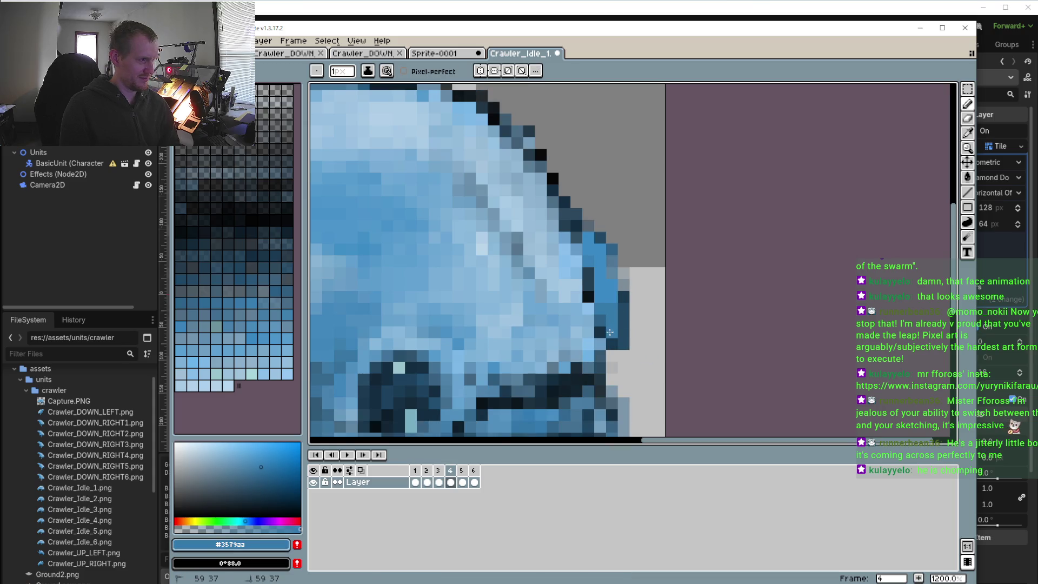
pyautogui.click(462, 470)
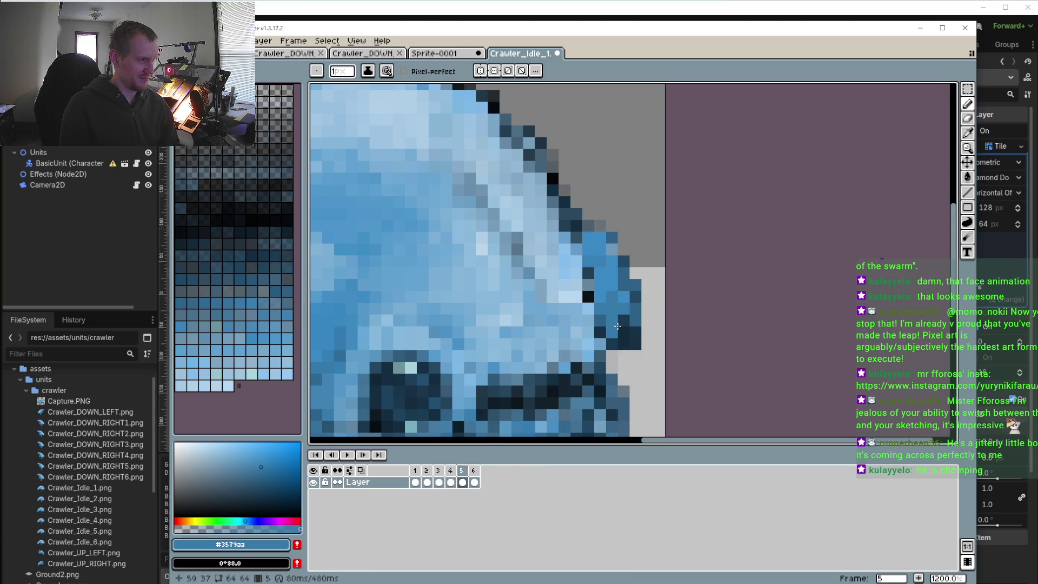
pyautogui.scroll(-3, 617, 329)
pyautogui.scroll(-1, 618, 328)
pyautogui.click(450, 471)
pyautogui.click(427, 471)
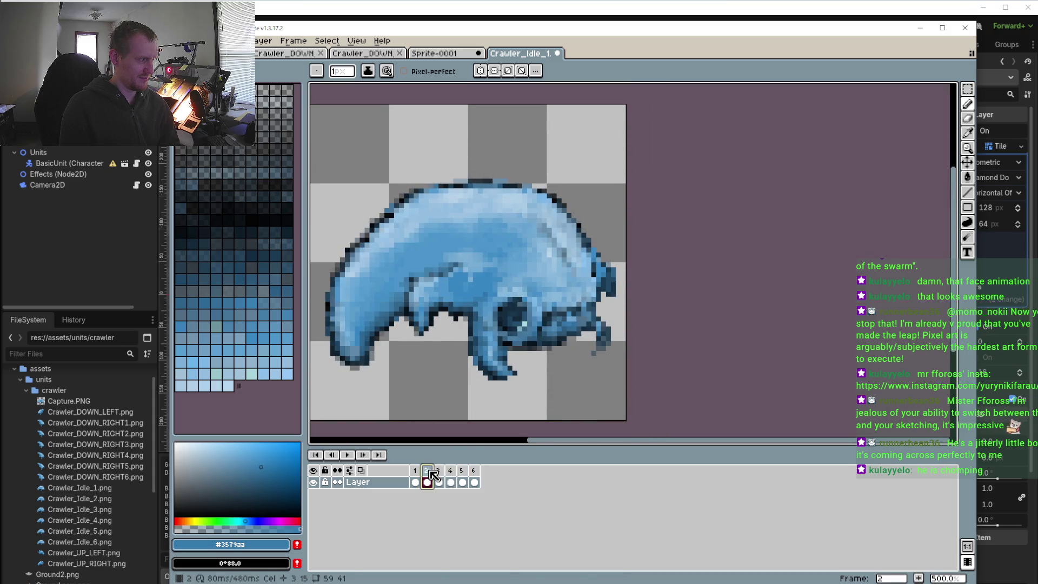
pyautogui.click(438, 474)
pyautogui.click(450, 474)
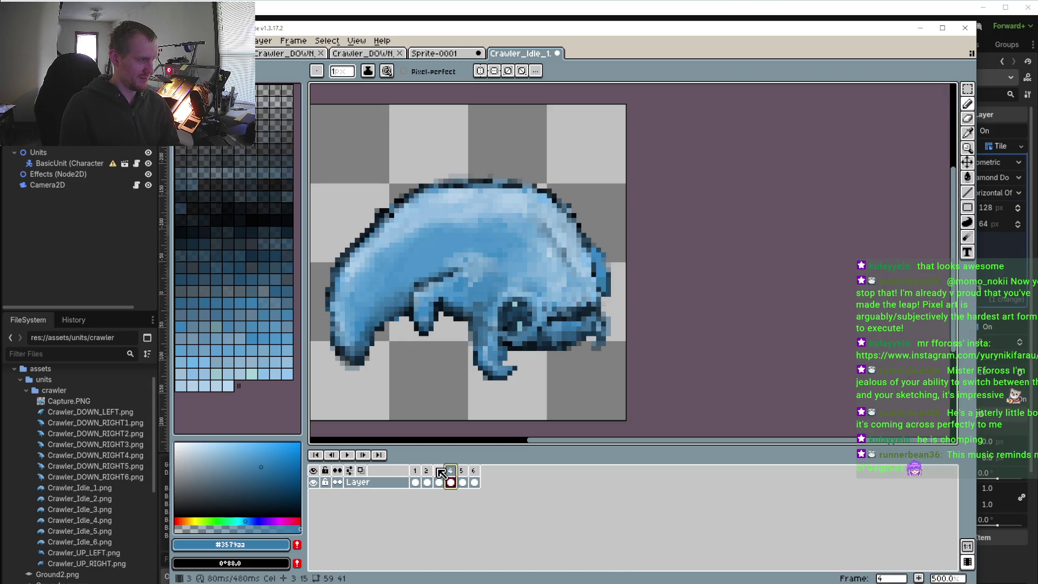
pyautogui.click(440, 472)
pyautogui.click(968, 89)
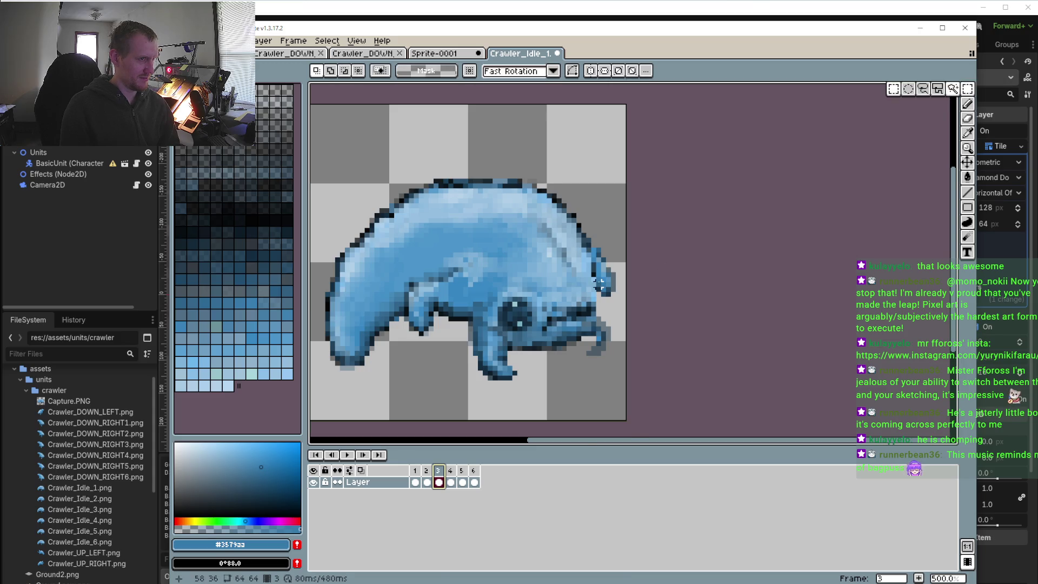
# - Select the spike at the crawler's right end and nudge it on frame 2, then preview
pyautogui.scroll(2, 603, 285)
pyautogui.moveTo(642, 324); pyautogui.dragTo(583, 208)
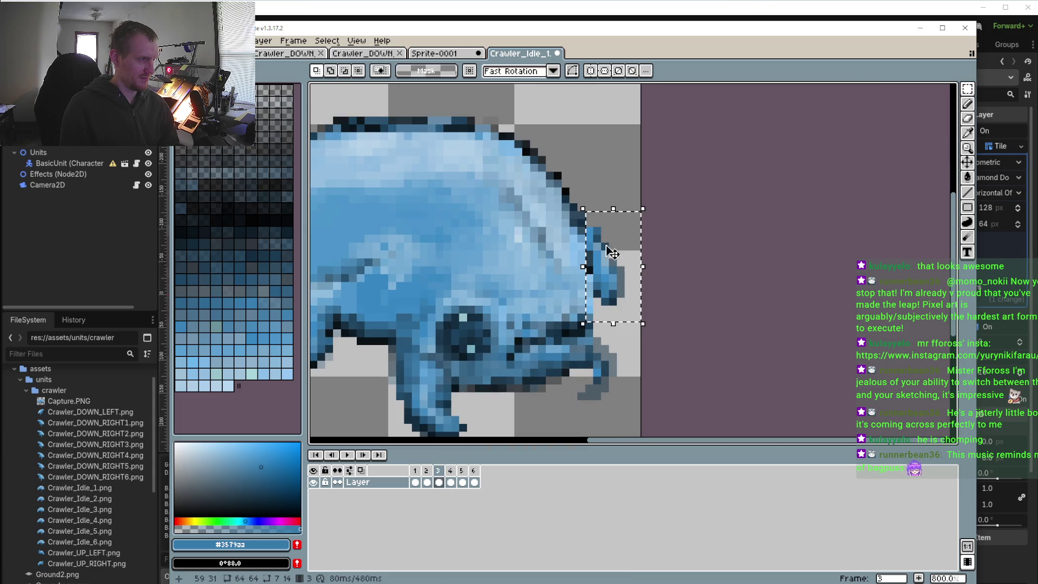
pyautogui.click(427, 481)
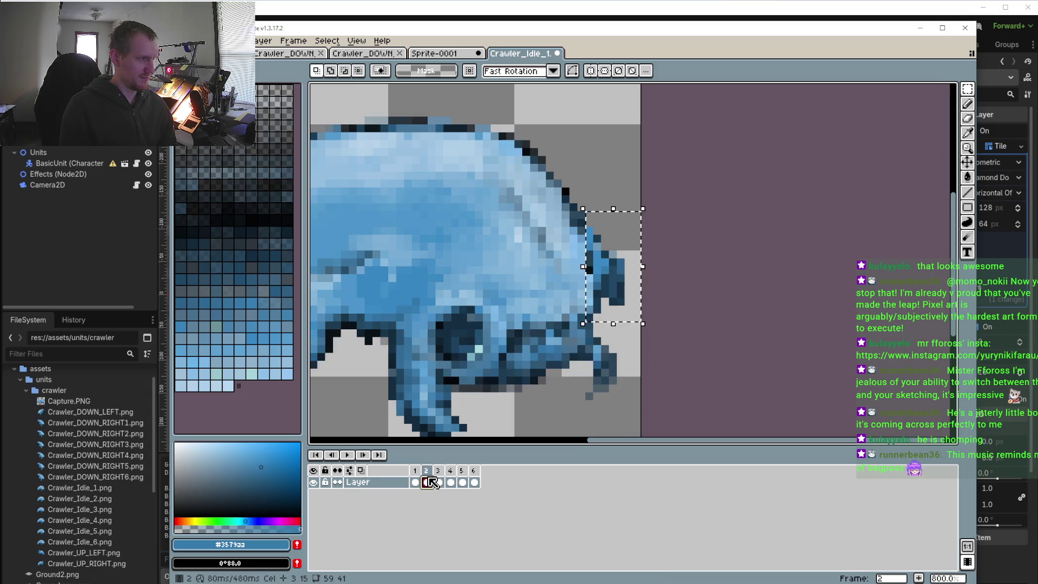
pyautogui.hotkey('ctrl', 't')
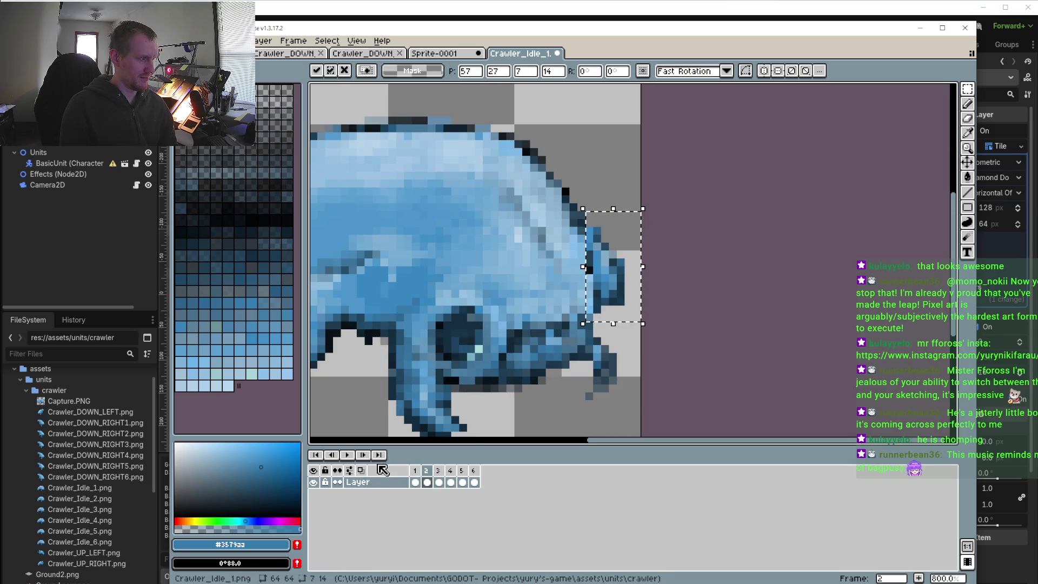
pyautogui.press('Return')
pyautogui.scroll(-3, 400, 351)
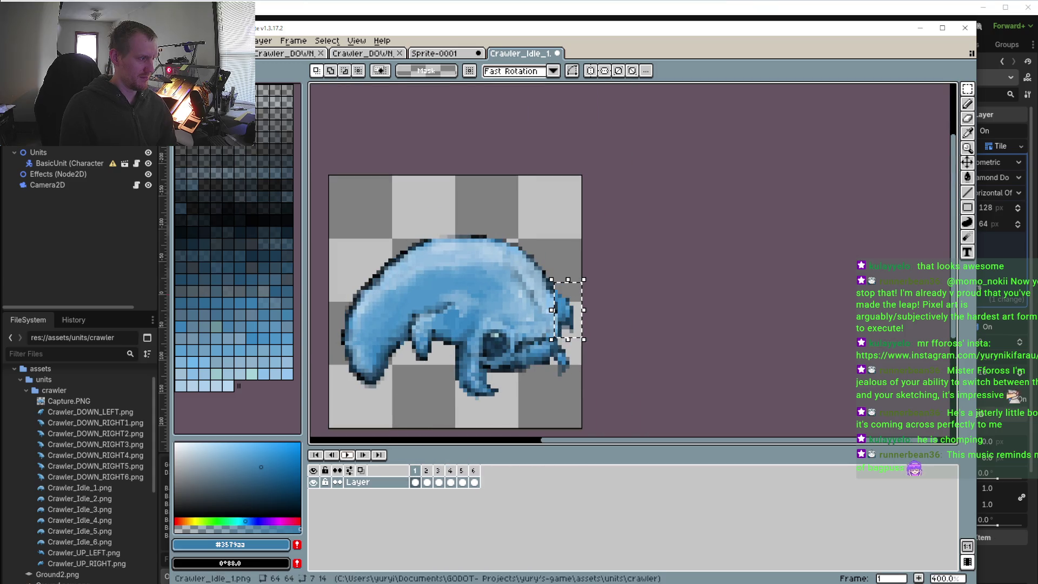
# - Nudge the same spike on frames 4 and 6 and commit each move
pyautogui.click(450, 482)
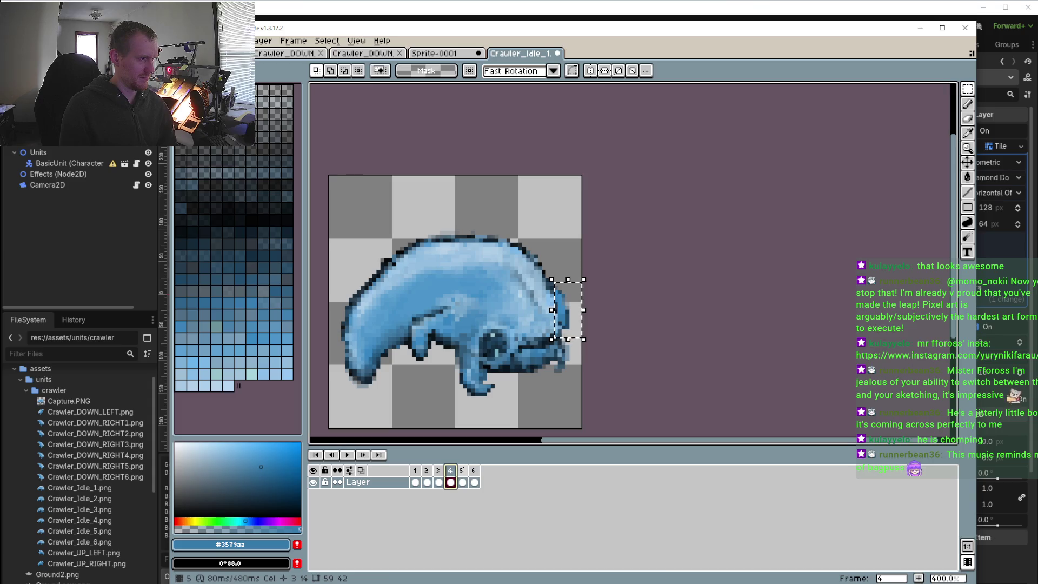
pyautogui.press('.')
pyautogui.press(',')
pyautogui.hotkey('ctrl', 't')
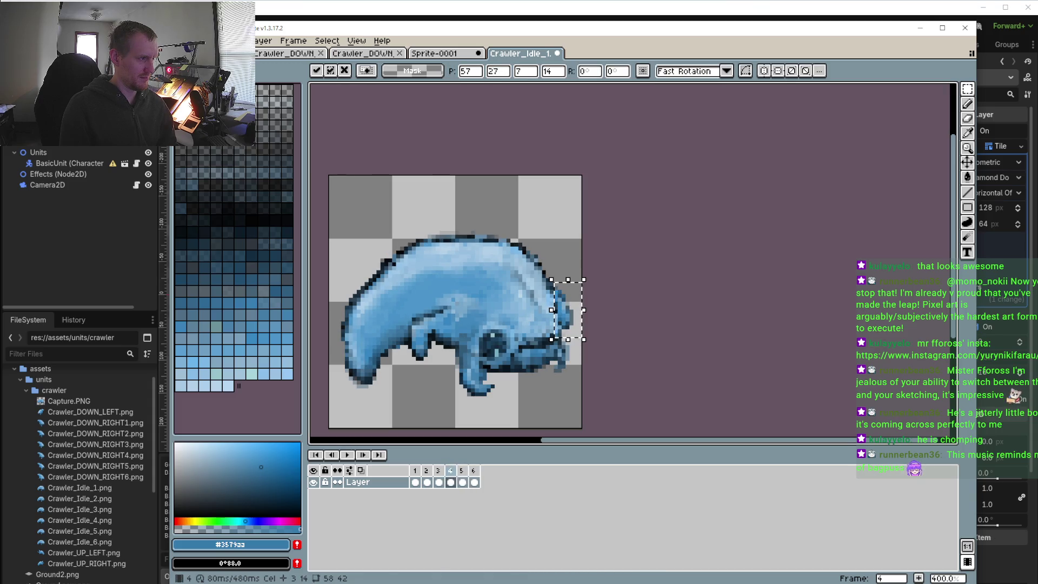
pyautogui.click(347, 455)
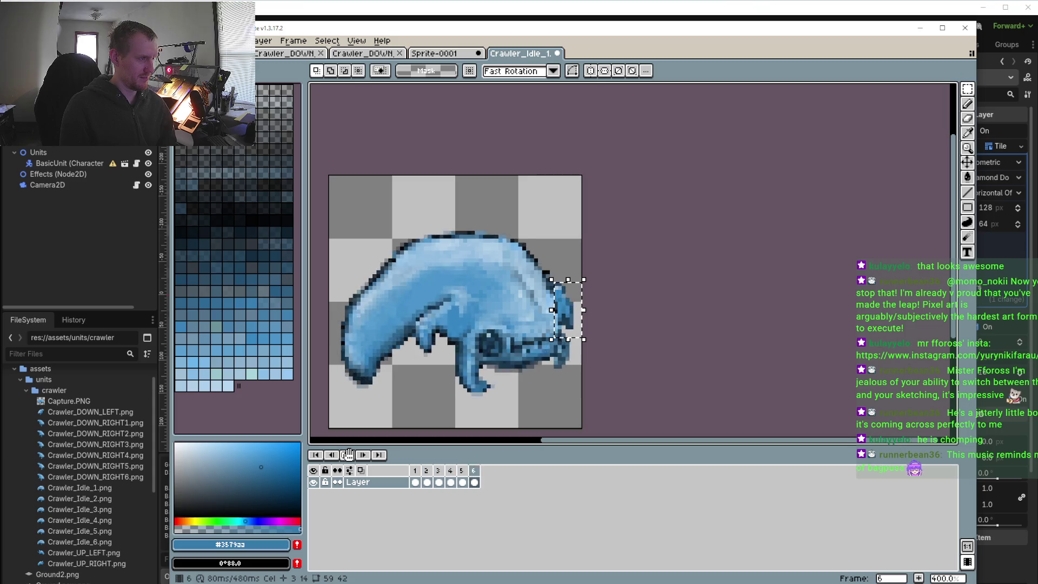
pyautogui.click(448, 468)
pyautogui.click(472, 481)
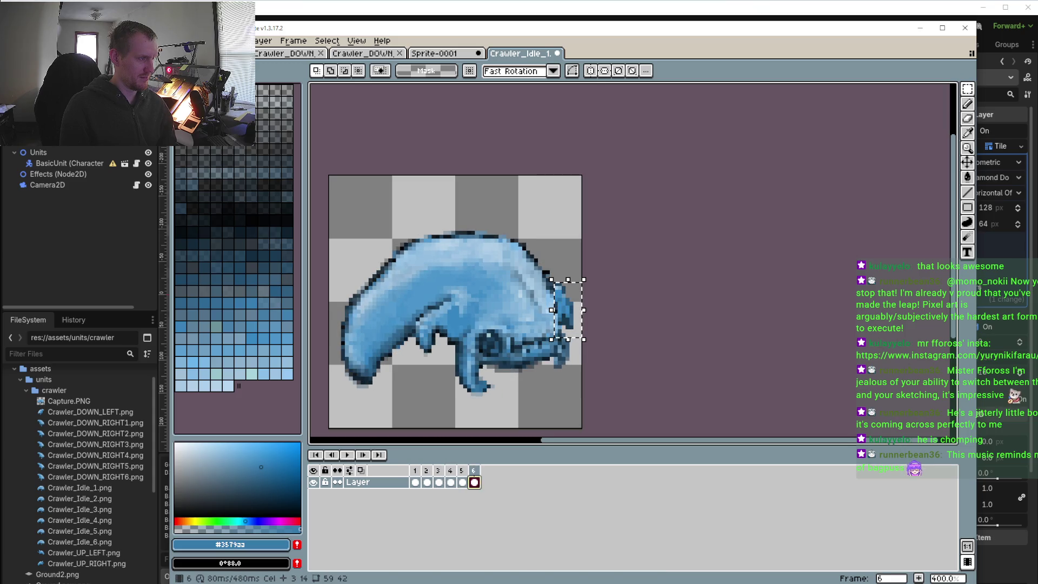
pyautogui.hotkey('ctrl', 't')
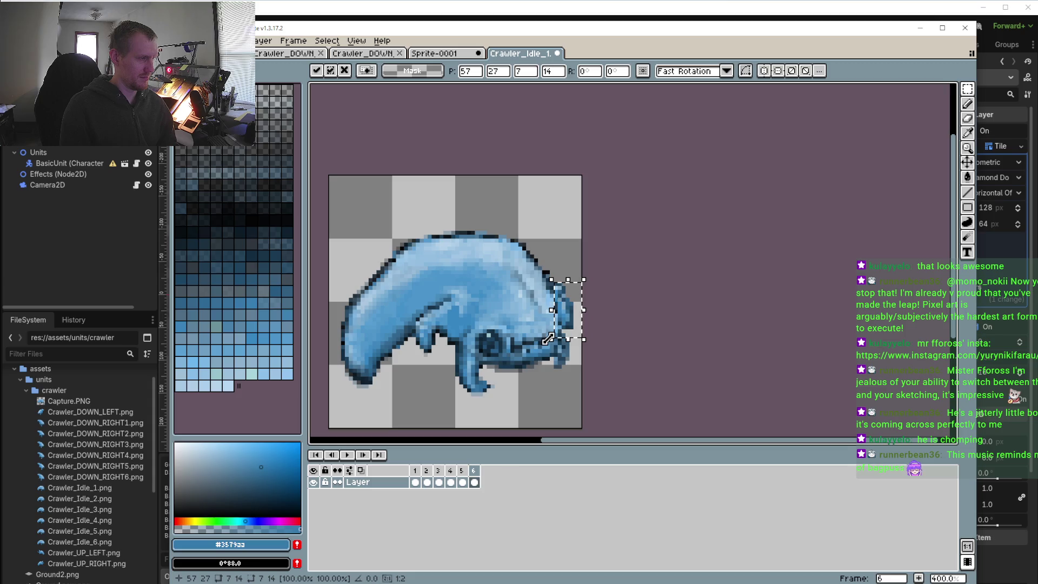
pyautogui.scroll(2, 574, 318)
pyautogui.press('Return')
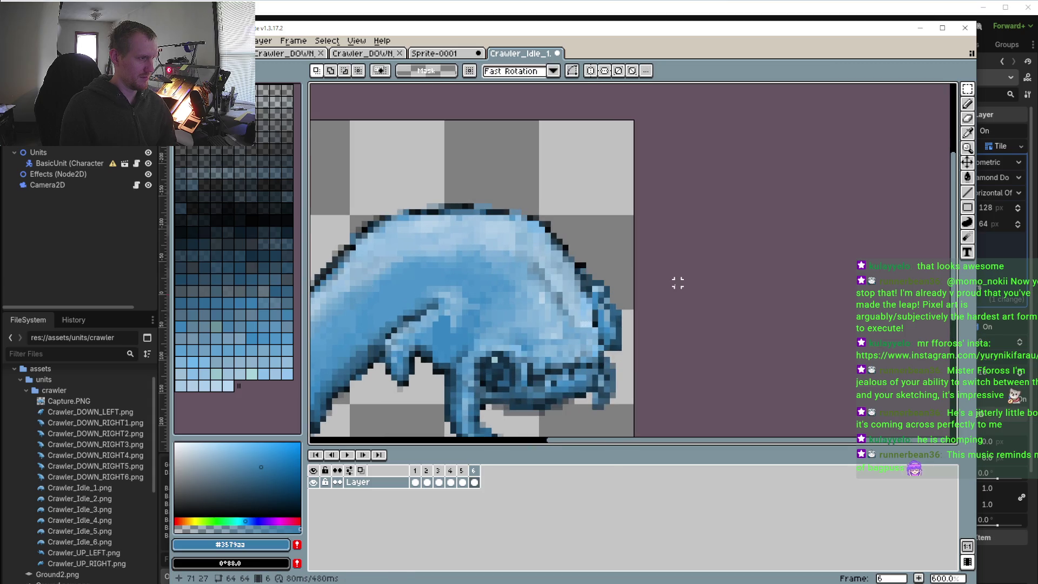
# - Drop the selection and return to the pencil with transparency as the drawing colour
pyautogui.press('b')
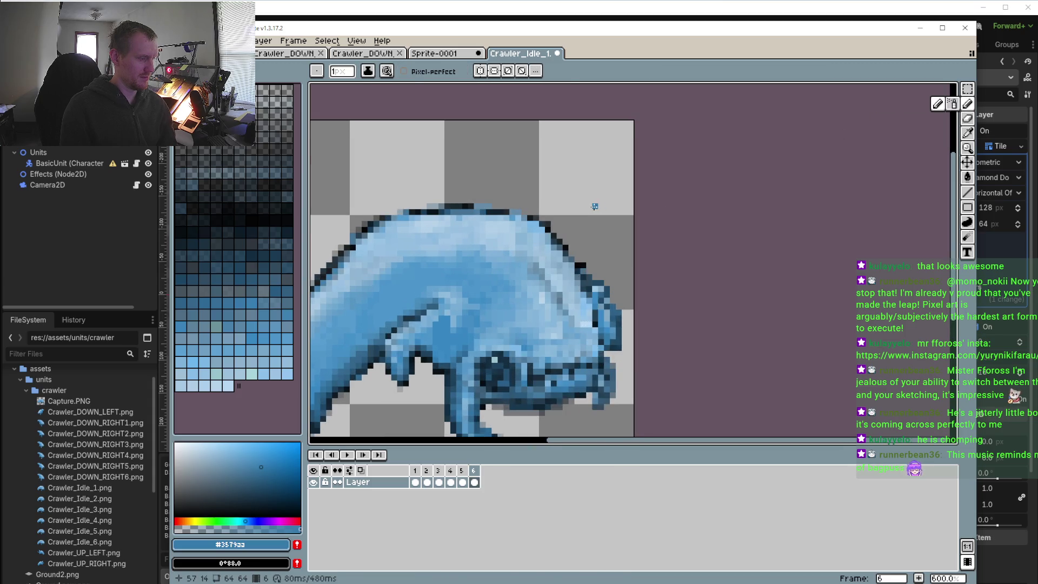
pyautogui.keyDown('alt'); pyautogui.click(586, 178); pyautogui.keyUp('alt')
pyautogui.scroll(3, 578, 267)
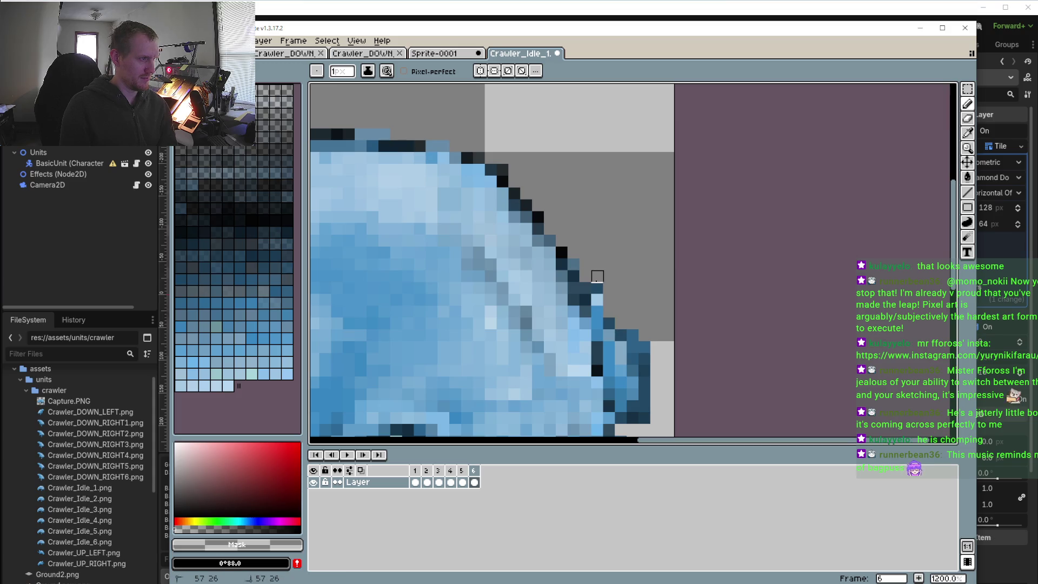
pyautogui.scroll(-3, 597, 288)
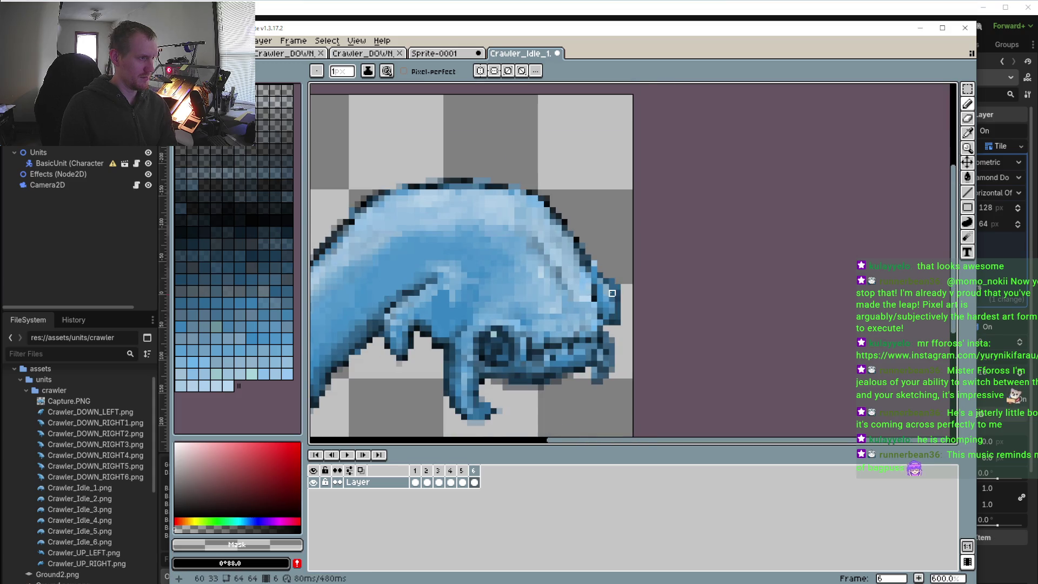
pyautogui.scroll(3, 612, 293)
pyautogui.scroll(-3, 609, 269)
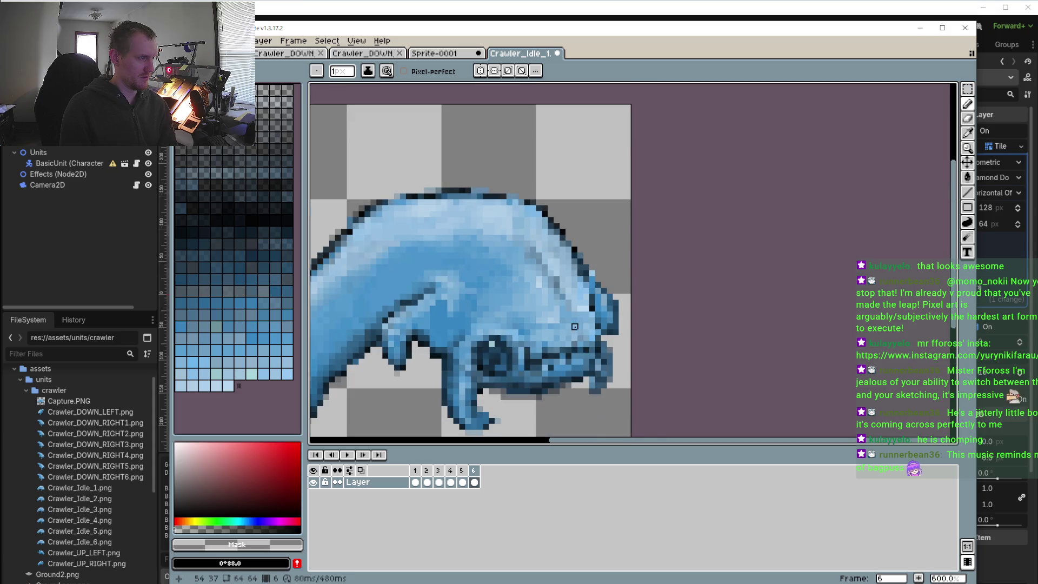
# - Play the idle loop to review it, then stop and return to frame 1
pyautogui.click(347, 455)
pyautogui.click(451, 470)
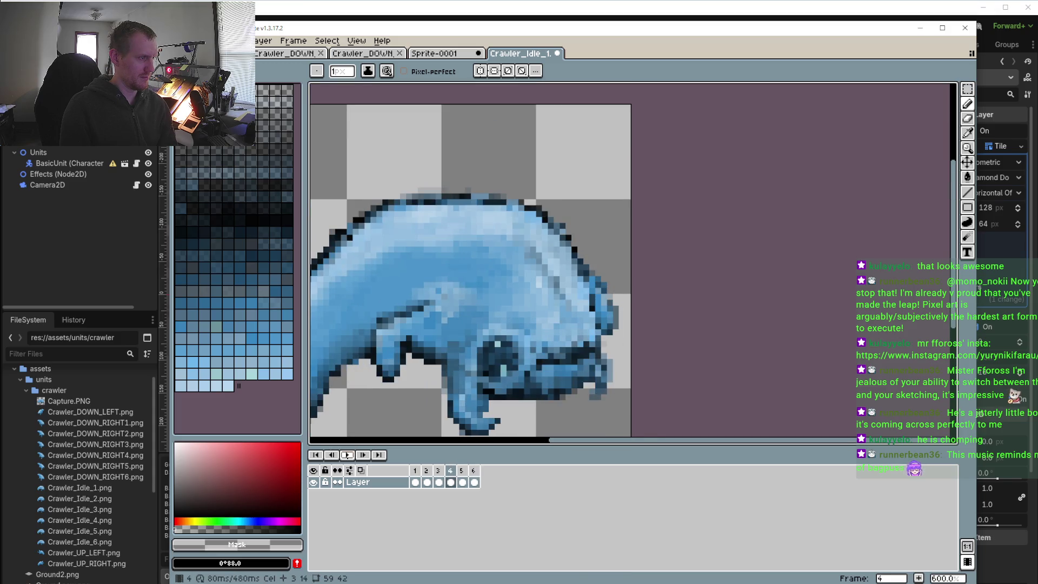
pyautogui.click(421, 471)
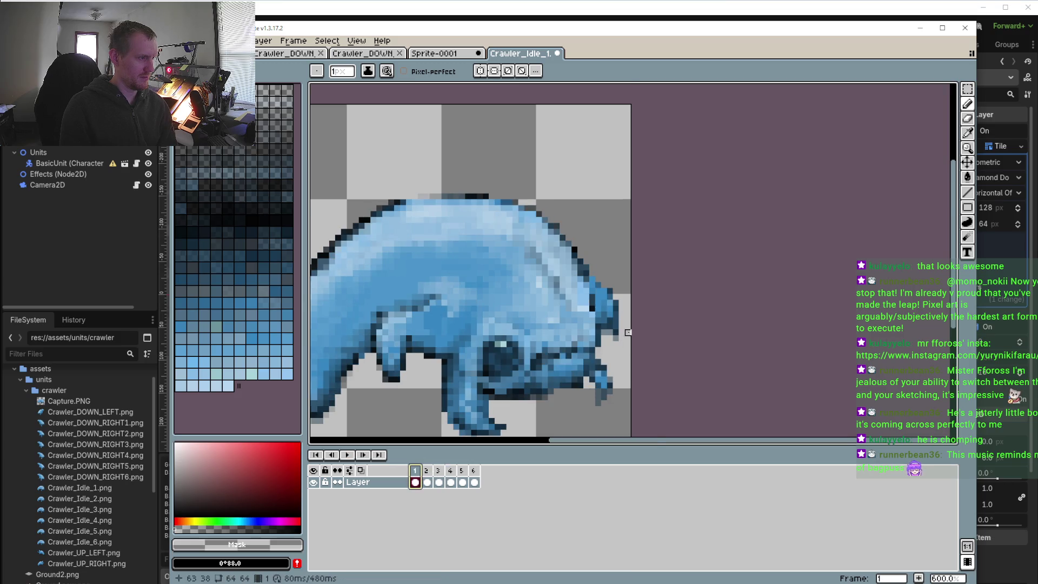
pyautogui.scroll(3, 620, 330)
pyautogui.press('i')
pyautogui.press('b')
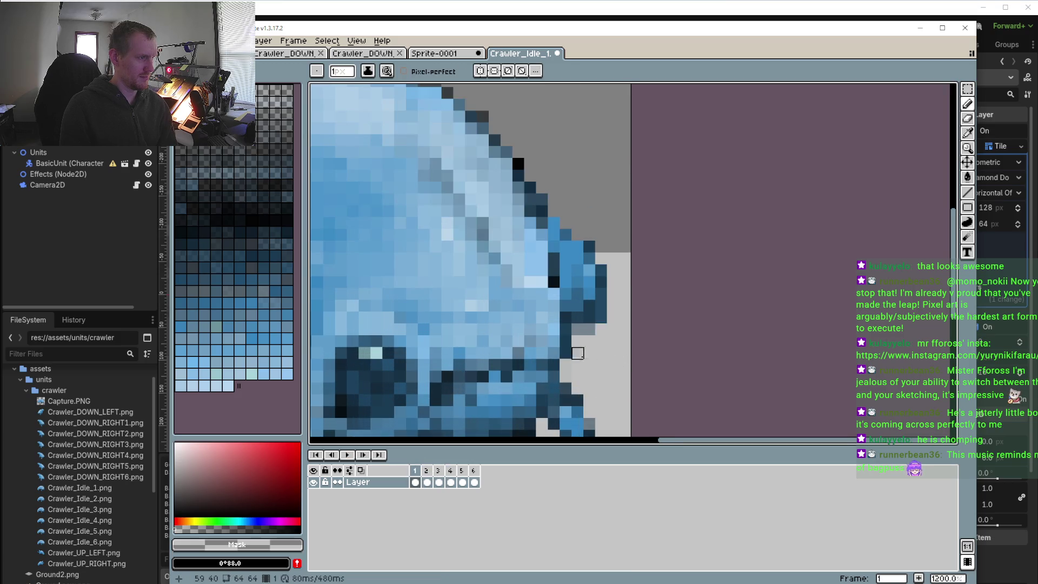
pyautogui.scroll(-3, 577, 353)
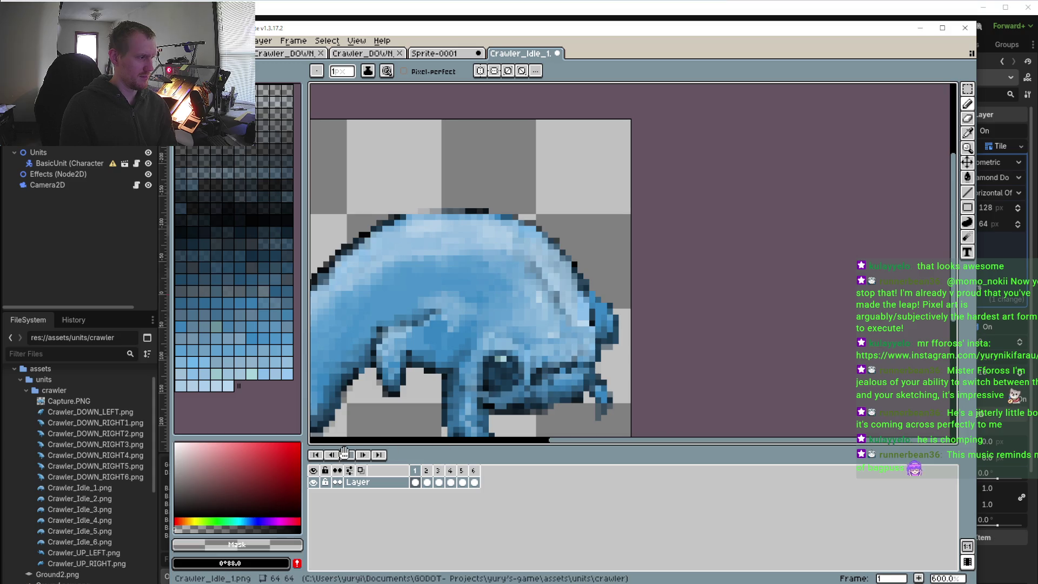
pyautogui.scroll(-1, 489, 414)
pyautogui.scroll(-3, 489, 414)
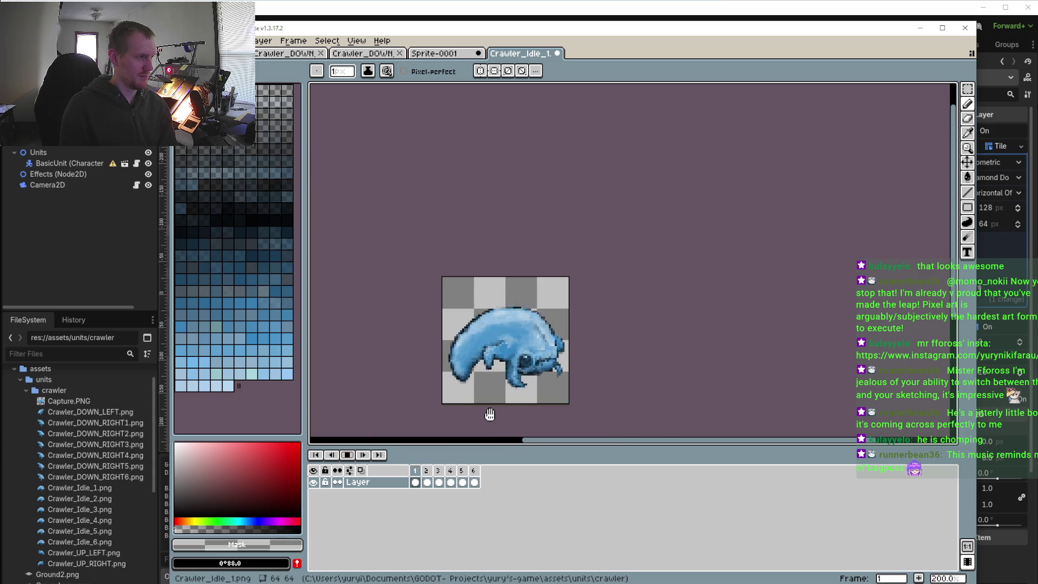
pyautogui.click(347, 454)
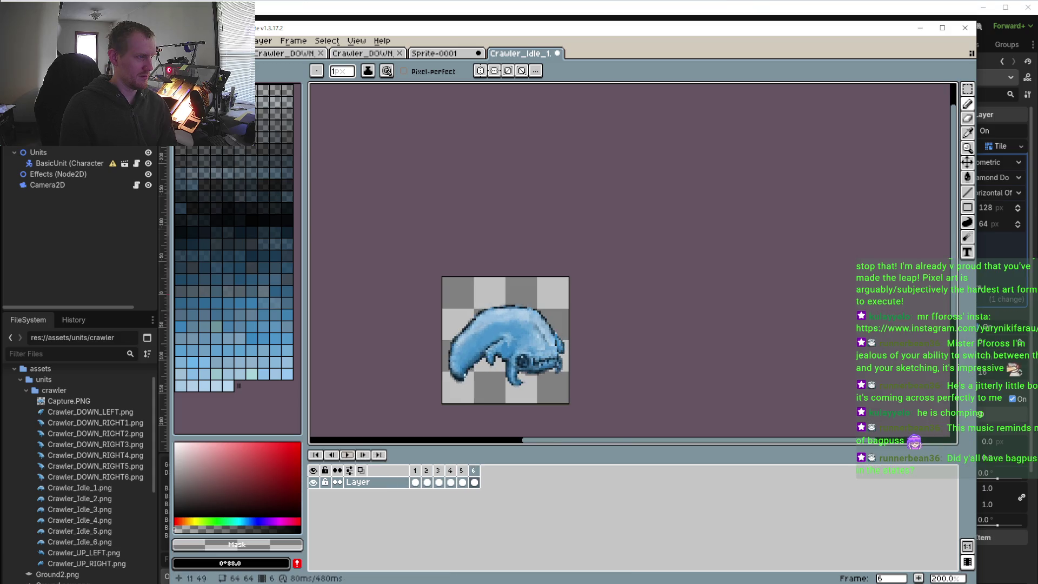
pyautogui.scroll(4, 439, 398)
# - Step through frames 2 to 5 and bring the crawler's head into view
pyautogui.click(414, 482)
pyautogui.click(427, 481)
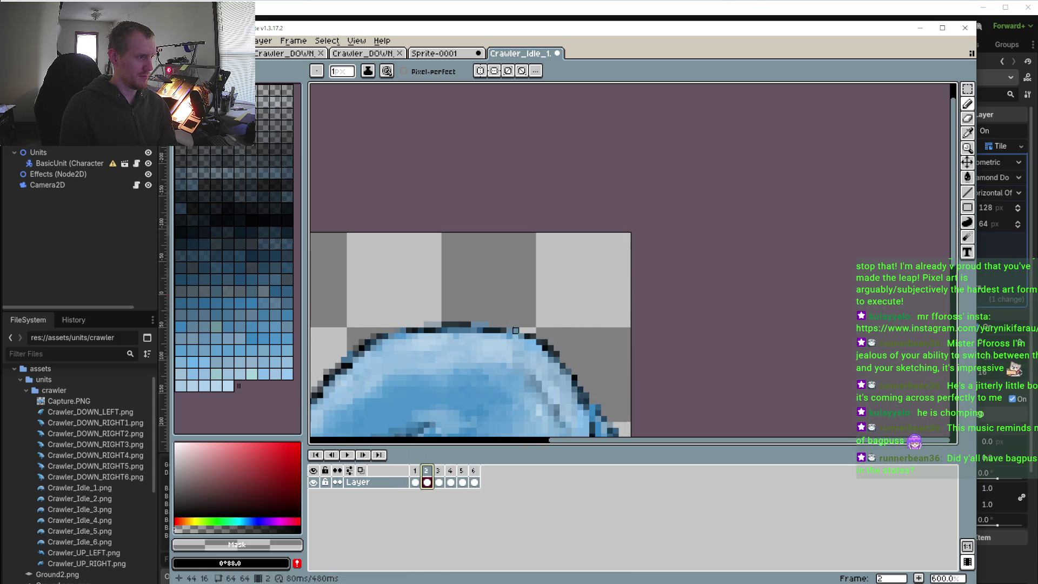
pyautogui.click(438, 482)
pyautogui.scroll(3, 611, 301)
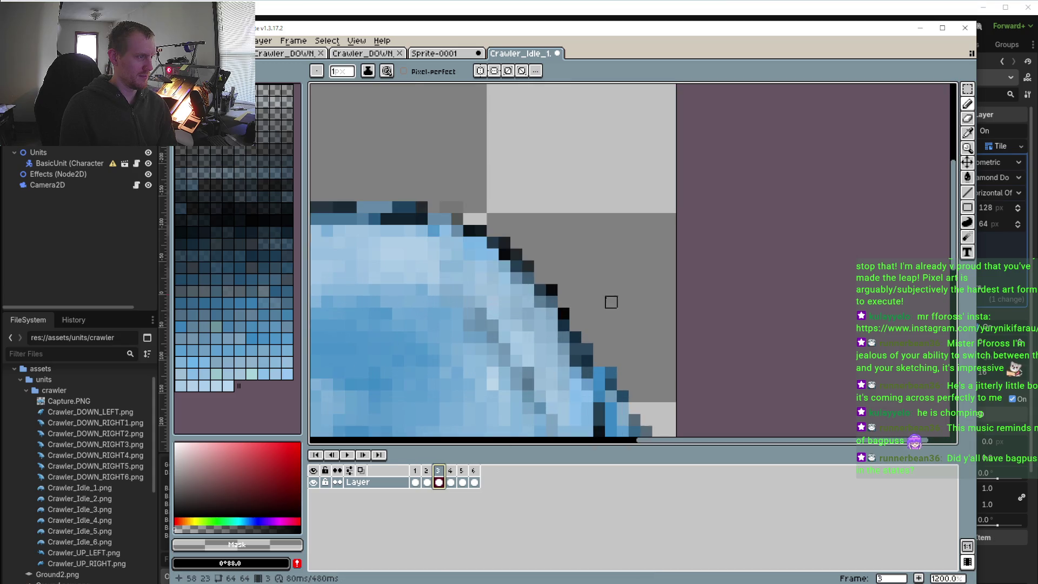
pyautogui.click(453, 472)
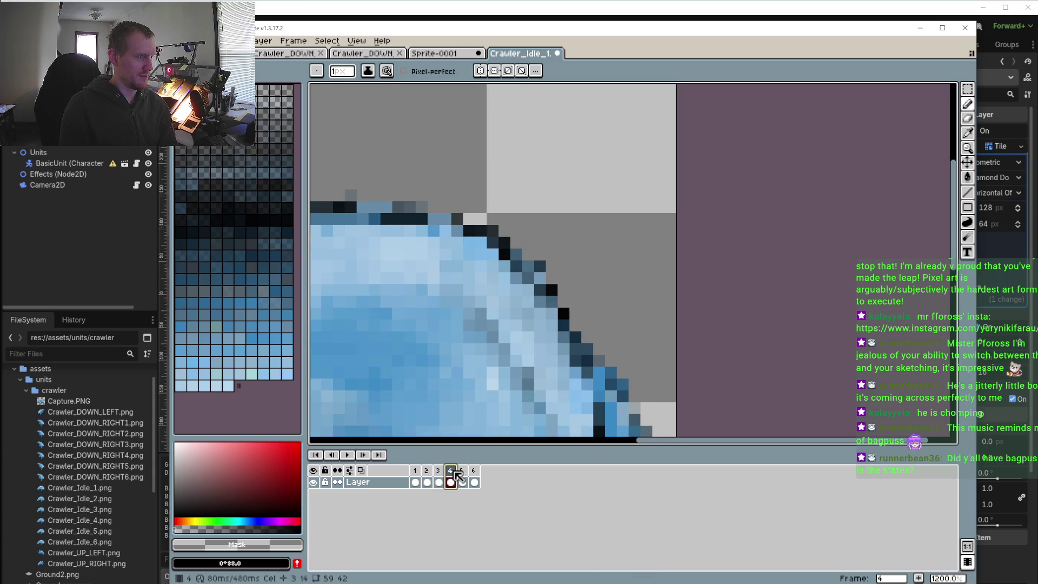
pyautogui.click(468, 471)
pyautogui.scroll(-1, 616, 303)
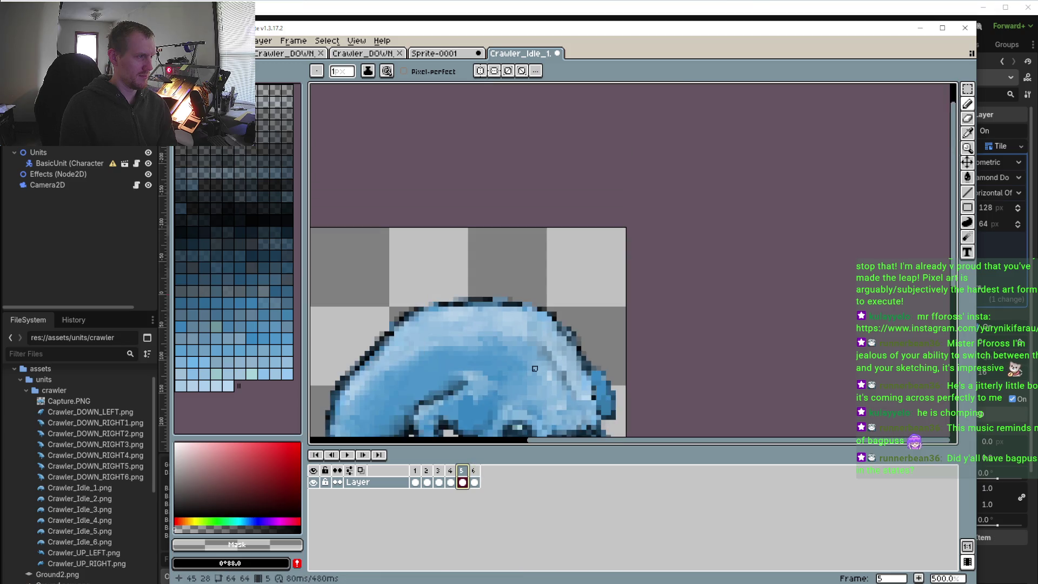
pyautogui.scroll(1, 616, 302)
pyautogui.press('i')
pyautogui.press('b')
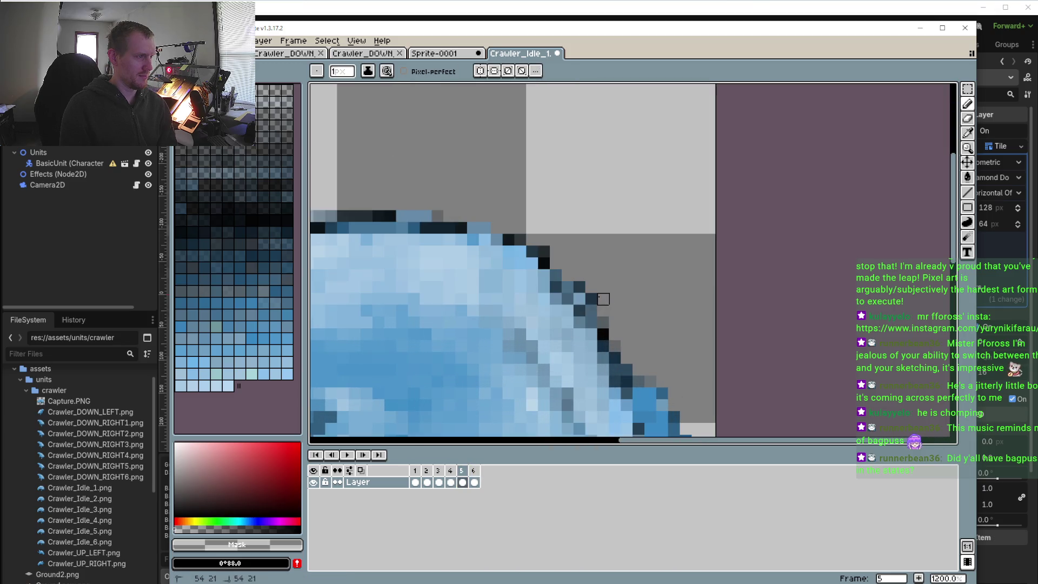
pyautogui.moveTo(607, 287); pyautogui.dragTo(597, 270)
pyautogui.scroll(-6, 598, 270)
# - On frame 6, sample the dark blue #2e6288 from the head for the pencil
pyautogui.click(474, 482)
pyautogui.scroll(4, 605, 287)
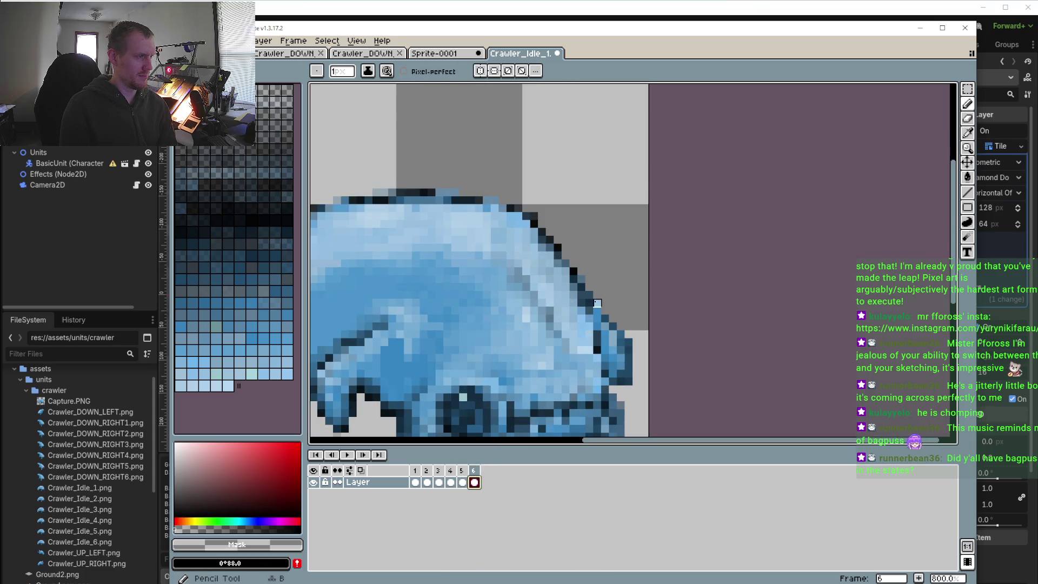
pyautogui.scroll(-2, 554, 299)
pyautogui.scroll(4, 554, 299)
pyautogui.press('i')
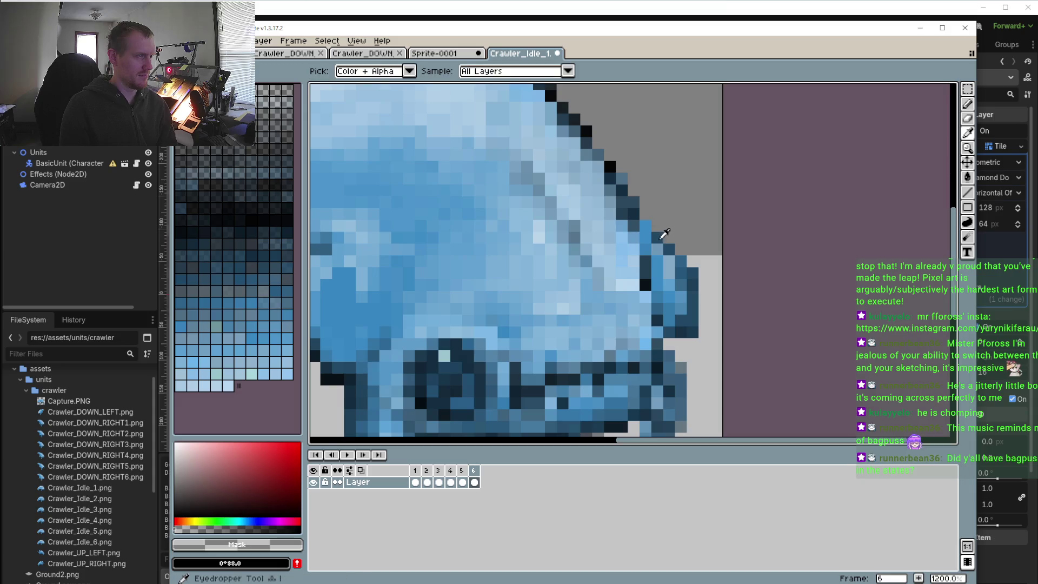
pyautogui.click(682, 257)
pyautogui.press('b')
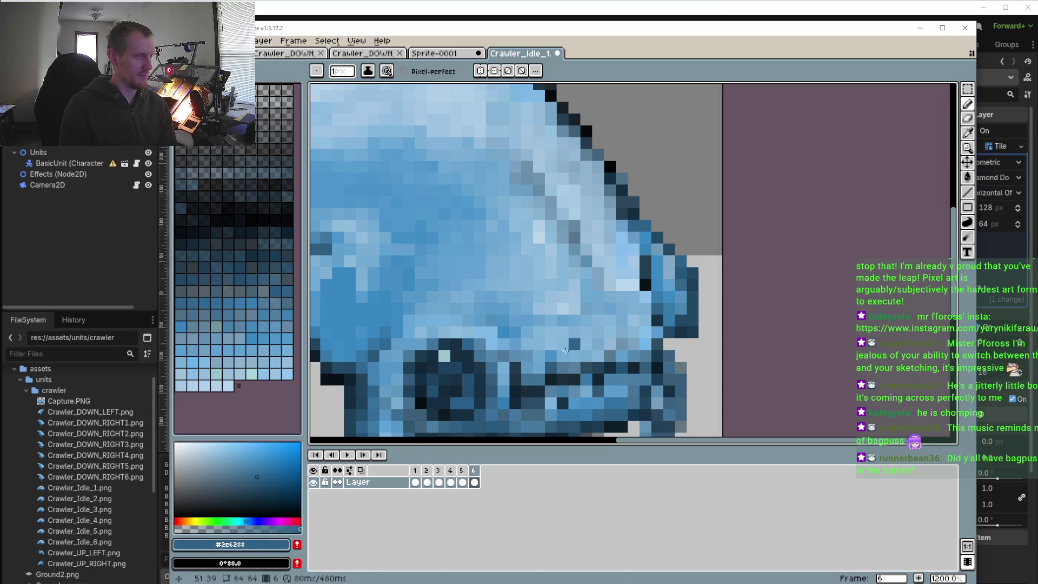
# - On frame 4, sample the light blue #83aac6 and make it semi-transparent
pyautogui.click(347, 455)
pyautogui.scroll(-4, 450, 332)
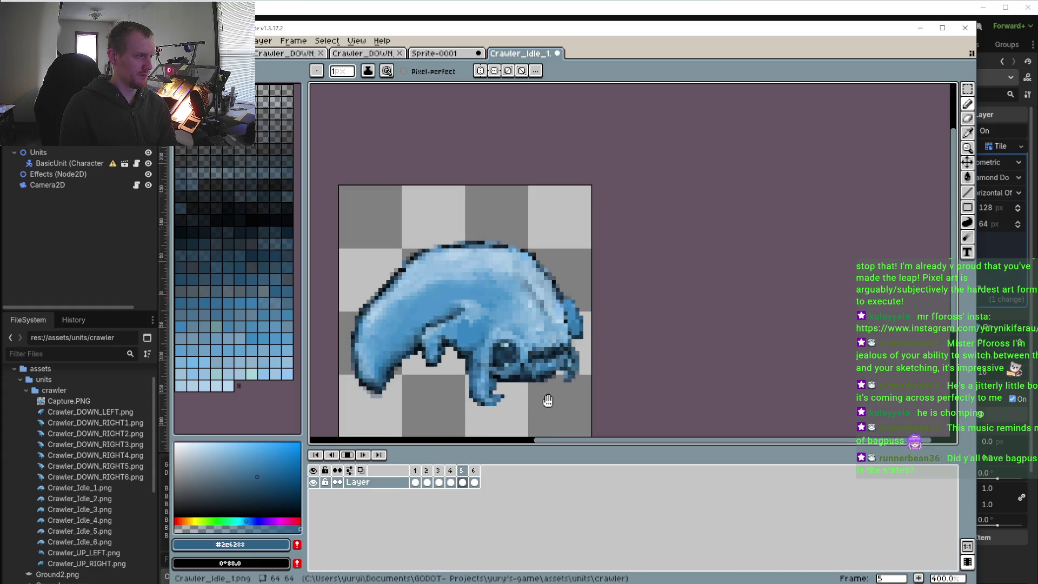
pyautogui.click(463, 482)
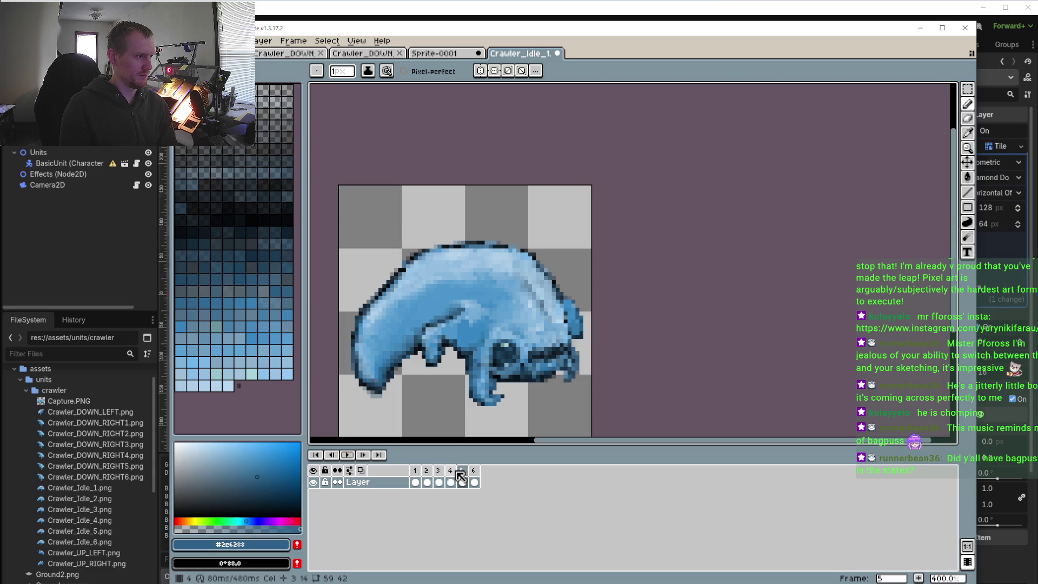
pyautogui.click(450, 482)
pyautogui.scroll(4, 640, 321)
pyautogui.press('i')
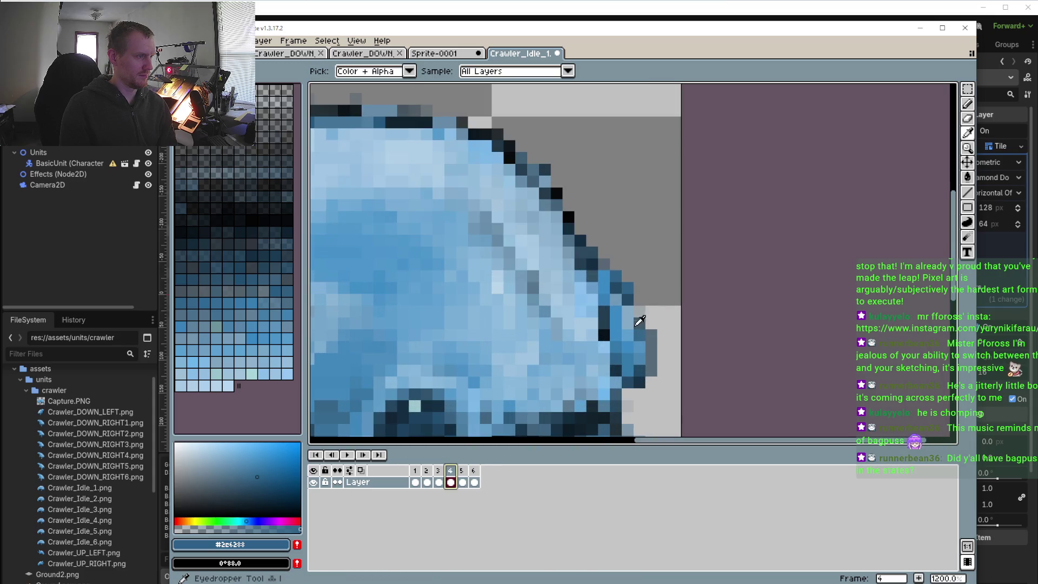
pyautogui.keyDown('alt'); pyautogui.click(641, 322); pyautogui.keyUp('alt')
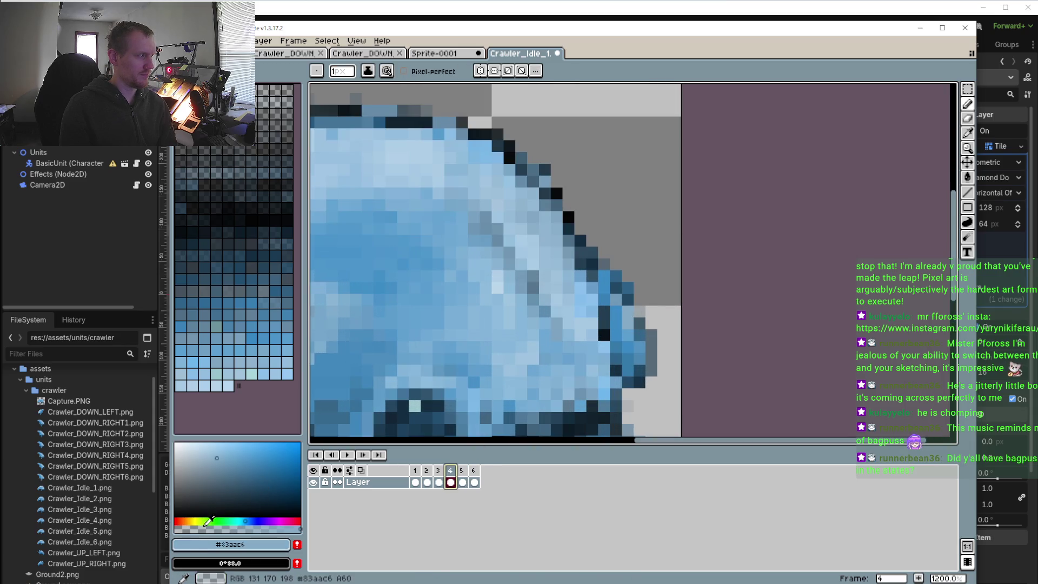
pyautogui.click(206, 528)
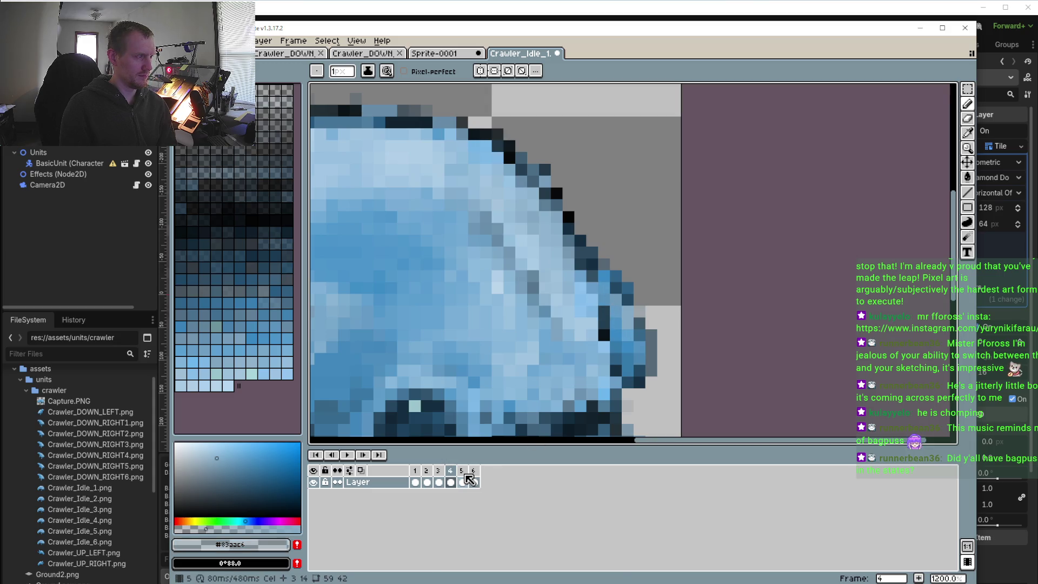
# - Erase stray head pixels on frame 5 with transparent, comparing against frame 4
pyautogui.click(464, 481)
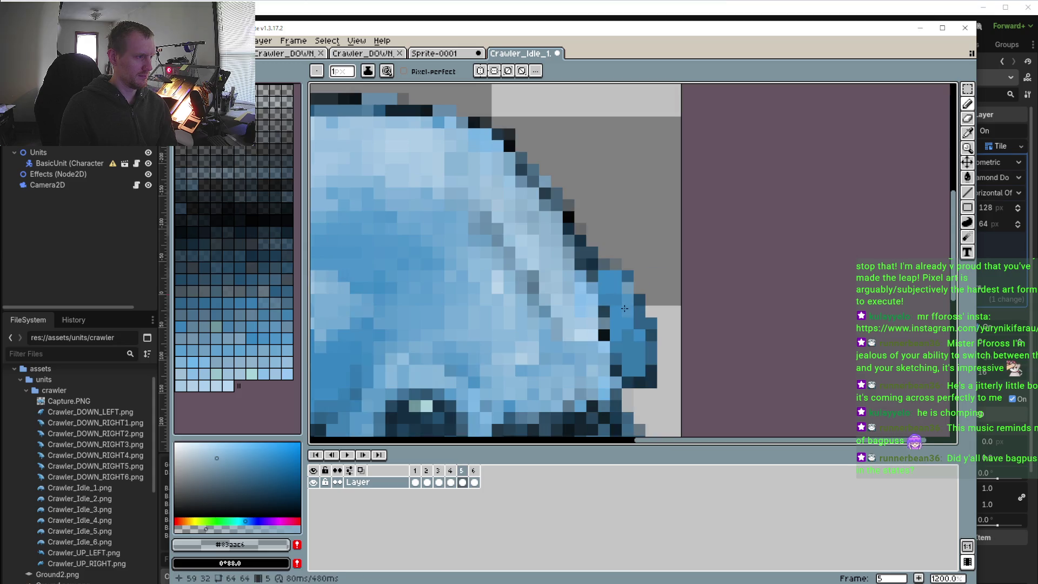
pyautogui.keyDown('alt'); pyautogui.click(627, 264); pyautogui.keyUp('alt')
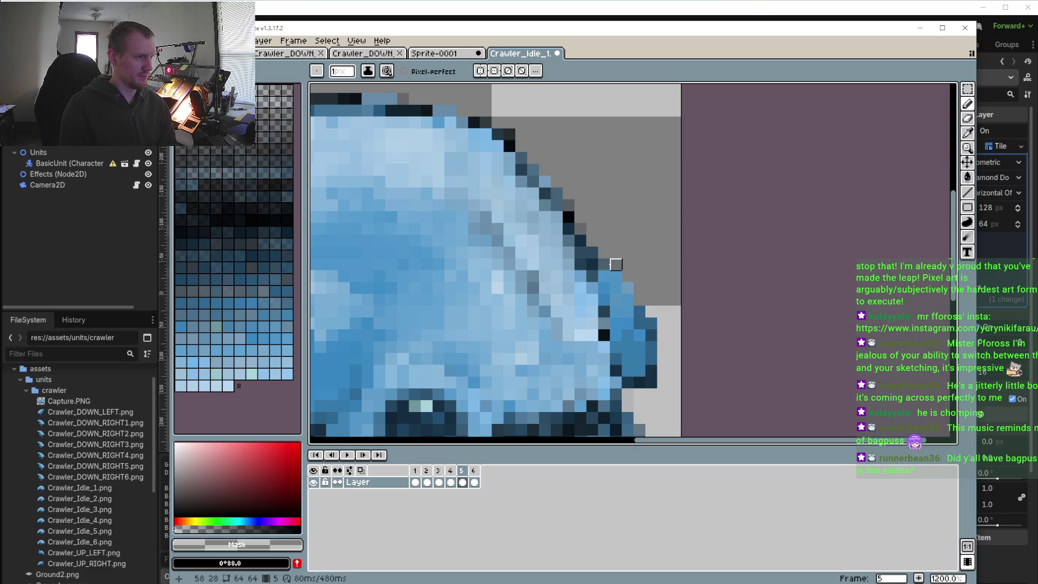
pyautogui.click(450, 481)
pyautogui.click(463, 481)
pyautogui.click(450, 482)
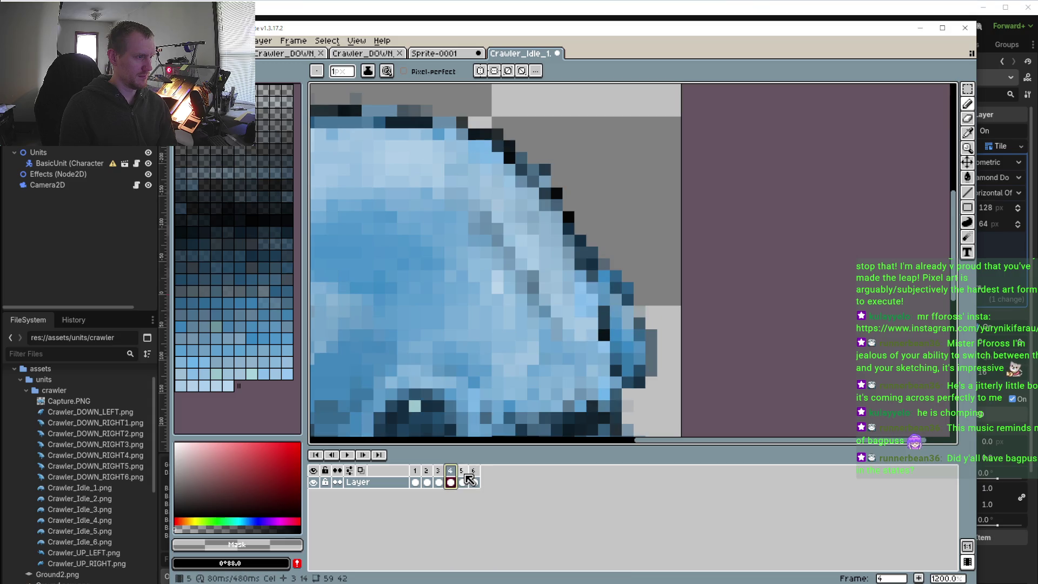
pyautogui.click(463, 482)
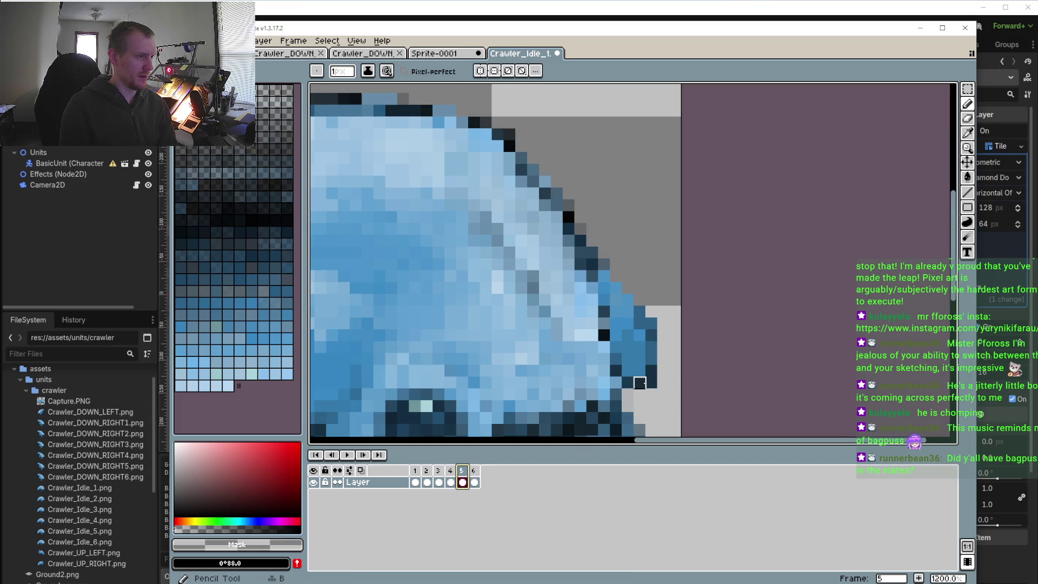
# - Sample the dark blue outline colour and retouch head-edge pixels on frames 4 and 5
pyautogui.press('alt')
pyautogui.keyDown('alt'); pyautogui.click(653, 367); pyautogui.keyUp('alt')
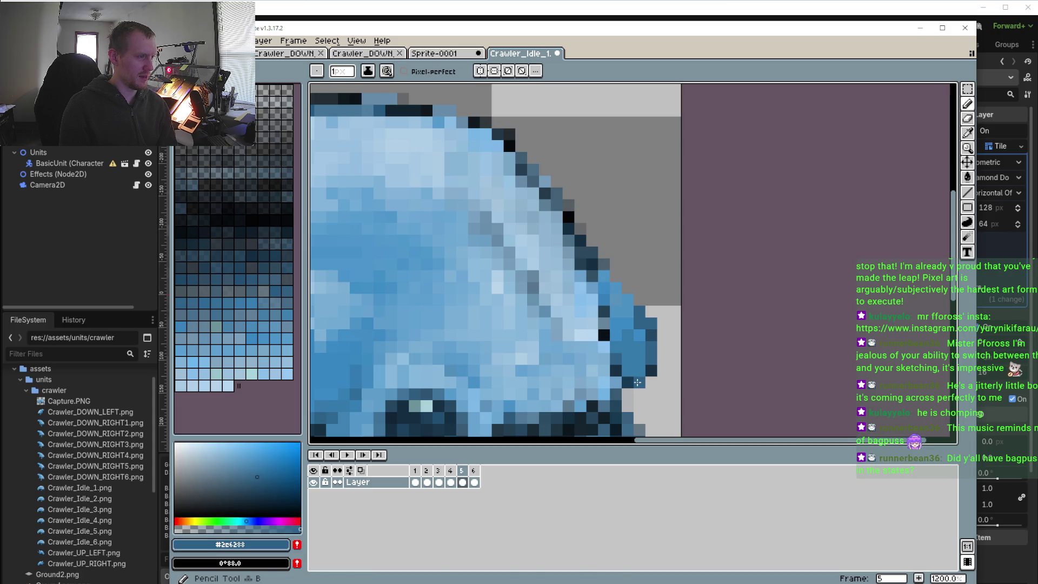
pyautogui.click(453, 472)
pyautogui.click(463, 471)
pyautogui.click(453, 471)
pyautogui.press('alt')
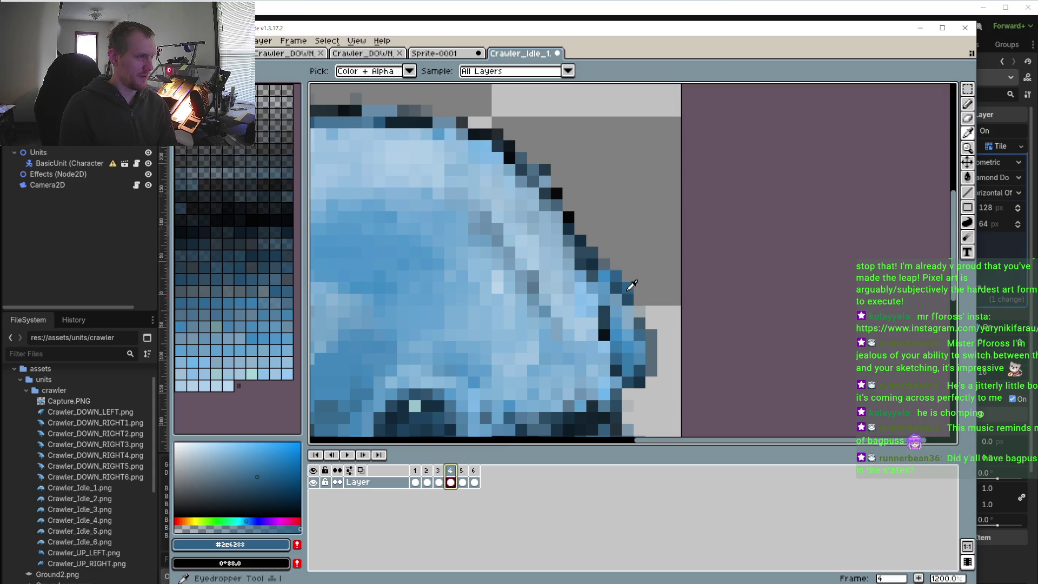
pyautogui.click(462, 471)
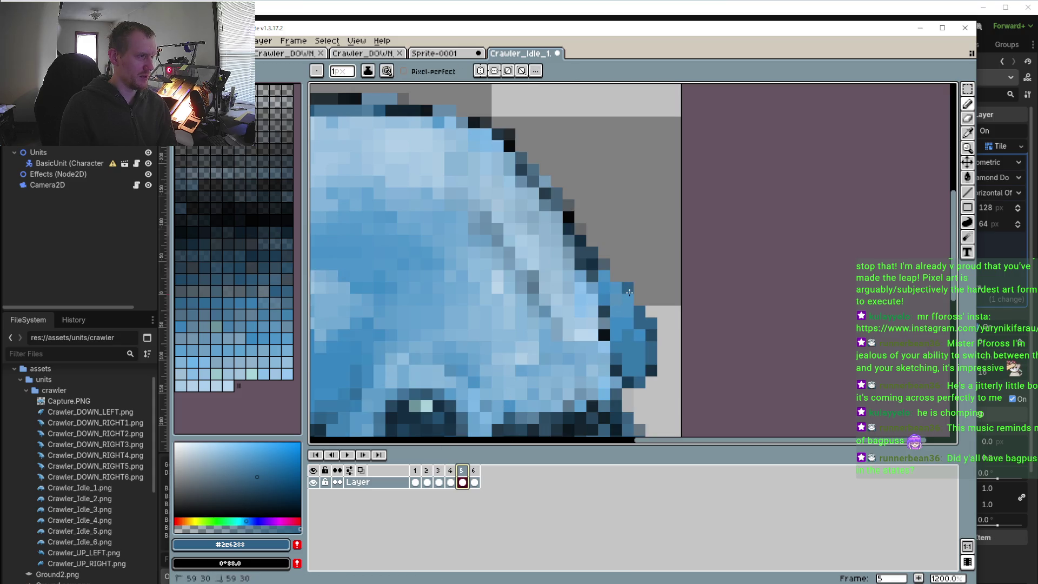
pyautogui.scroll(-5, 597, 284)
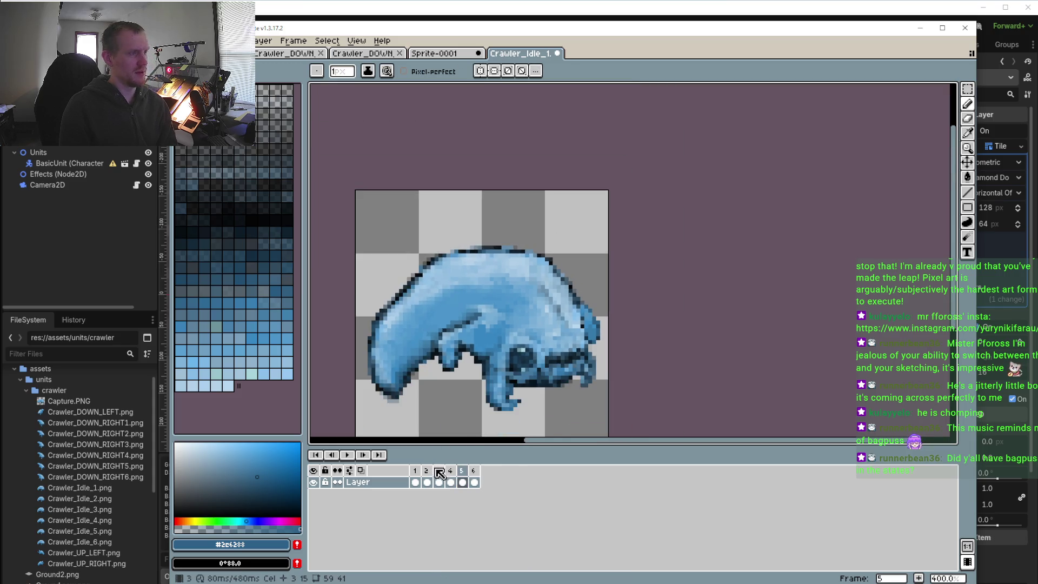
pyautogui.click(355, 457)
pyautogui.scroll(-1, 404, 399)
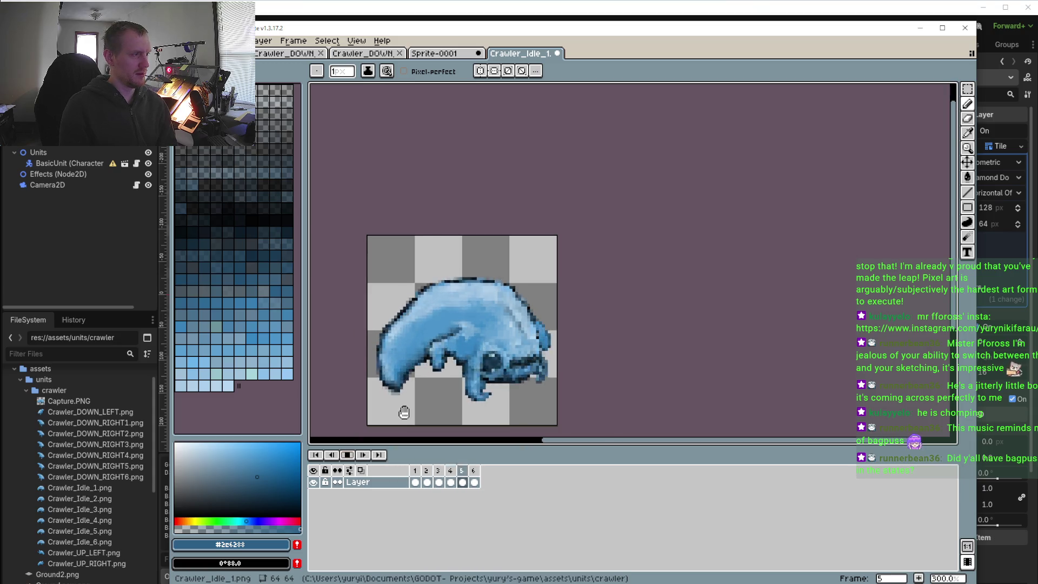
pyautogui.moveTo(405, 412); pyautogui.dragTo(425, 366)
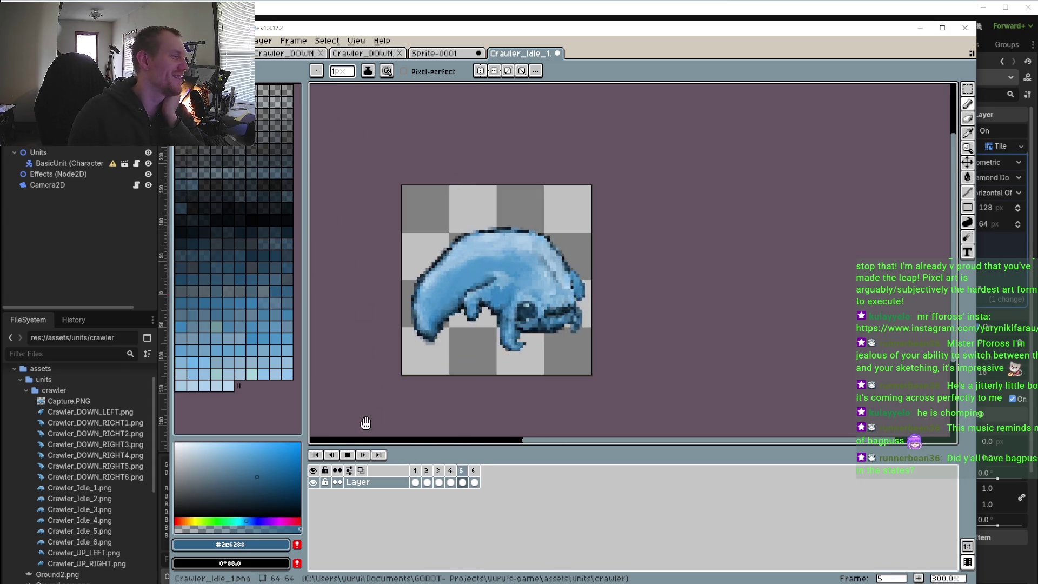
pyautogui.click(347, 455)
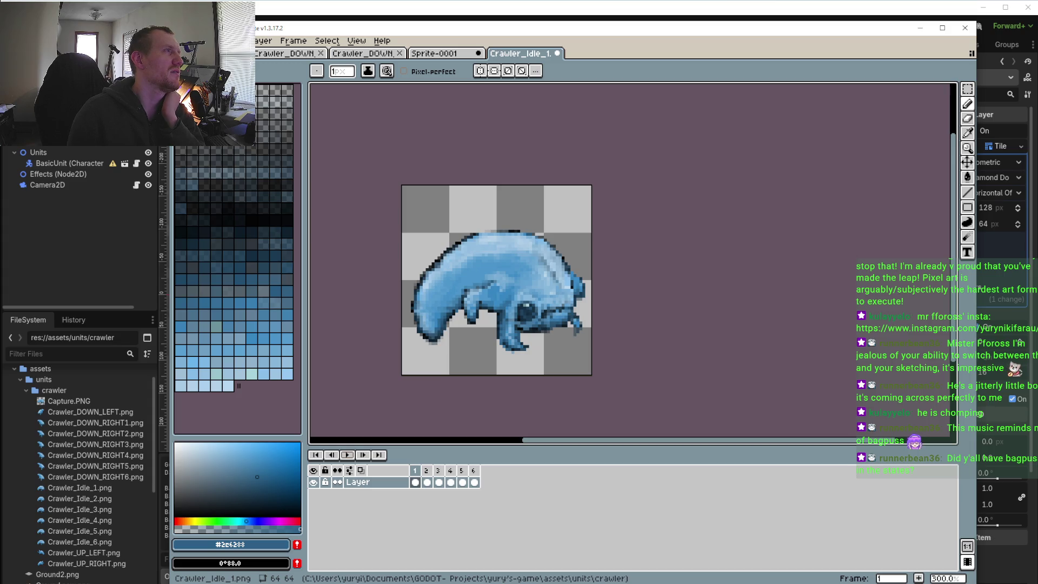
pyautogui.rightClick(476, 471)
pyautogui.click(518, 475)
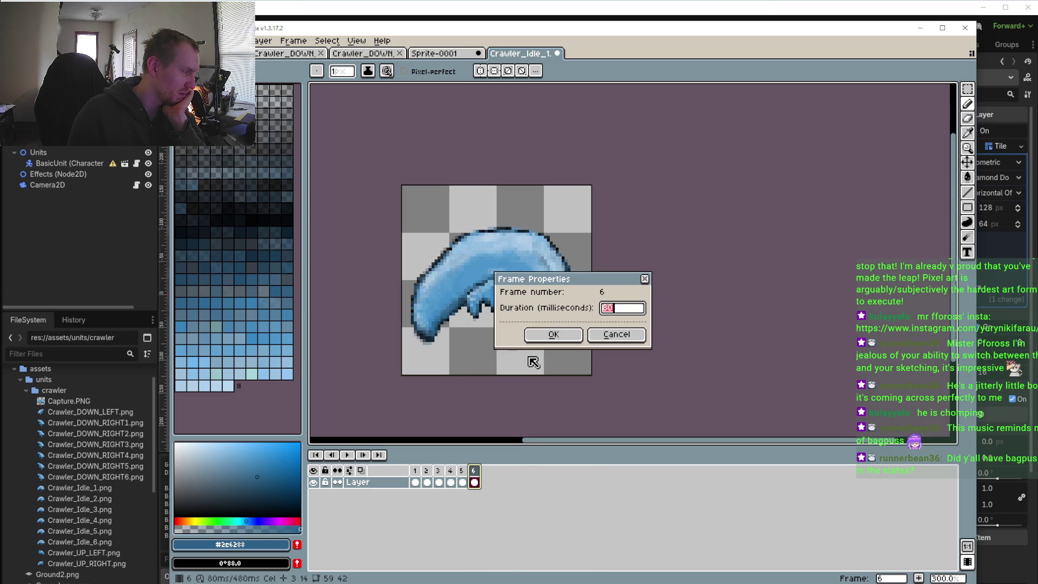
pyautogui.write('20')
pyautogui.click(554, 335)
pyautogui.click(345, 454)
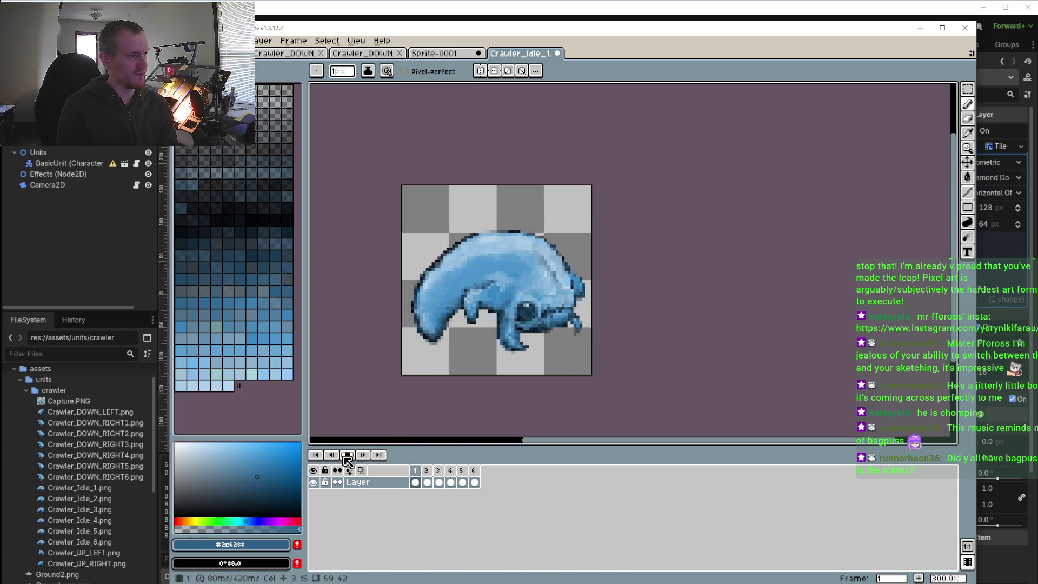
pyautogui.scroll(-1, 401, 354)
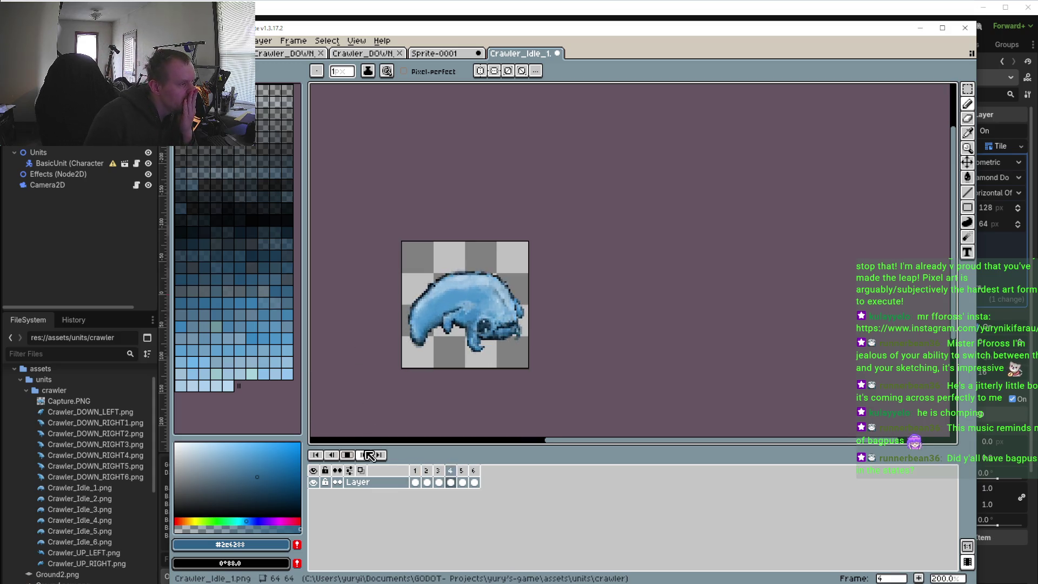
pyautogui.click(347, 457)
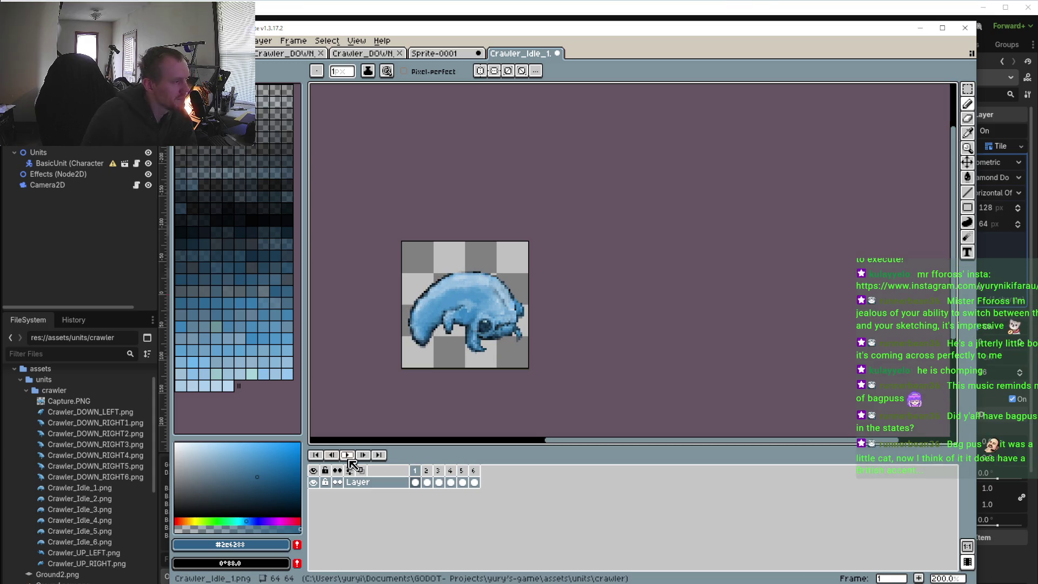
pyautogui.click(347, 456)
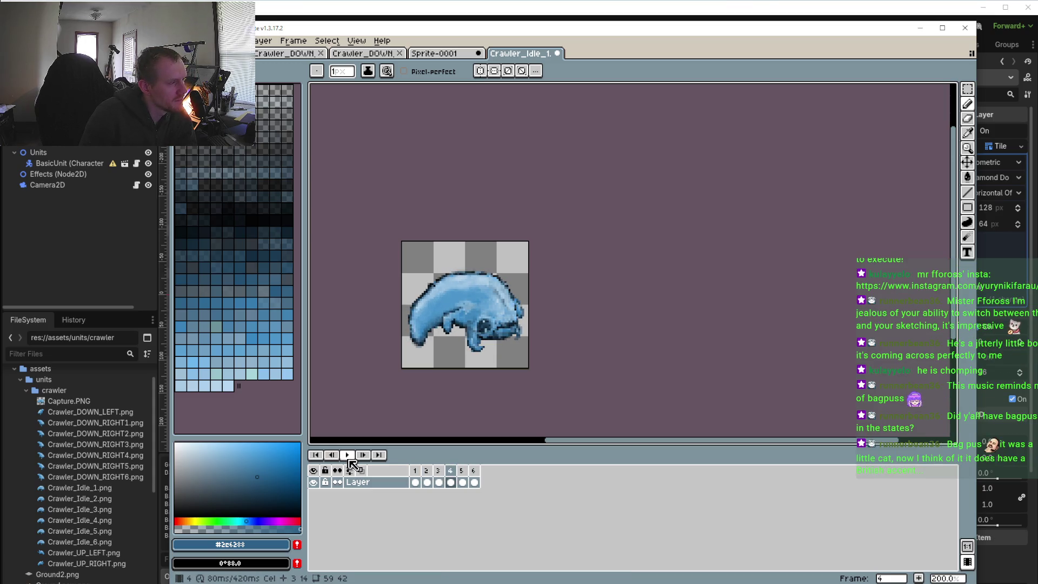
# - Retouch the claw tip using transparent, mid blue and darker blue #316e9b on frames 5 and 4
pyautogui.scroll(4, 470, 360)
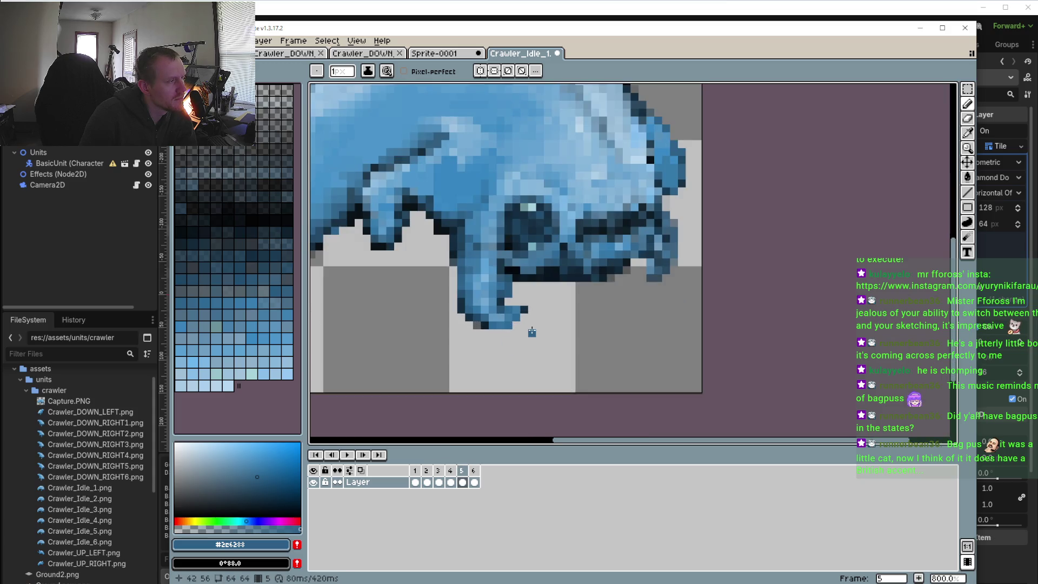
pyautogui.press('i')
pyautogui.click(548, 305)
pyautogui.press('b')
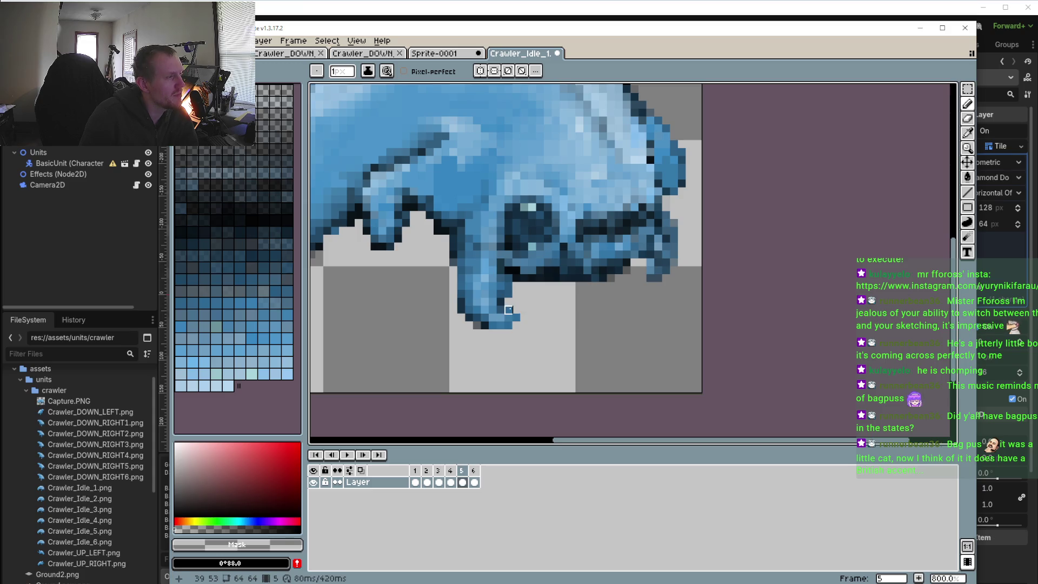
pyautogui.press('Left')
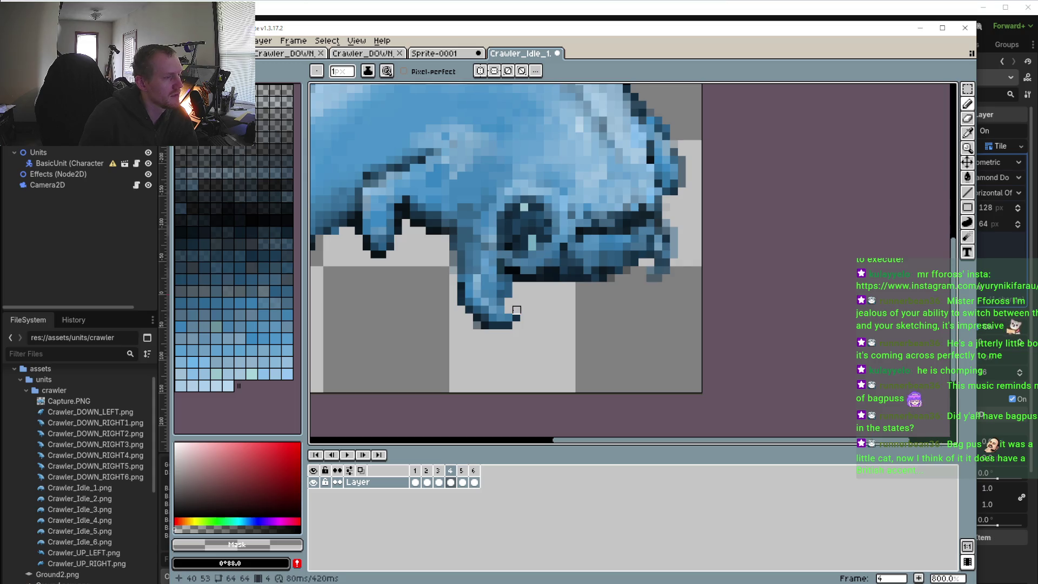
pyautogui.keyDown('alt'); pyautogui.click(501, 308); pyautogui.keyUp('alt')
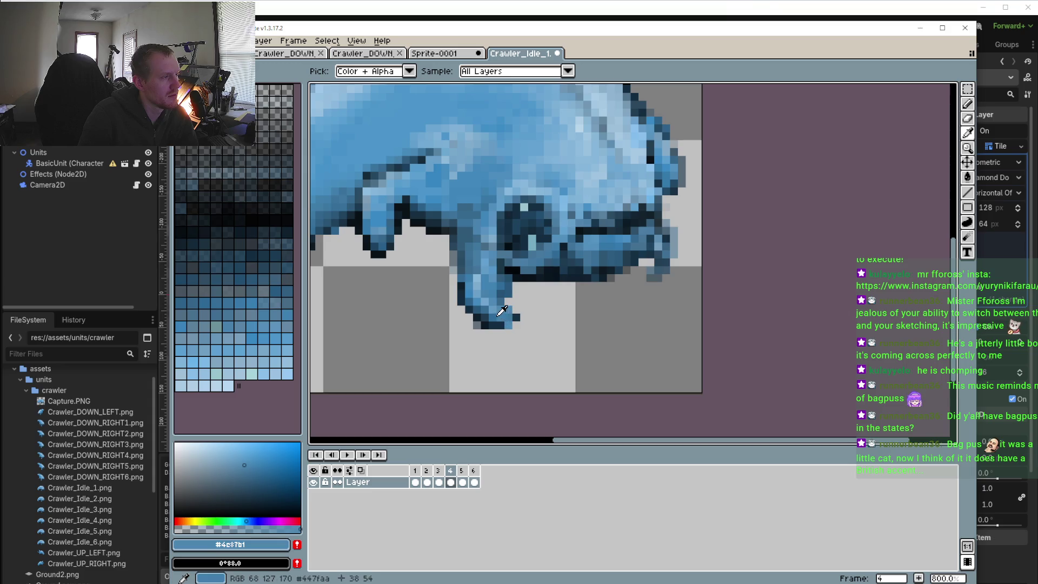
pyautogui.keyDown('alt'); pyautogui.click(494, 312); pyautogui.keyUp('alt')
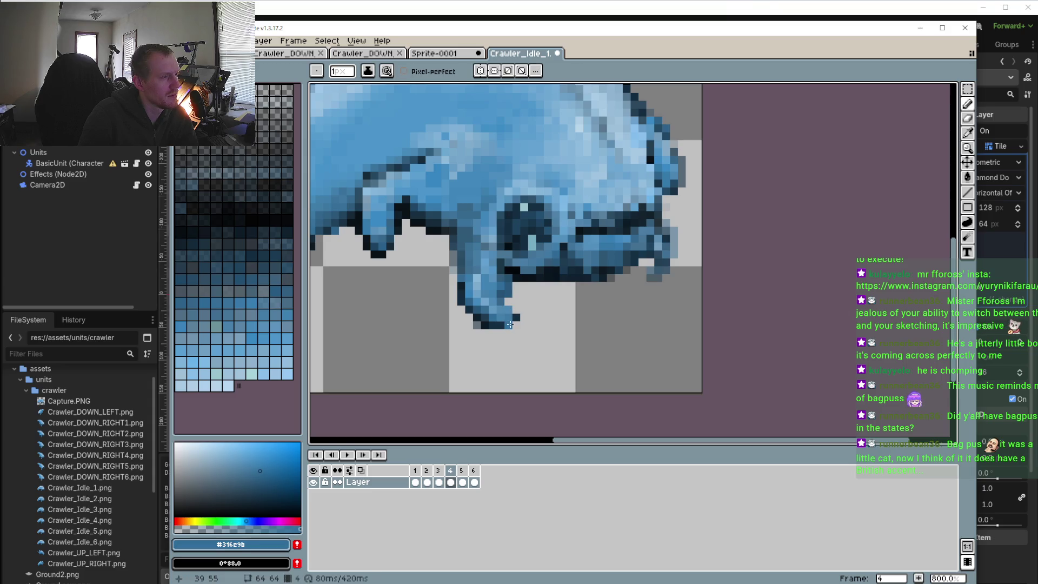
# - Step through all six frames comparing the claw, then replay the idle animation
pyautogui.click(449, 475)
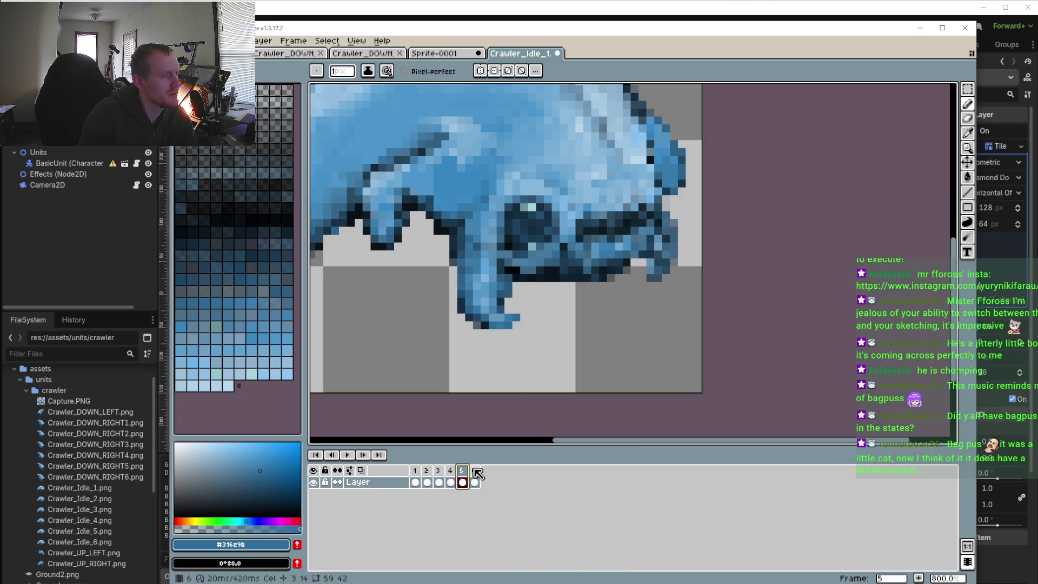
pyautogui.click(462, 473)
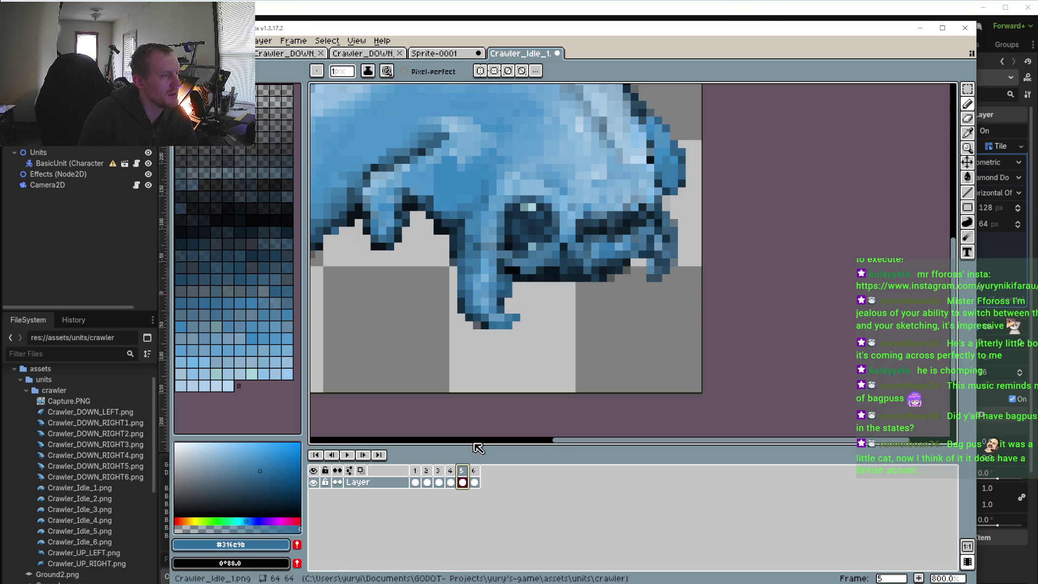
pyautogui.click(481, 471)
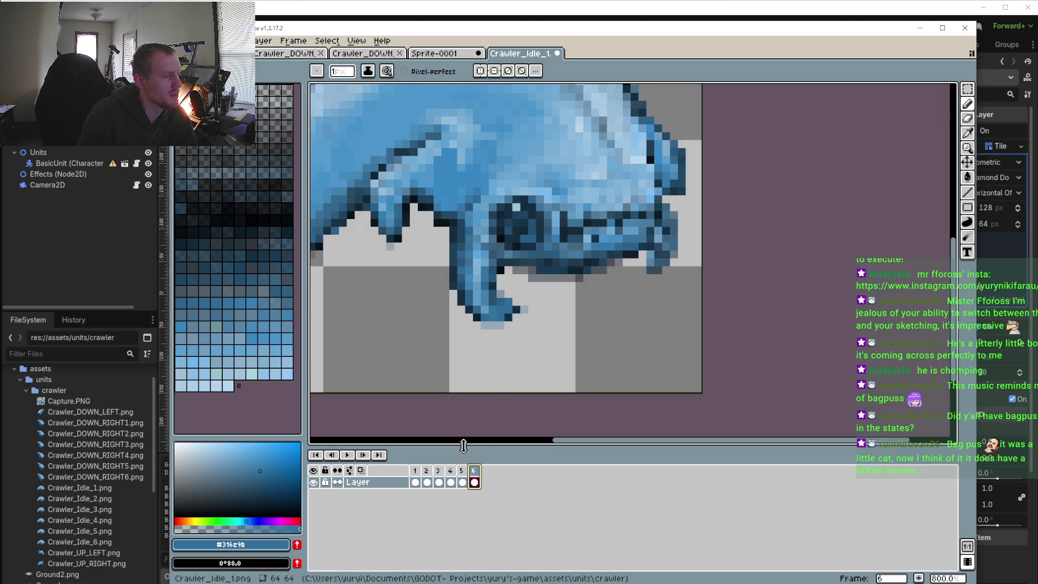
pyautogui.click(415, 471)
pyautogui.click(427, 471)
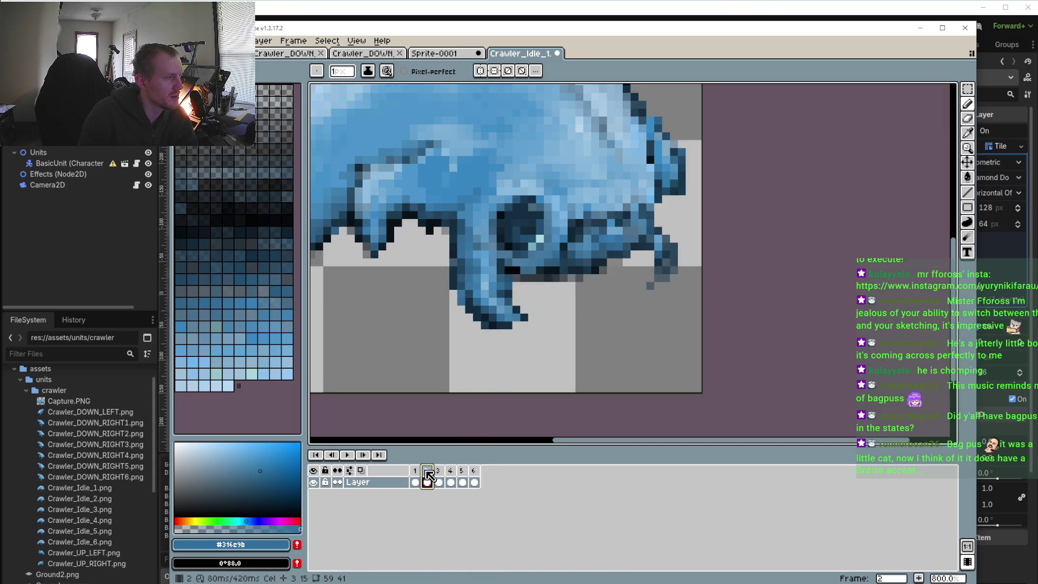
pyautogui.click(414, 471)
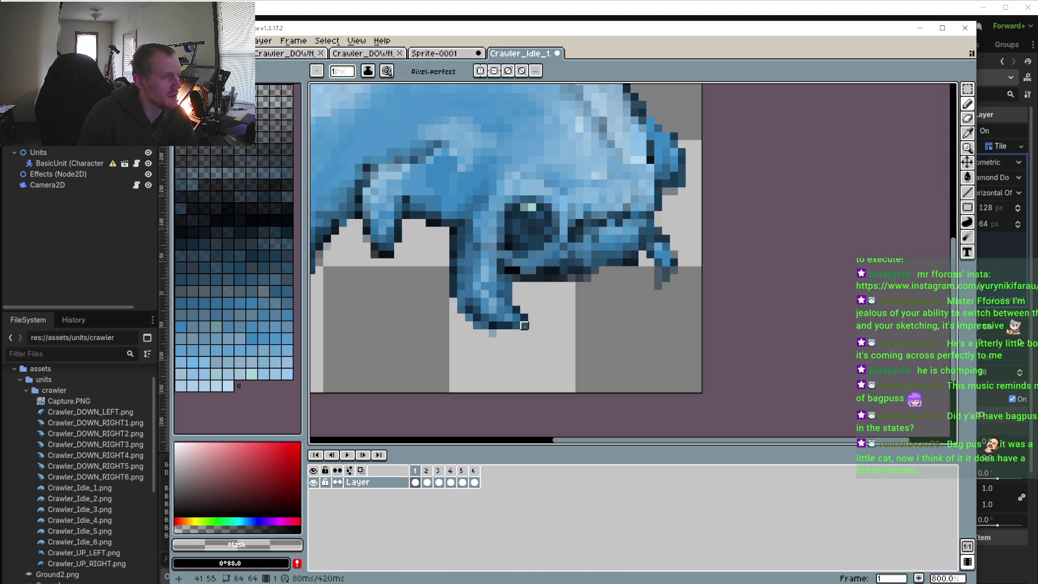
pyautogui.click(427, 476)
pyautogui.click(438, 475)
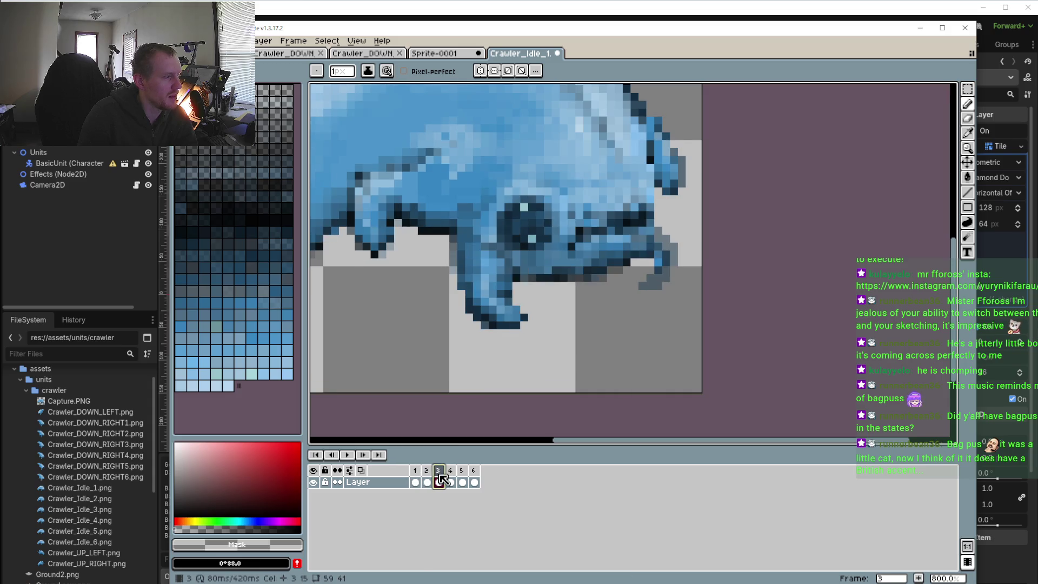
pyautogui.click(450, 478)
pyautogui.click(463, 478)
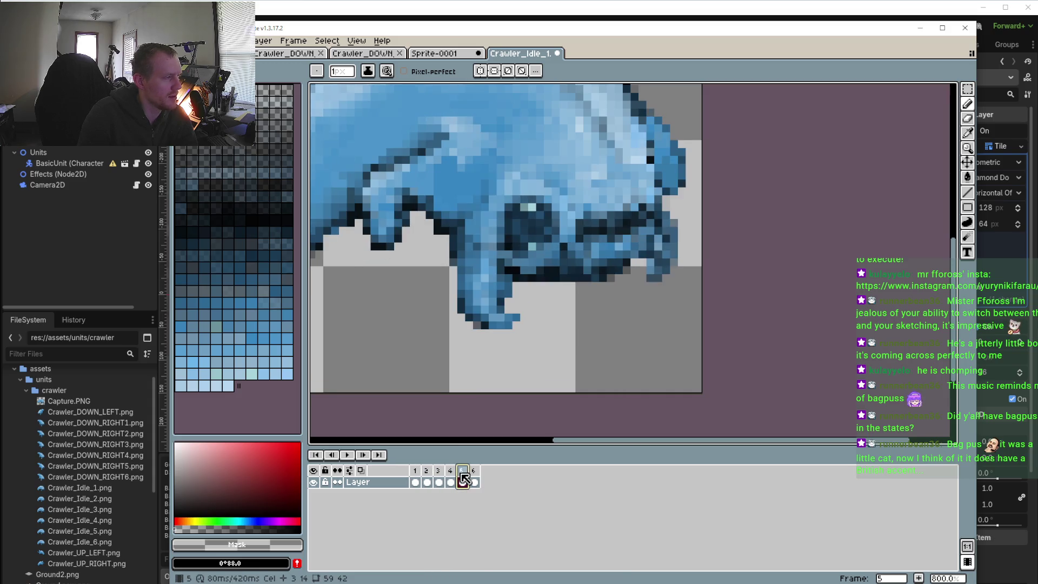
pyautogui.click(474, 478)
pyautogui.click(347, 454)
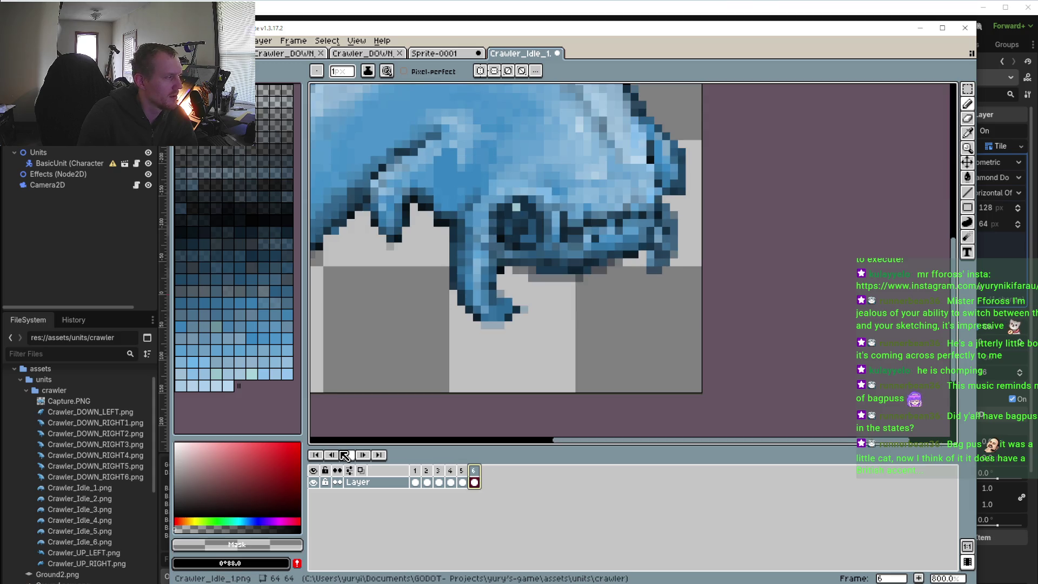
pyautogui.scroll(-4, 359, 397)
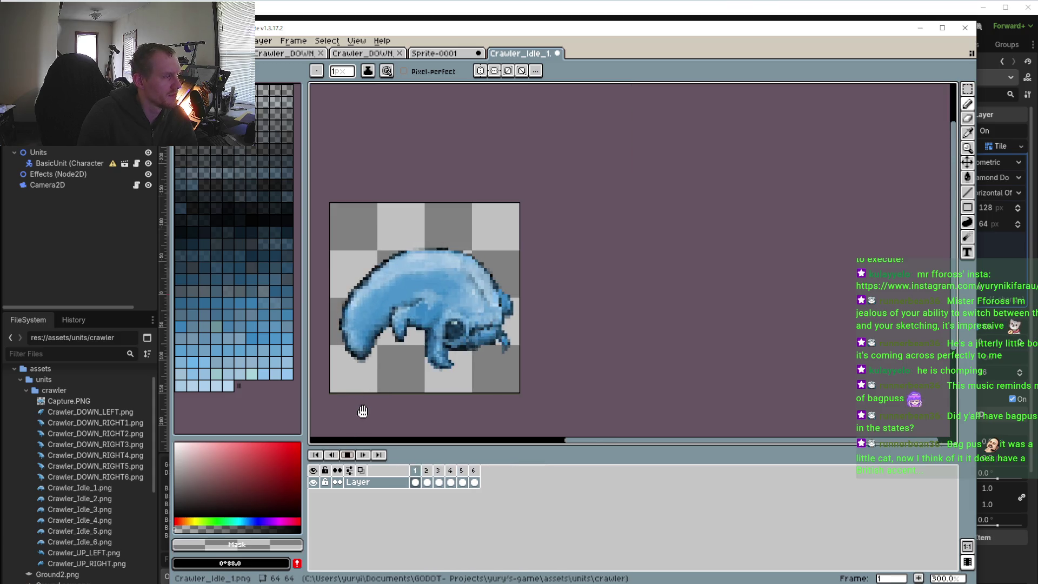
# - Set frame 6's duration to 80 ms in its Frame Properties
pyautogui.click(463, 475)
pyautogui.click(474, 470)
pyautogui.rightClick(473, 471)
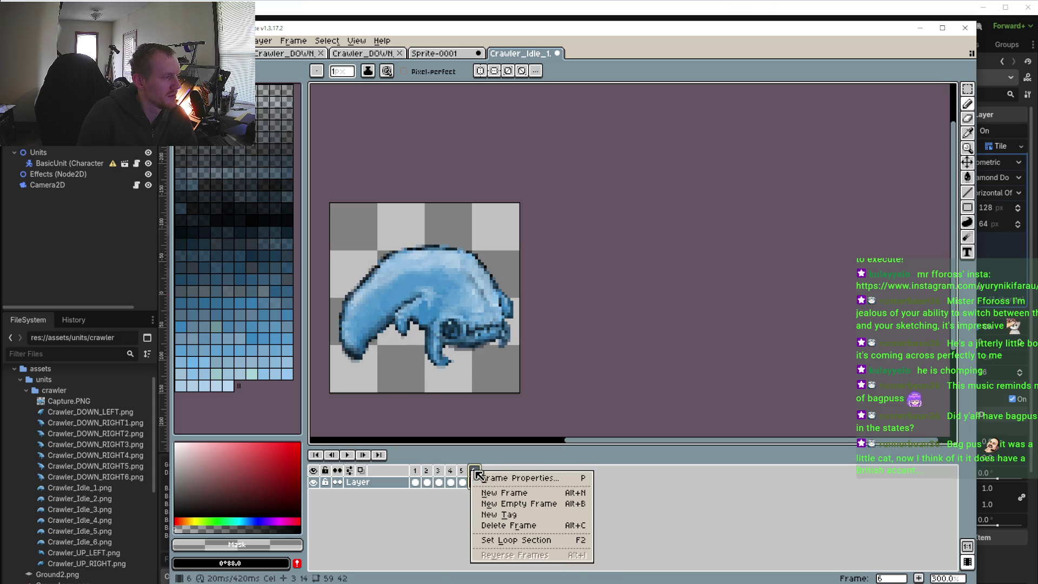
pyautogui.click(503, 475)
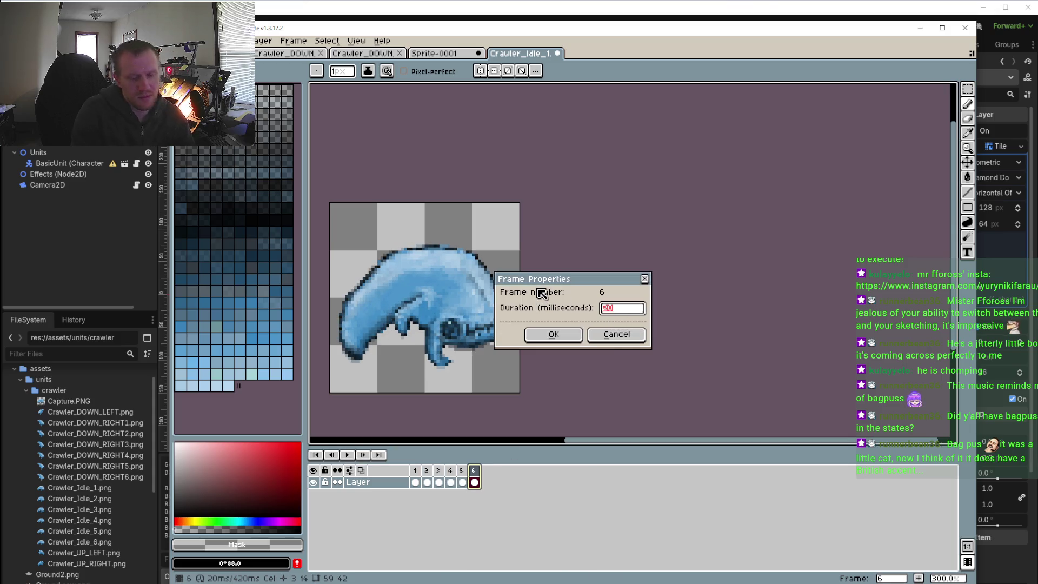
pyautogui.write('80')
pyautogui.click(551, 332)
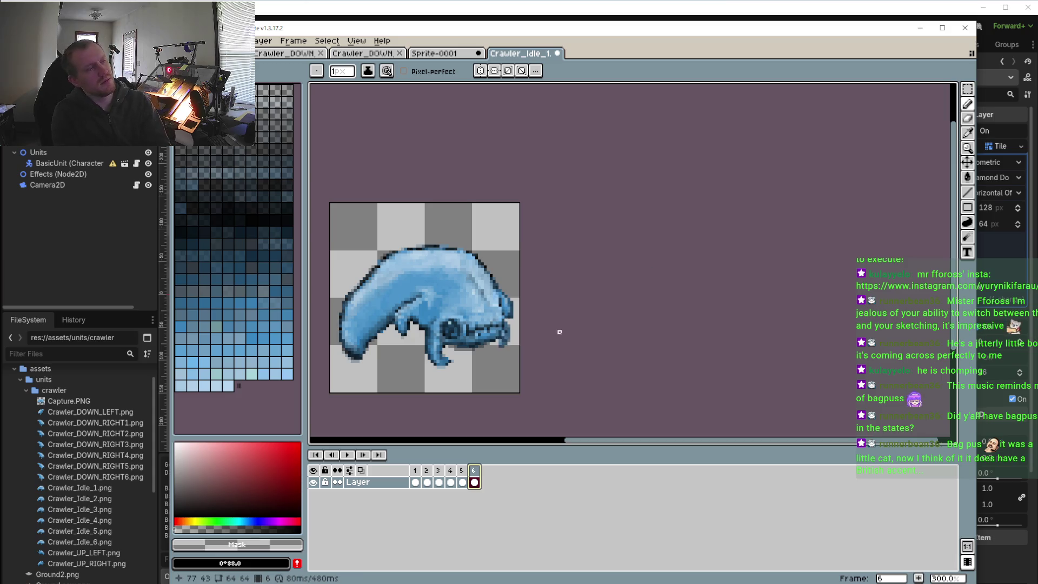
# - Play the loop to check the timing, stop on frame 1, and zoom in on the head
pyautogui.click(347, 454)
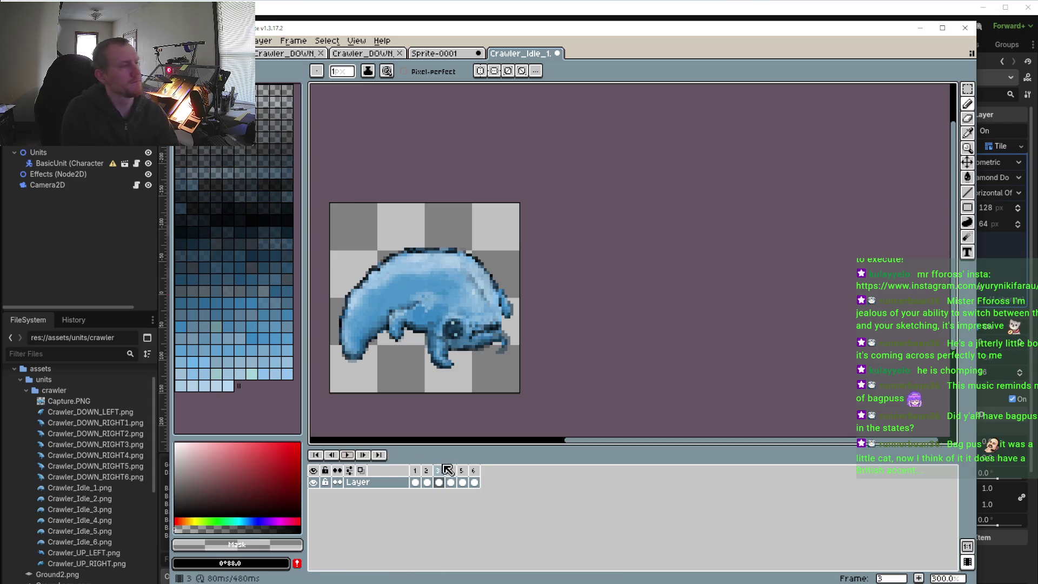
pyautogui.scroll(1, 390, 313)
pyautogui.click(415, 471)
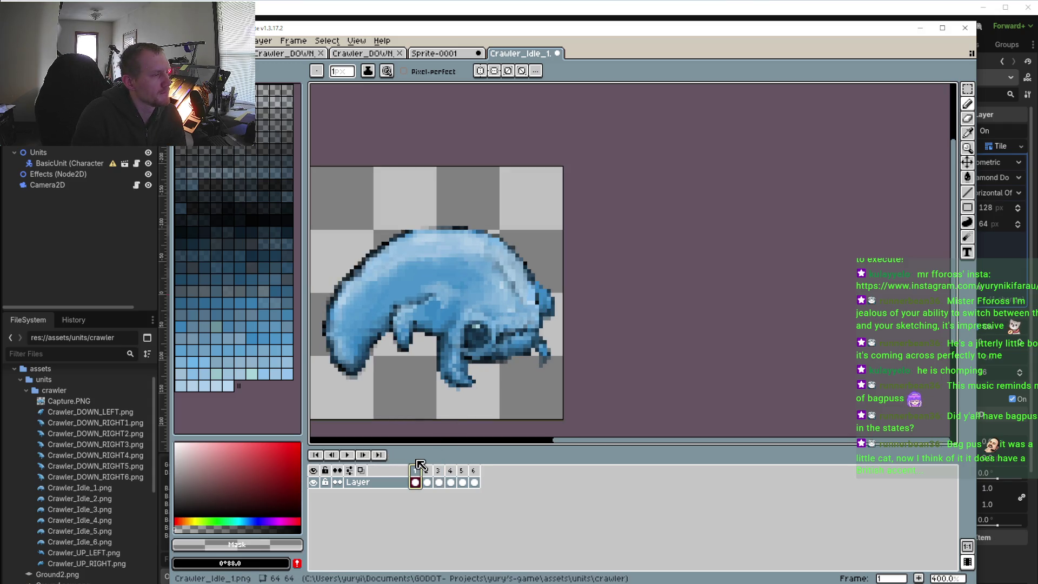
pyautogui.scroll(1, 674, 287)
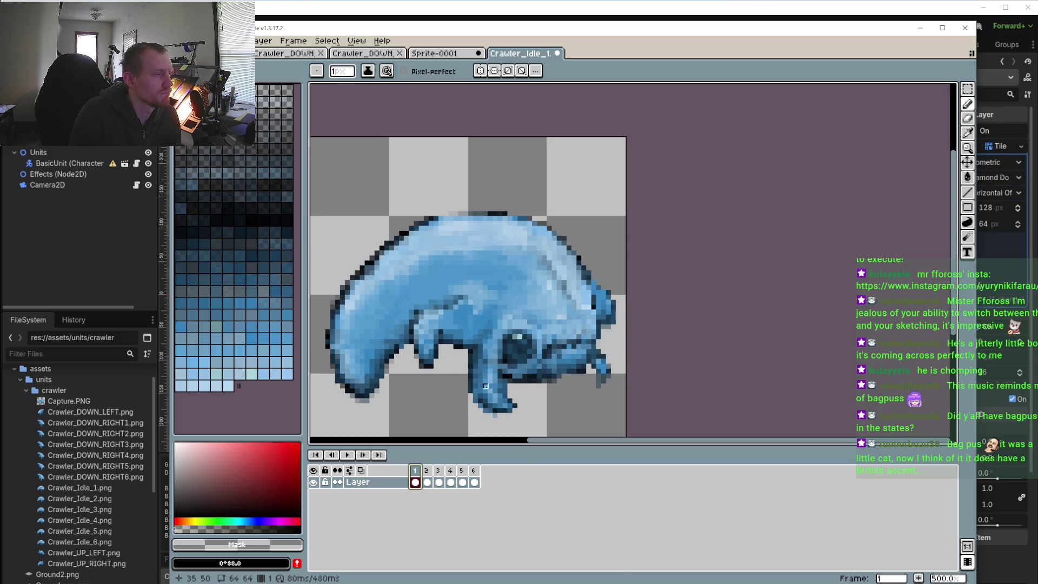
pyautogui.click(433, 471)
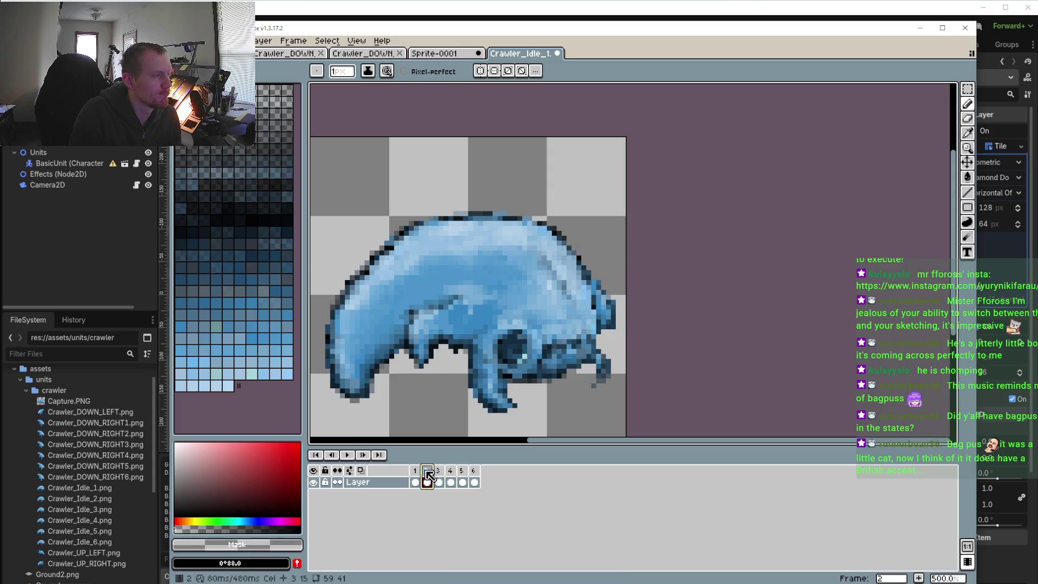
pyautogui.press('Left')
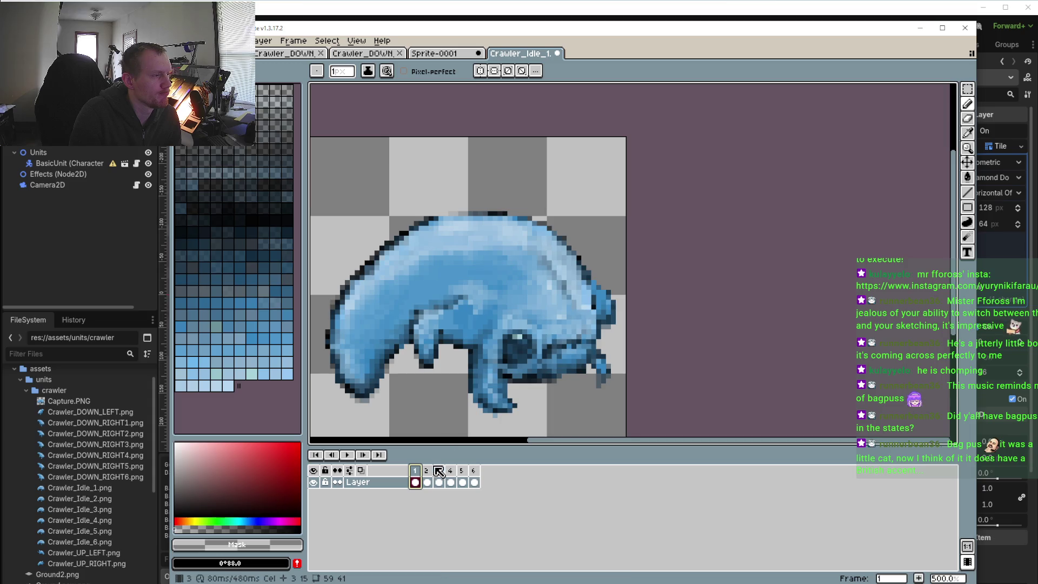
pyautogui.press('m')
pyautogui.press('+')
pyautogui.press('+')
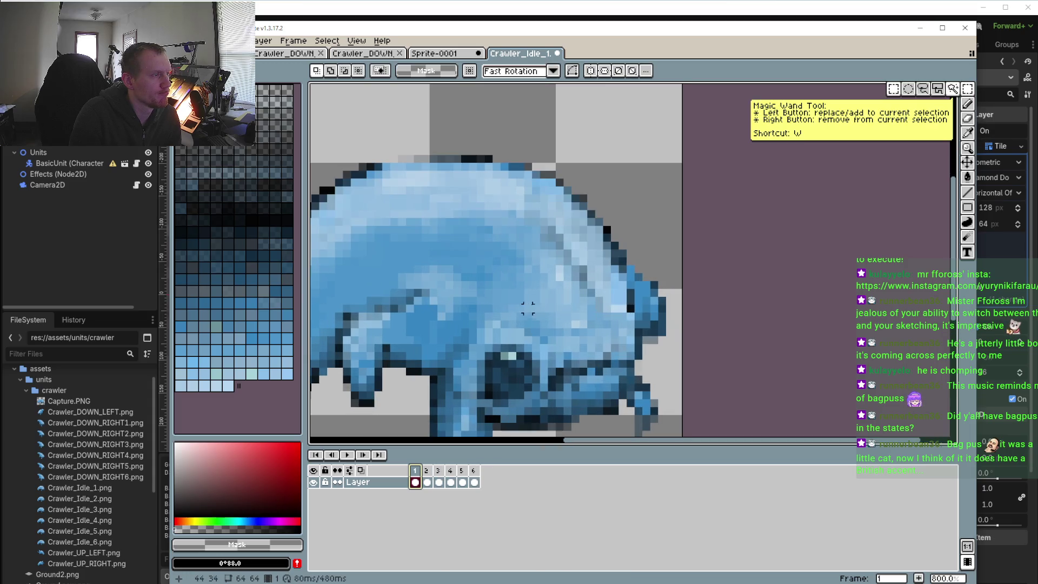
# - Lasso the jaw region and nudge it up one pixel on frame 2, then preview
pyautogui.click(925, 92)
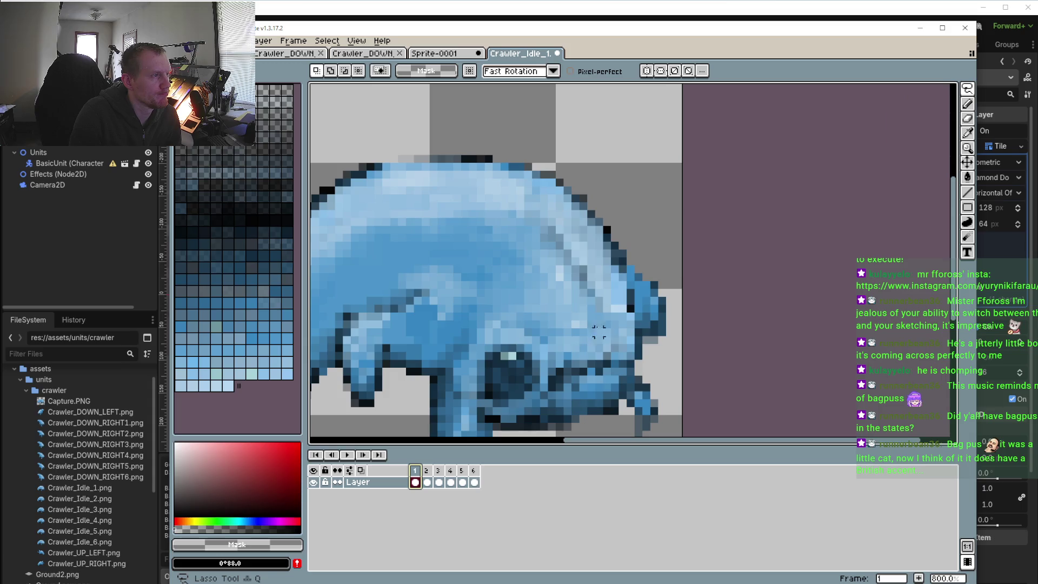
pyautogui.moveTo(581, 277); pyautogui.dragTo(575, 340)
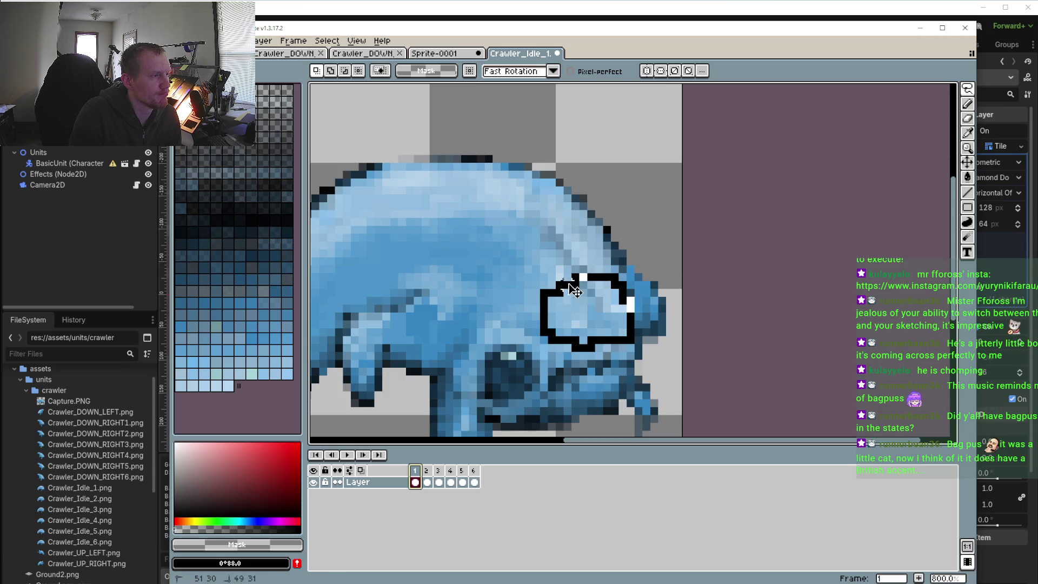
pyautogui.moveTo(565, 284); pyautogui.dragTo(574, 278)
pyautogui.click(427, 471)
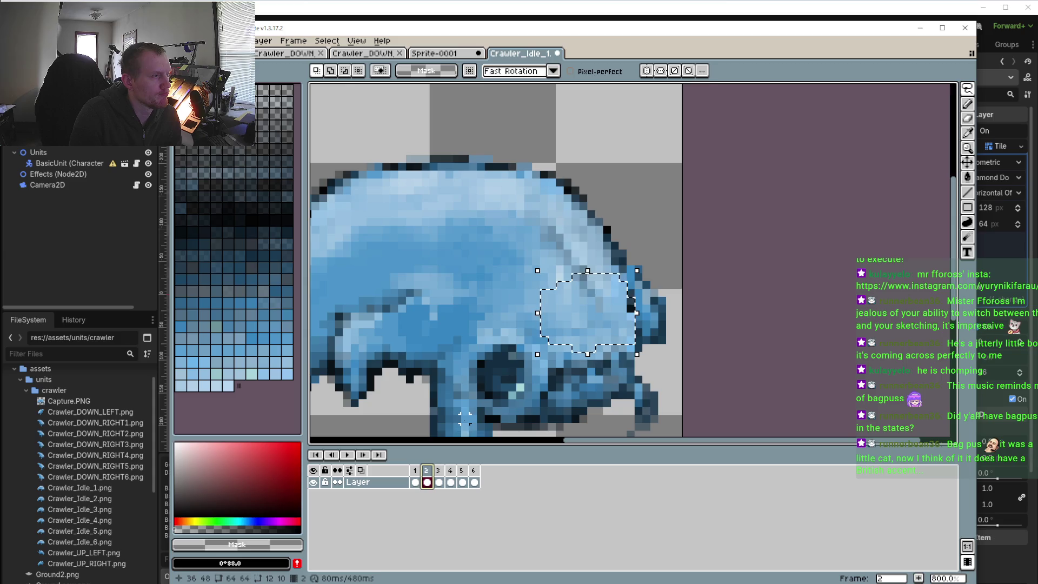
pyautogui.press('Up')
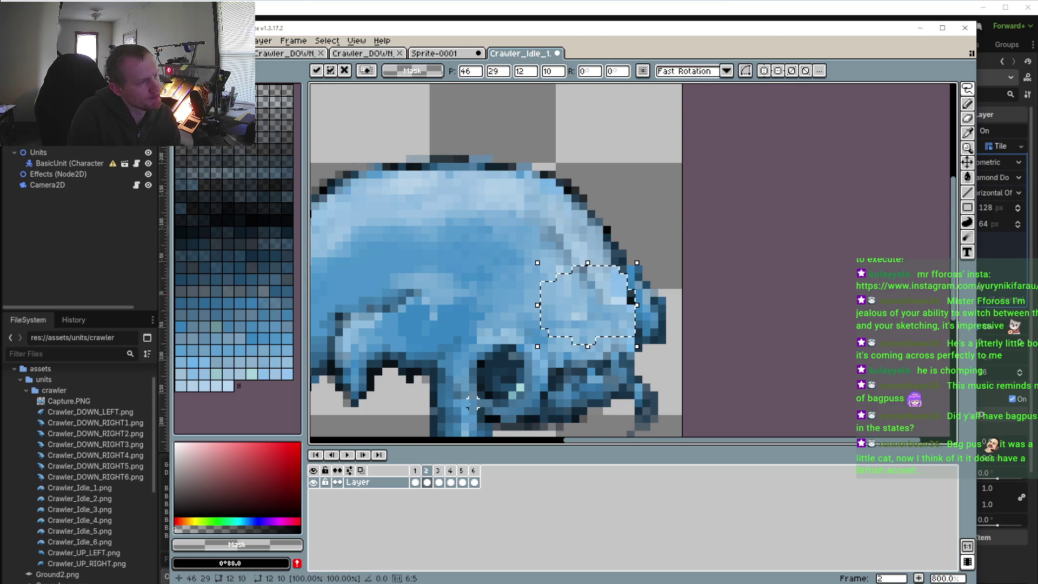
pyautogui.click(438, 470)
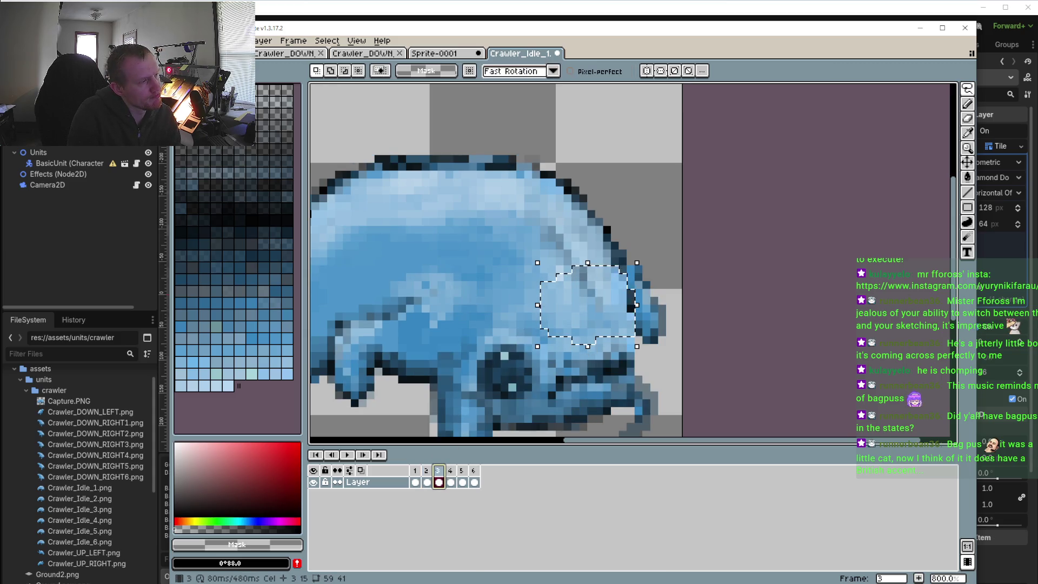
pyautogui.click(347, 455)
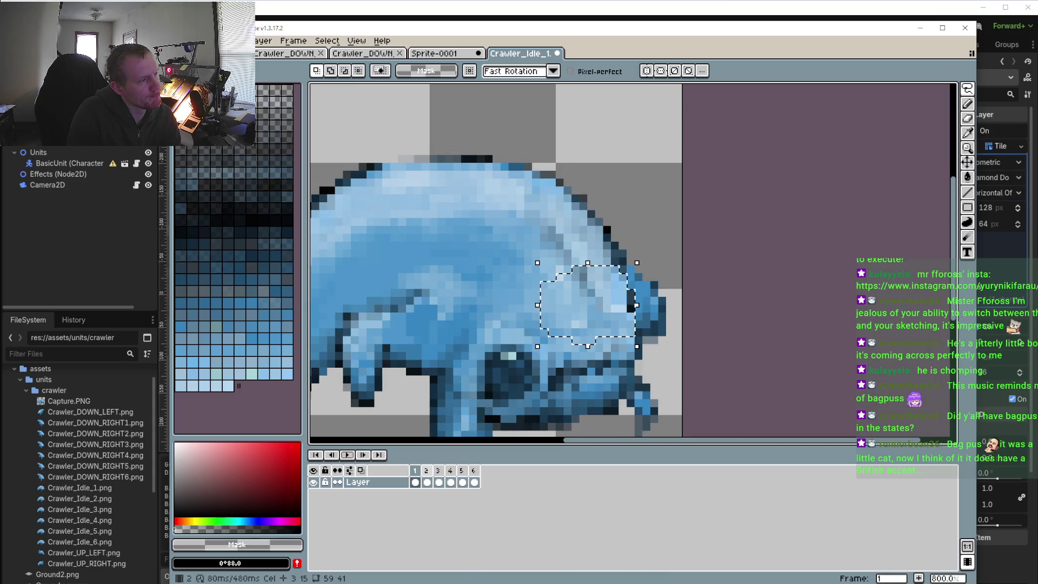
pyautogui.click(438, 470)
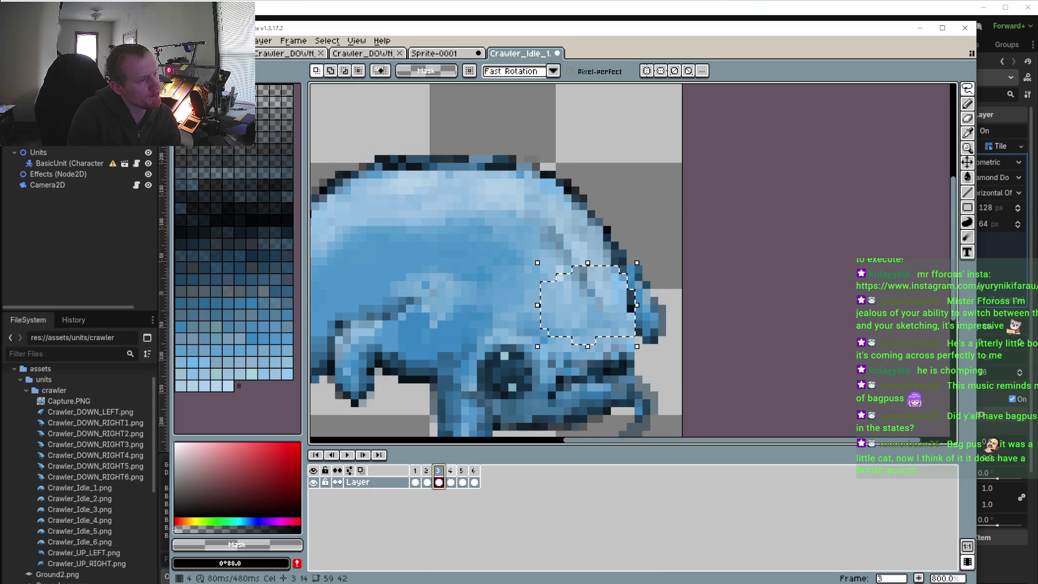
# - Move the head region down one pixel on frame 4, step through frames 5, 6, 1 and replay
pyautogui.click(450, 470)
pyautogui.press('Down')
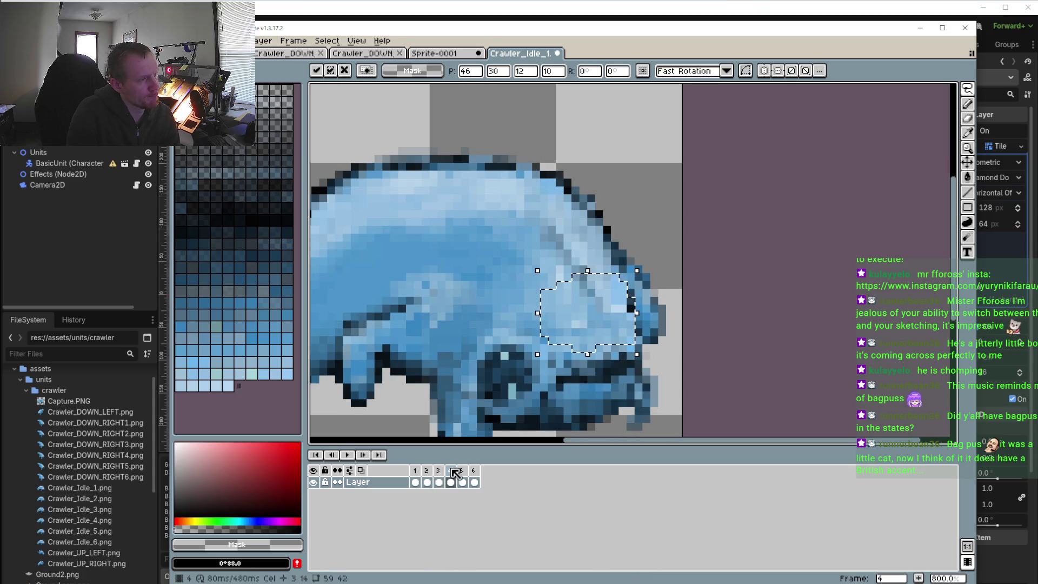
pyautogui.click(462, 470)
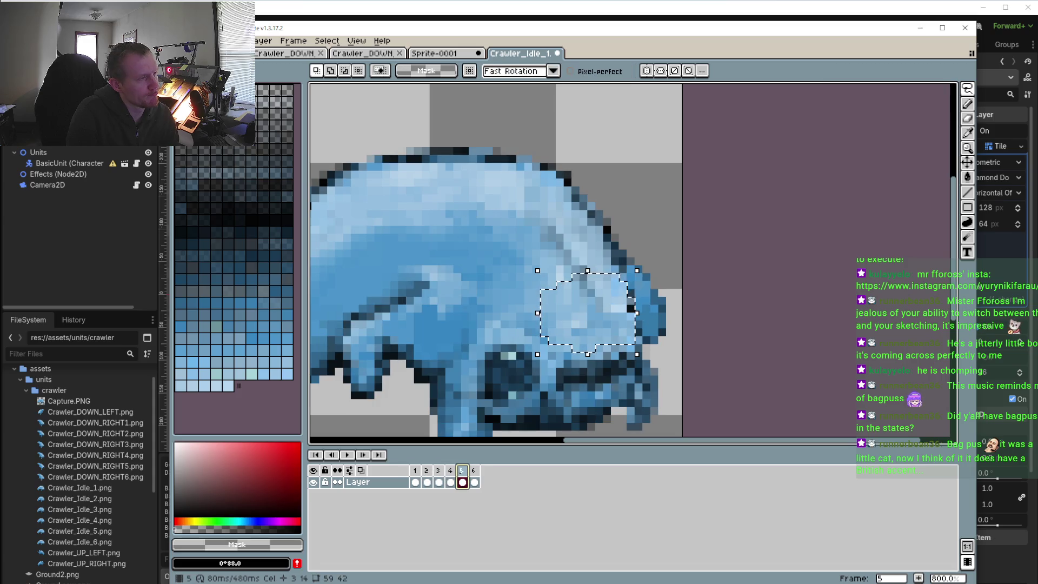
pyautogui.click(474, 470)
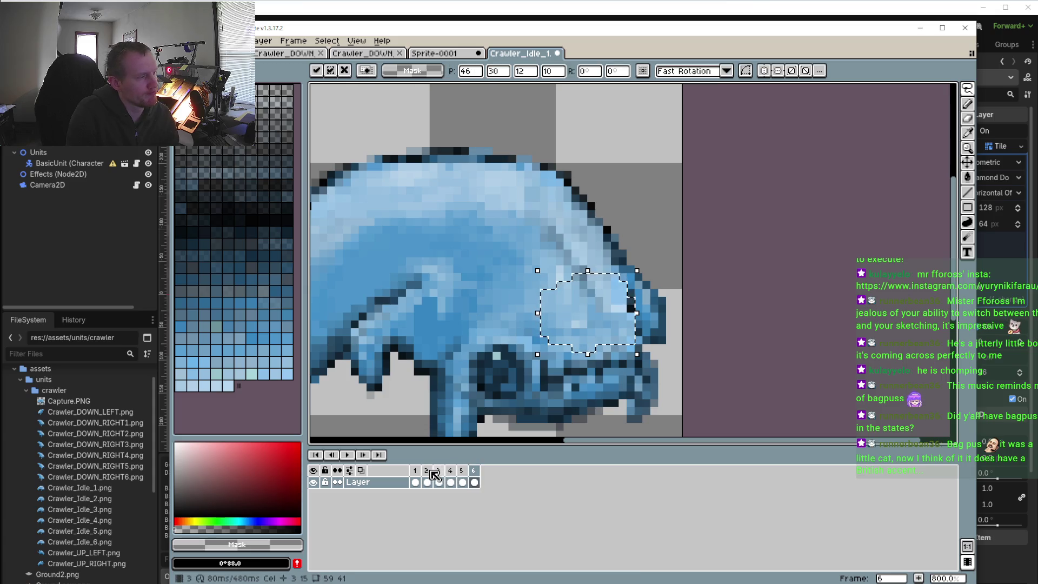
pyautogui.click(415, 470)
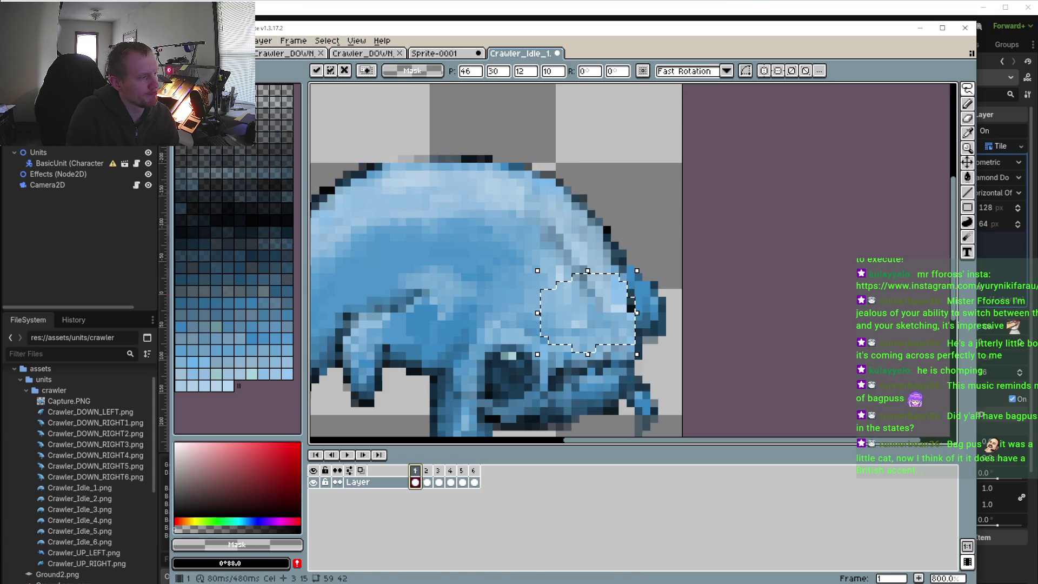
pyautogui.click(346, 454)
pyautogui.scroll(-3, 392, 407)
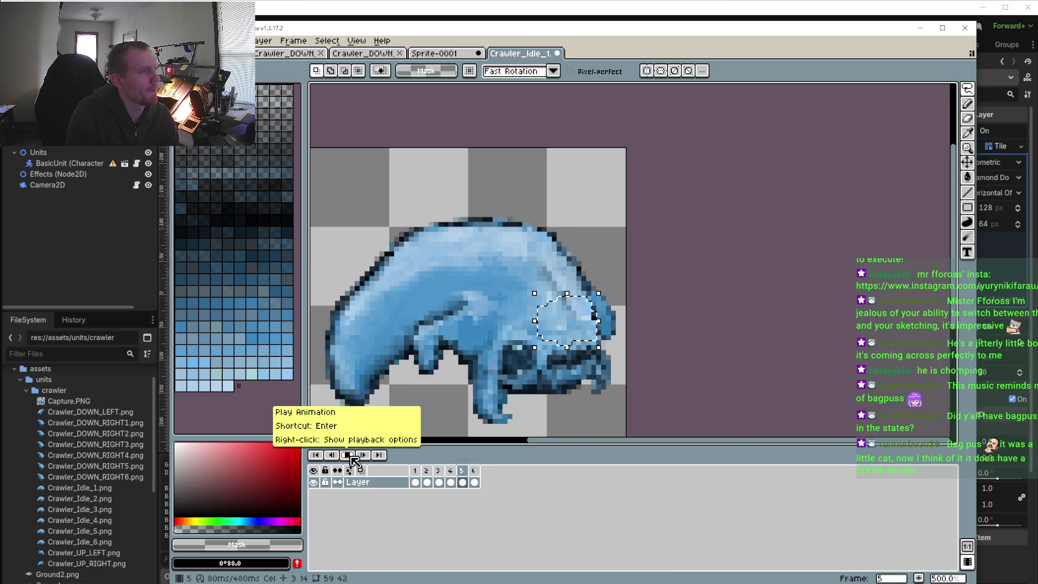
# - Clear the head selection, replay the loop, and view frame 3's properties without changes
pyautogui.click(347, 456)
pyautogui.click(666, 249)
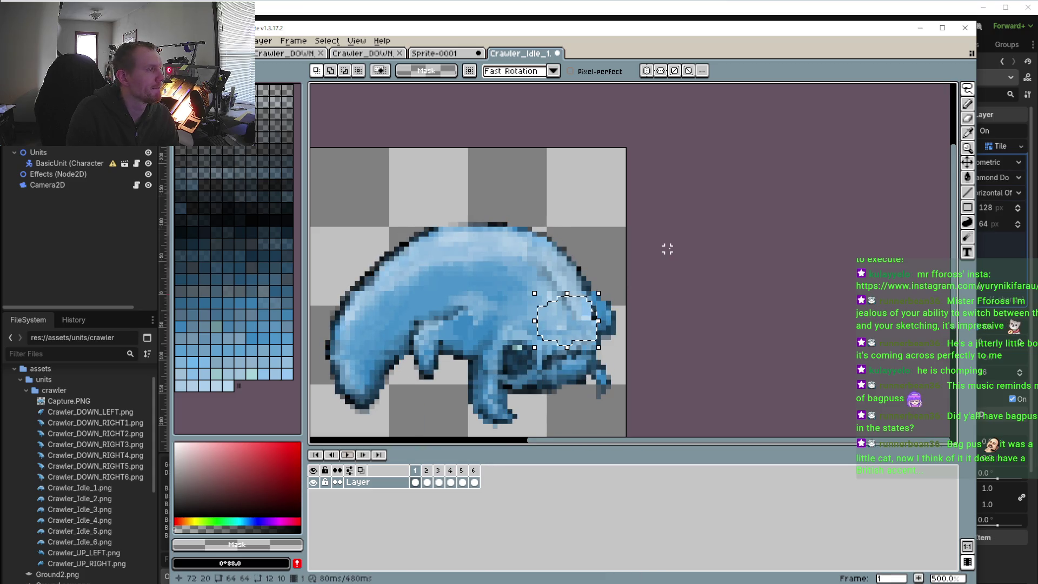
pyautogui.click(350, 454)
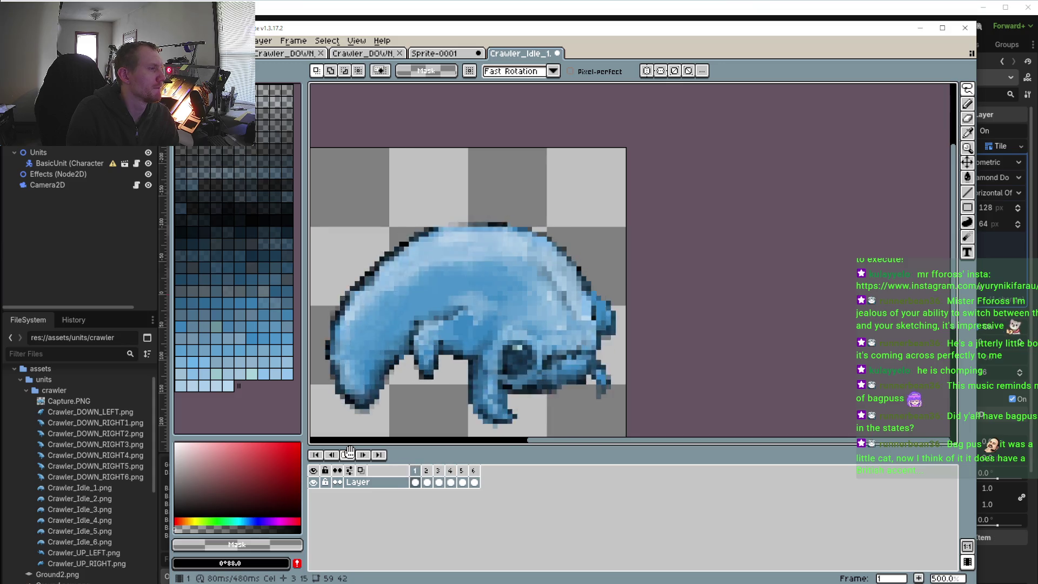
pyautogui.click(428, 471)
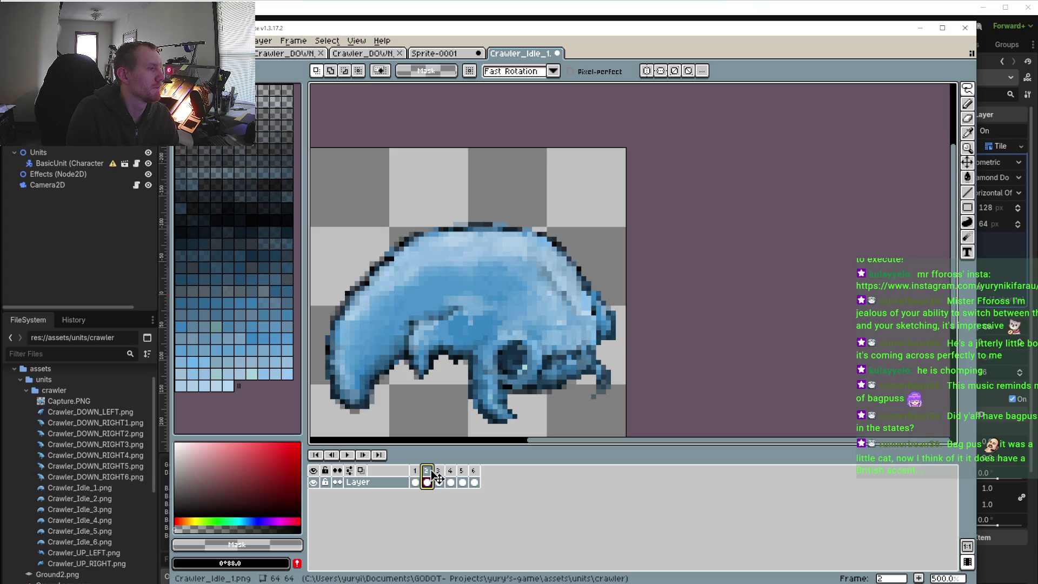
pyautogui.click(439, 470)
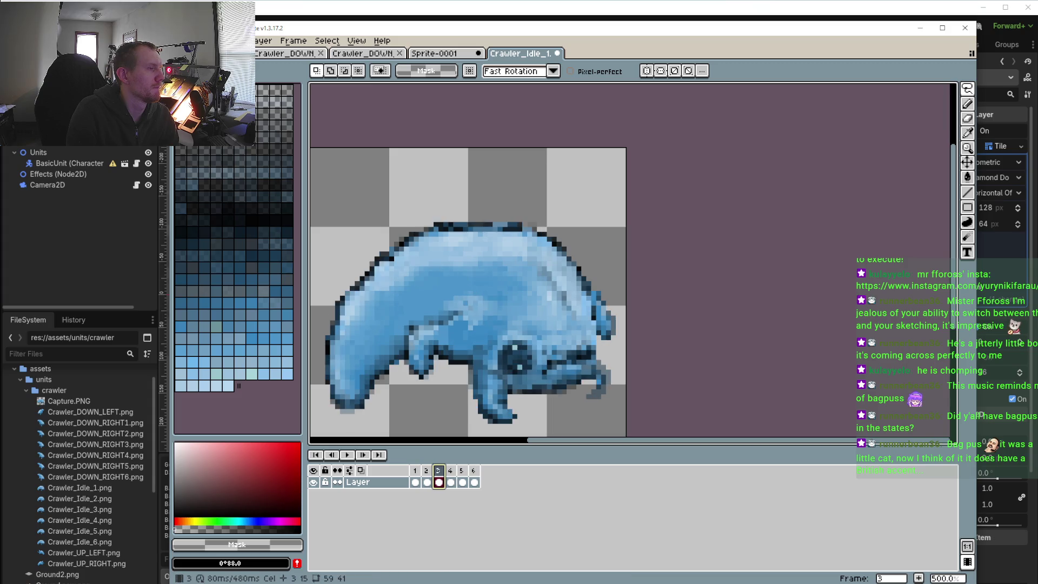
pyautogui.doubleClick(440, 471)
pyautogui.click(604, 340)
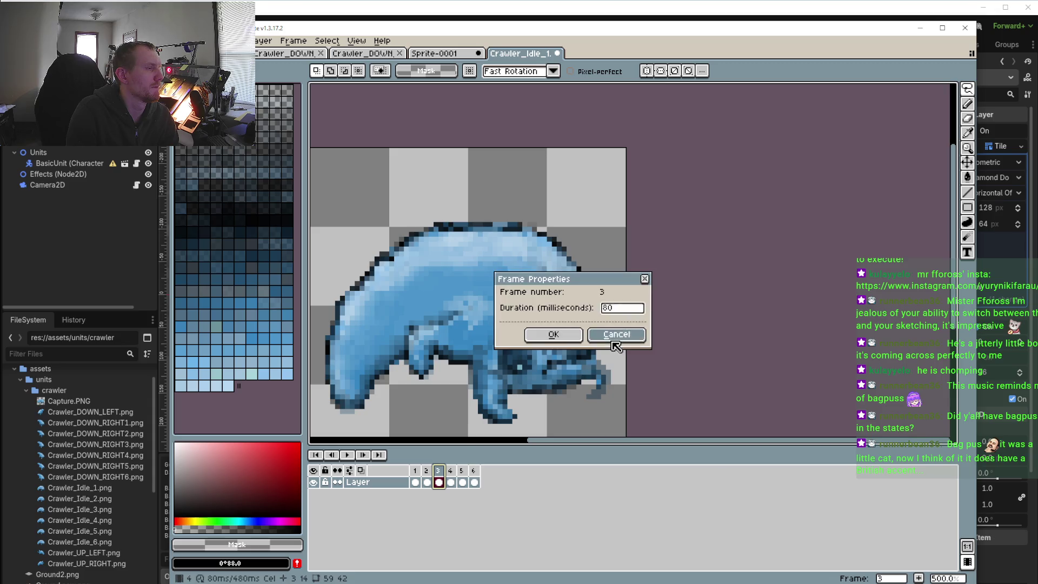
# - Flip between frames 3 and 4 to compare poses, then pick the rectangular selection tool
pyautogui.click(450, 471)
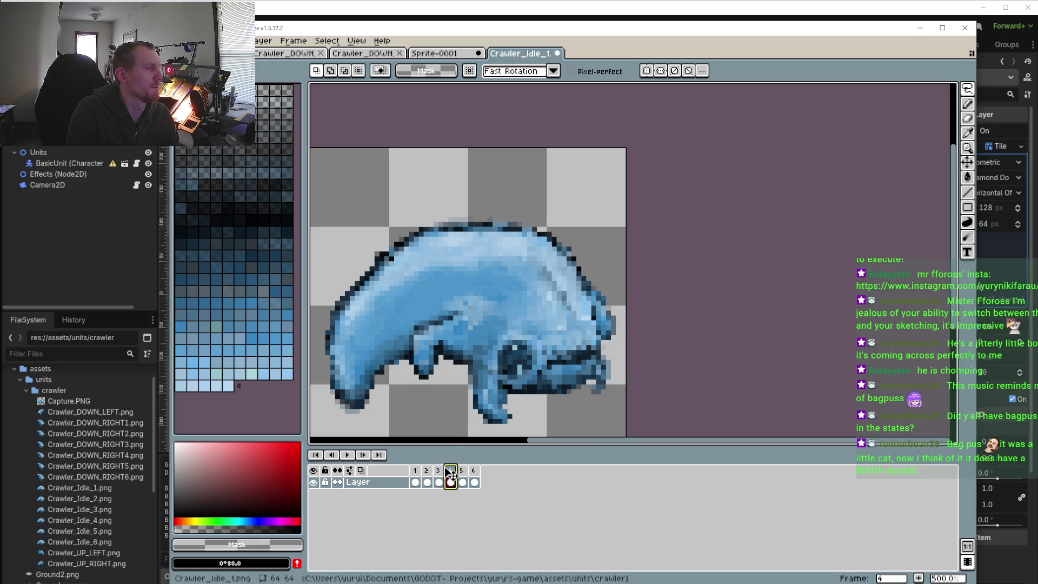
pyautogui.click(440, 471)
pyautogui.click(451, 471)
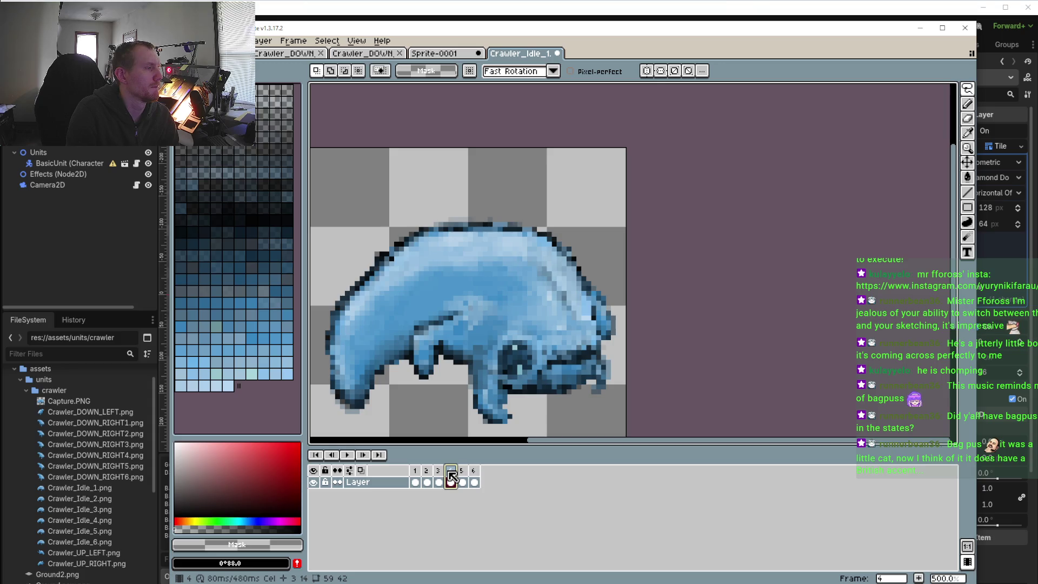
pyautogui.click(439, 471)
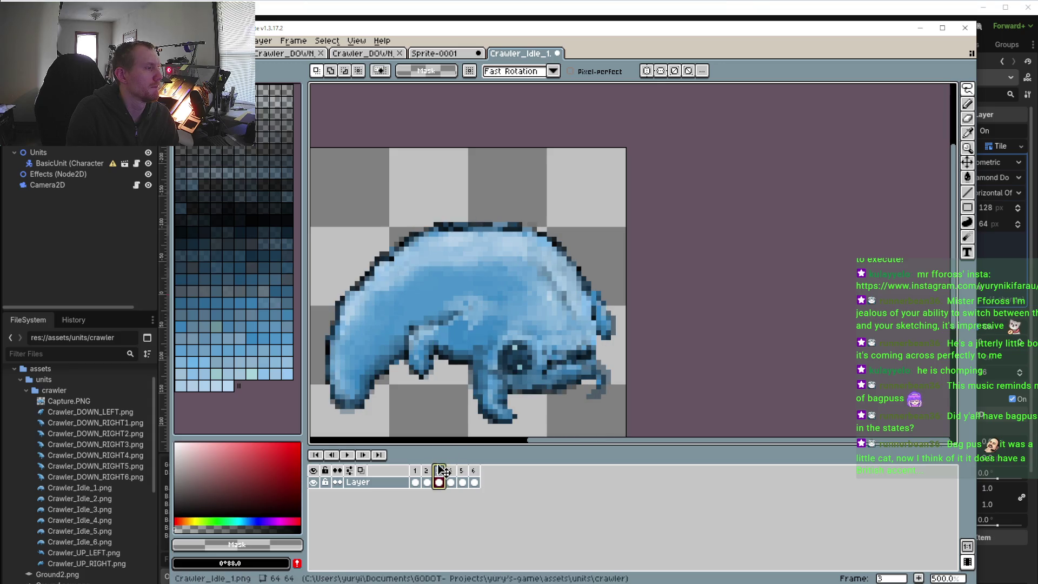
pyautogui.click(967, 89)
pyautogui.click(892, 89)
pyautogui.scroll(2, 611, 302)
# - Box the front of the crawler's head and nudge that patch on frames 4 and 5
pyautogui.moveTo(479, 283)
pyautogui.mouseDown()
pyautogui.moveTo(521, 333)
pyautogui.moveTo(591, 371)
pyautogui.mouseUp()
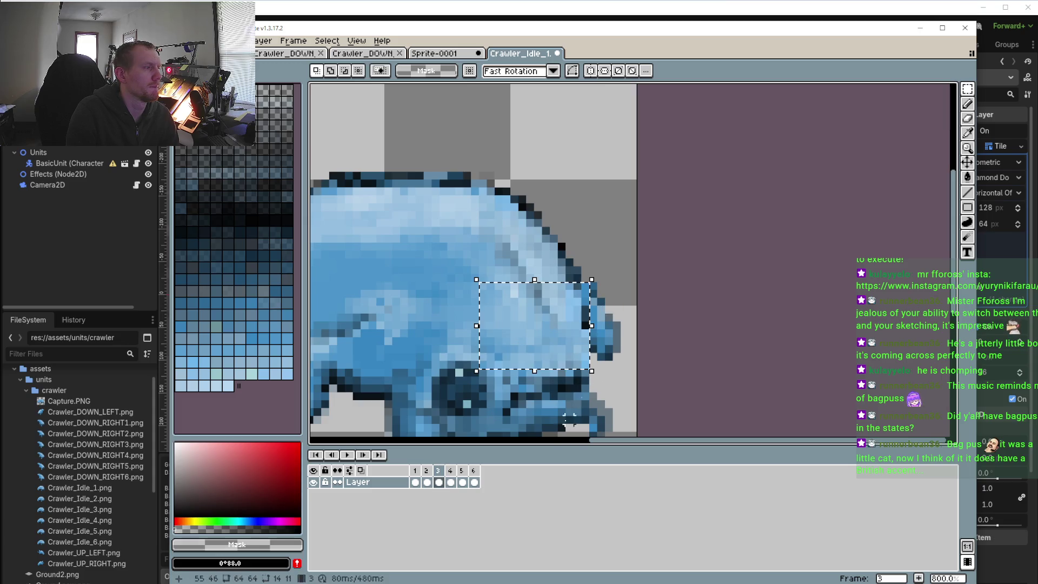
pyautogui.click(451, 471)
pyautogui.hotkey('ctrl', 't')
pyautogui.click(461, 470)
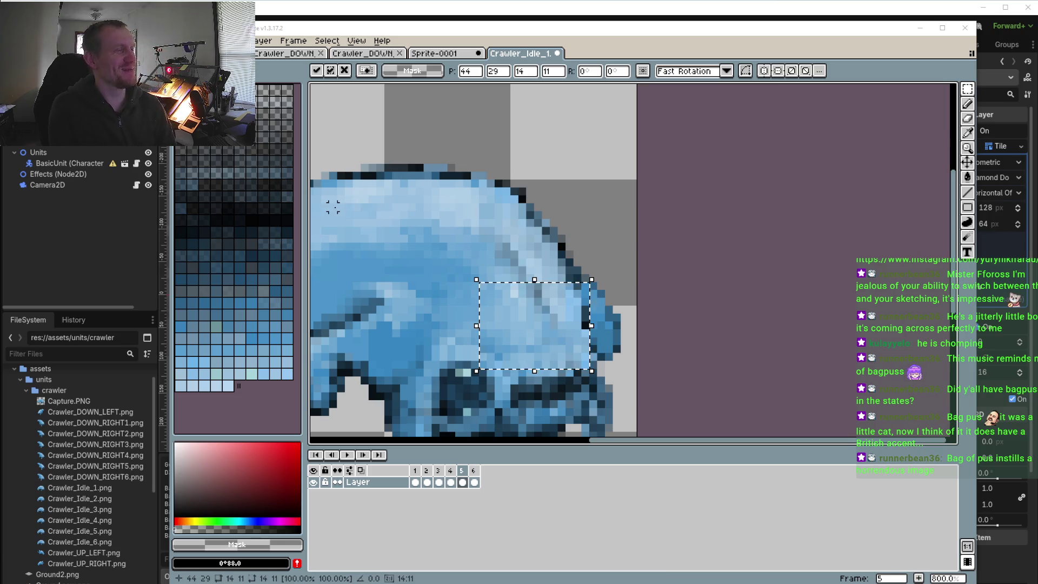
# - Play and stop the idle loop, zooming out to see the whole sprite
pyautogui.click(350, 458)
pyautogui.scroll(-1, 587, 268)
pyautogui.scroll(-1, 587, 268)
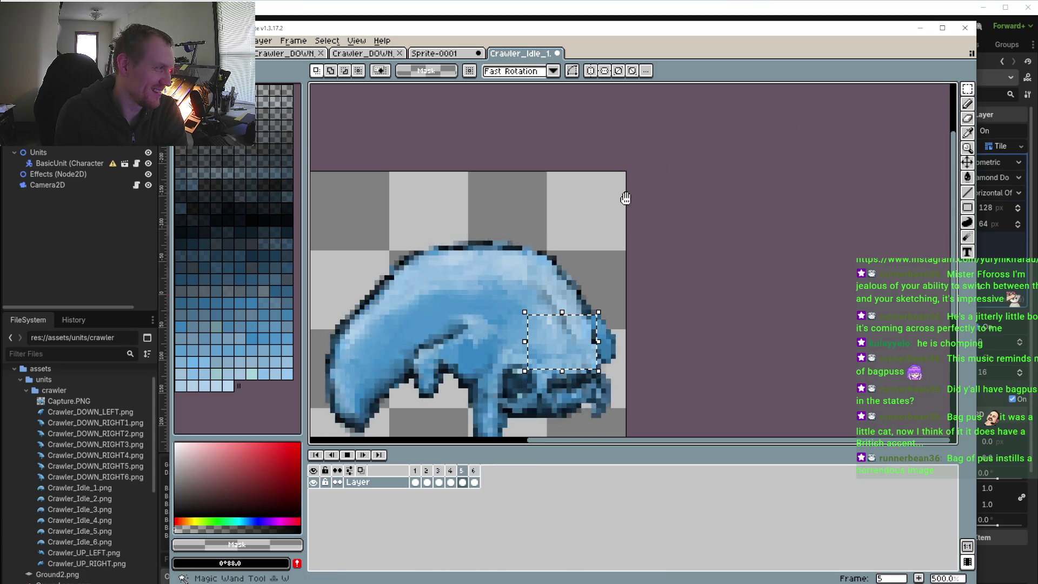
pyautogui.click(349, 456)
pyautogui.click(348, 456)
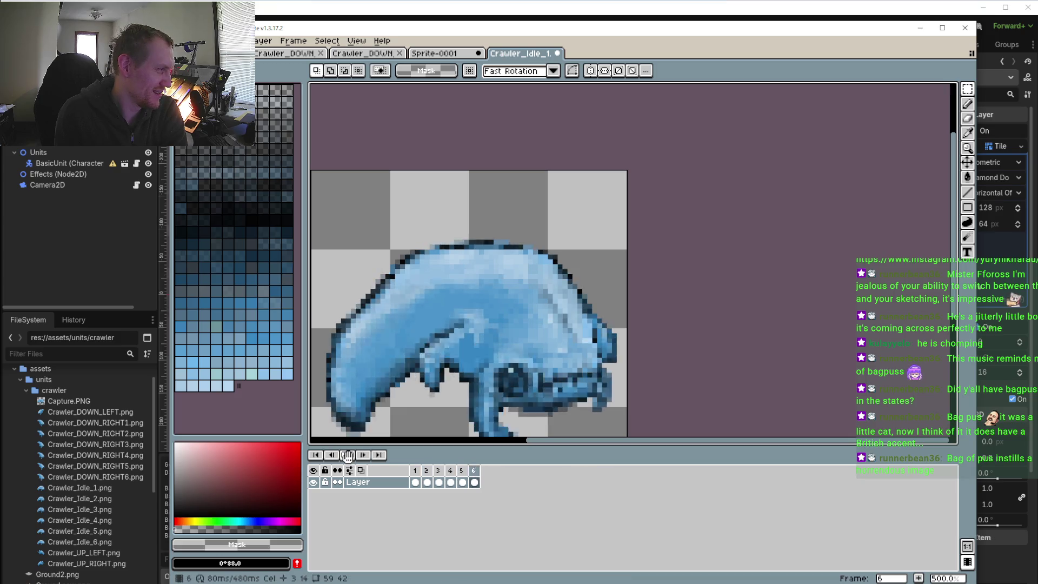
pyautogui.press('-')
pyautogui.click(349, 455)
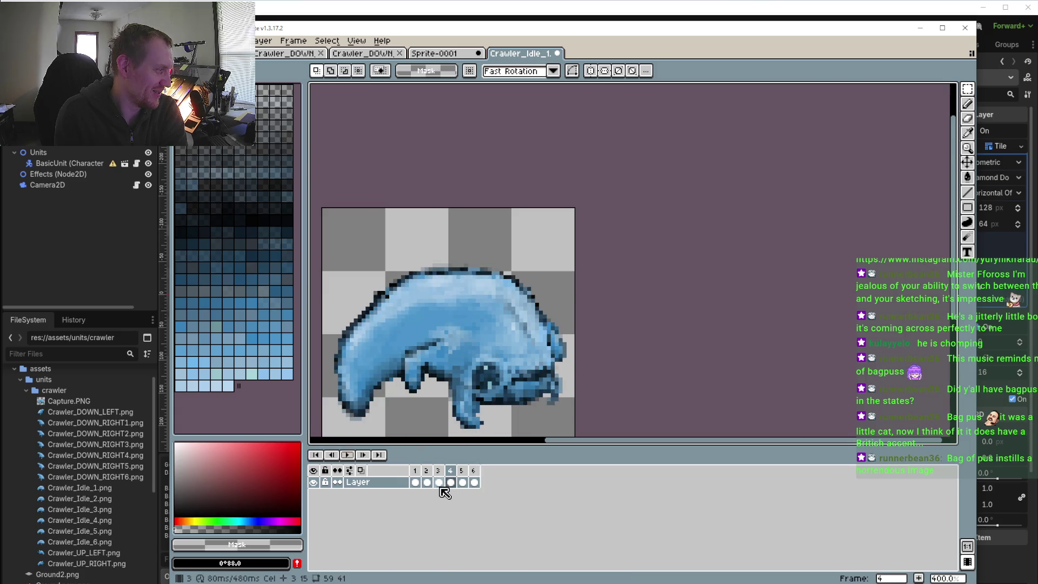
# - Step through frames 2, 3 and 4, ending back on frame 3
pyautogui.click(427, 471)
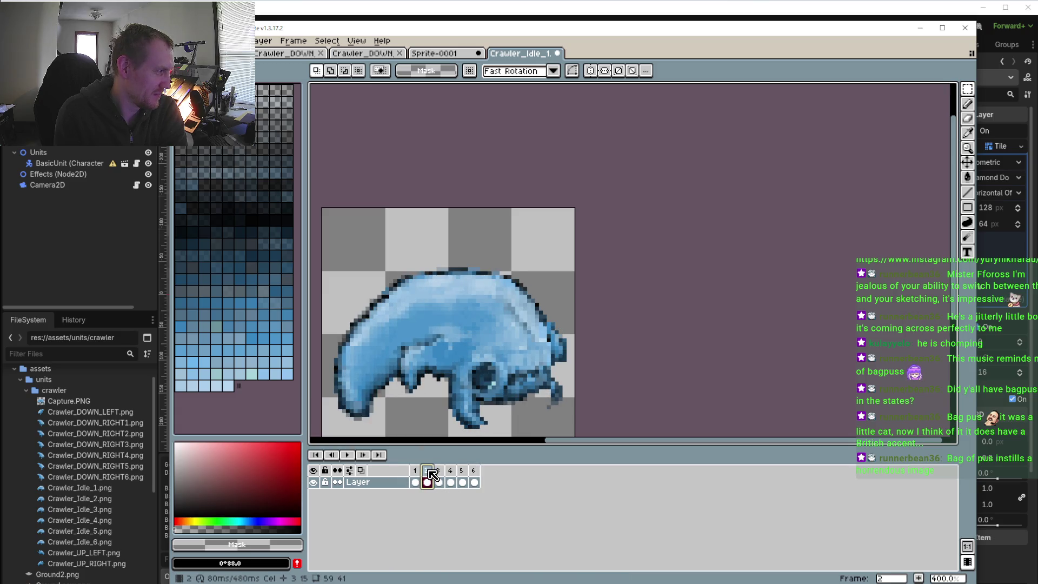
pyautogui.click(439, 472)
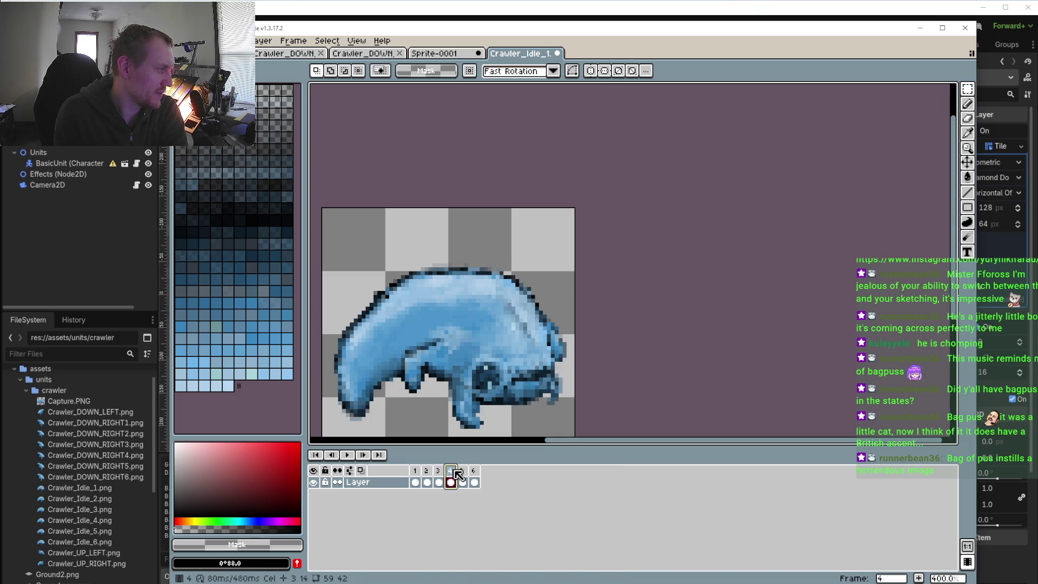
pyautogui.click(451, 471)
pyautogui.click(442, 471)
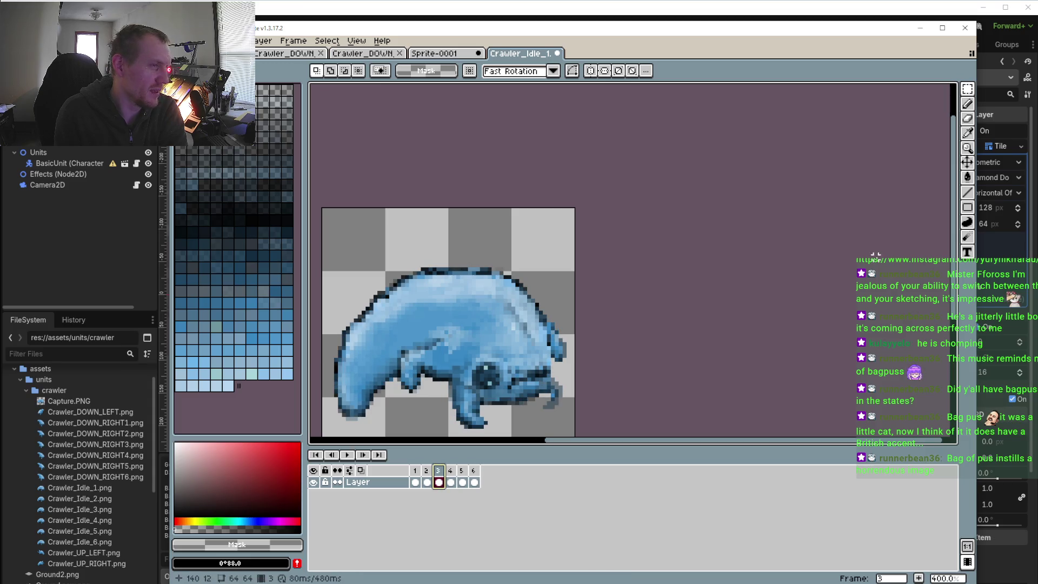
pyautogui.scroll(-3, 477, 316)
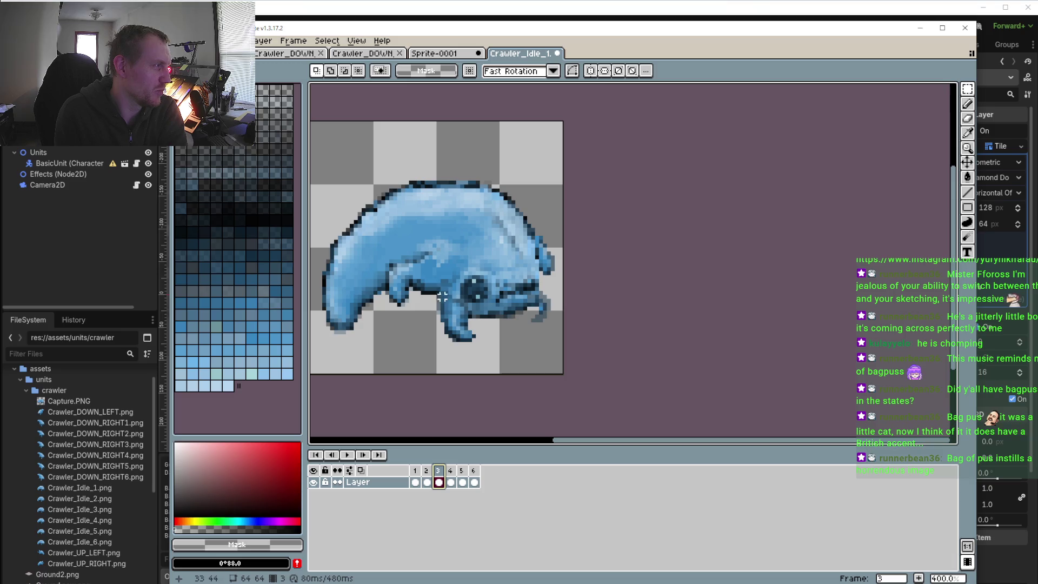
# - Select the jaw and front-leg area and nudge it on frame 5
pyautogui.moveTo(470, 299); pyautogui.dragTo(565, 356)
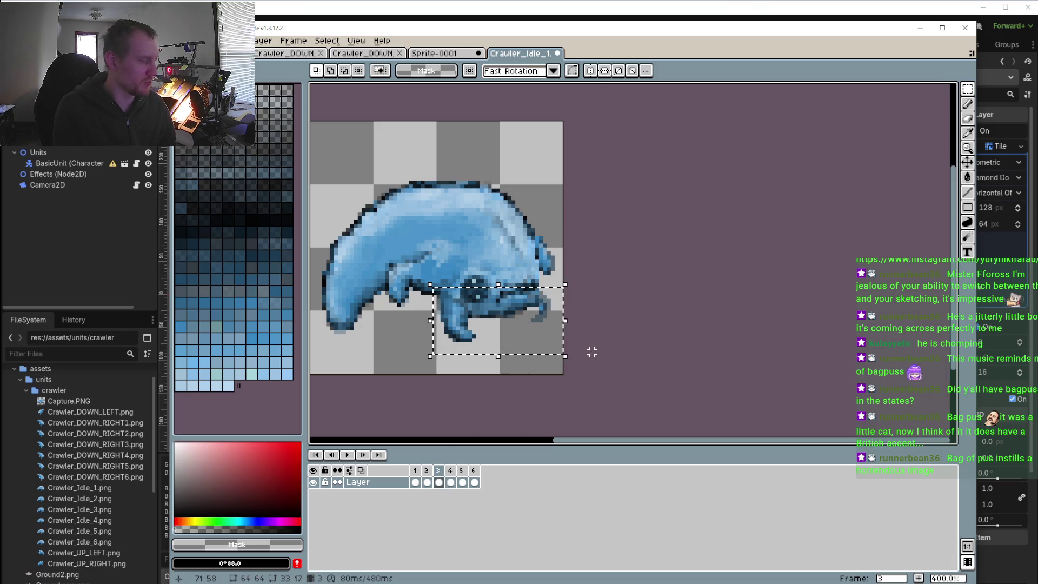
pyautogui.click(451, 482)
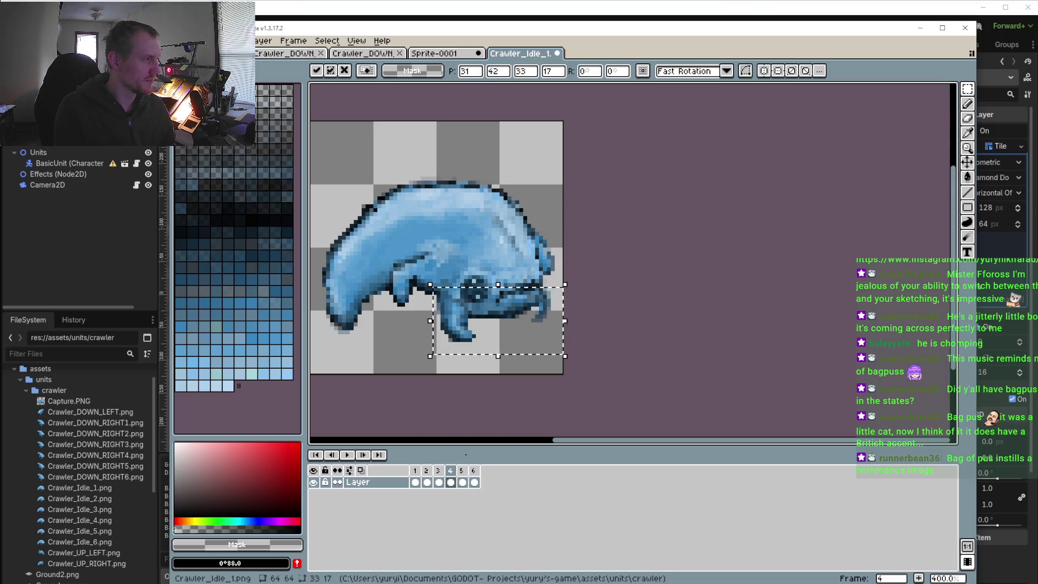
pyautogui.click(348, 455)
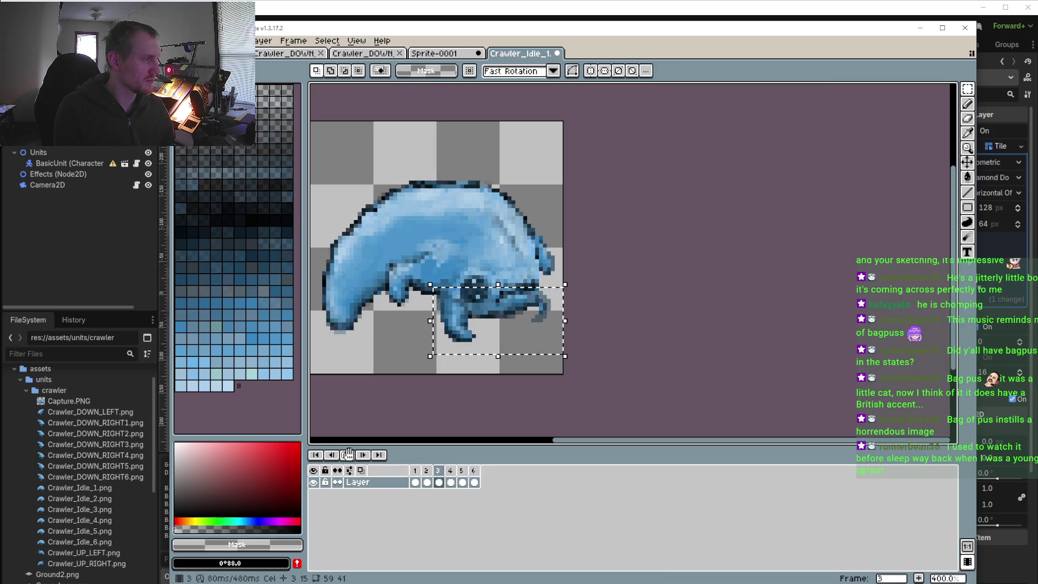
pyautogui.click(449, 471)
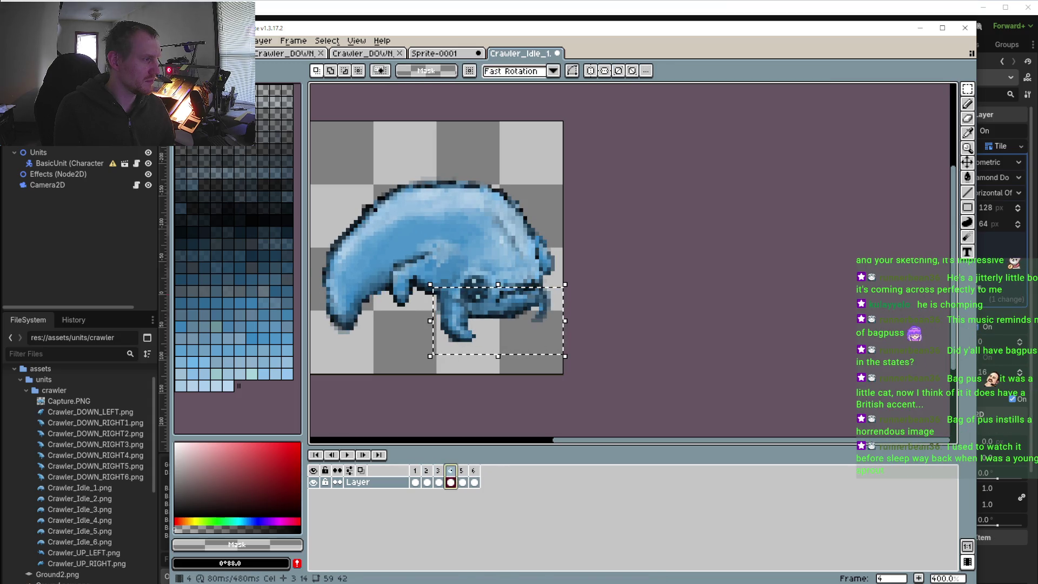
pyautogui.click(464, 471)
pyautogui.hotkey('ctrl', 't')
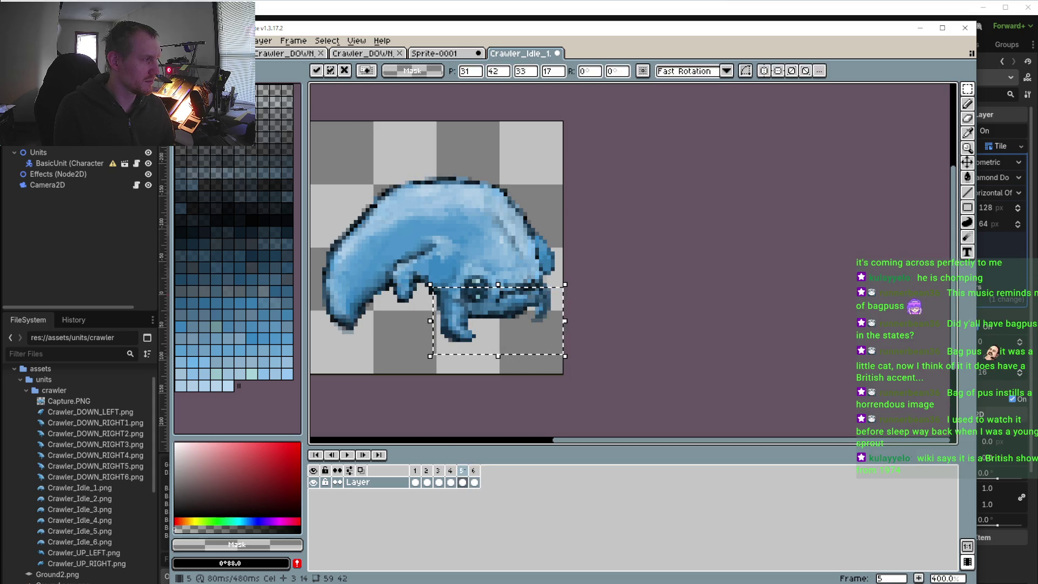
# - Commit the frame 5 move and nudge the same jaw area on frame 6
pyautogui.click(347, 454)
pyautogui.click(348, 454)
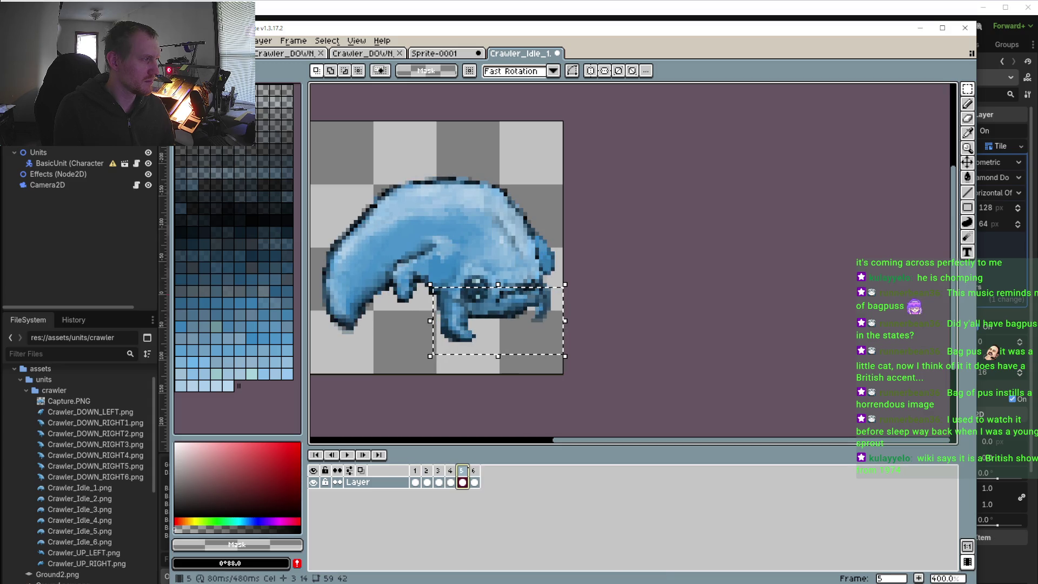
pyautogui.press('Right')
pyautogui.hotkey('ctrl', 't')
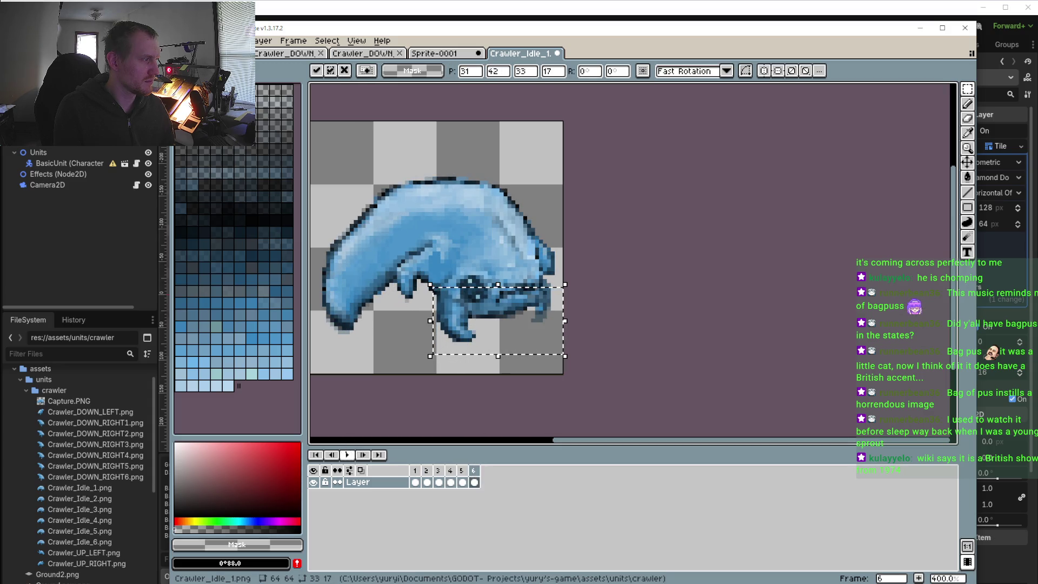
# - Replay the idle loop twice to check the jaw motion, then stop it
pyautogui.click(348, 455)
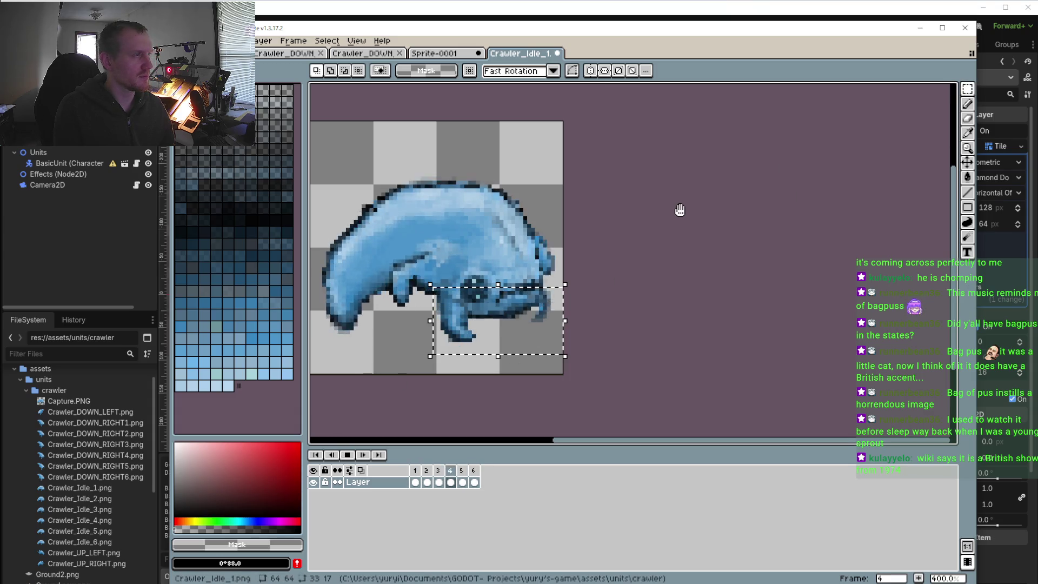
pyautogui.click(349, 455)
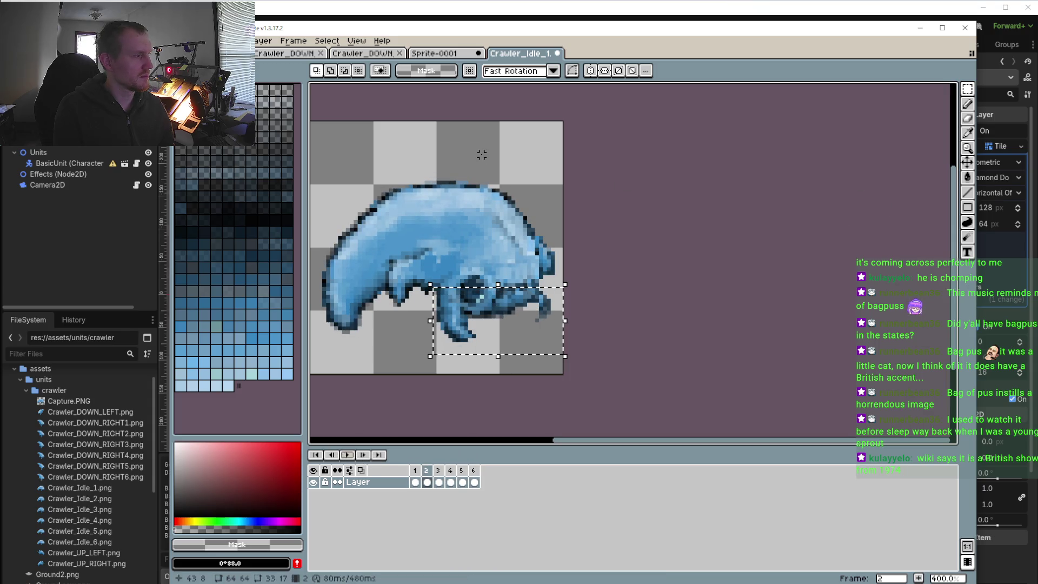
pyautogui.click(347, 456)
pyautogui.scroll(-2, 380, 400)
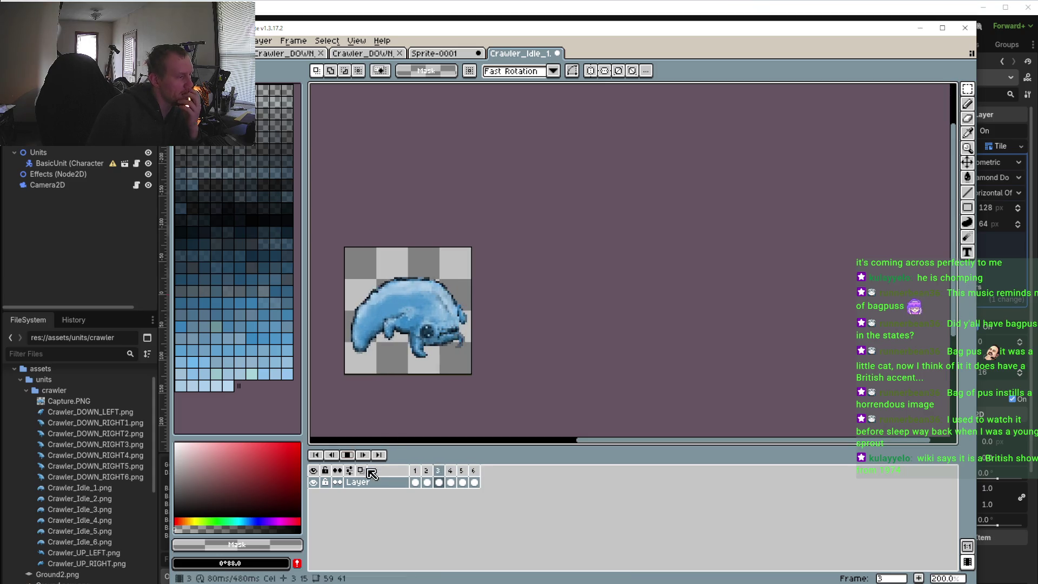
pyautogui.click(347, 455)
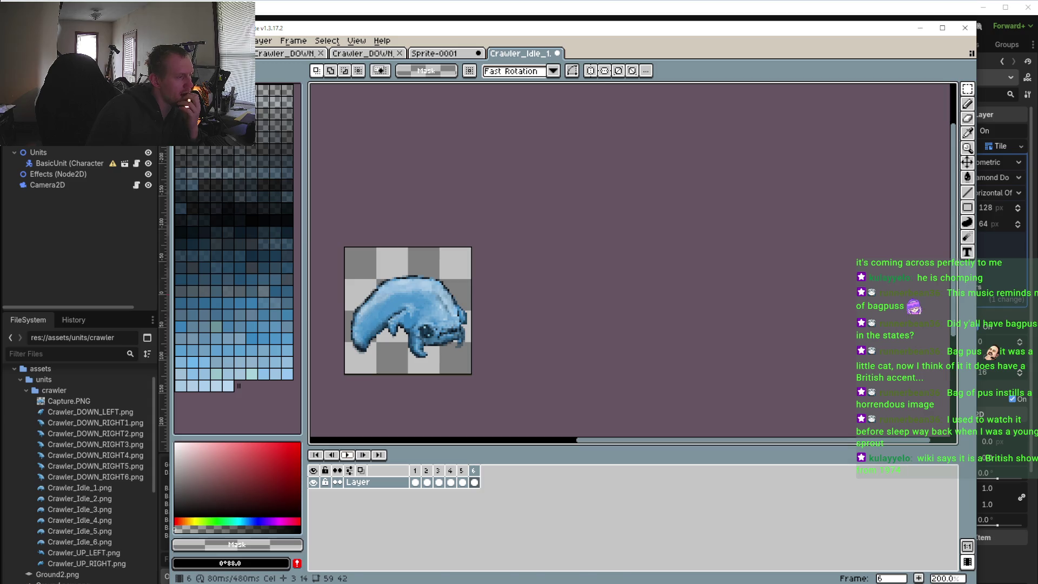
# - Step through frames 2 to 6, return to frame 1, and compare it with its neighbours
pyautogui.click(426, 471)
pyautogui.click(441, 472)
pyautogui.click(453, 473)
pyautogui.click(462, 471)
pyautogui.click(474, 473)
pyautogui.scroll(1, 447, 343)
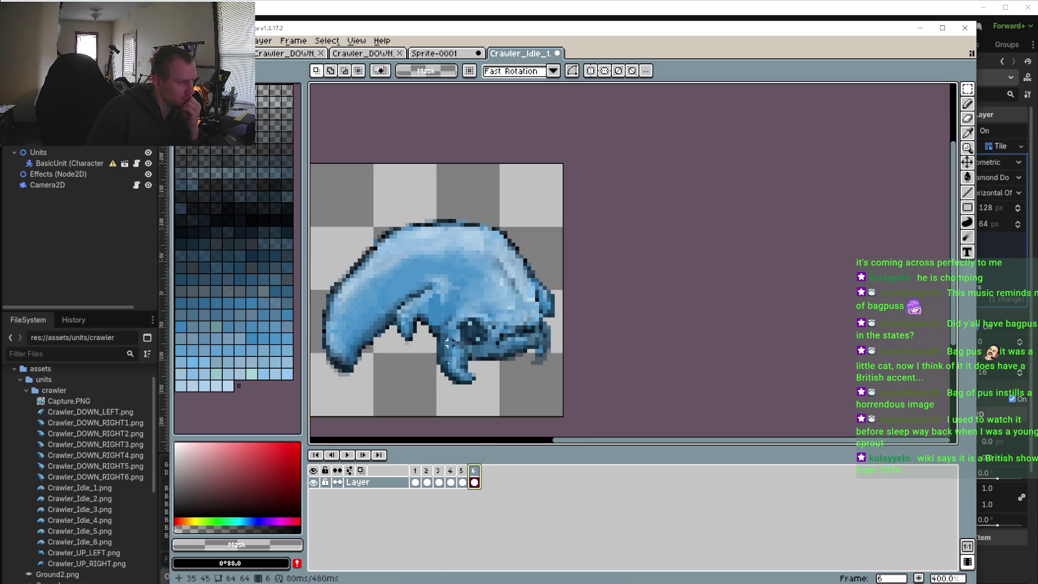
pyautogui.click(415, 482)
pyautogui.click(434, 471)
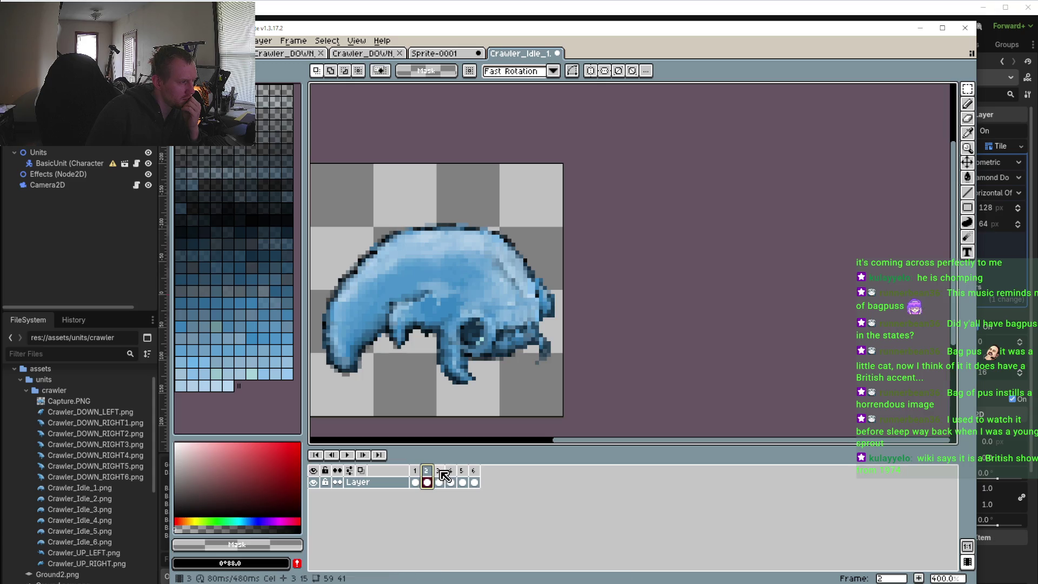
pyautogui.click(420, 472)
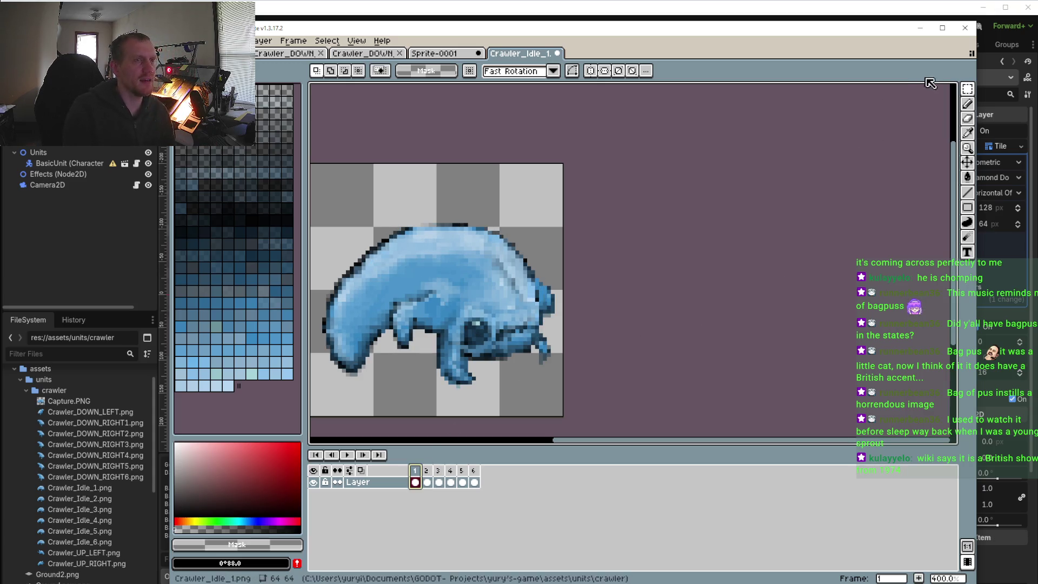
pyautogui.scroll(1, 460, 305)
# - Select the head and jaw region and paste it onto frame 2, then view frames 3–5
pyautogui.moveTo(460, 296); pyautogui.dragTo(554, 370)
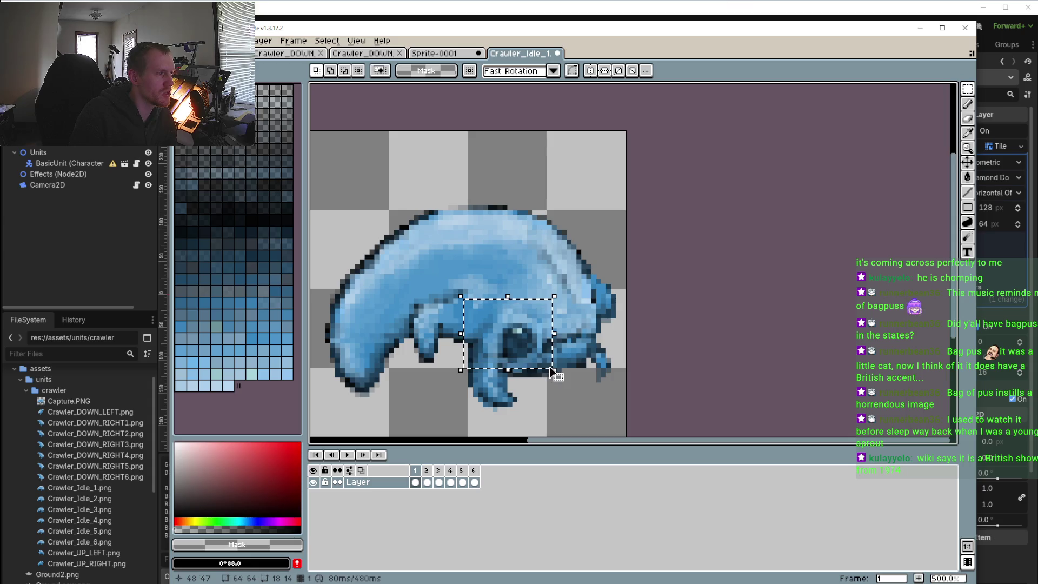
pyautogui.click(429, 471)
pyautogui.hotkey('ctrl', 'v')
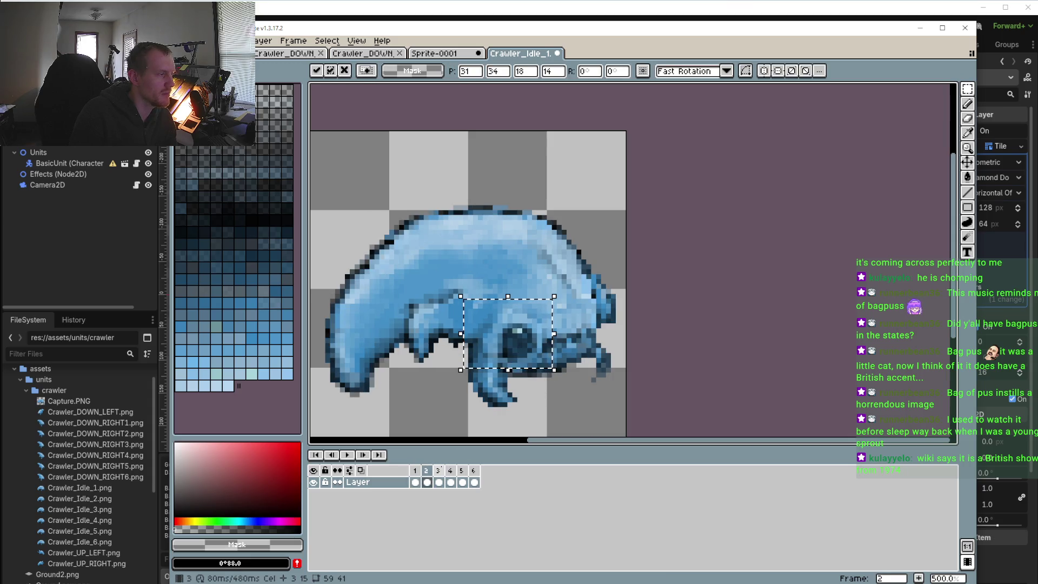
pyautogui.click(439, 471)
pyautogui.click(451, 471)
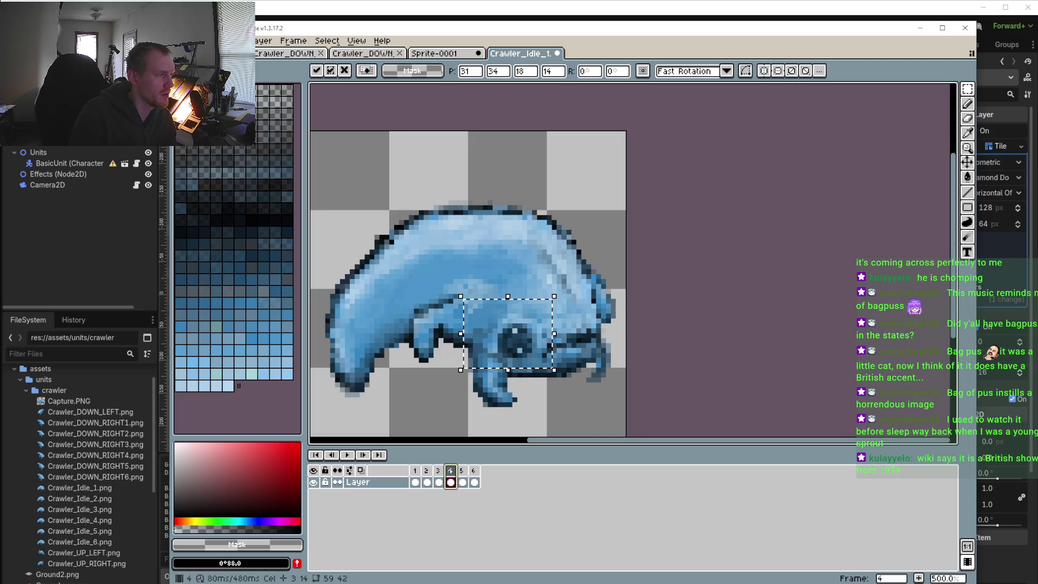
pyautogui.click(462, 471)
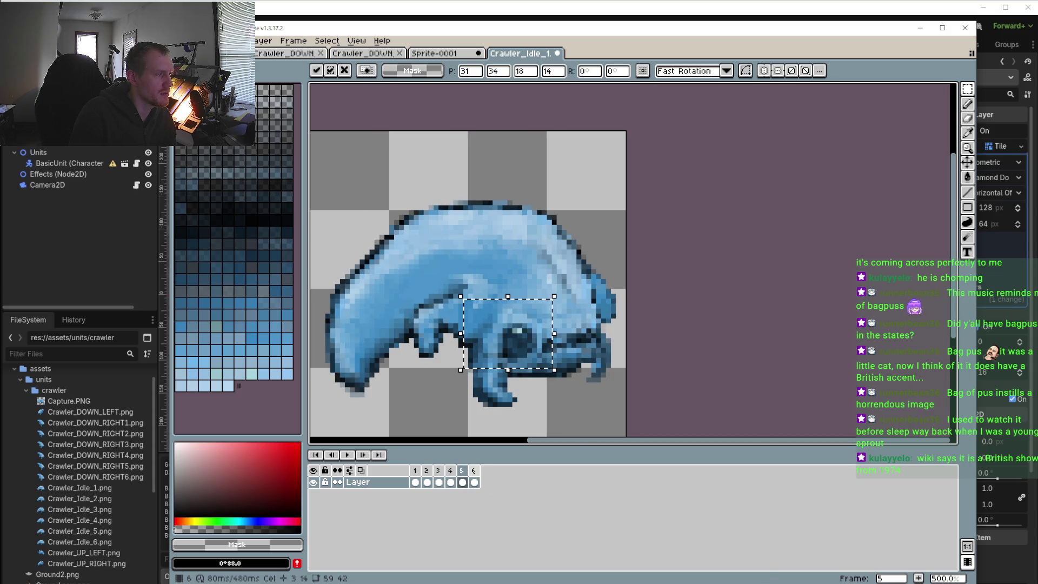
# - Preview the paste in playback, undo it, and play the loop again
pyautogui.click(347, 456)
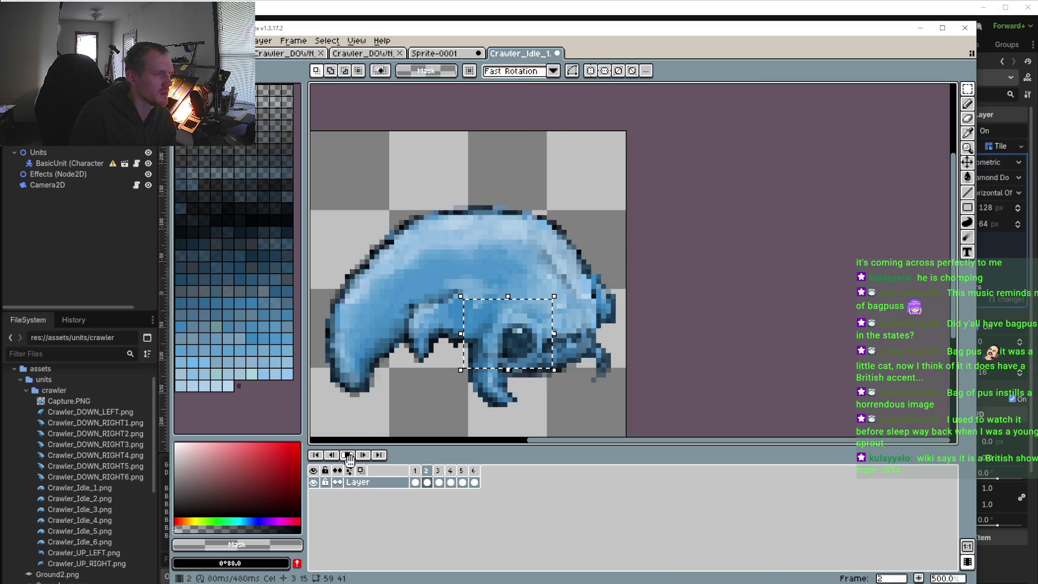
pyautogui.click(348, 456)
pyautogui.hotkey('ctrl', 'z')
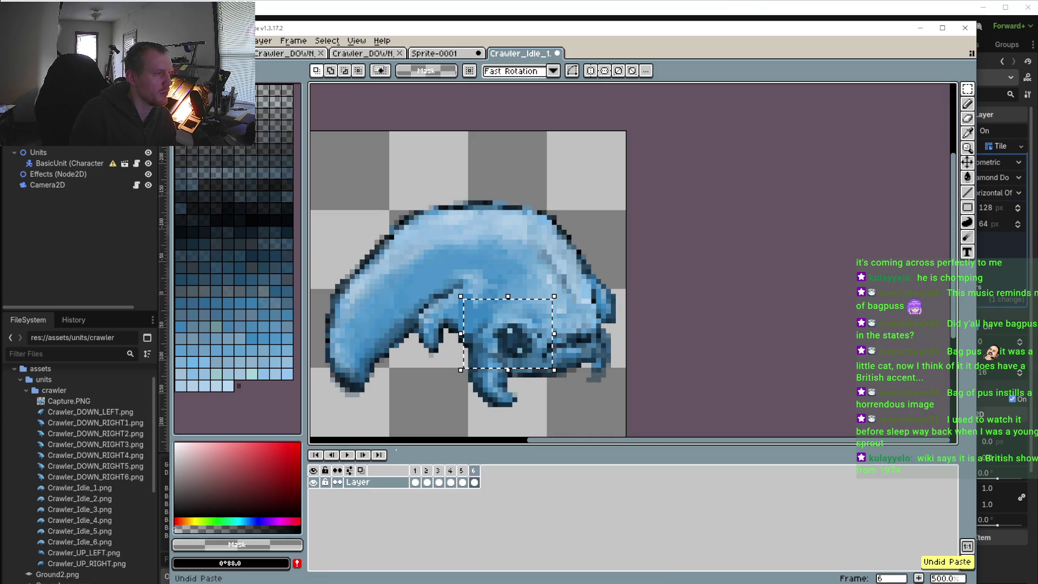
pyautogui.click(347, 455)
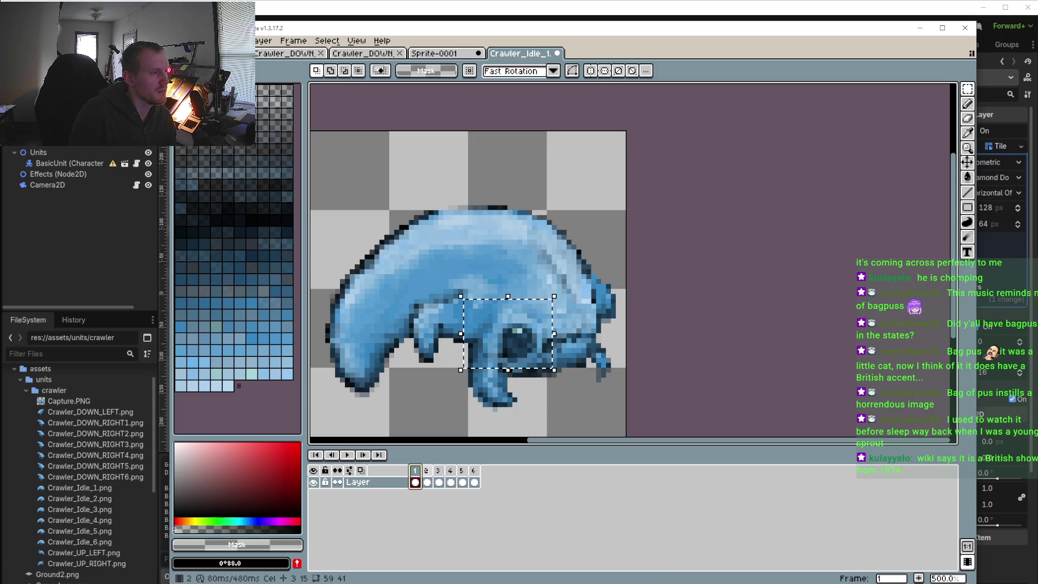
# - Stop on frame 4, compare it with frame 3, and paste the head region onto frame 4
pyautogui.click(451, 481)
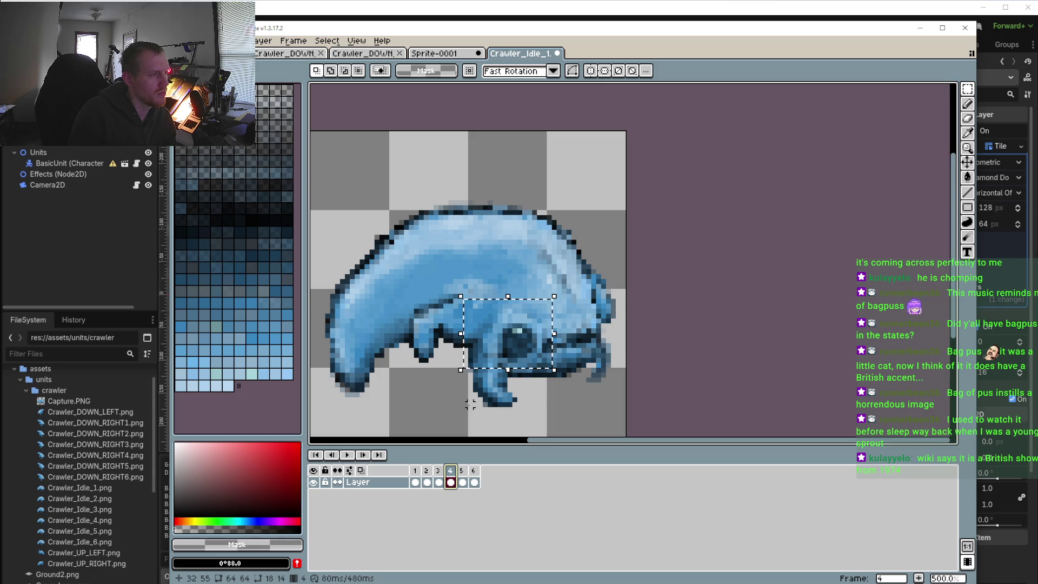
pyautogui.click(441, 474)
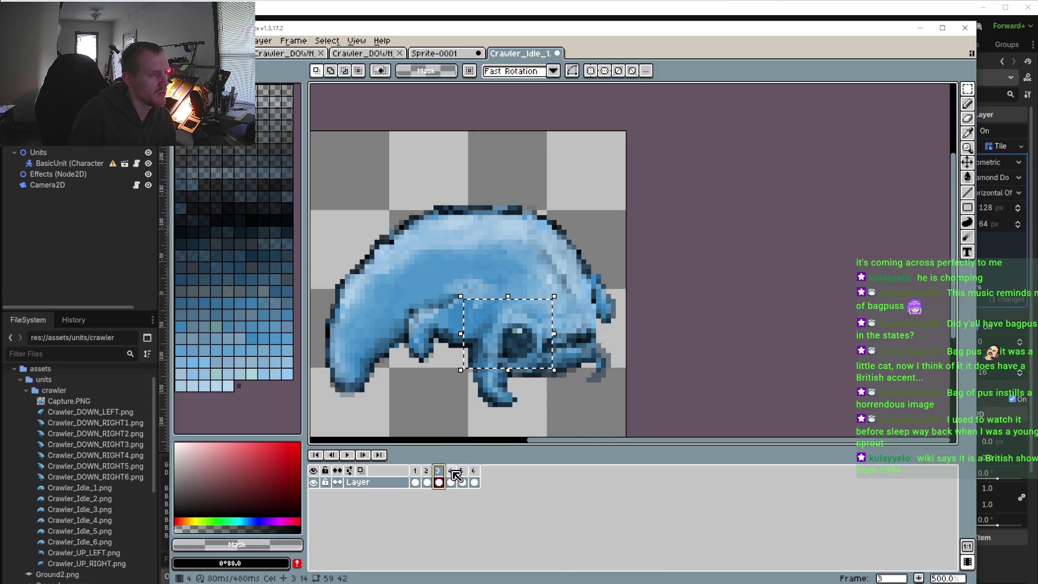
pyautogui.click(452, 471)
pyautogui.hotkey('ctrl', 't')
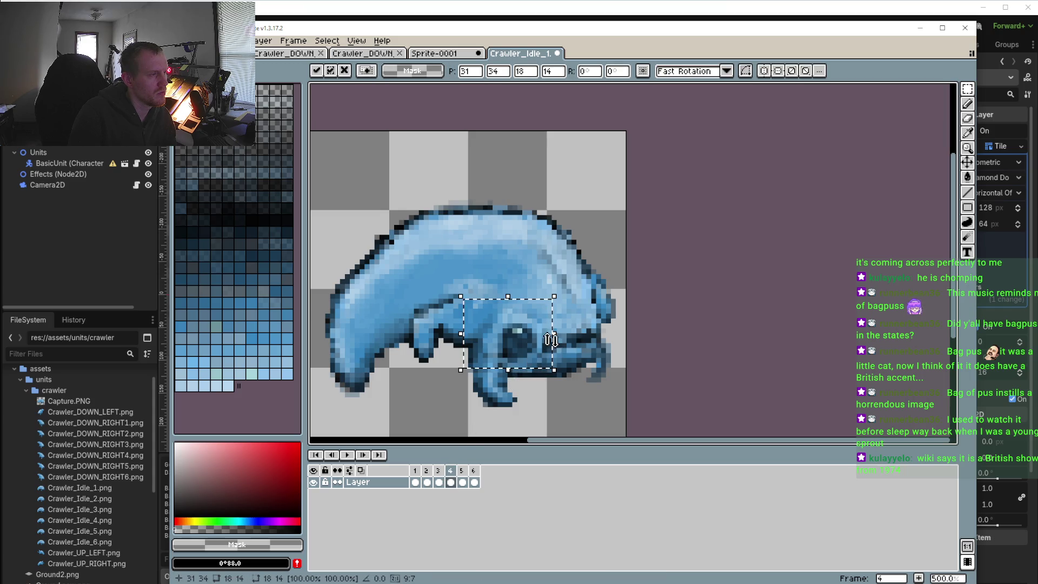
# - Drag the pasted head patch down below the body and commit it
pyautogui.moveTo(541, 344); pyautogui.dragTo(440, 398)
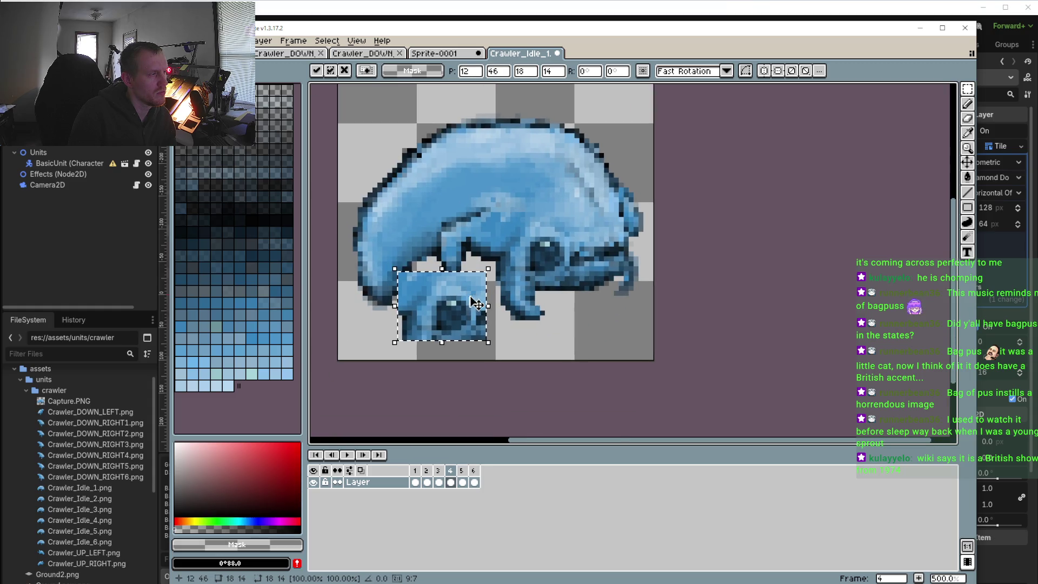
pyautogui.moveTo(468, 321); pyautogui.dragTo(469, 334)
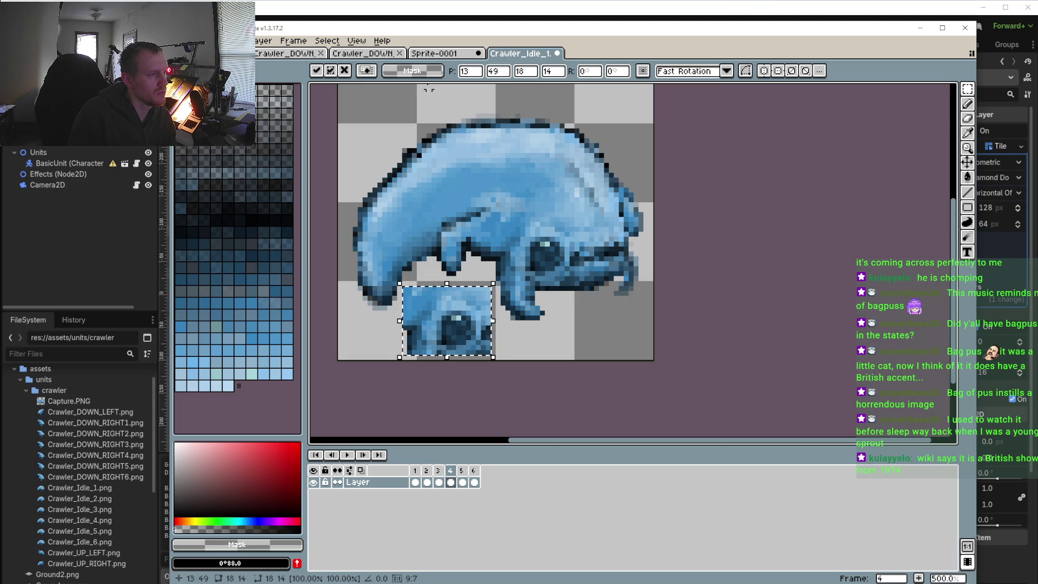
pyautogui.click(966, 119)
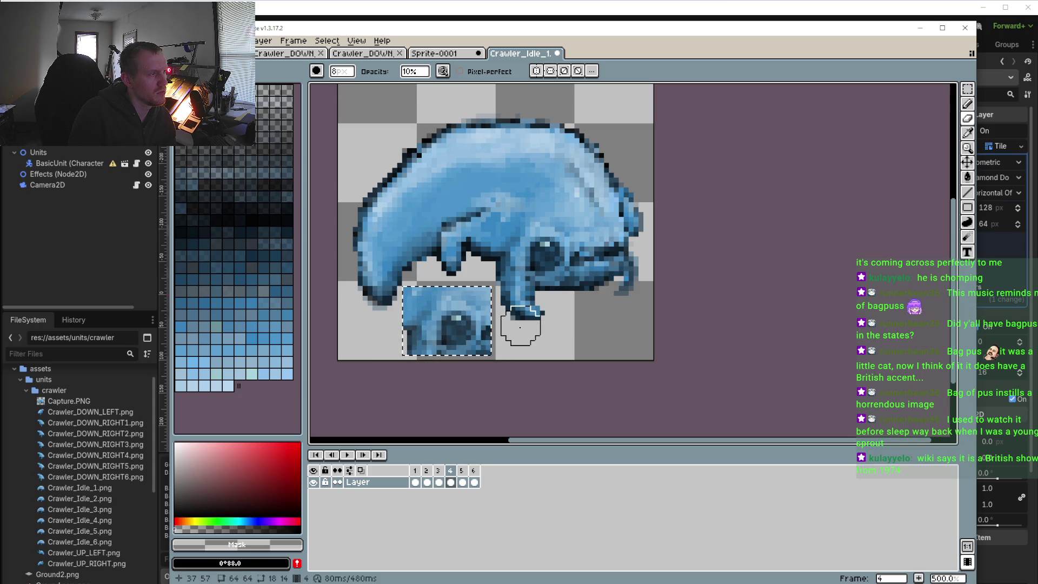
# - Erase a stray pixel by the jaw edge and move the 18×14 patch back onto the head
pyautogui.click(411, 274)
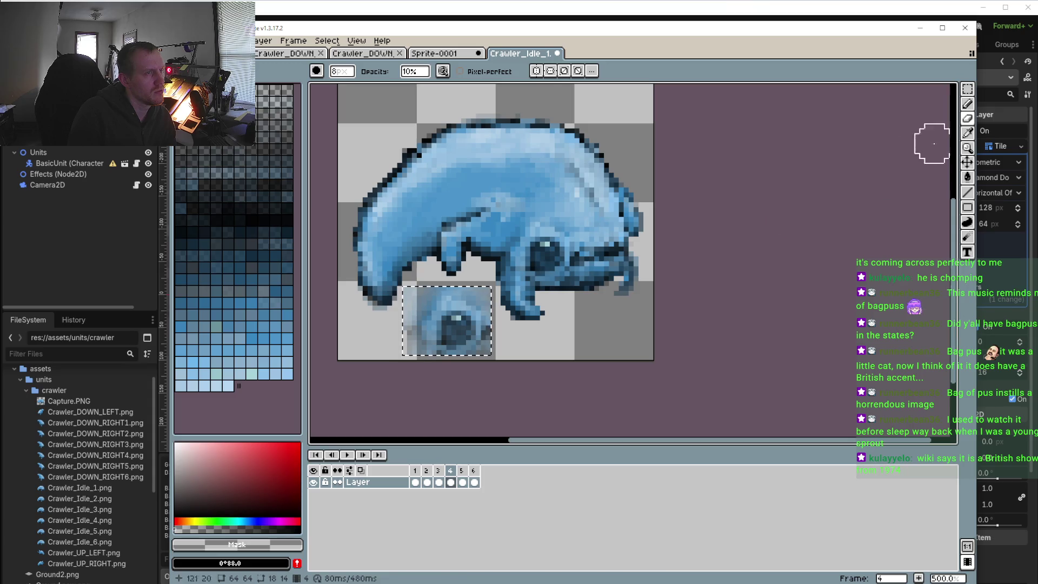
pyautogui.click(967, 88)
pyautogui.moveTo(453, 329)
pyautogui.mouseDown()
pyautogui.moveTo(549, 258)
pyautogui.moveTo(530, 257)
pyautogui.mouseUp()
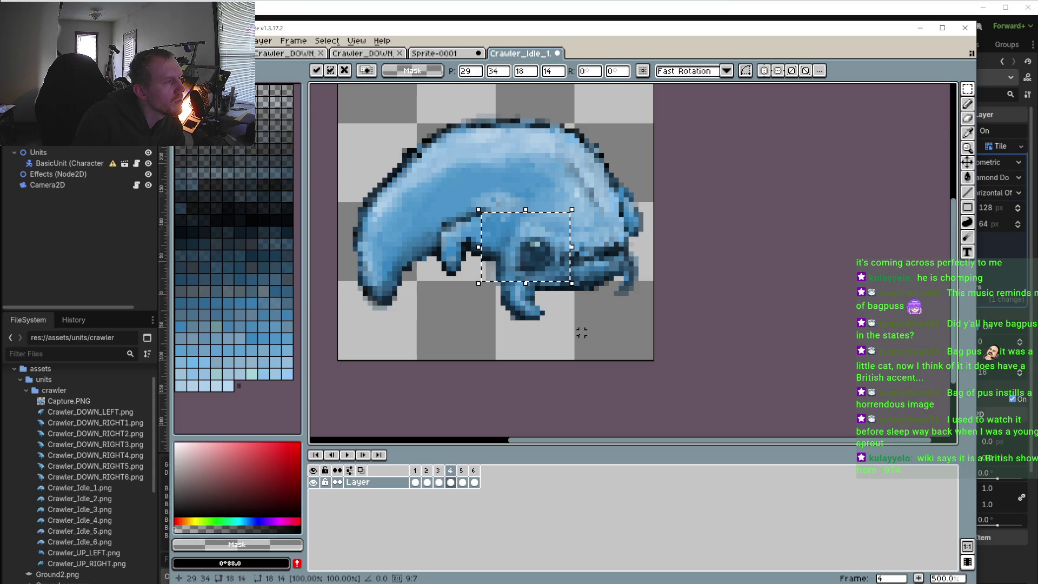
# - Fine-tune the head patch on frame 4 with one-pixel left and right nudges
pyautogui.press('Left')
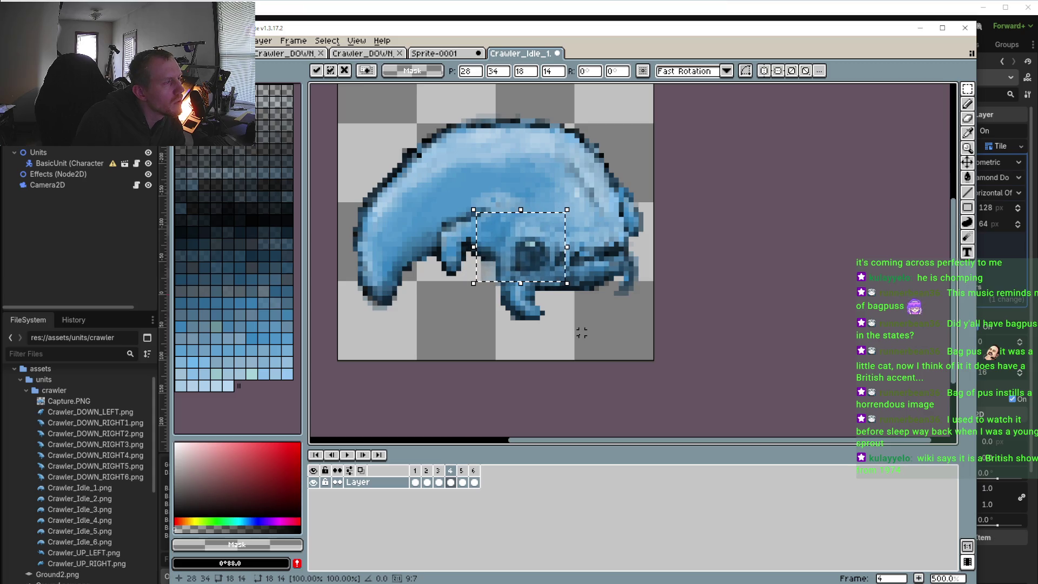
pyautogui.press('Right')
pyautogui.press('Right')
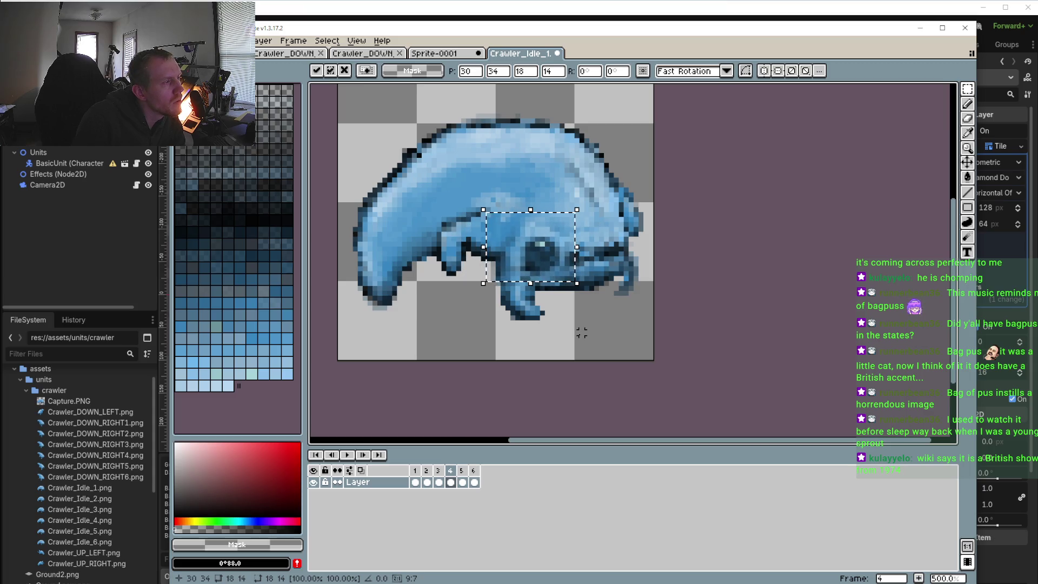
pyautogui.press('Right')
pyautogui.click(438, 470)
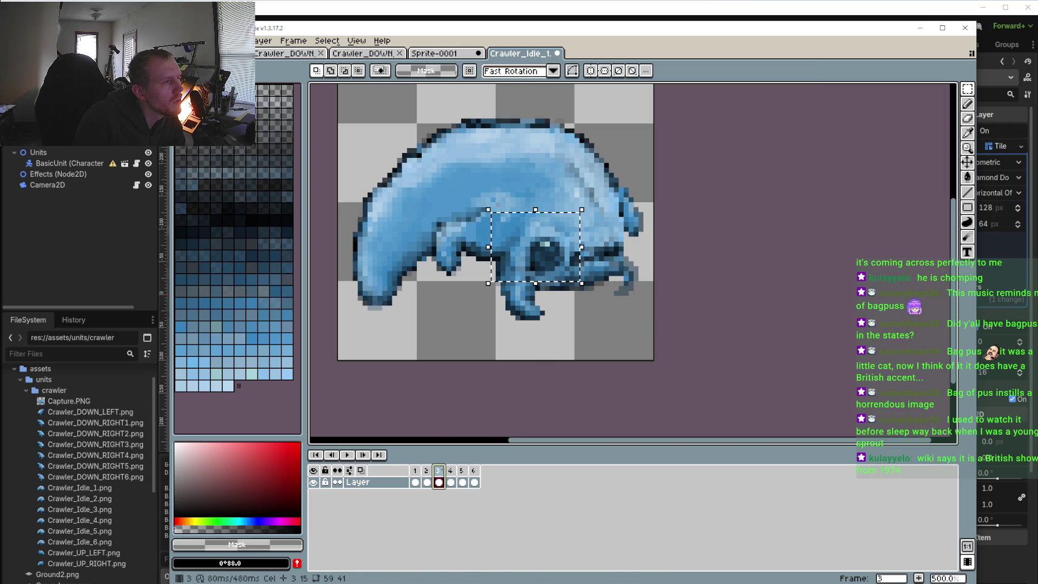
pyautogui.click(451, 471)
pyautogui.press('Right')
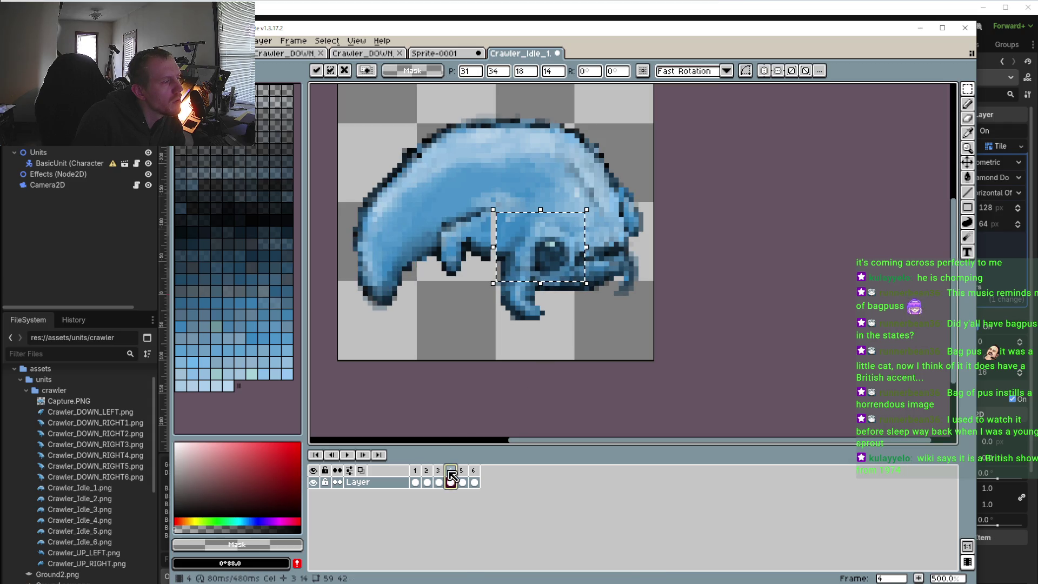
pyautogui.press('Left')
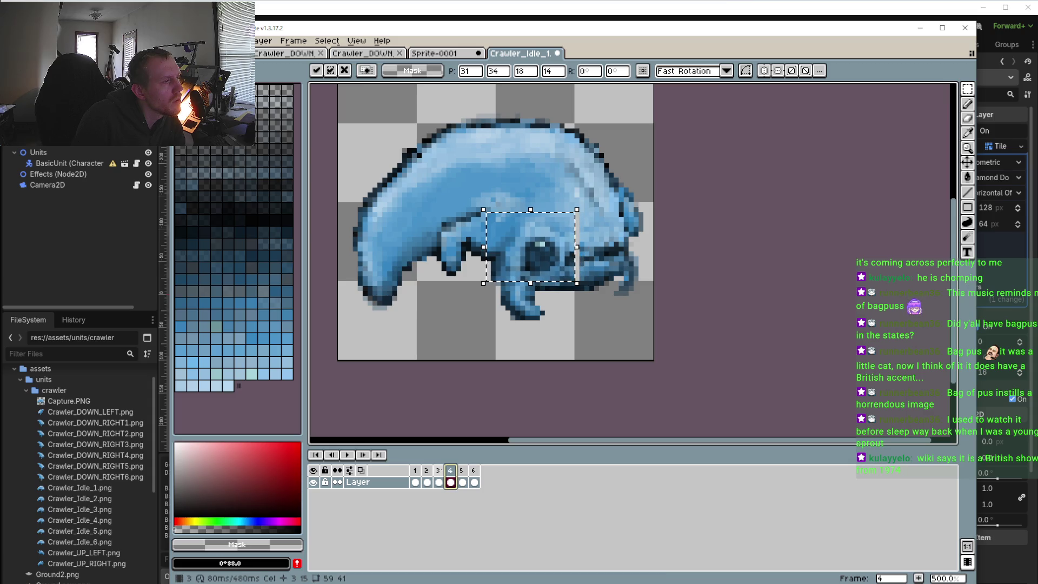
pyautogui.press('Right')
# - Commit the placement, step back to frame 1, and play the animation to check it
pyautogui.click(438, 471)
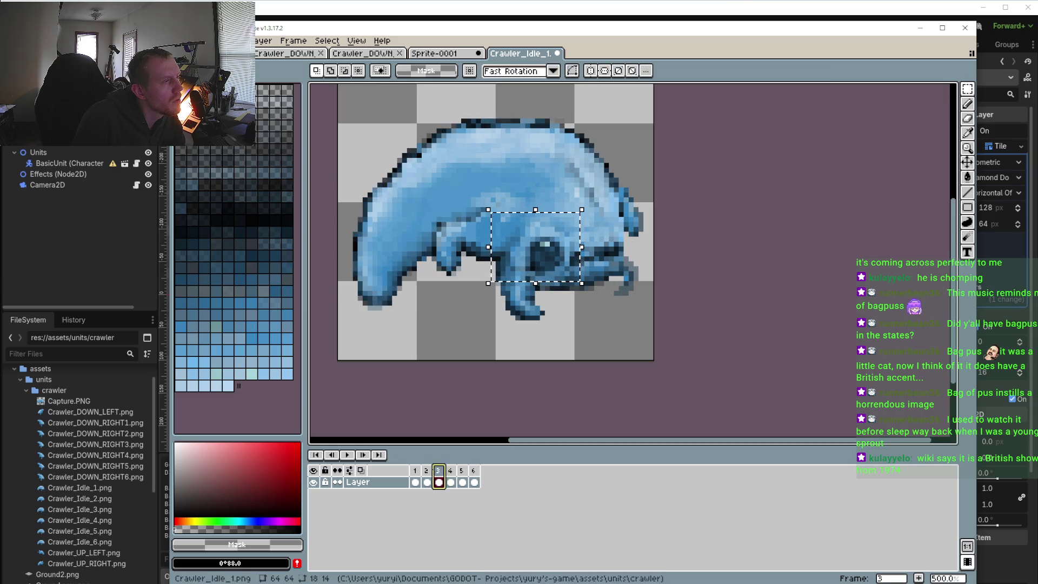
pyautogui.click(426, 471)
pyautogui.click(414, 471)
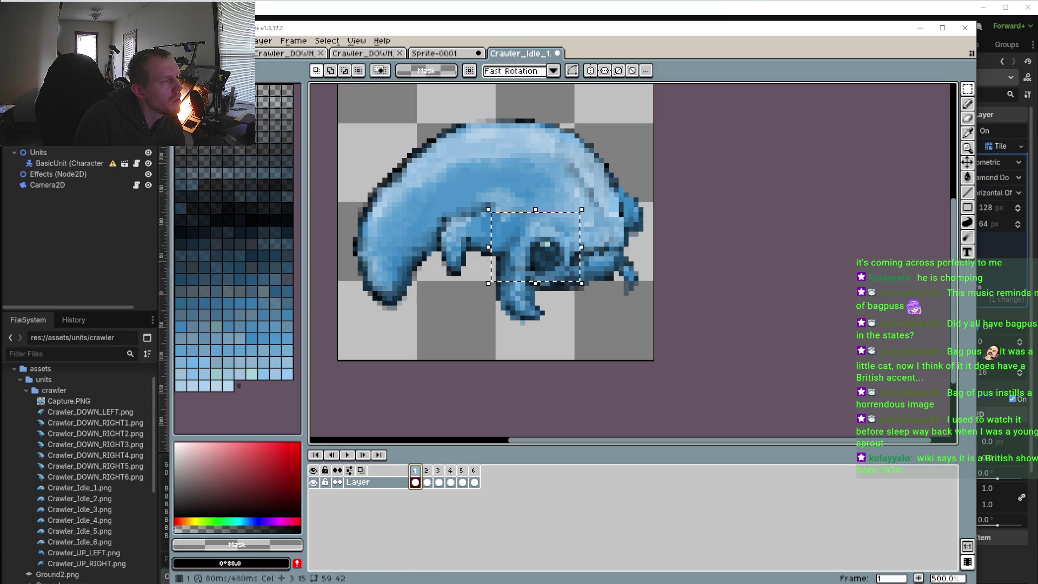
pyautogui.click(348, 455)
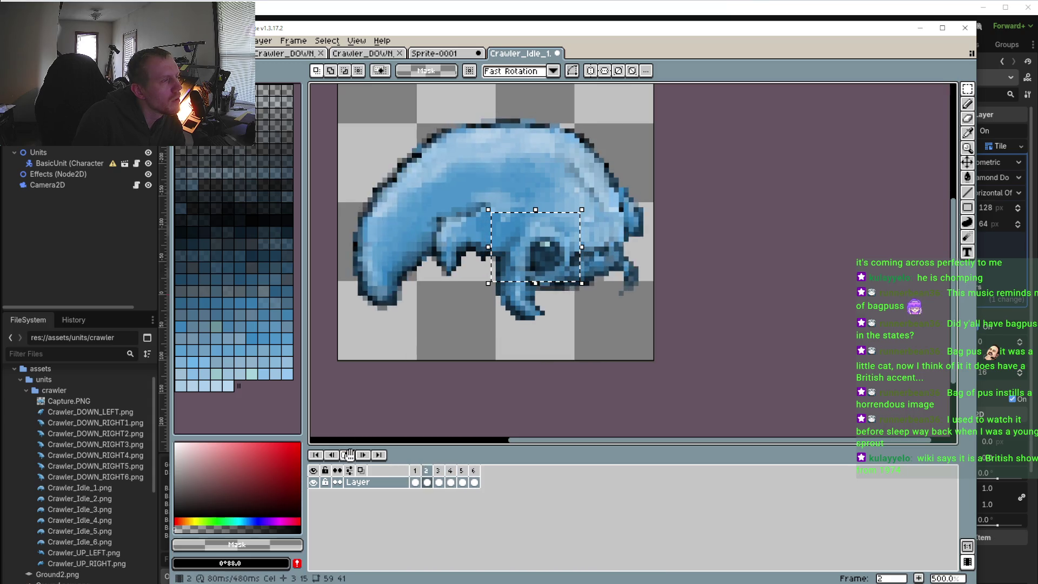
pyautogui.click(442, 484)
# - Place the head region on frame 5, move to frame 6, and replay the loop
pyautogui.click(462, 482)
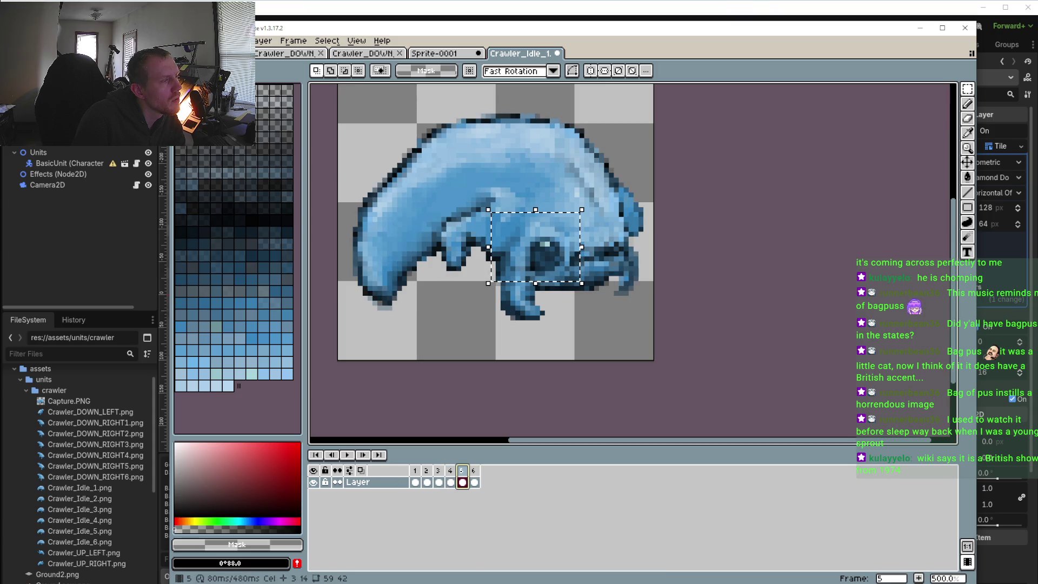
pyautogui.hotkey('ctrl', 't')
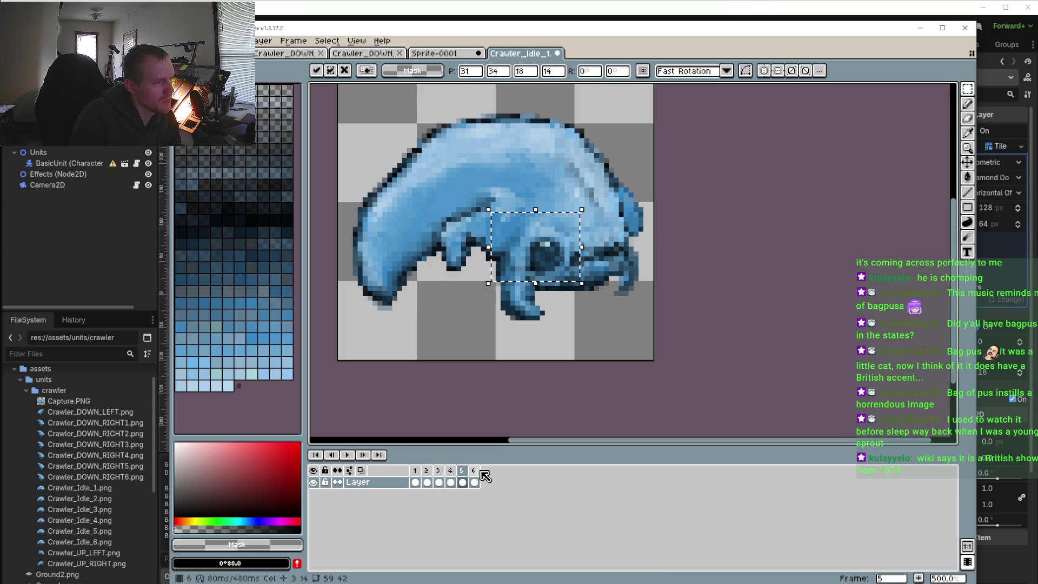
pyautogui.click(474, 471)
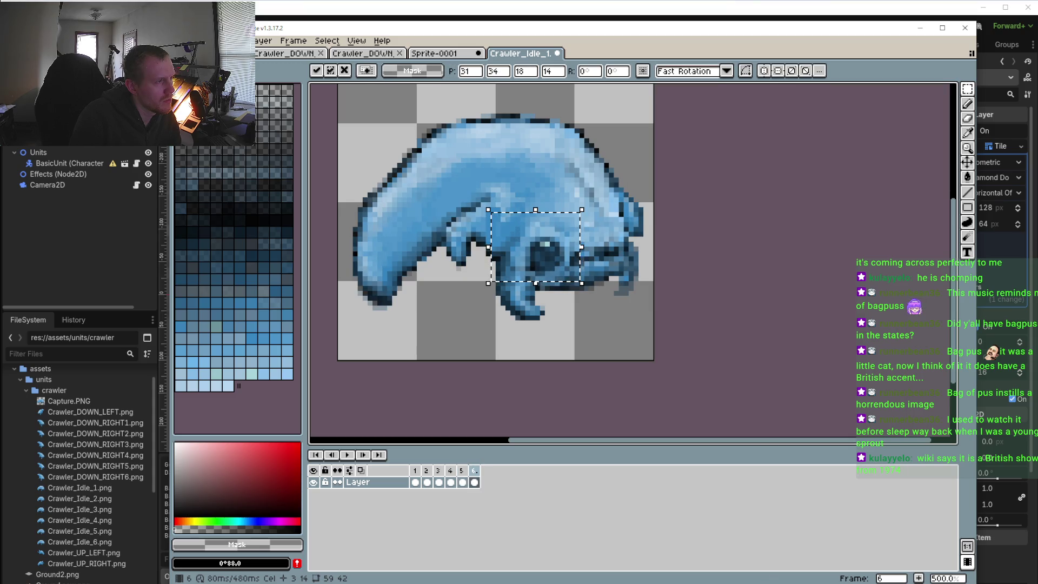
pyautogui.click(348, 454)
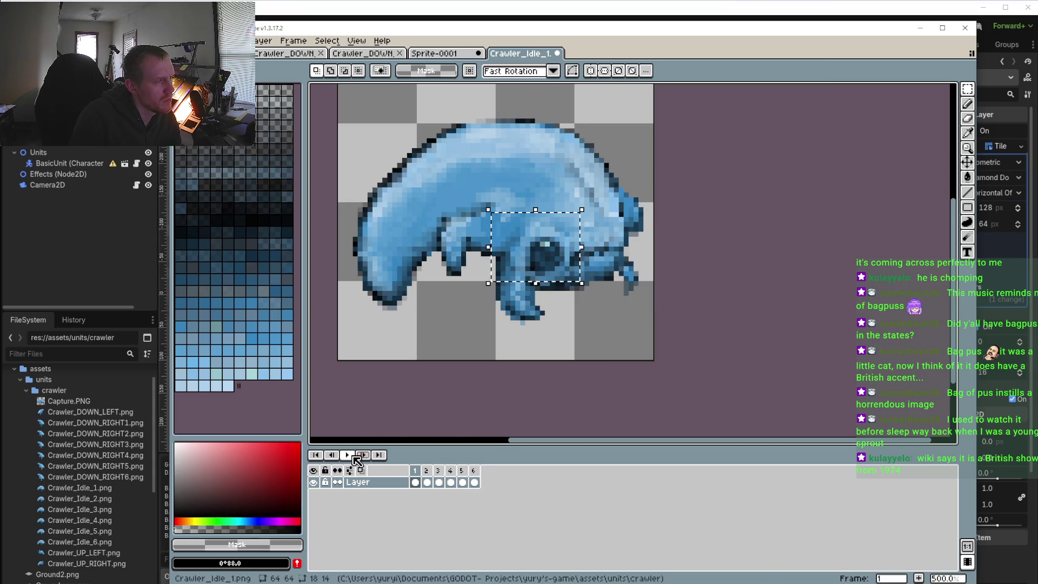
pyautogui.scroll(-1, 432, 373)
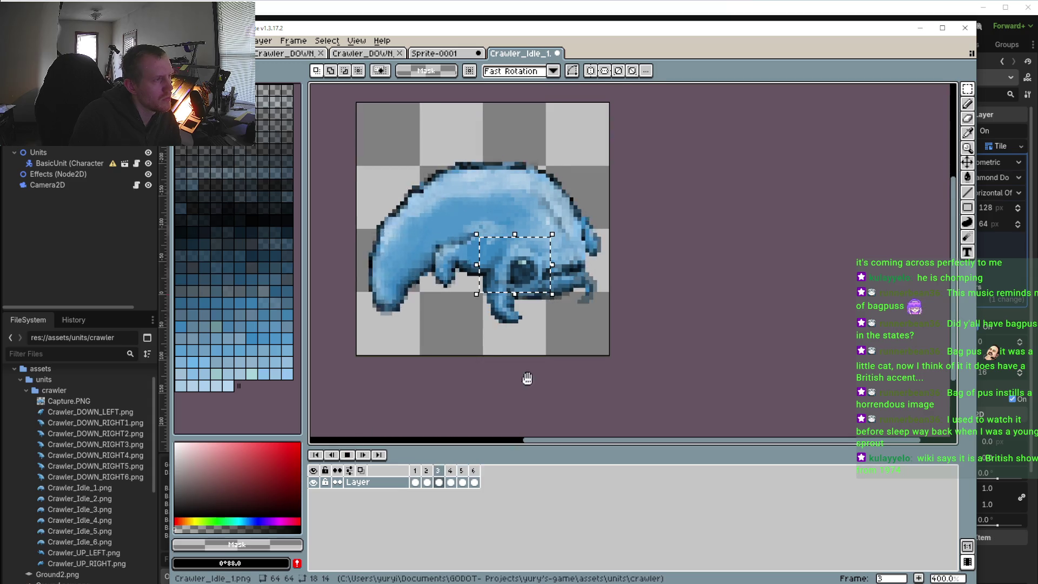
# - Play the idle loop and stop it on frame 6
pyautogui.press('b')
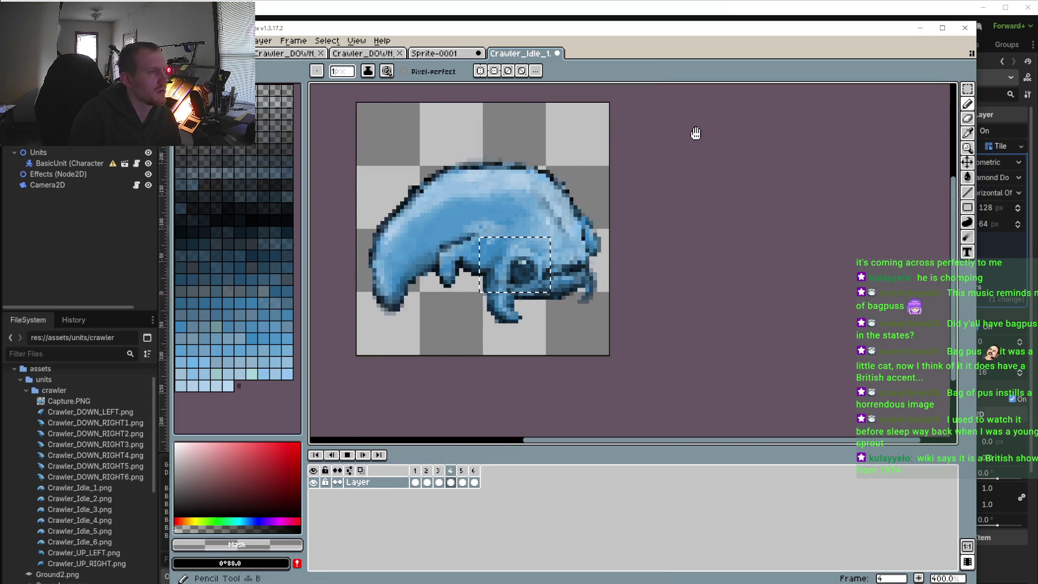
pyautogui.hotkey('shift', 'm')
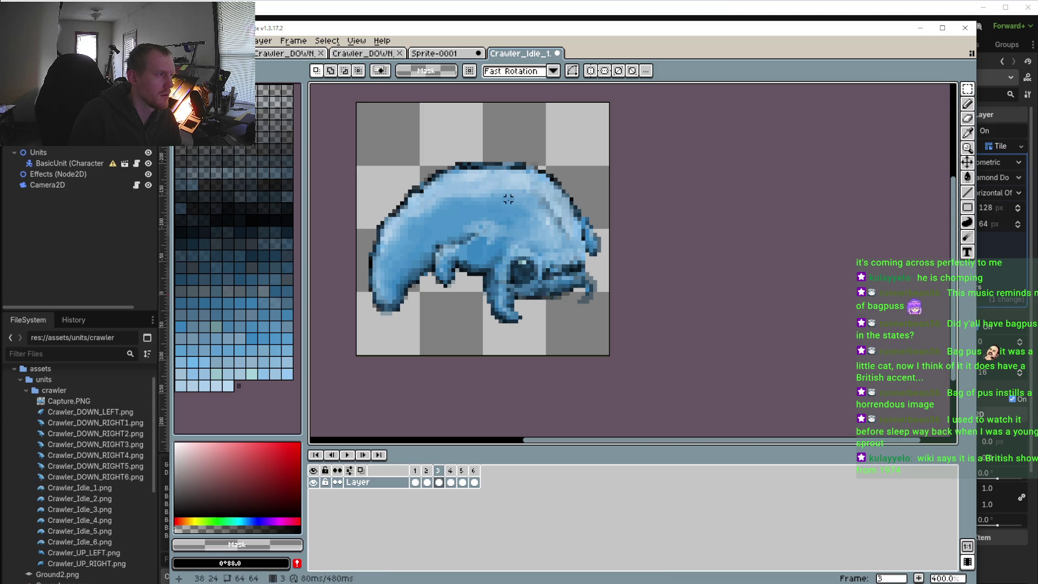
pyautogui.scroll(-1, 508, 194)
pyautogui.click(346, 454)
pyautogui.scroll(1, 461, 186)
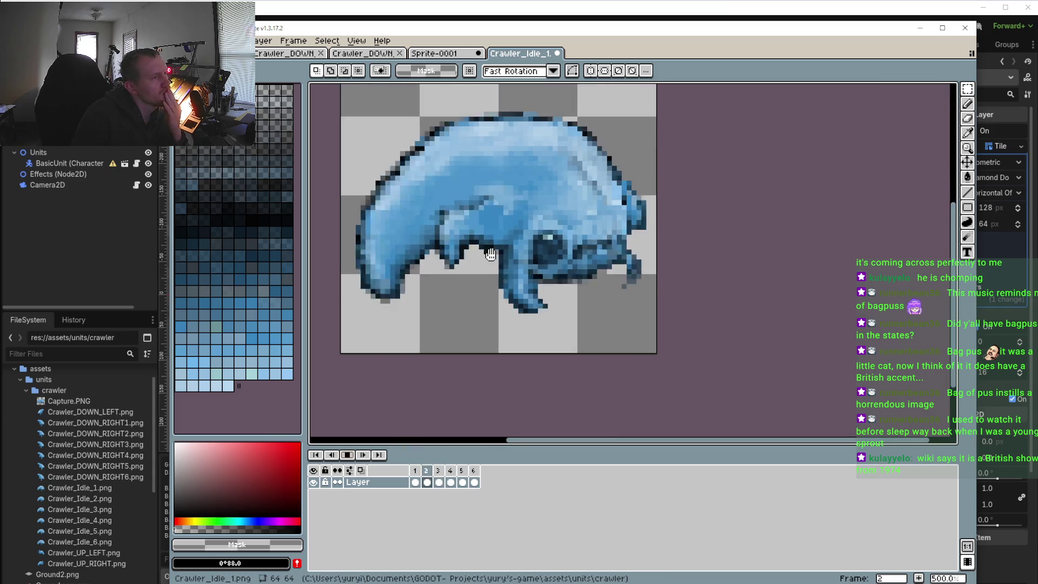
pyautogui.scroll(1, 462, 186)
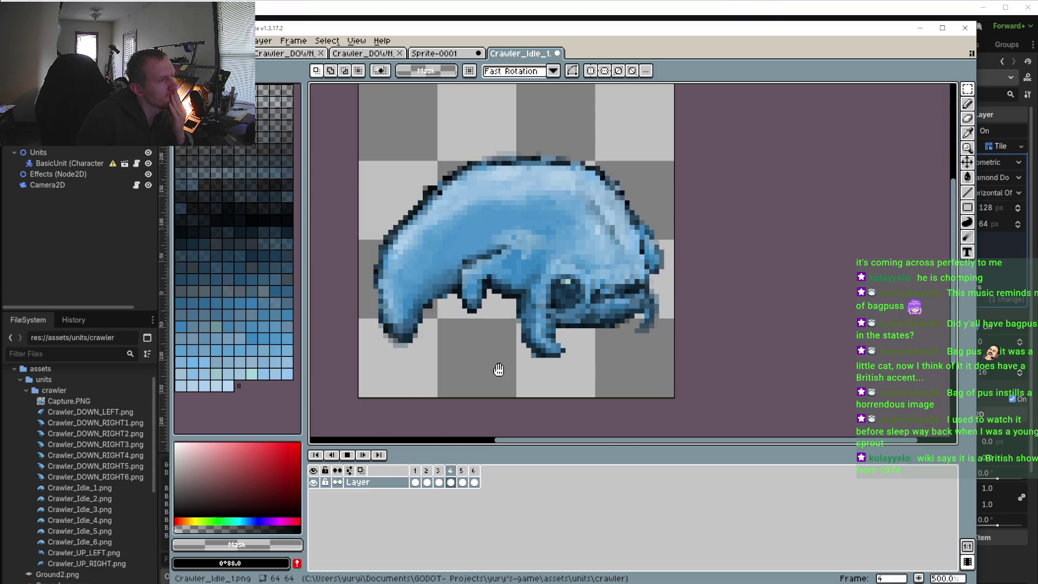
pyautogui.click(347, 454)
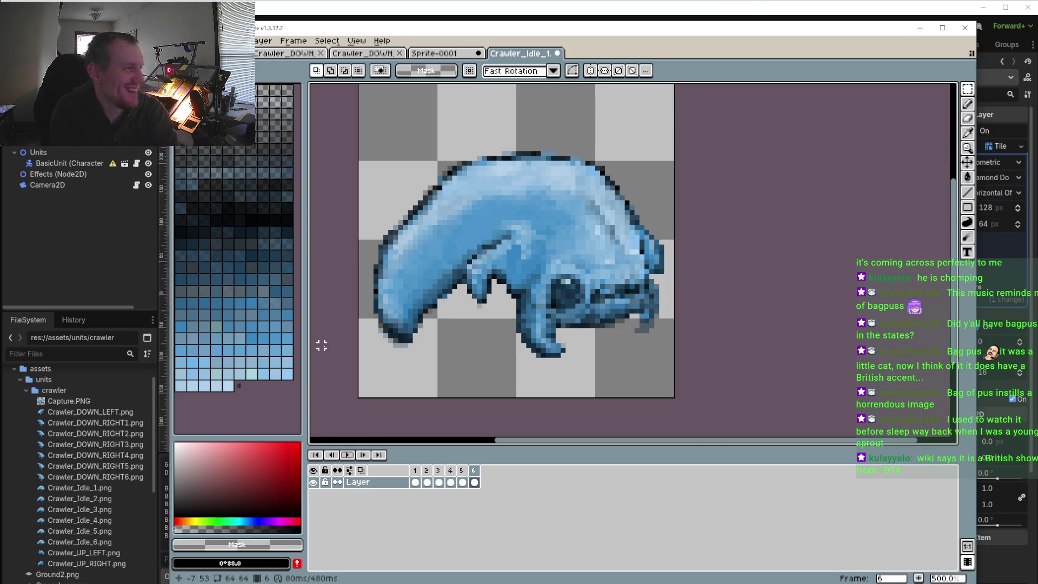
# - Pan around the canvas to inspect the crawler on frame 6
pyautogui.moveTo(454, 277); pyautogui.dragTo(494, 262)
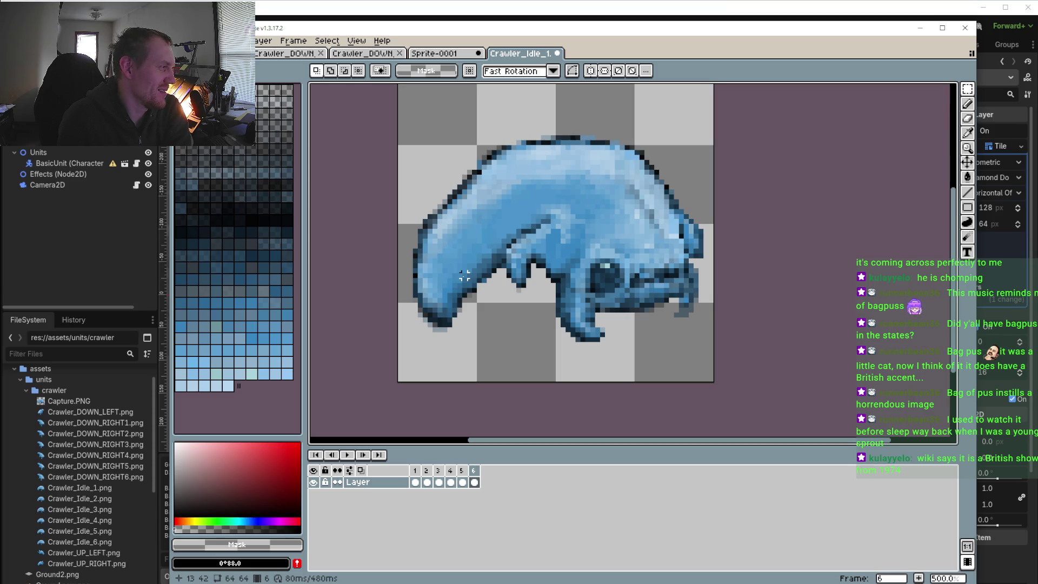
pyautogui.moveTo(464, 276); pyautogui.dragTo(477, 311)
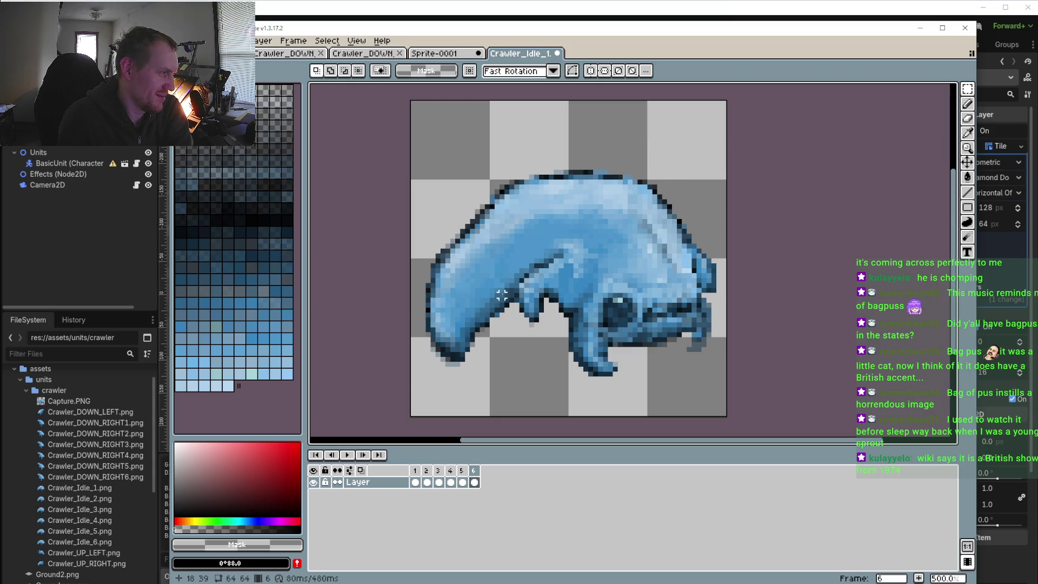
pyautogui.moveTo(520, 294); pyautogui.dragTo(501, 327)
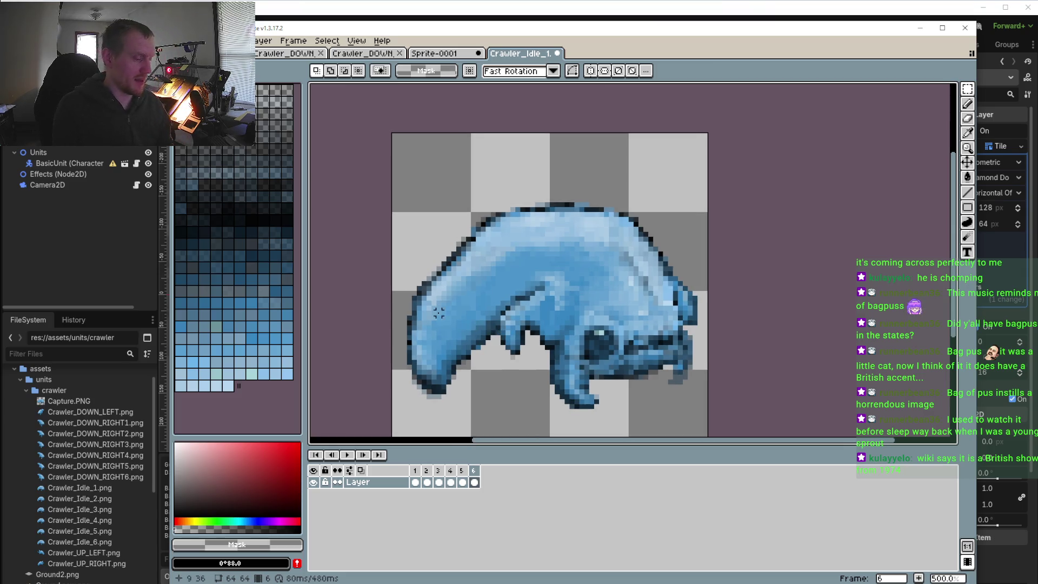
pyautogui.scroll(7, 510, 305)
# - Sample light blue #8ab8da from the body and pencil four pixels along the dark crease
pyautogui.press('i')
pyautogui.click(508, 307)
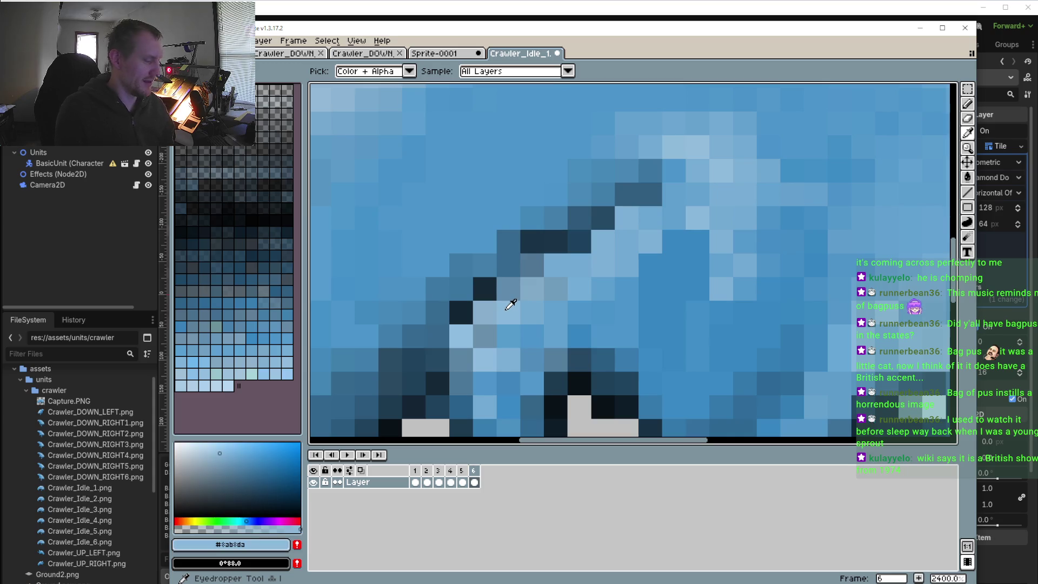
pyautogui.press('b')
pyautogui.click(461, 359)
pyautogui.click(461, 383)
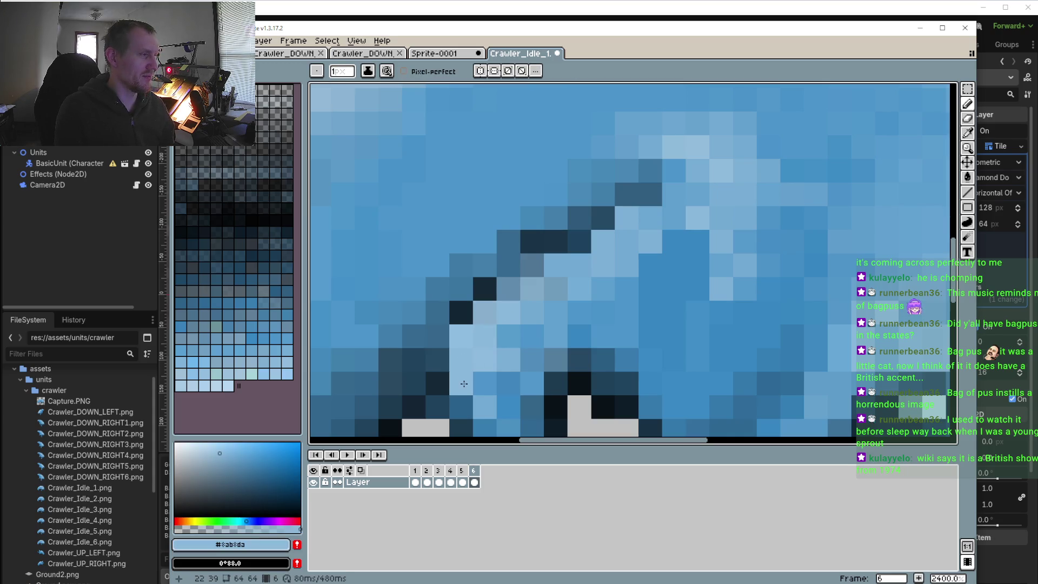
pyautogui.scroll(-3, 540, 292)
pyautogui.scroll(-2, 573, 289)
pyautogui.scroll(4, 562, 286)
pyautogui.click(521, 304)
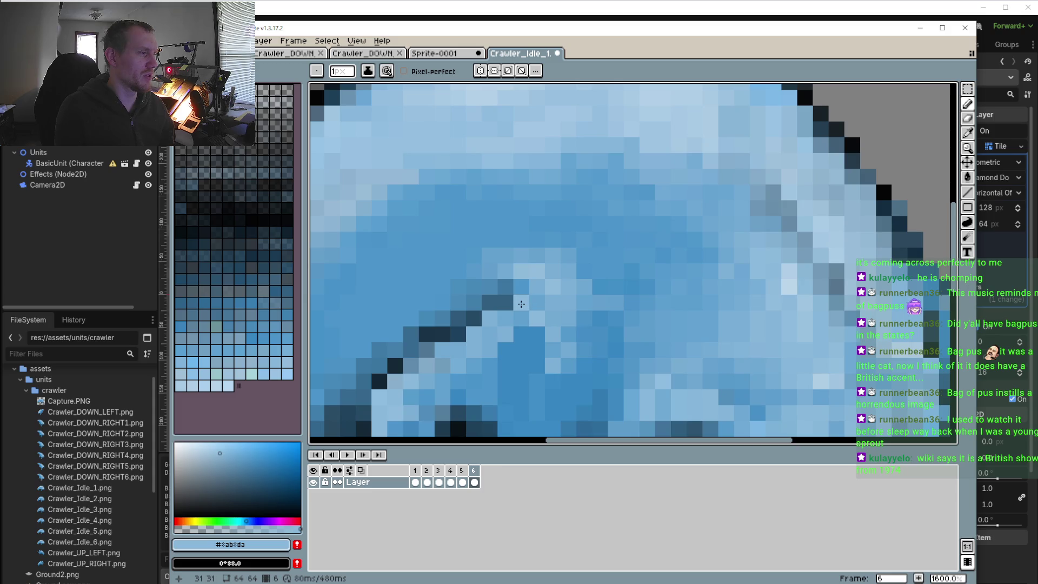
pyautogui.click(520, 287)
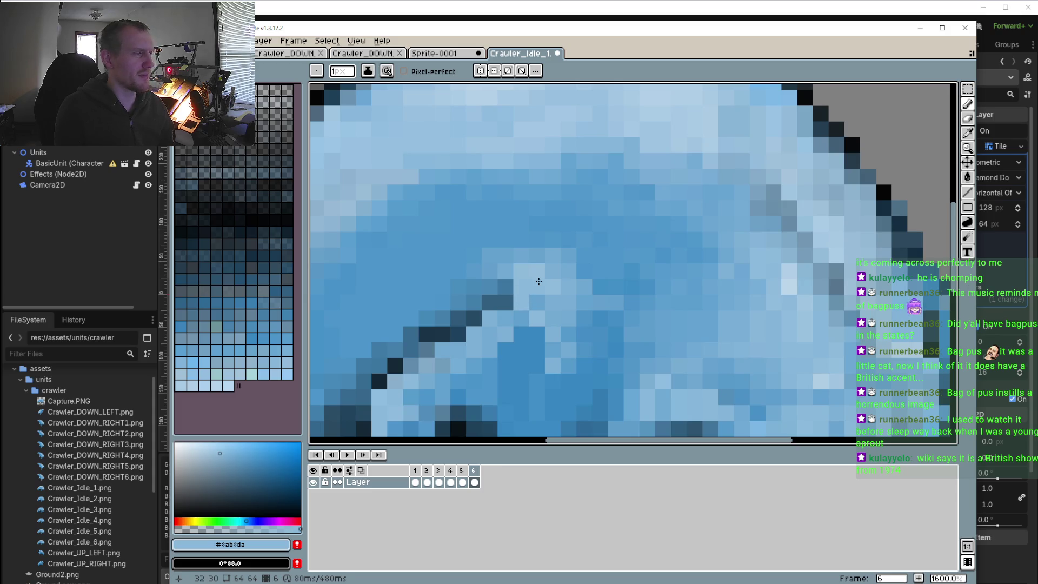
# - Compare the edit against the poses on frames 1 and 2
pyautogui.scroll(-3, 519, 297)
pyautogui.scroll(-2, 493, 308)
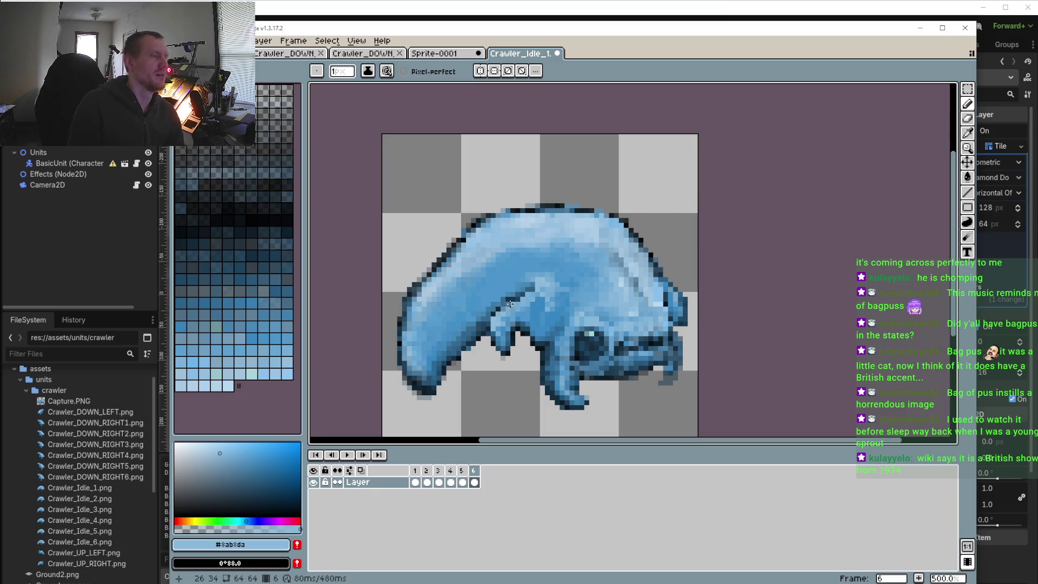
pyautogui.scroll(2, 494, 308)
pyautogui.scroll(1, 492, 303)
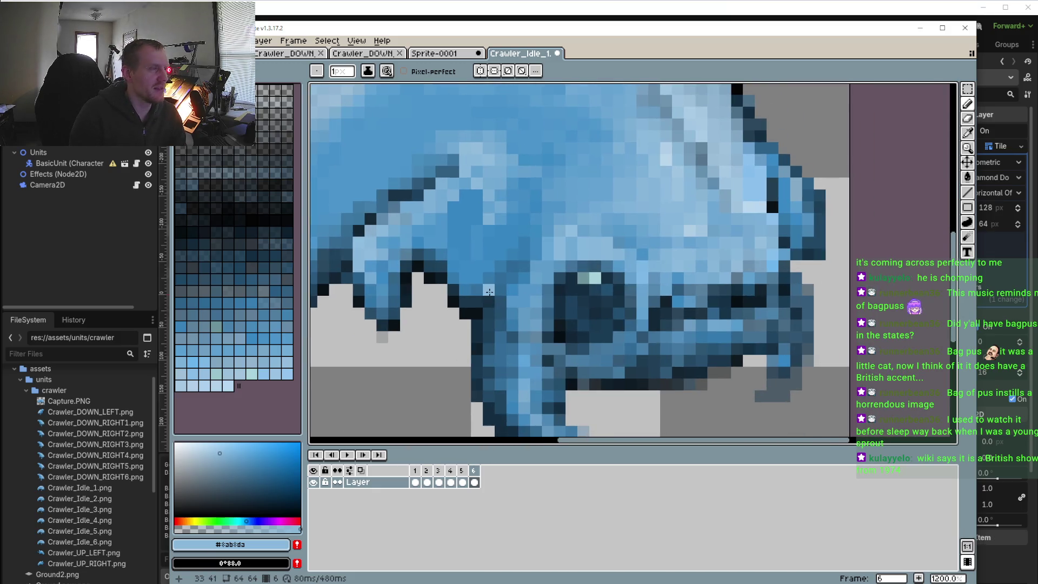
pyautogui.scroll(-1, 488, 291)
pyautogui.scroll(-2, 488, 291)
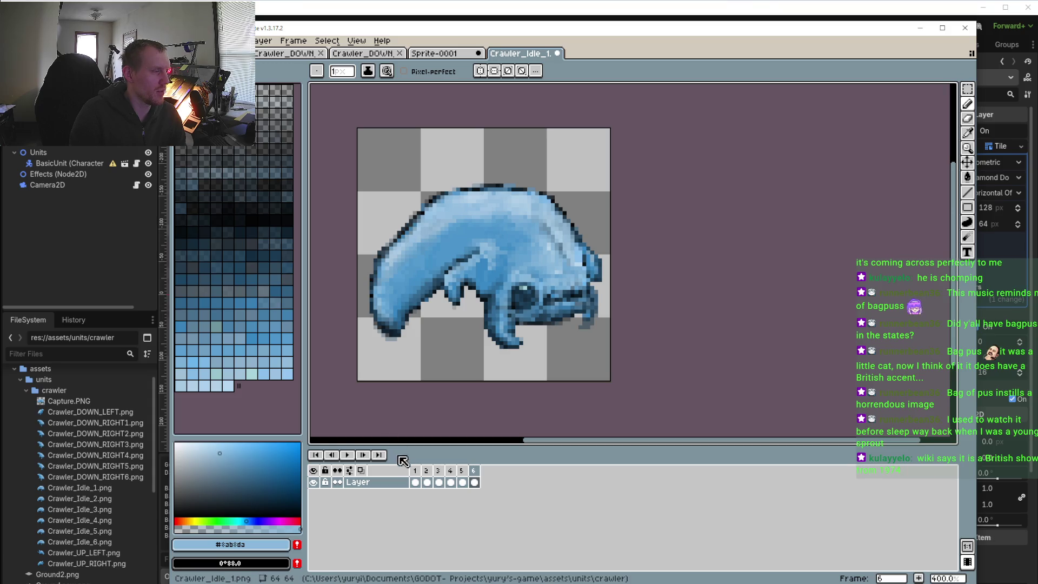
pyautogui.click(416, 471)
pyautogui.click(427, 471)
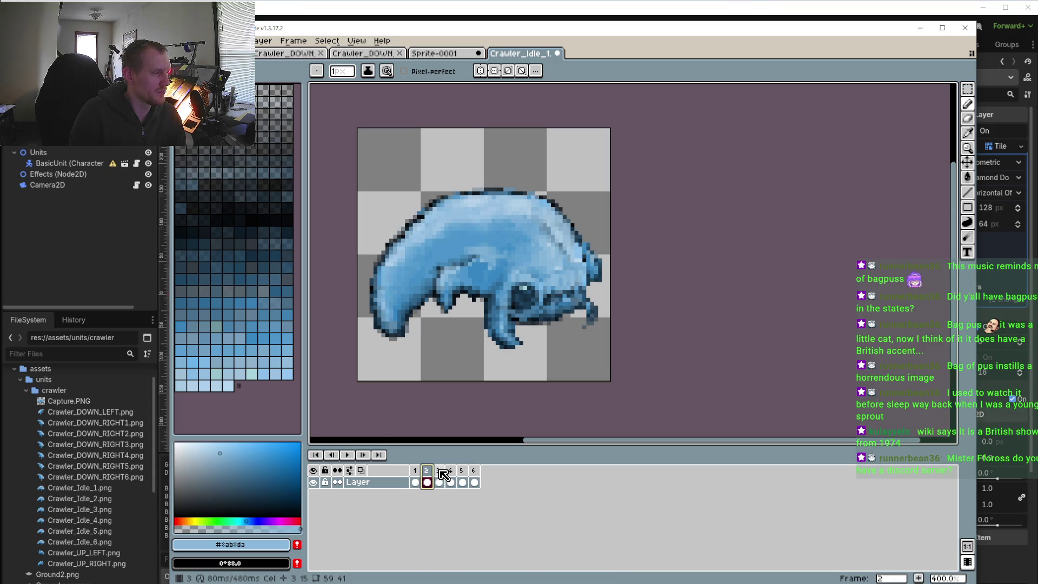
# - View the poses on frames 3 through 6, then return to frame 1
pyautogui.click(439, 471)
pyautogui.click(451, 472)
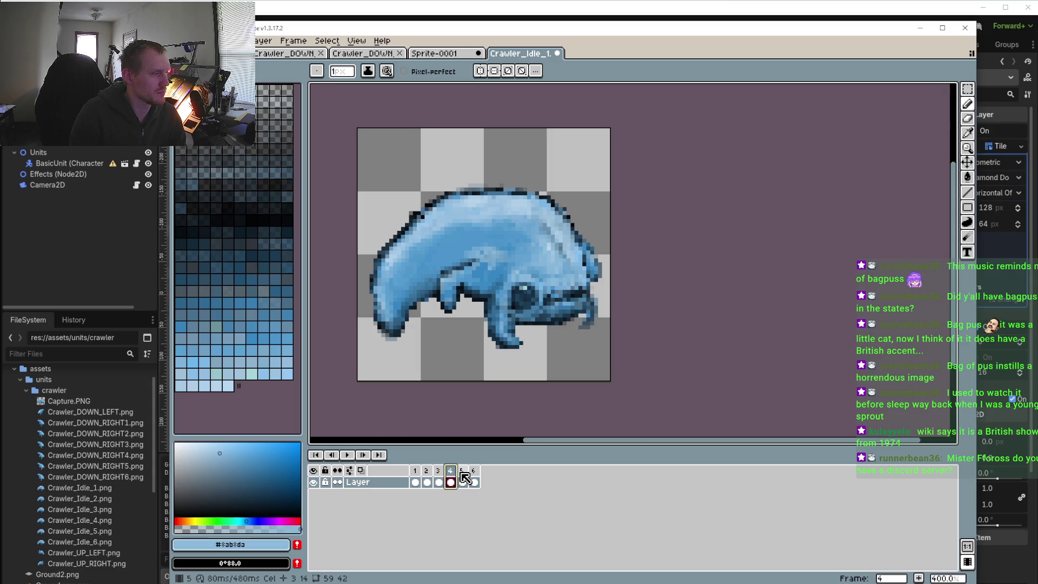
pyautogui.click(462, 476)
pyautogui.click(474, 475)
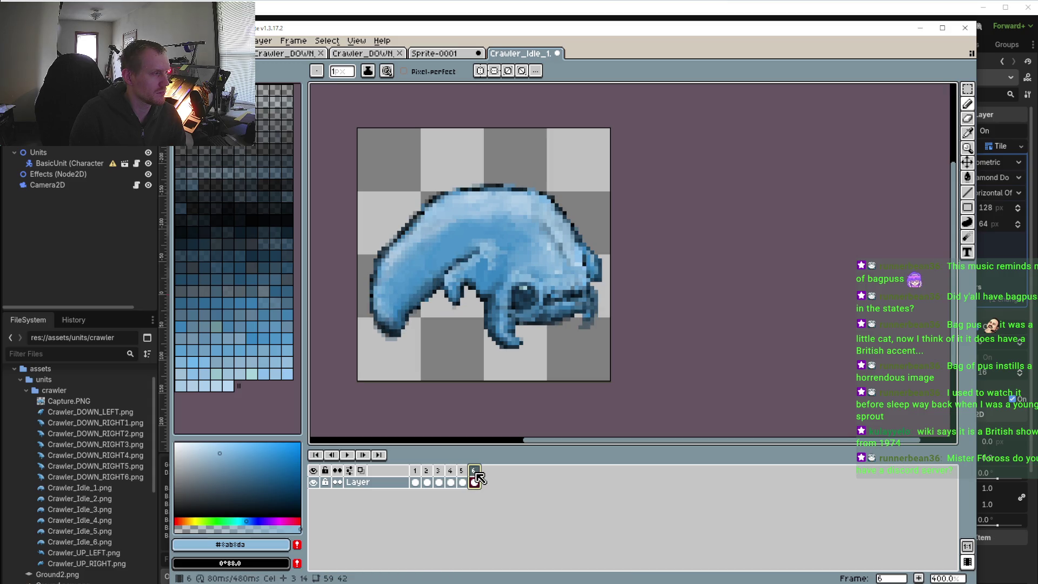
pyautogui.press('Right')
pyautogui.click(474, 471)
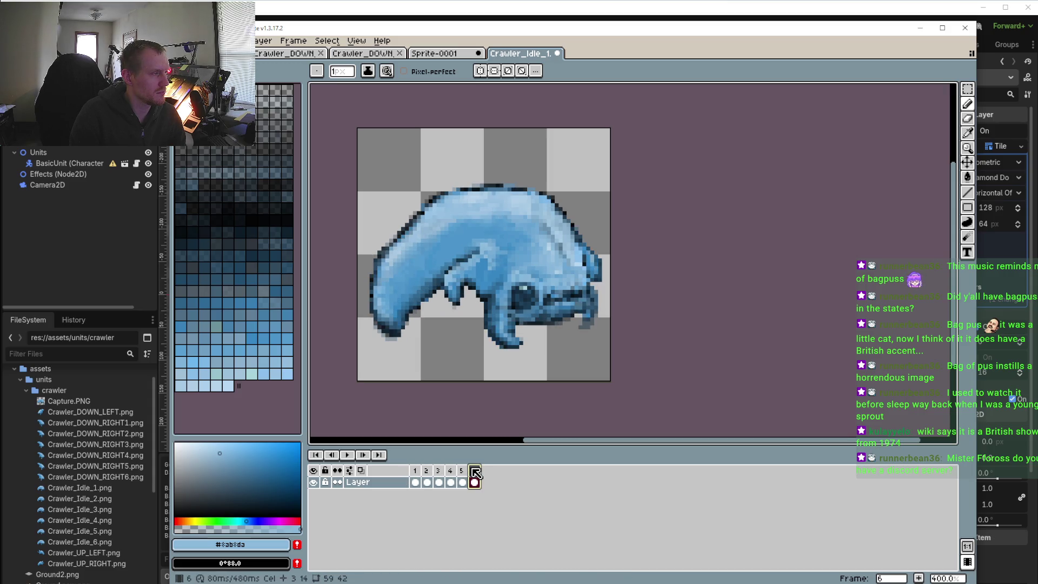
pyautogui.click(415, 475)
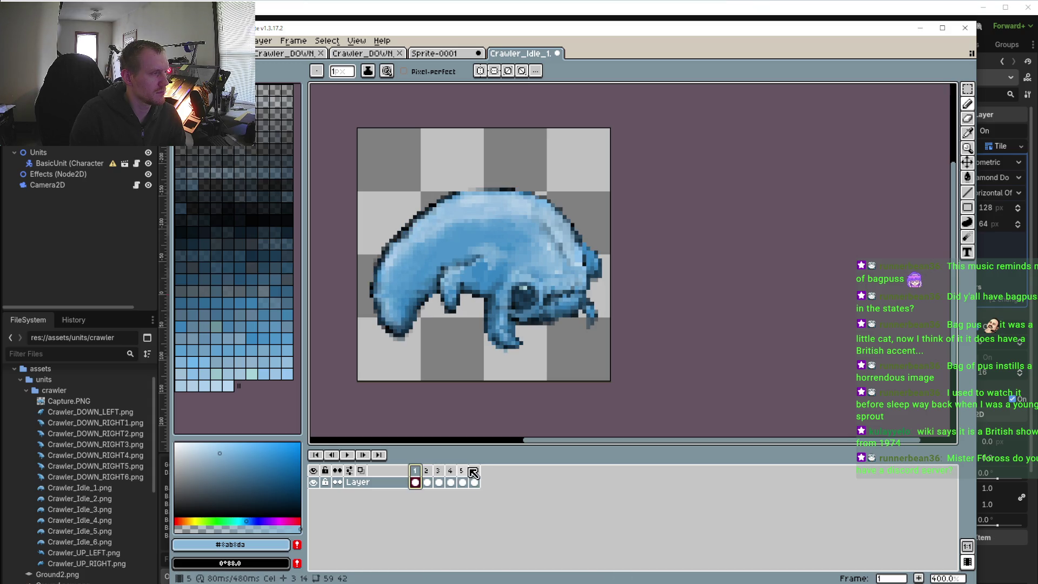
# - Rectangle-select the 16×27 tail tip on the left and carry the selection to frame 6
pyautogui.click(967, 89)
pyautogui.moveTo(355, 241); pyautogui.dragTo(423, 350)
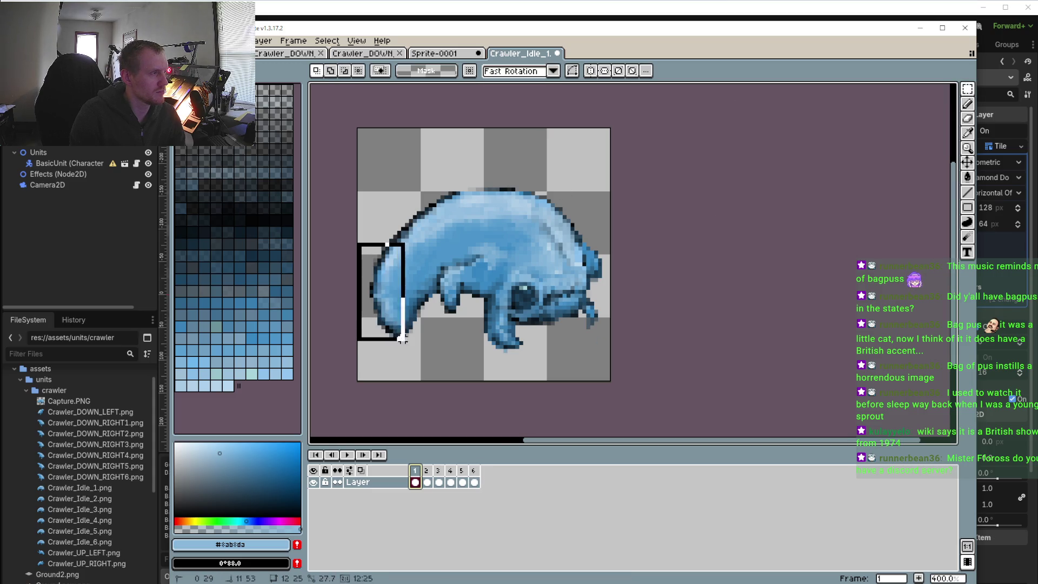
pyautogui.click(474, 470)
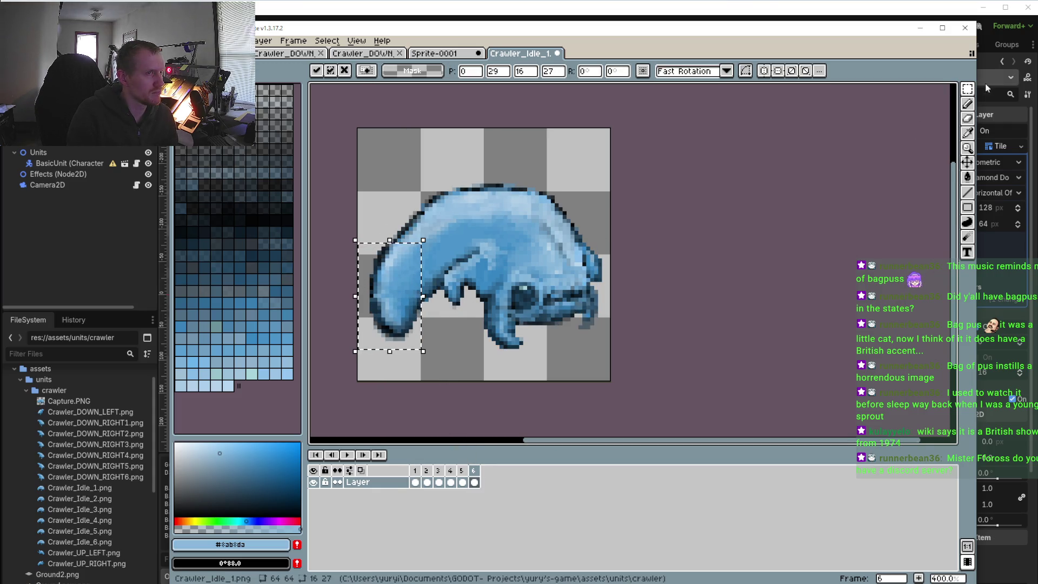
pyautogui.click(967, 117)
# - Erase along the tail tip's outline, then set the Eraser opacity to 50%
pyautogui.scroll(5, 389, 350)
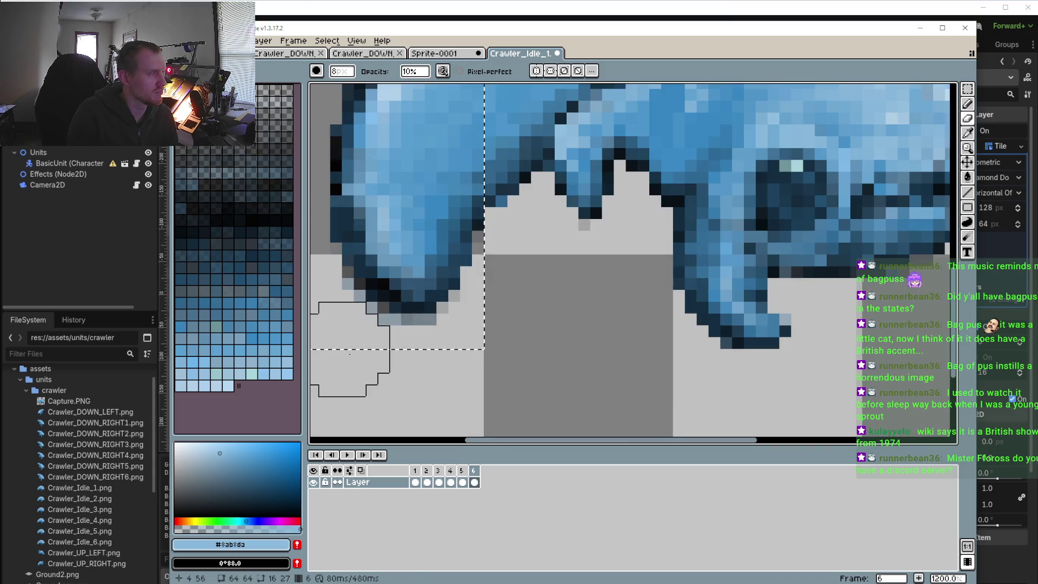
pyautogui.keyDown('ctrl'); pyautogui.scroll(-7, 348, 319); pyautogui.keyUp('ctrl')
pyautogui.moveTo(348, 272)
pyautogui.mouseDown()
pyautogui.moveTo(348, 284)
pyautogui.moveTo(372, 296)
pyautogui.mouseUp()
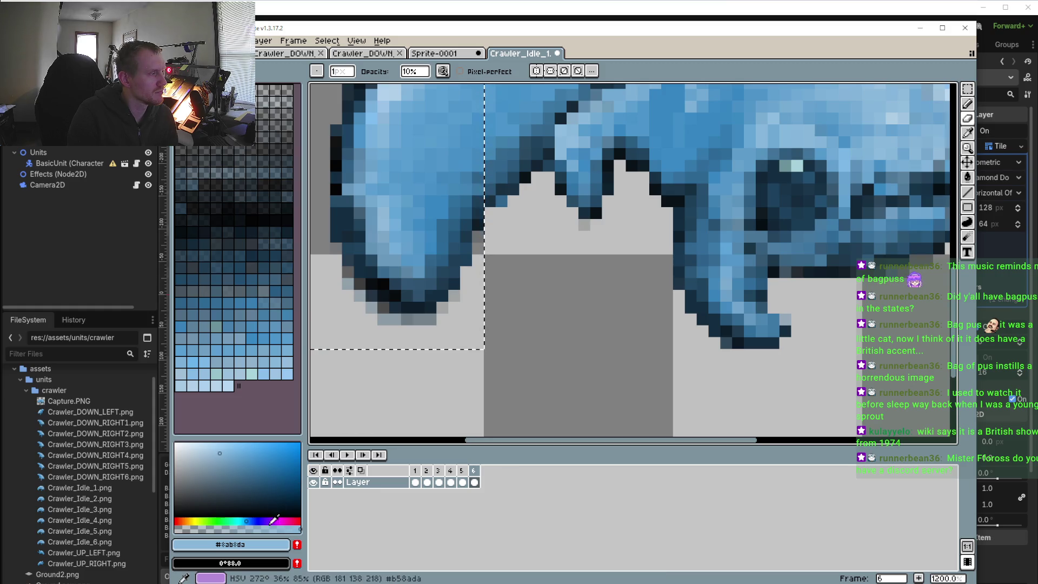
pyautogui.click(421, 75)
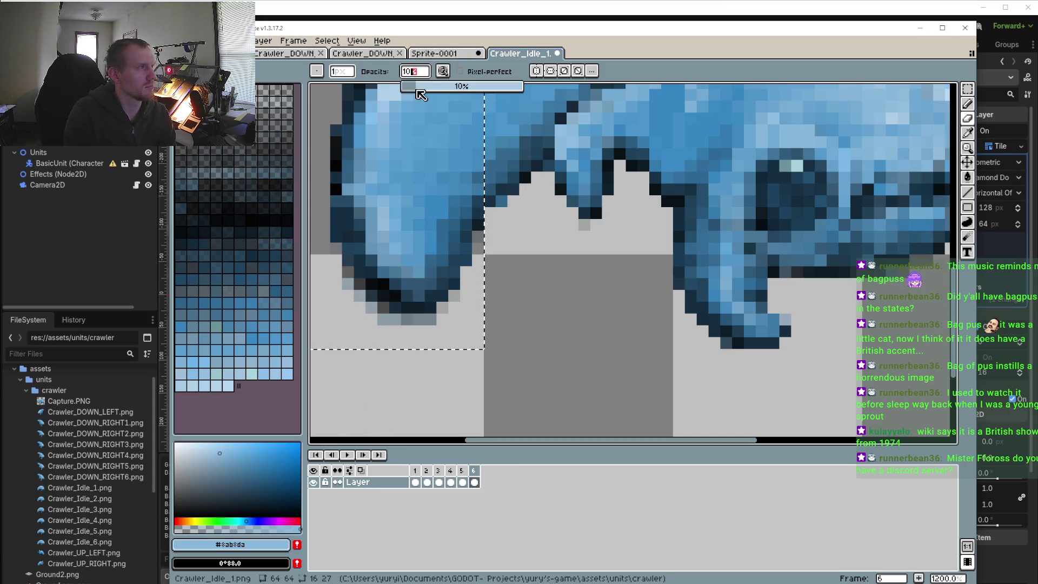
pyautogui.write('50')
pyautogui.press('Return')
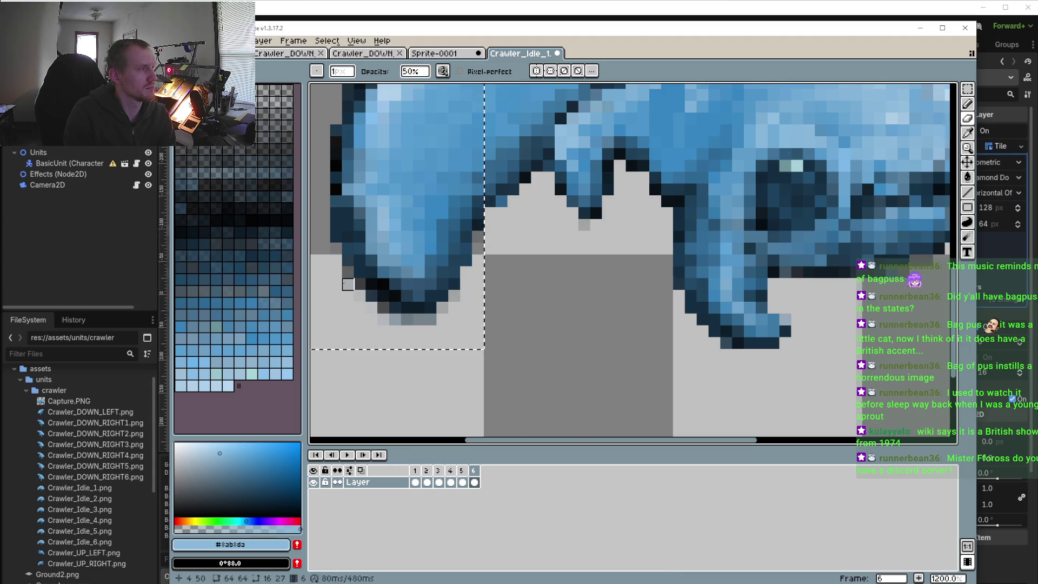
# - Fade the left, lower-left and bottom tail outline at 50%, then replay the loop
pyautogui.click(336, 237)
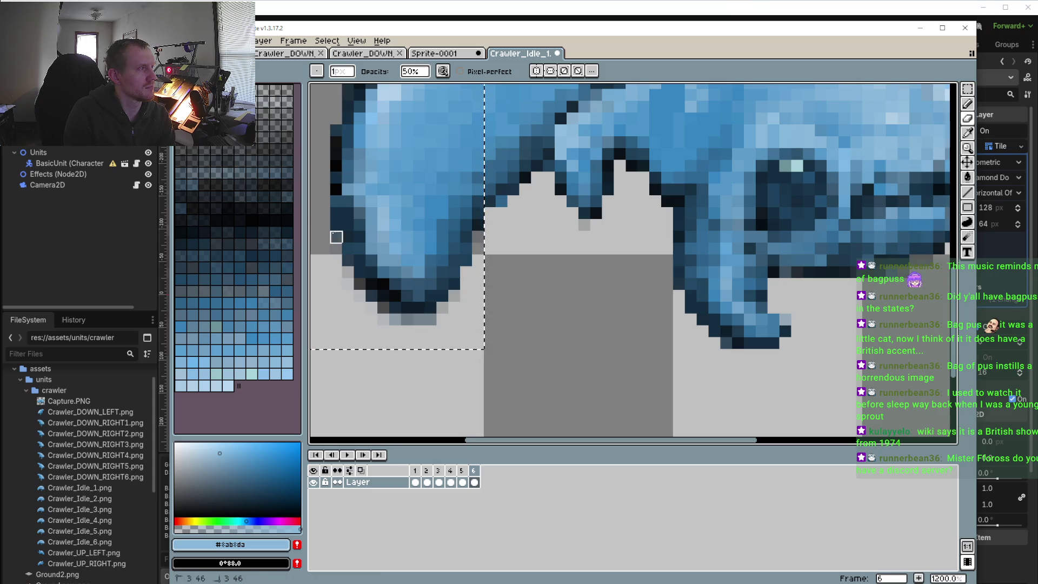
pyautogui.moveTo(336, 238); pyautogui.dragTo(395, 308)
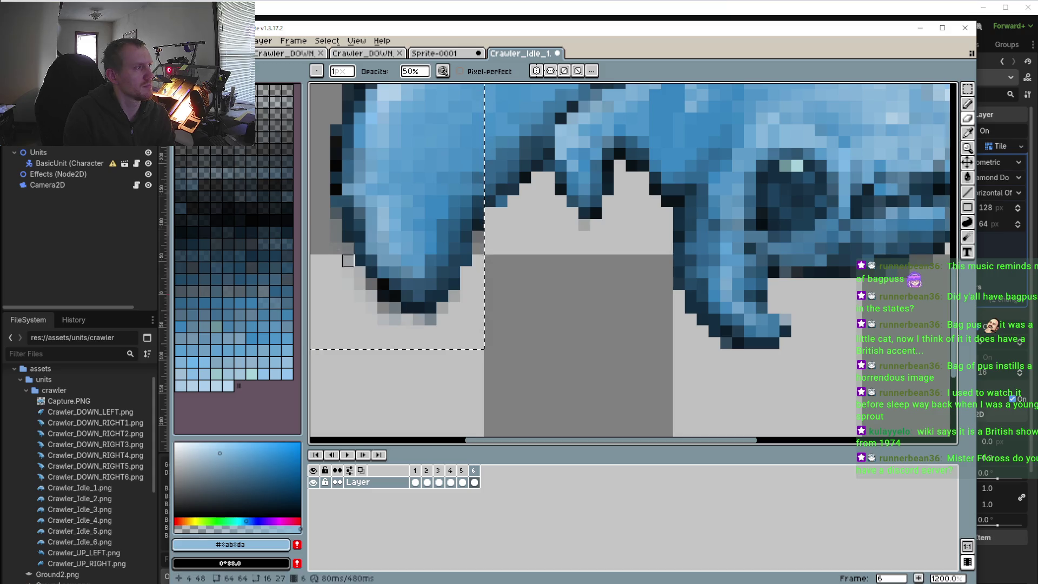
pyautogui.moveTo(324, 225); pyautogui.dragTo(336, 273)
pyautogui.moveTo(395, 331); pyautogui.dragTo(442, 320)
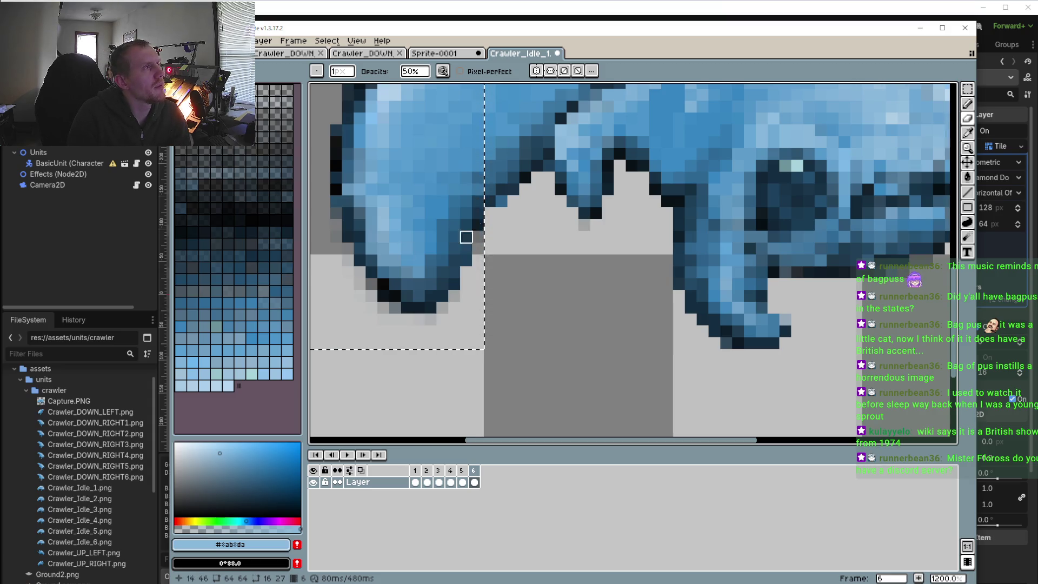
pyautogui.scroll(-3, 502, 213)
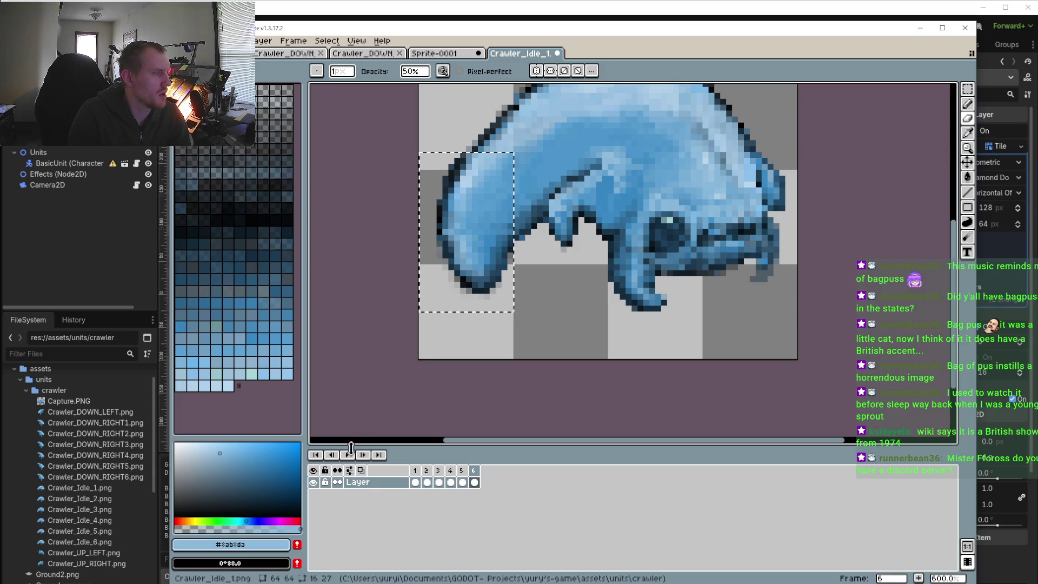
pyautogui.click(350, 455)
# - Shift the view slightly left, stop playback, visit frames 5 and 6, and return to frame 4
pyautogui.scroll(-2, 466, 352)
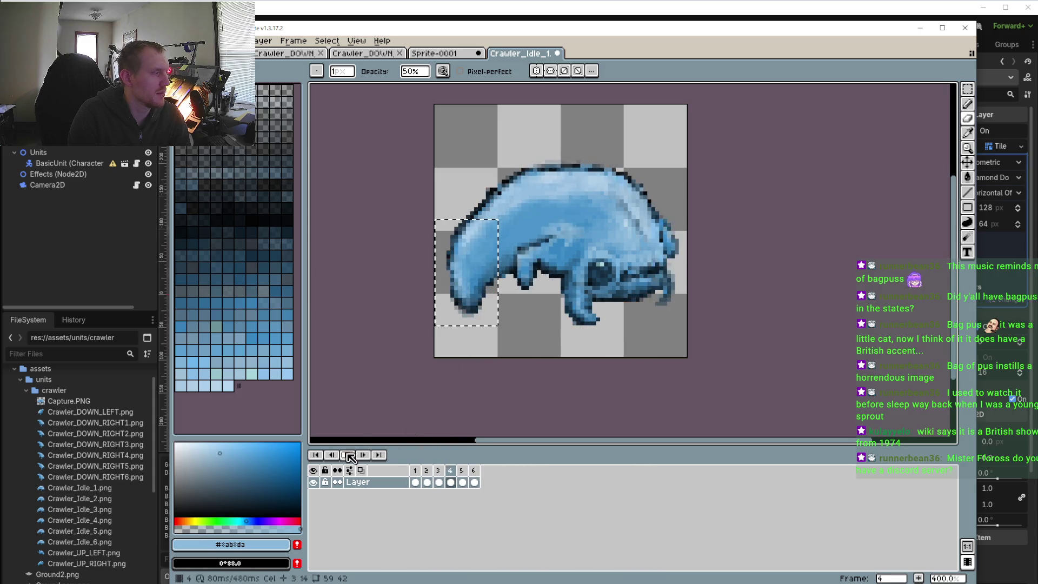
pyautogui.scroll(-3, 464, 358)
pyautogui.scroll(3, 465, 357)
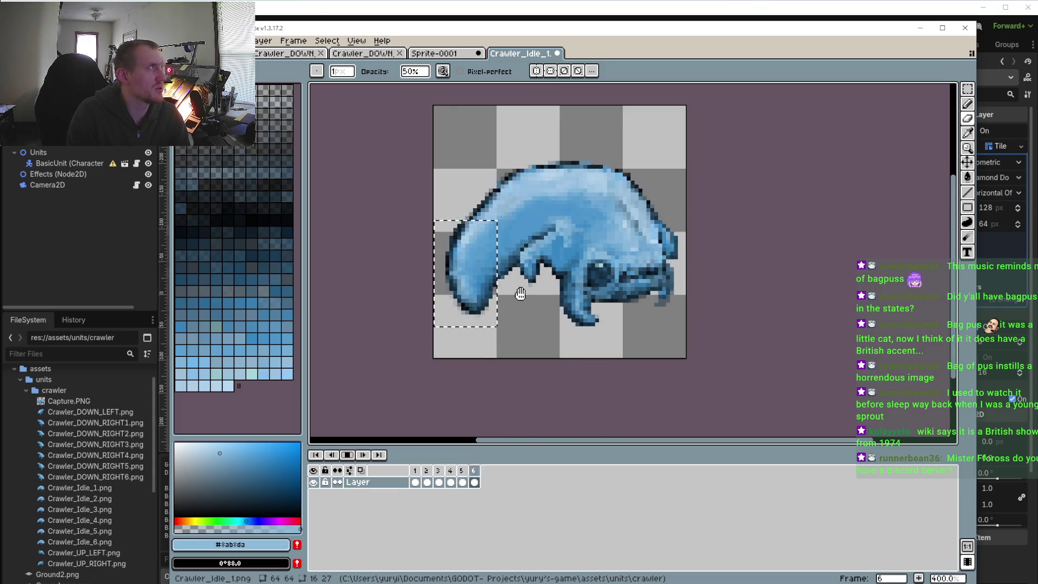
pyautogui.moveTo(534, 267); pyautogui.dragTo(507, 264)
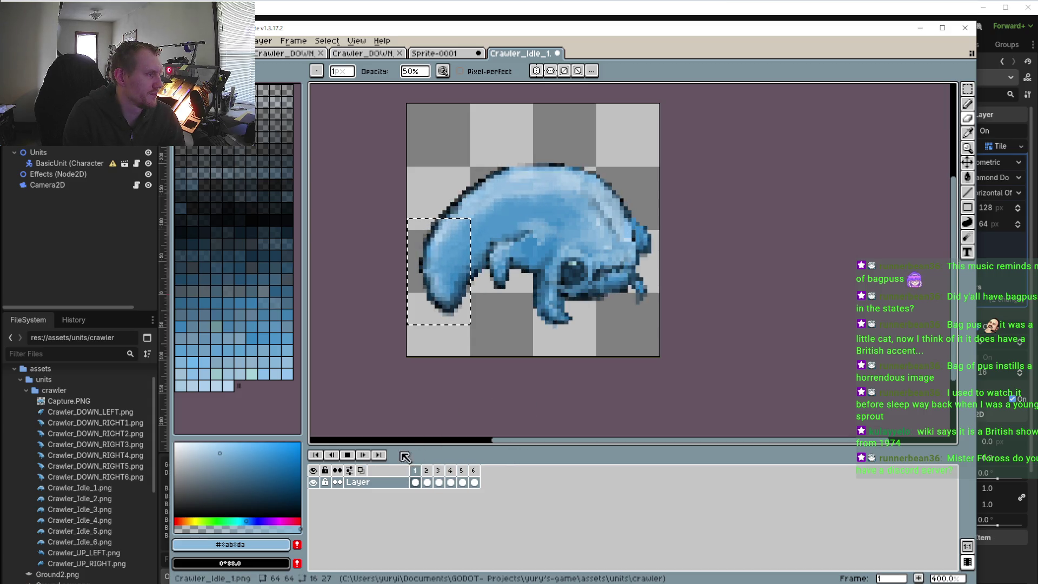
pyautogui.click(442, 482)
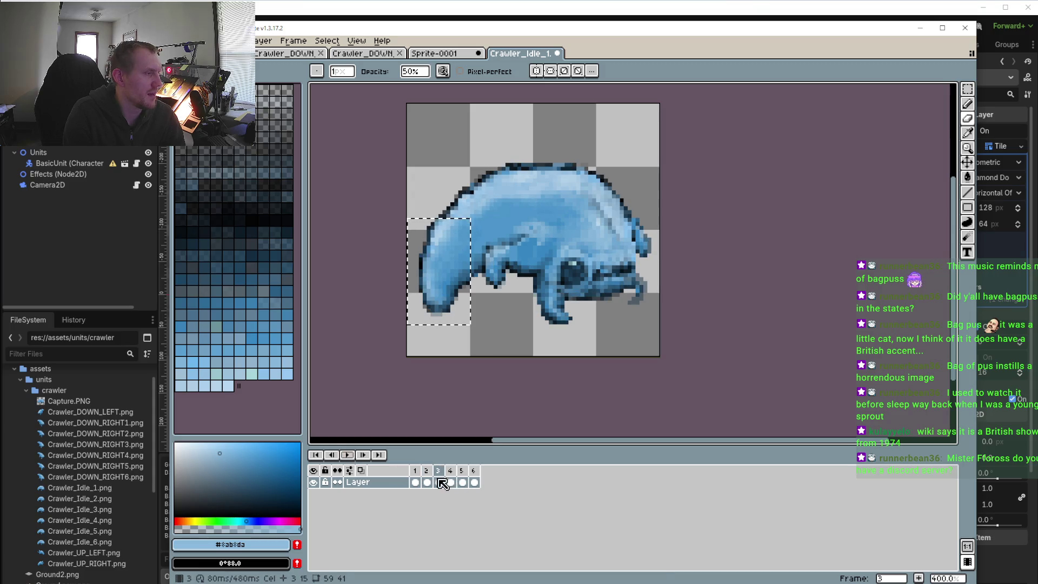
pyautogui.click(463, 471)
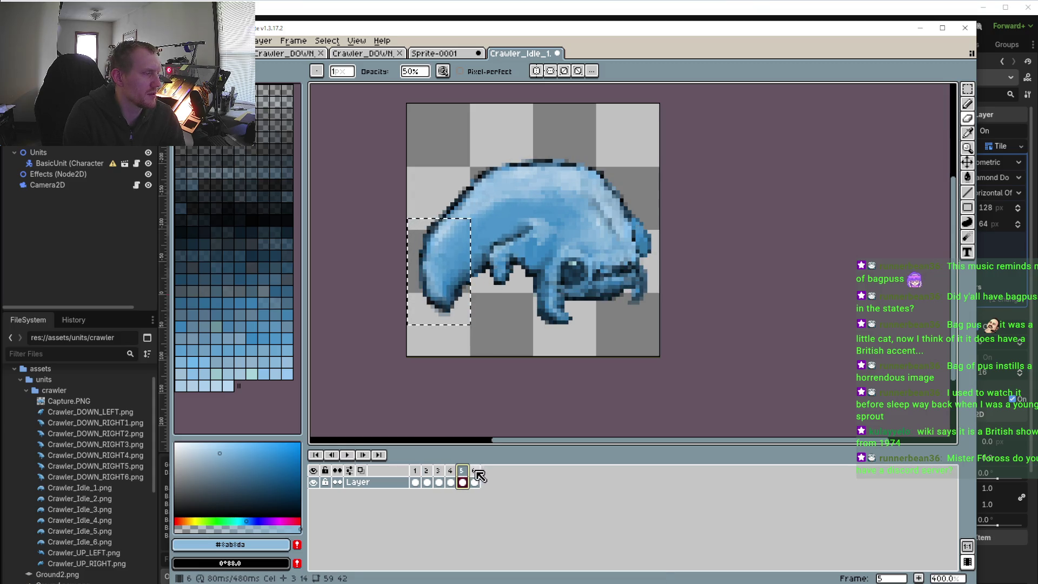
pyautogui.click(474, 471)
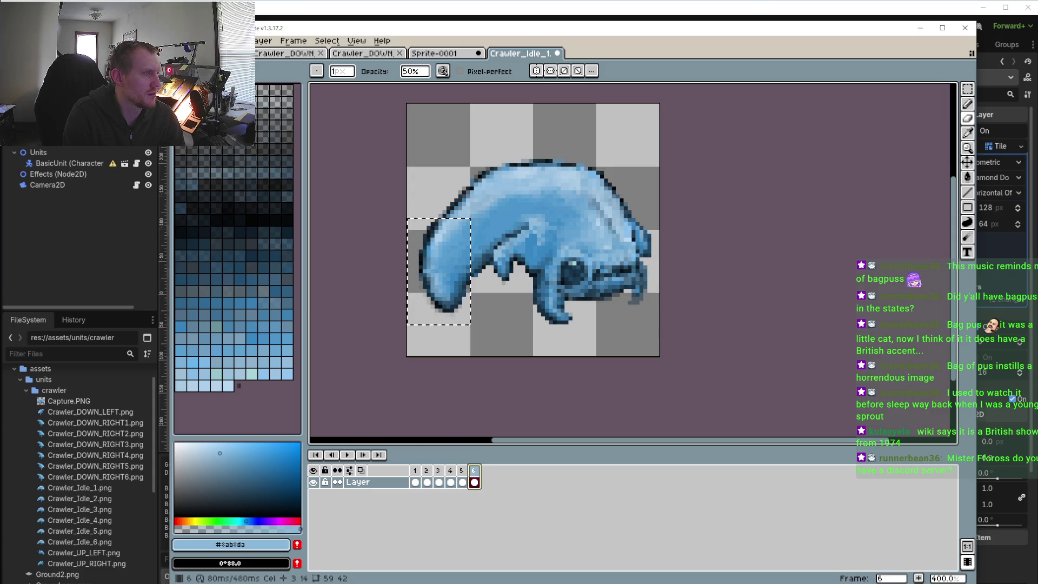
pyautogui.click(462, 481)
pyautogui.press(',')
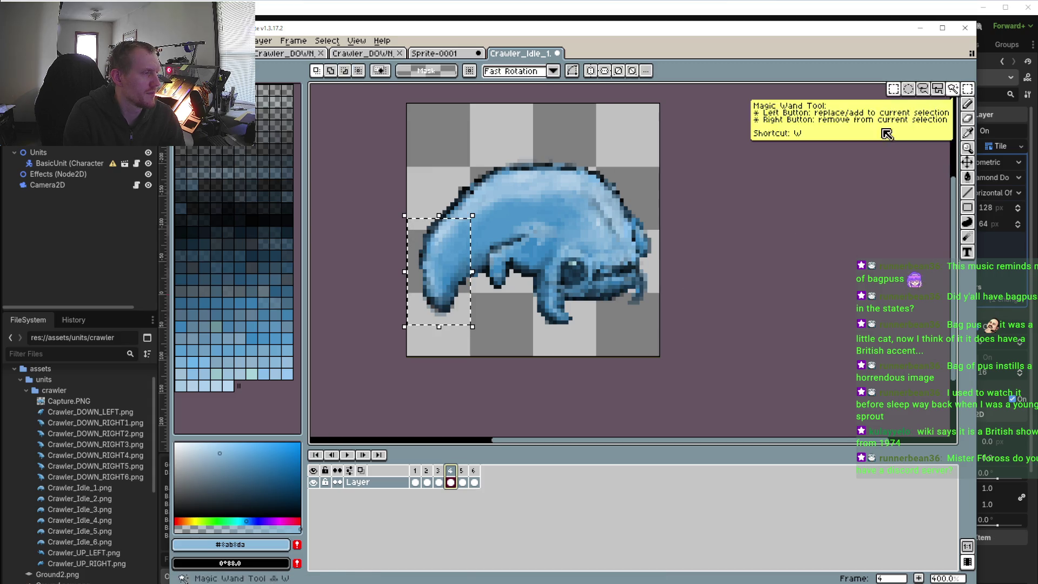
# - Draw a rectangular selection around the limb beneath the crawler's head
pyautogui.click(966, 88)
pyautogui.scroll(3, 711, 254)
pyautogui.scroll(2, 711, 254)
pyautogui.scroll(-1, 711, 254)
pyautogui.scroll(1, 702, 244)
pyautogui.moveTo(706, 217); pyautogui.dragTo(657, 335)
pyautogui.moveTo(727, 365); pyautogui.dragTo(662, 227)
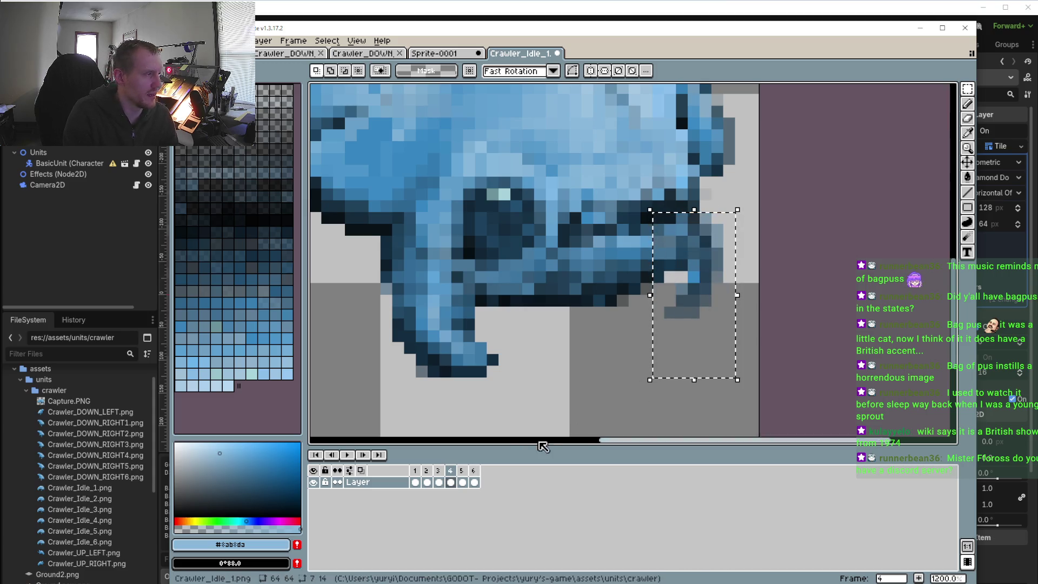
# - Paste the limb onto frames 3 and 2, commit, then preview the loop and stop on frame 2
pyautogui.click(441, 473)
pyautogui.hotkey('ctrl', 'v')
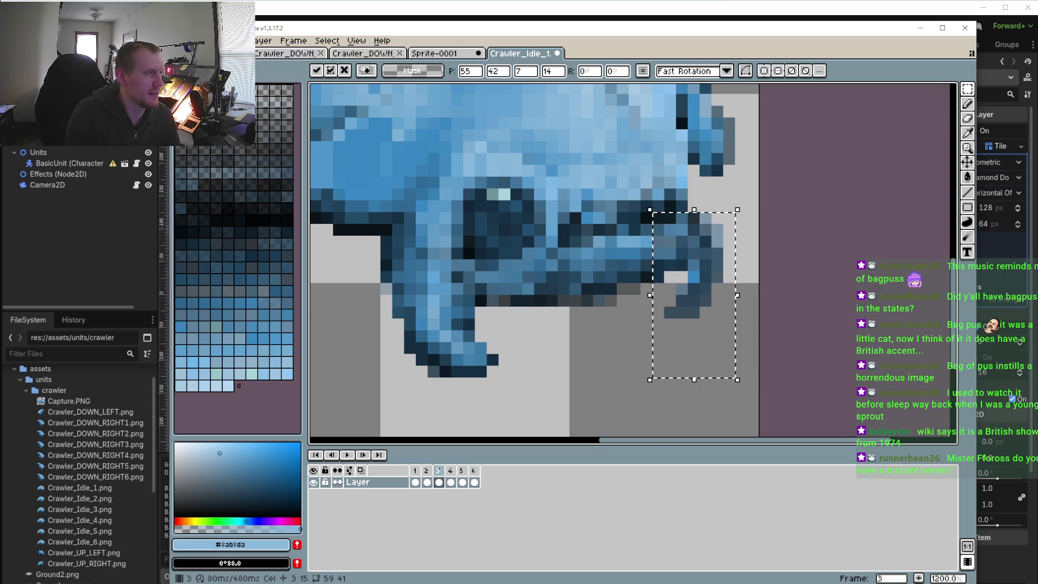
pyautogui.click(426, 476)
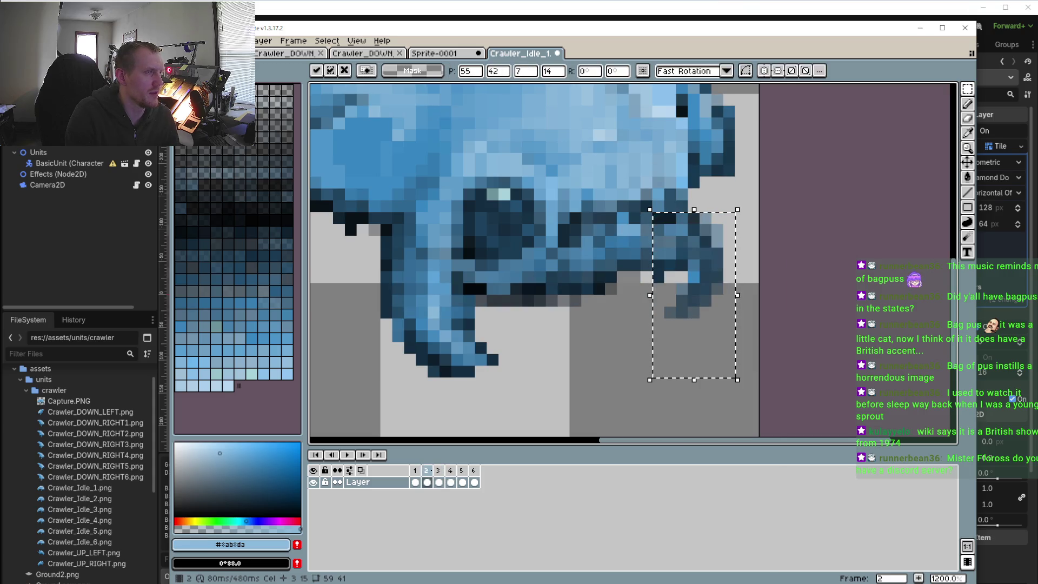
pyautogui.click(347, 455)
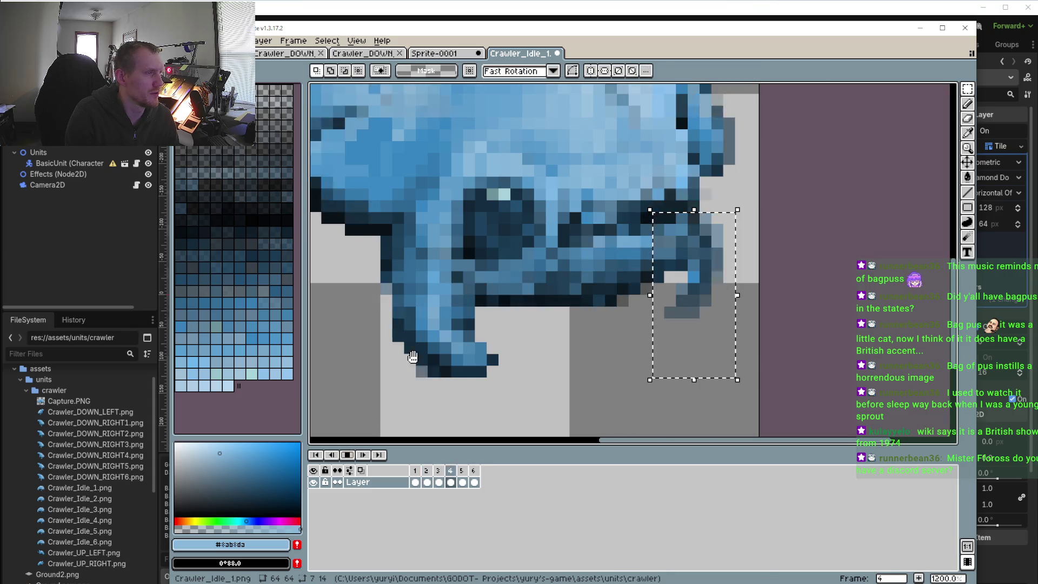
pyautogui.scroll(-5, 431, 392)
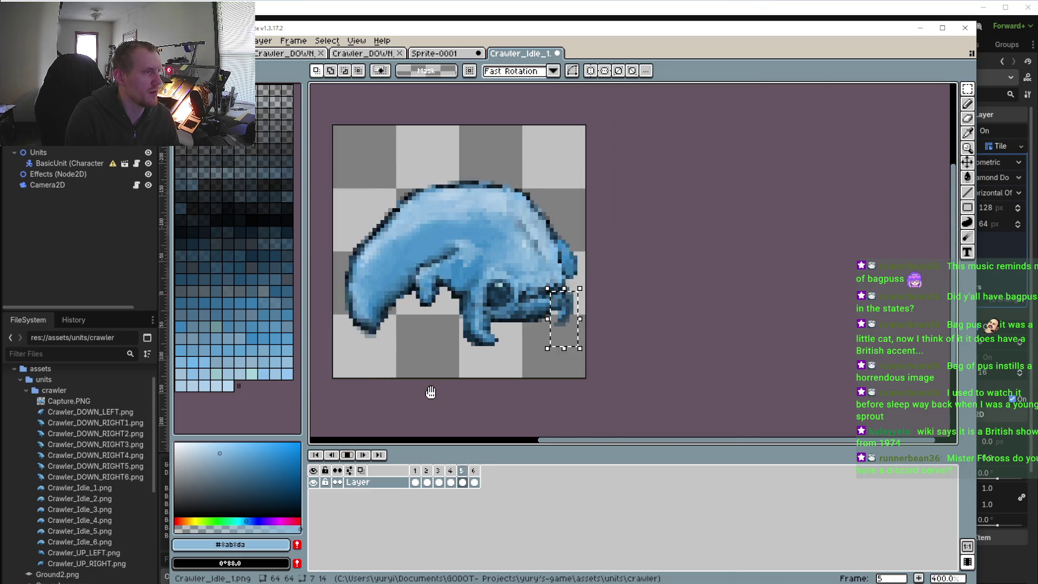
pyautogui.click(352, 458)
pyautogui.scroll(-1, 452, 386)
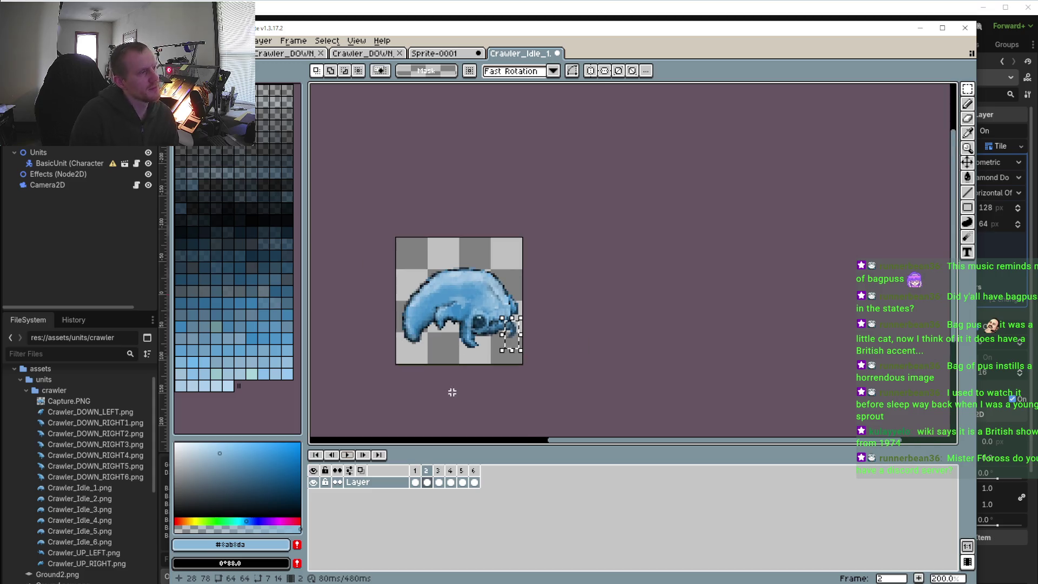
pyautogui.scroll(1, 455, 339)
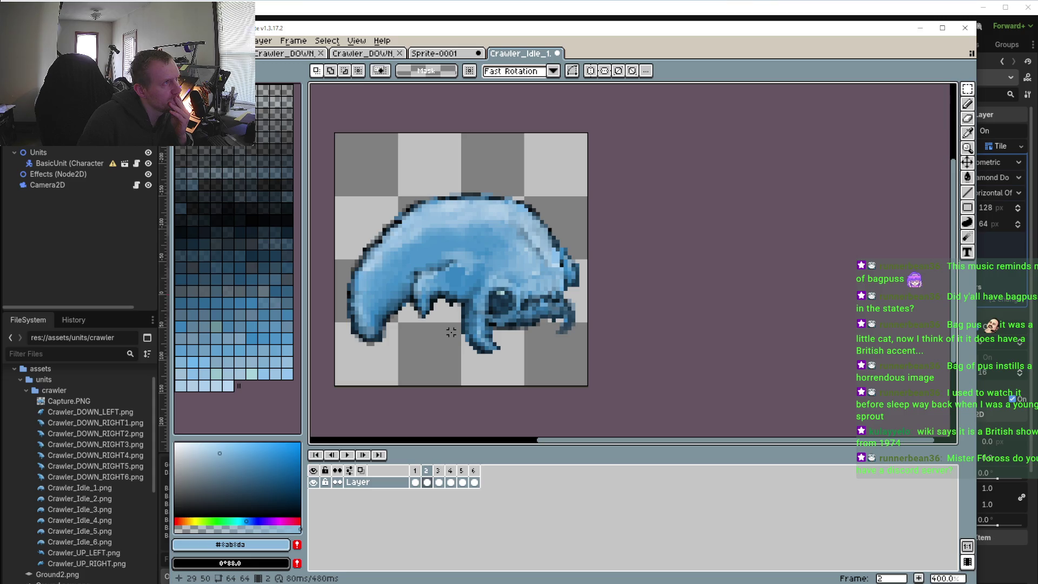
pyautogui.click(352, 458)
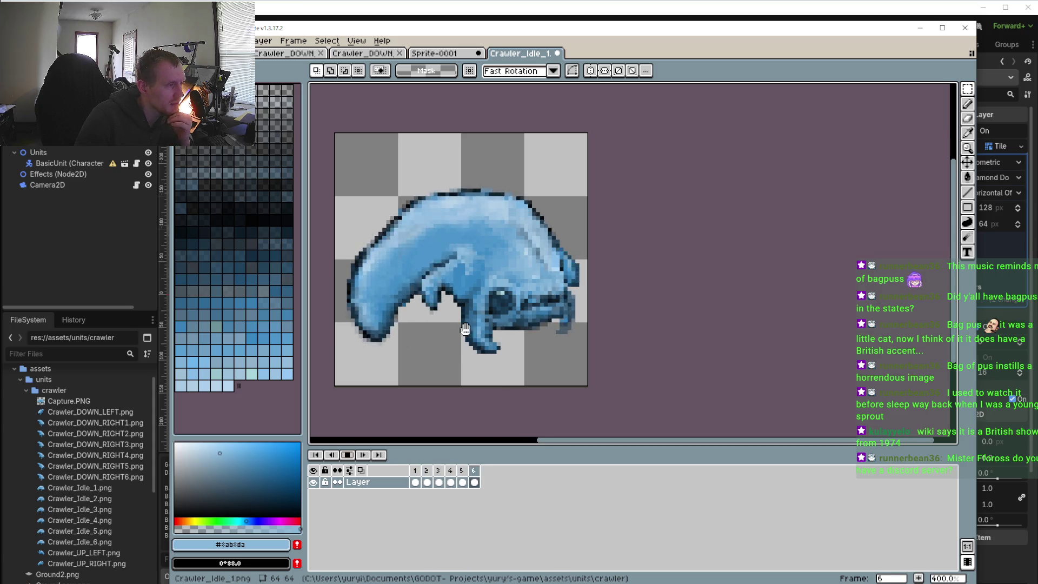
pyautogui.click(350, 460)
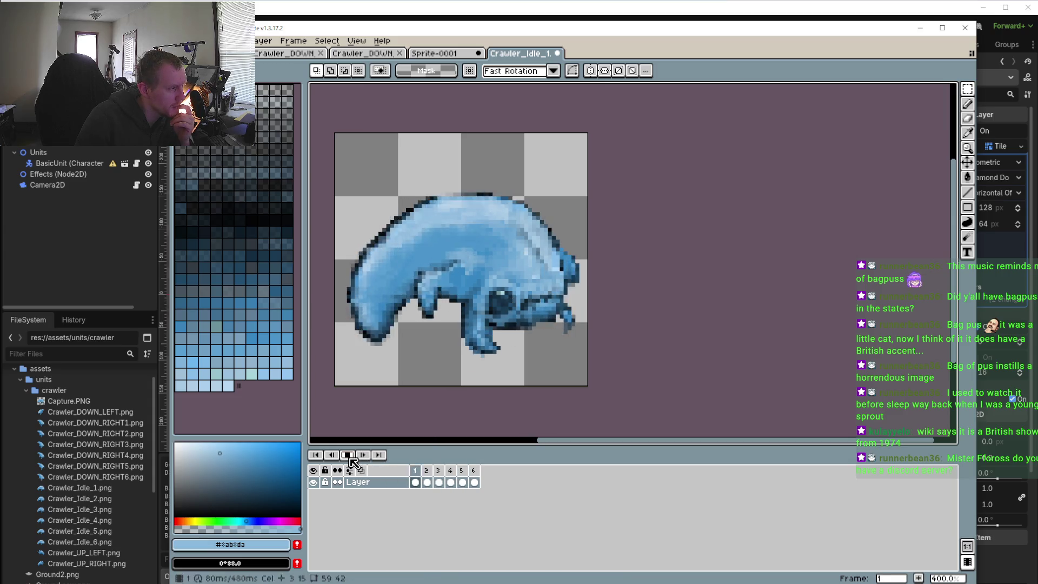
pyautogui.click(414, 482)
pyautogui.click(428, 471)
pyautogui.click(438, 471)
pyautogui.click(450, 471)
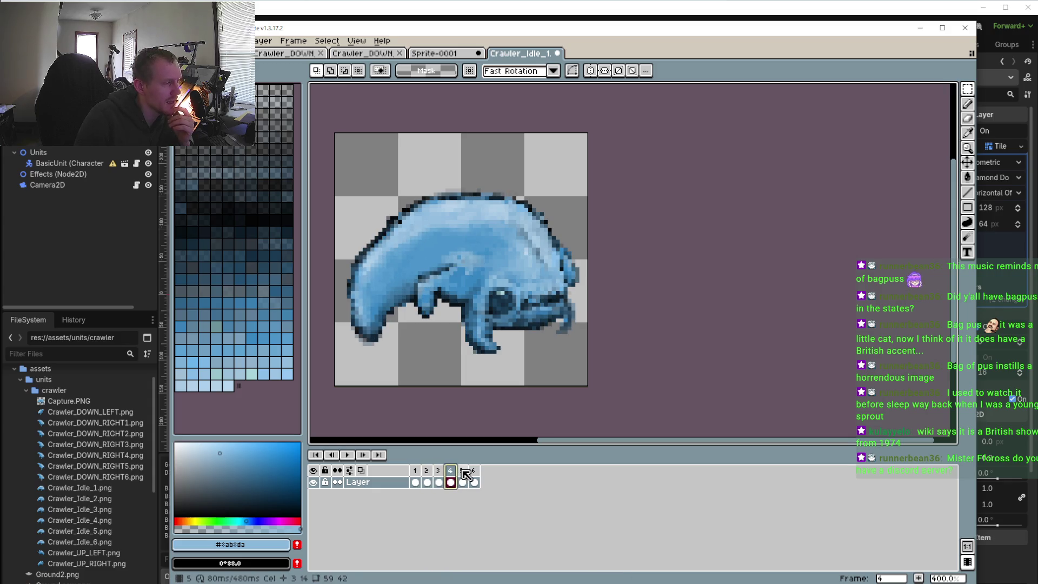
pyautogui.click(462, 470)
pyautogui.click(450, 471)
pyautogui.click(463, 473)
pyautogui.click(475, 474)
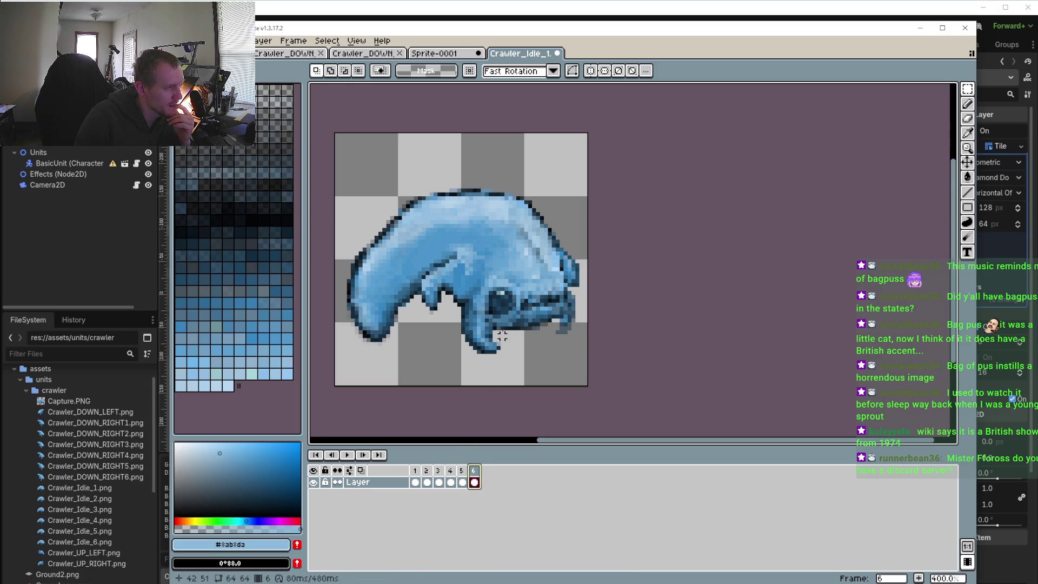
pyautogui.click(414, 470)
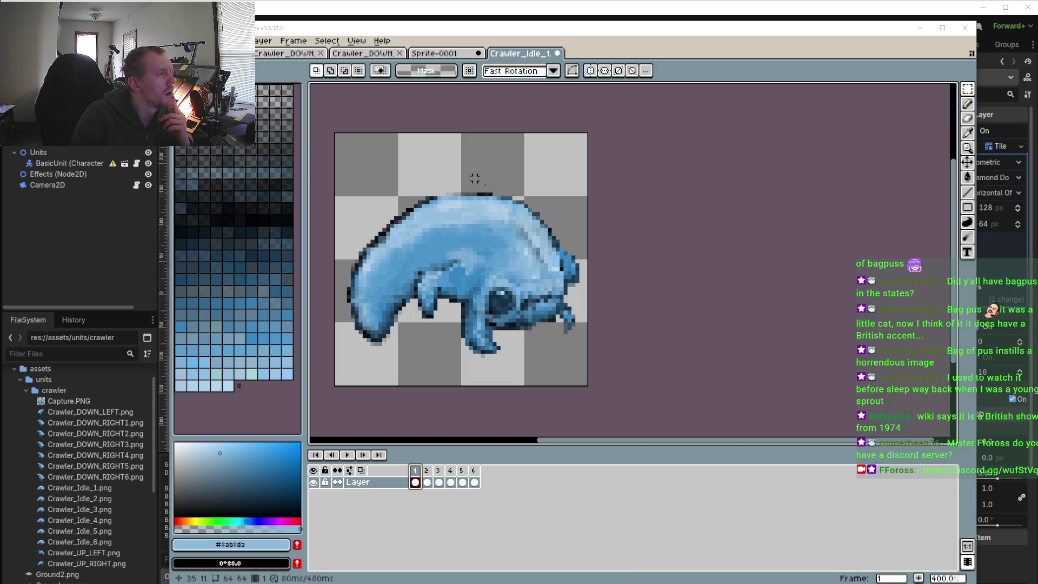
# - Play the idle animation, then stop it and go to frame 1
pyautogui.click(347, 454)
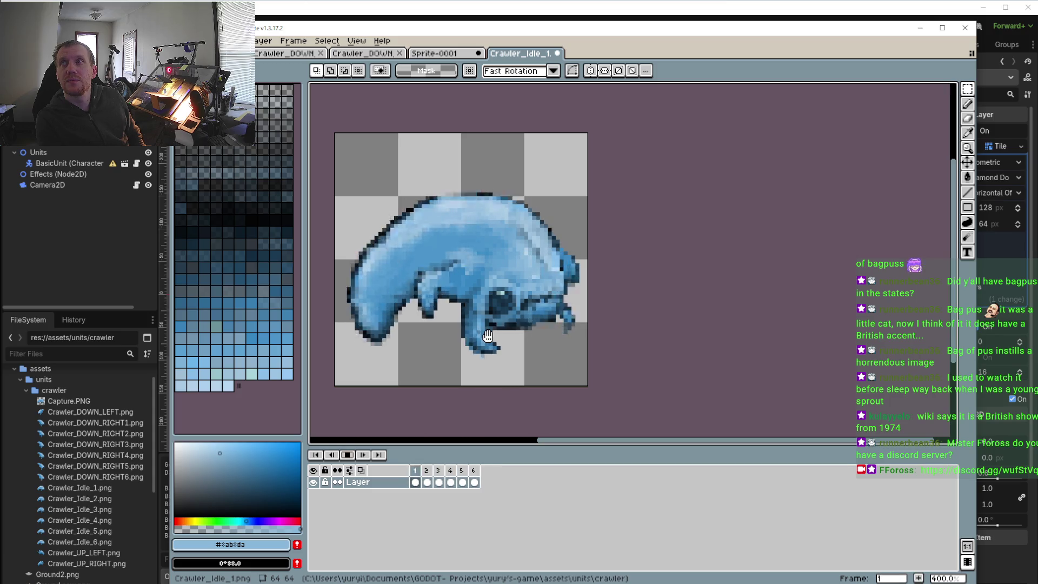
pyautogui.scroll(5, 375, 282)
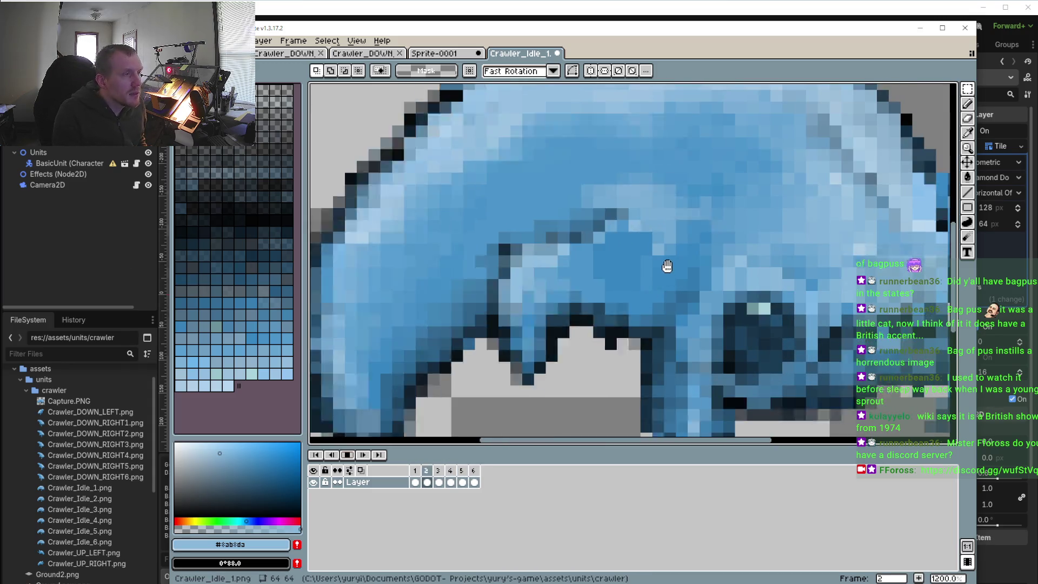
pyautogui.press('Return')
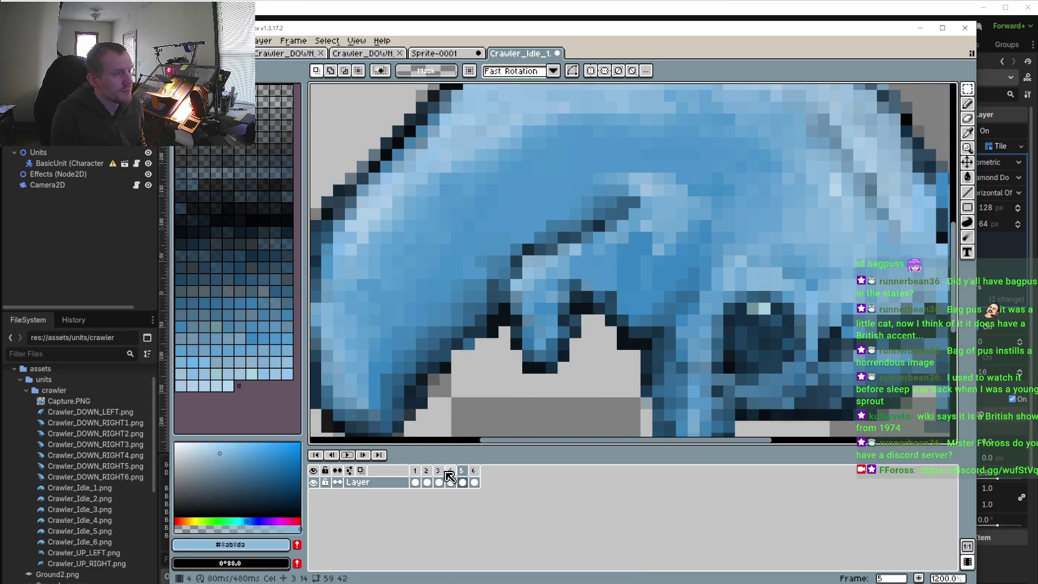
pyautogui.click(416, 470)
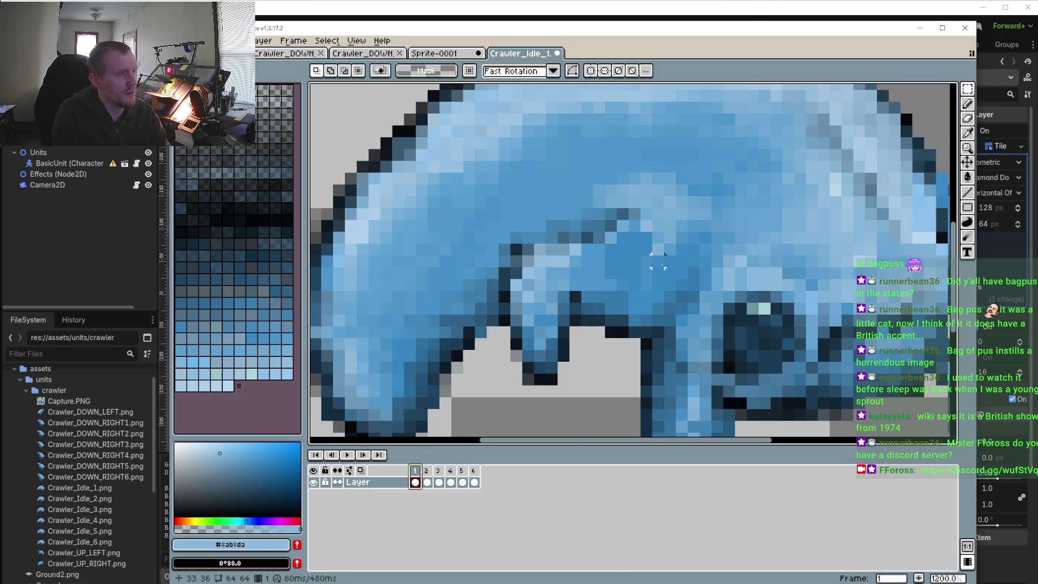
# - Sample mid blue #3786c1 and pencil it into the body fold, then step to frames 2 and 3
pyautogui.press('i')
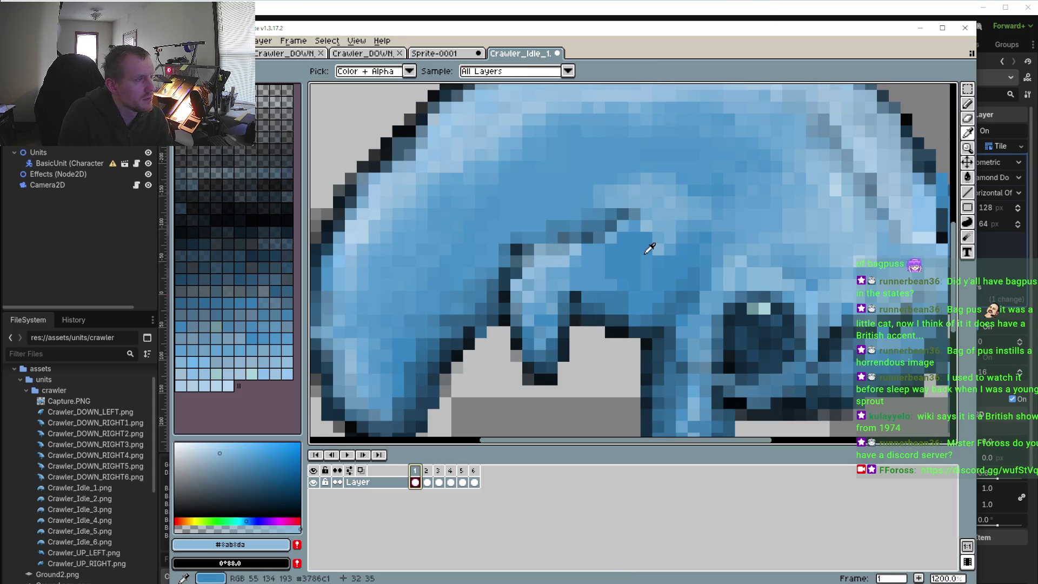
pyautogui.click(647, 249)
pyautogui.press('b')
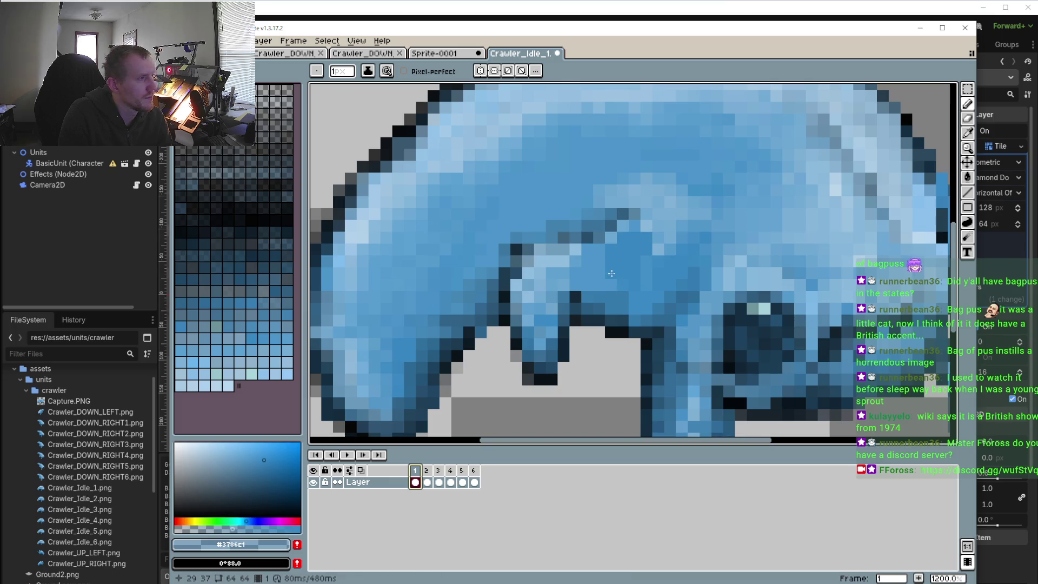
pyautogui.click(656, 252)
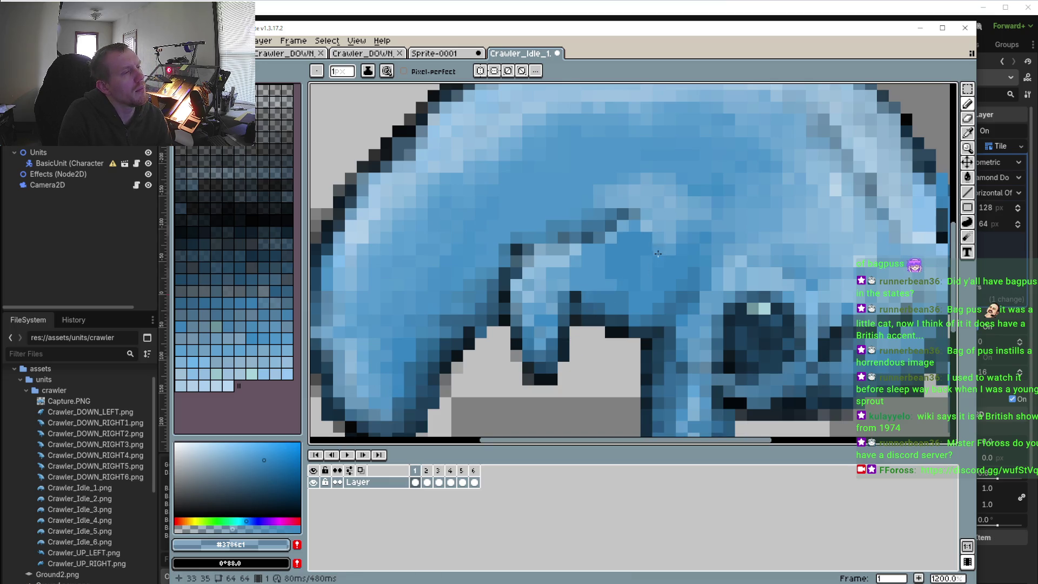
pyautogui.press('Right')
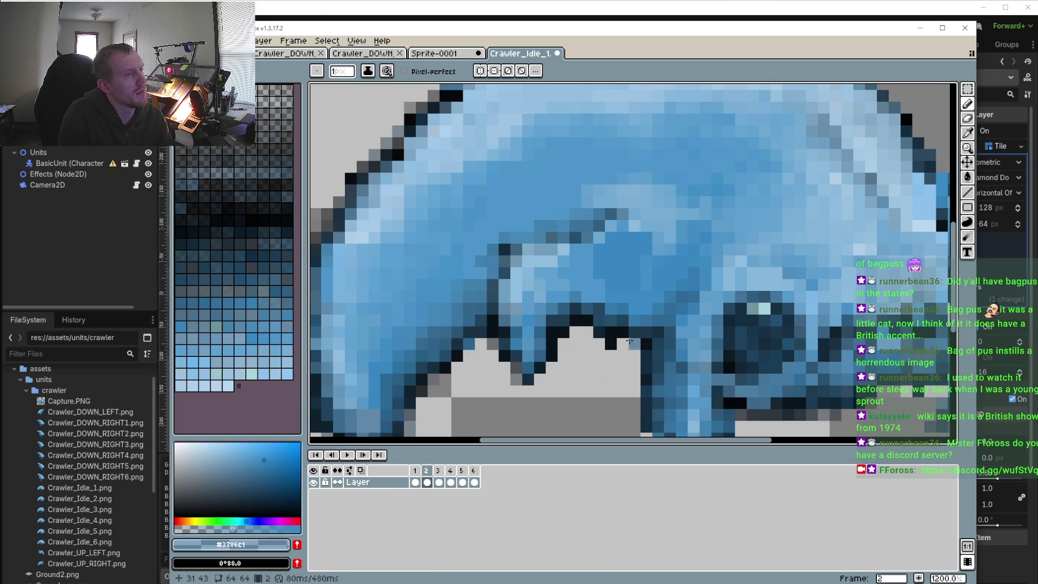
pyautogui.click(438, 472)
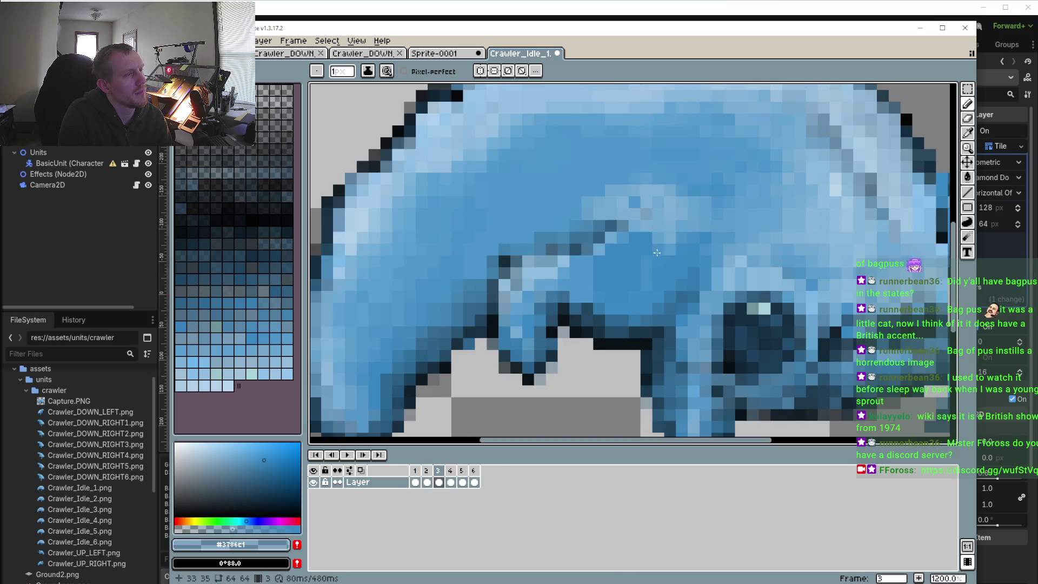